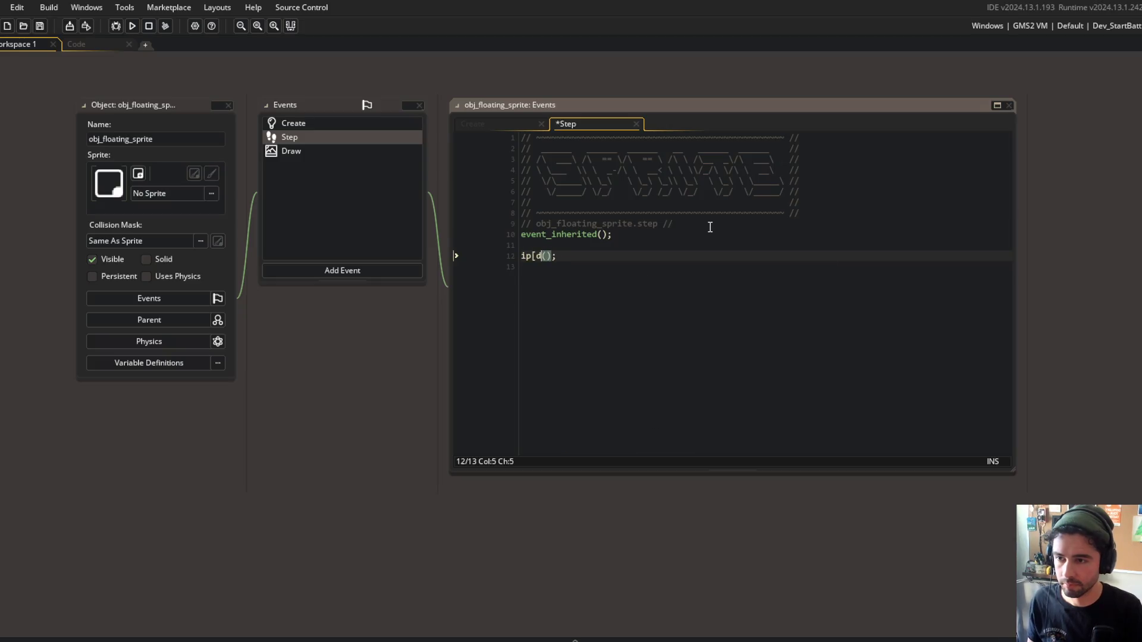
Add update(); to obj_floating_sprite's Step event and bring up obj_floating_text's code.
{"action": "type", "text": "update"}
{"action": "key", "text": "ctrl+t"}
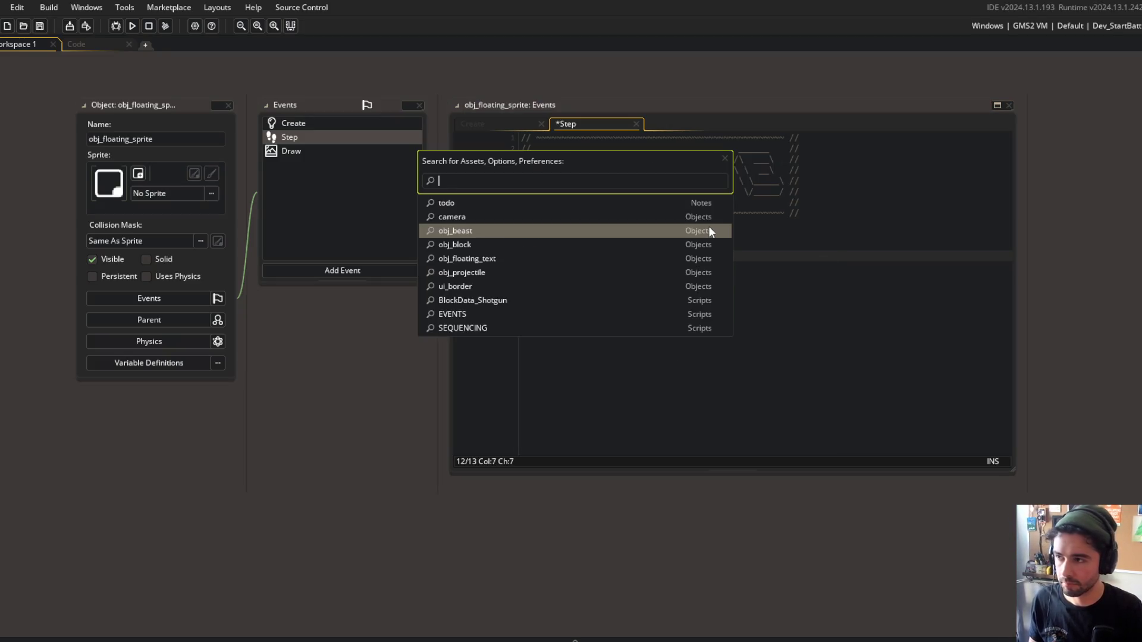
{"action": "type", "text": "obj_floating_te"}
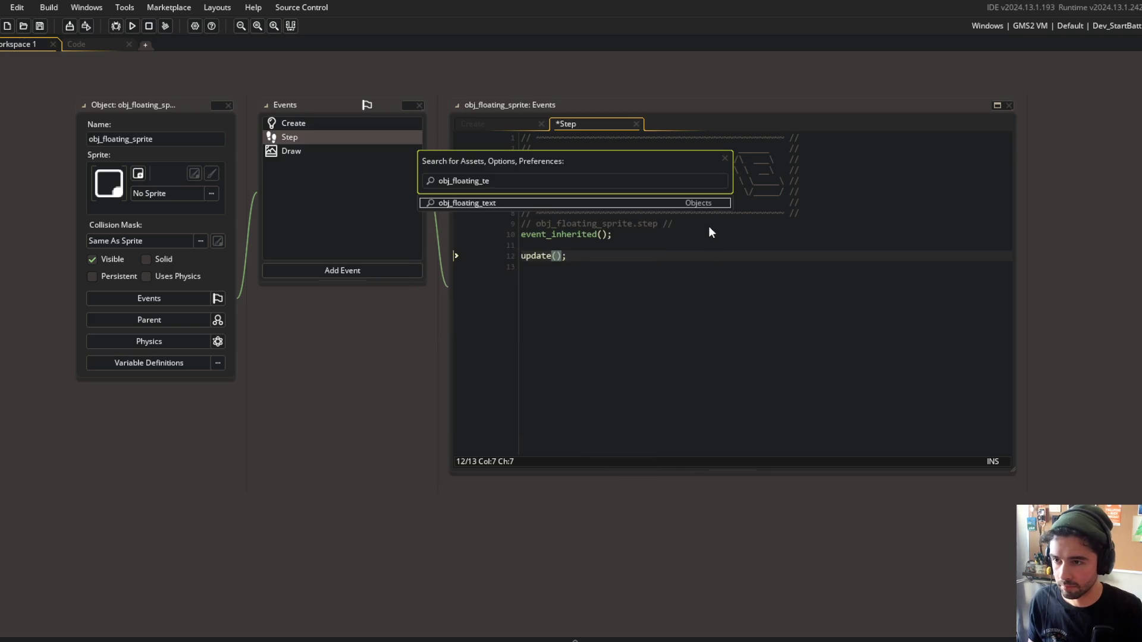
{"action": "key", "text": "Return"}
{"action": "key", "text": "Down"}
{"action": "key", "text": "Down"}
{"action": "key", "text": "Down"}
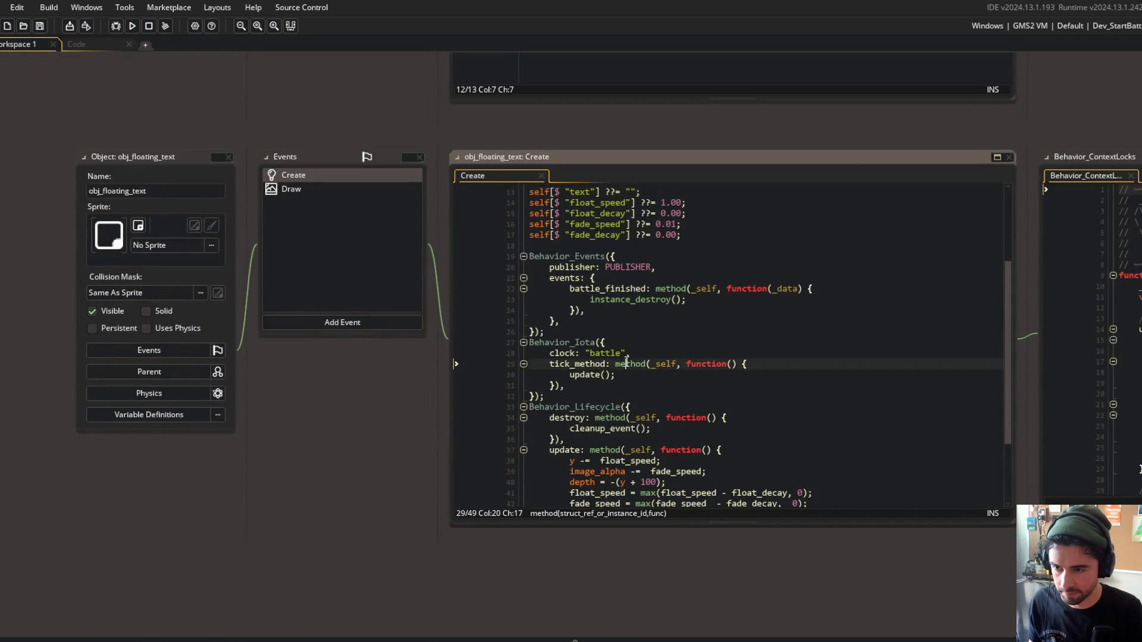
Duplicate obj_floating_text's Draw event as a Step event that calls update().
{"action": "right_click", "coordinate": [284, 190]}
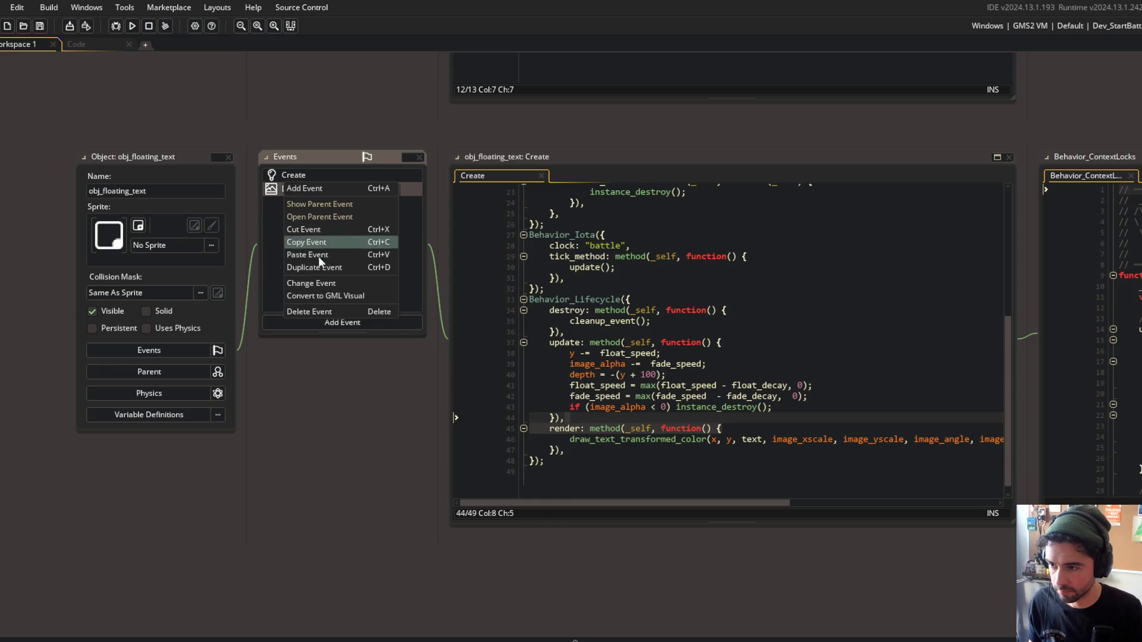
{"action": "left_click", "coordinate": [320, 283]}
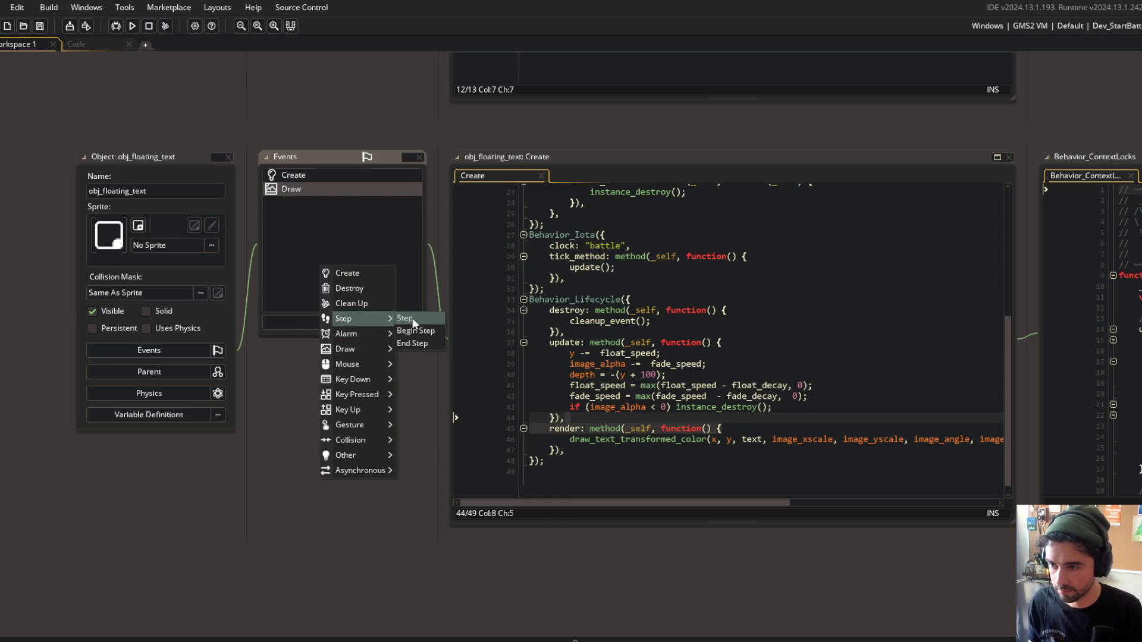
{"action": "left_click", "coordinate": [412, 318]}
{"action": "left_click", "coordinate": [337, 191]}
{"action": "left_click", "coordinate": [638, 278]}
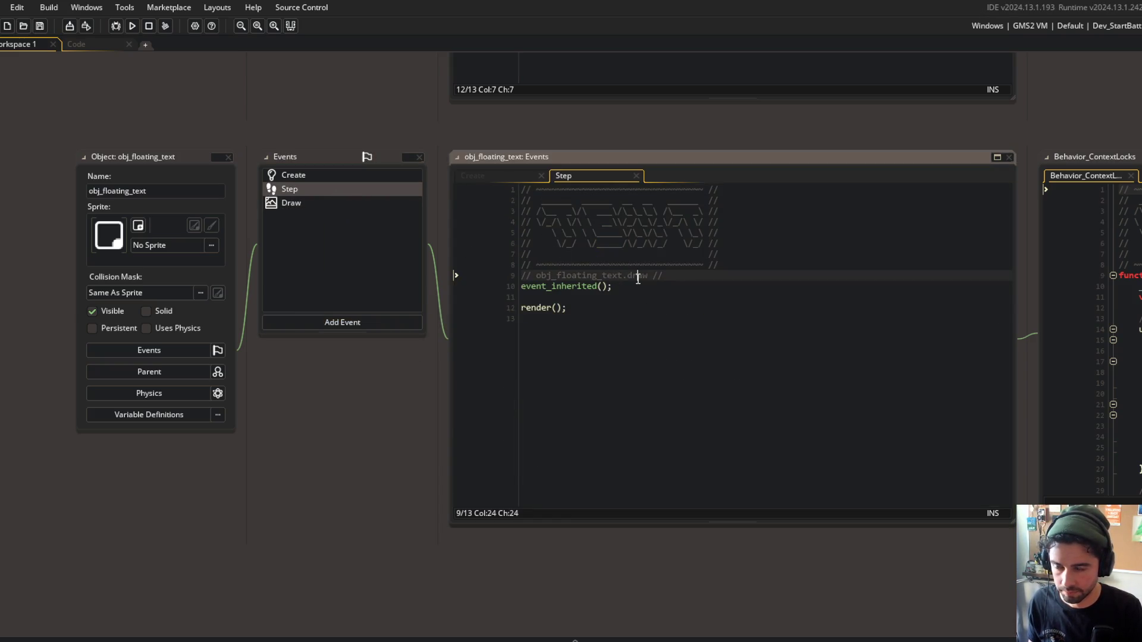
{"action": "key", "text": "Down"}
{"action": "key", "text": "Down"}
{"action": "key", "text": "ctrl+Home"}
{"action": "key", "text": "ctrl+End"}
{"action": "key", "text": "ctrl+Home"}
{"action": "key", "text": "ctrl+End"}
{"action": "key", "text": "Up"}
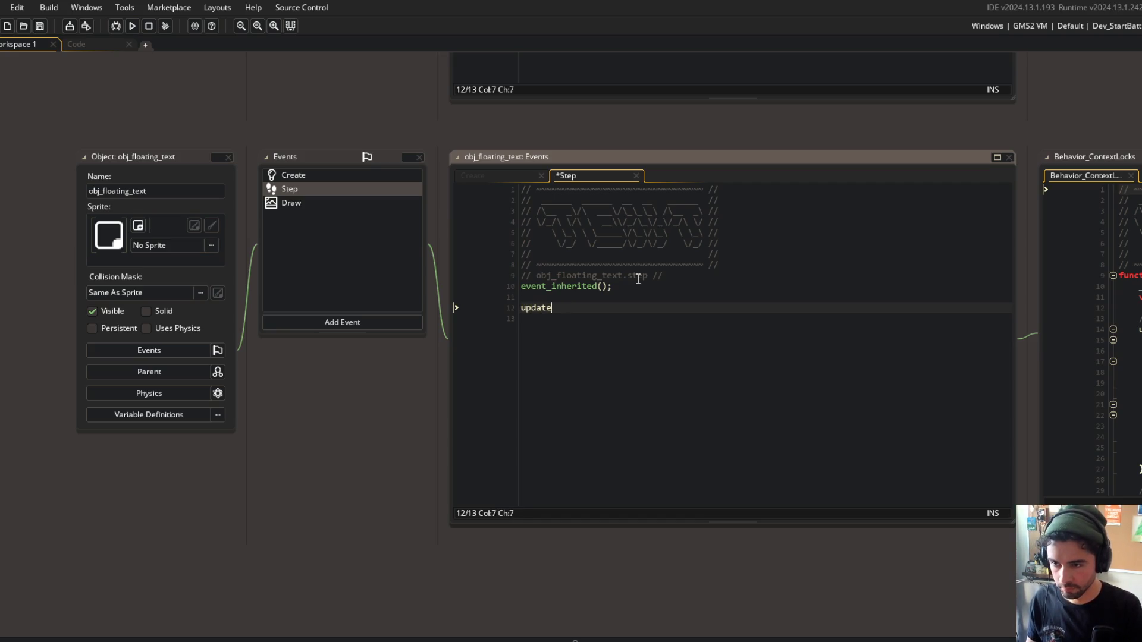
{"action": "key", "text": "ctrl+w"}
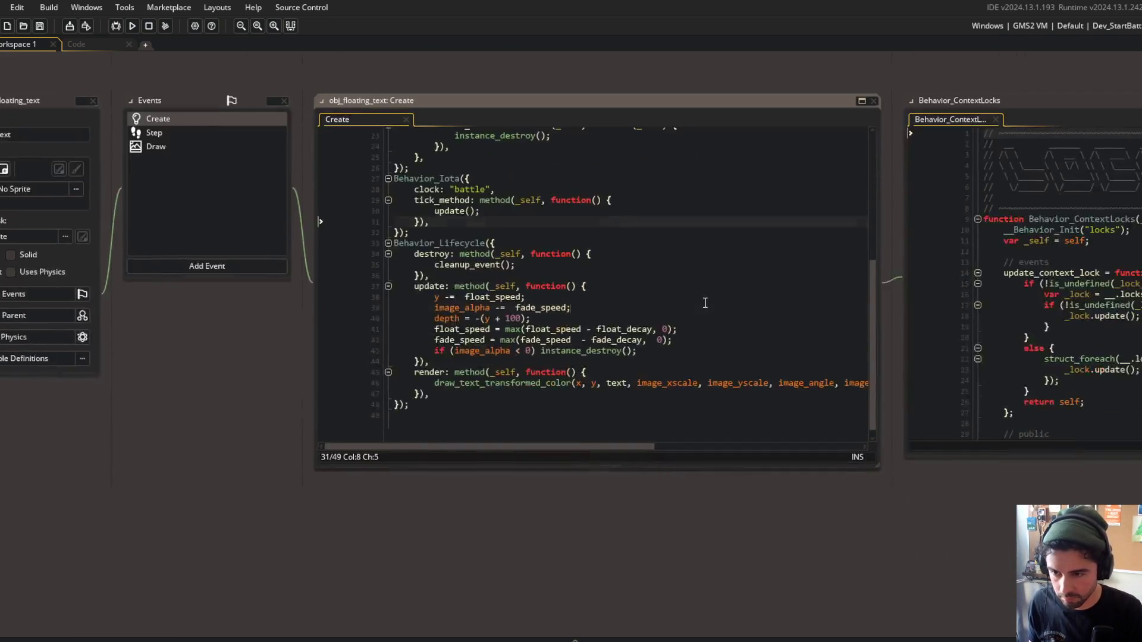
Delete the Behavior_Iota block from obj_floating_text's Create code and save.
{"action": "scroll", "coordinate": [444, 261], "scroll_direction": "up", "scroll_amount": 1}
{"action": "left_click", "coordinate": [437, 330]}
{"action": "key", "text": "ctrl+d"}
{"action": "key", "text": "ctrl+d"}
{"action": "key", "text": "ctrl+d"}
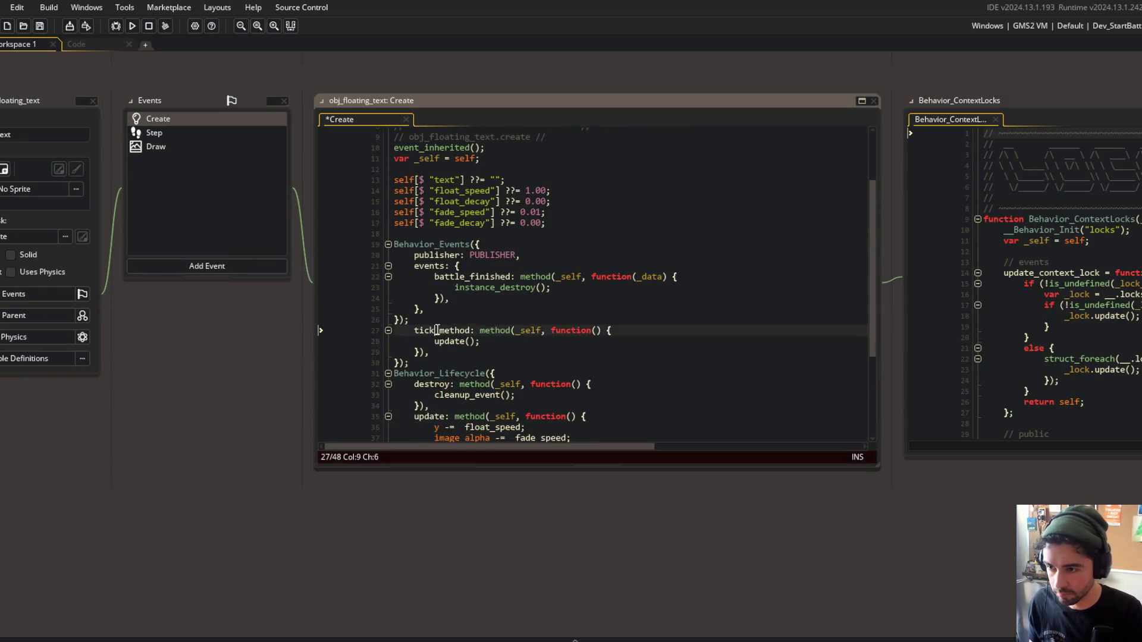
{"action": "key", "text": "ctrl+s"}
Close the Behavior_ContextLocks code editor and return to the Code workspace.
{"action": "scroll", "coordinate": [495, 307], "scroll_direction": "down", "scroll_amount": 3}
{"action": "left_click", "coordinate": [685, 329]}
{"action": "scroll", "coordinate": [685, 322], "scroll_direction": "right", "scroll_amount": 3}
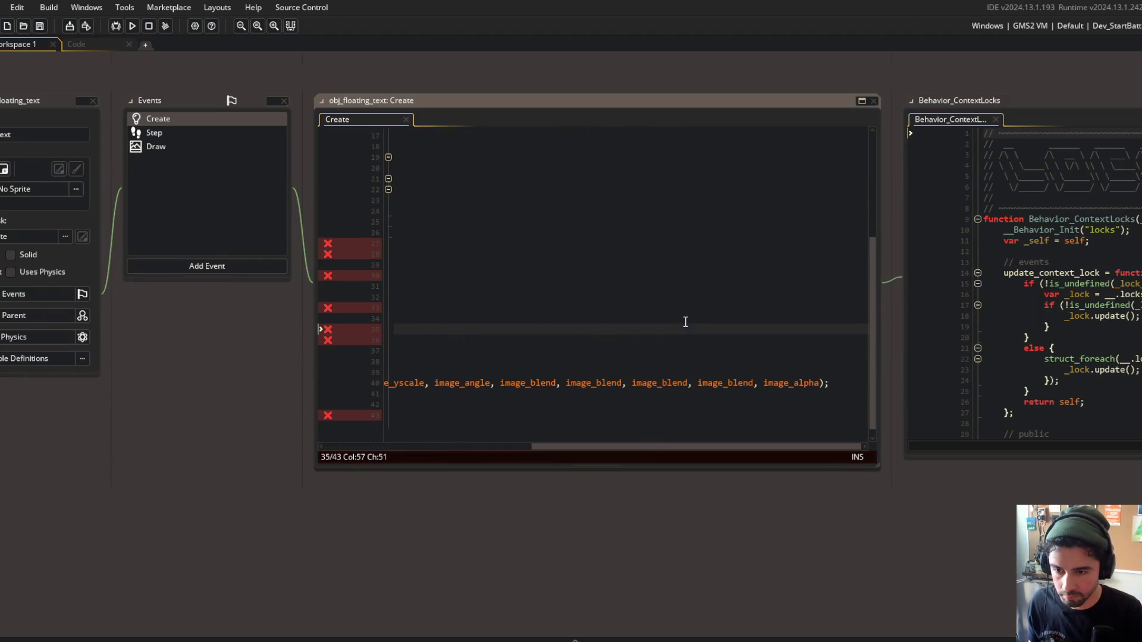
{"action": "scroll", "coordinate": [685, 322], "scroll_direction": "left", "scroll_amount": 3}
{"action": "left_click", "coordinate": [967, 119]}
{"action": "key", "text": "ctrl+w"}
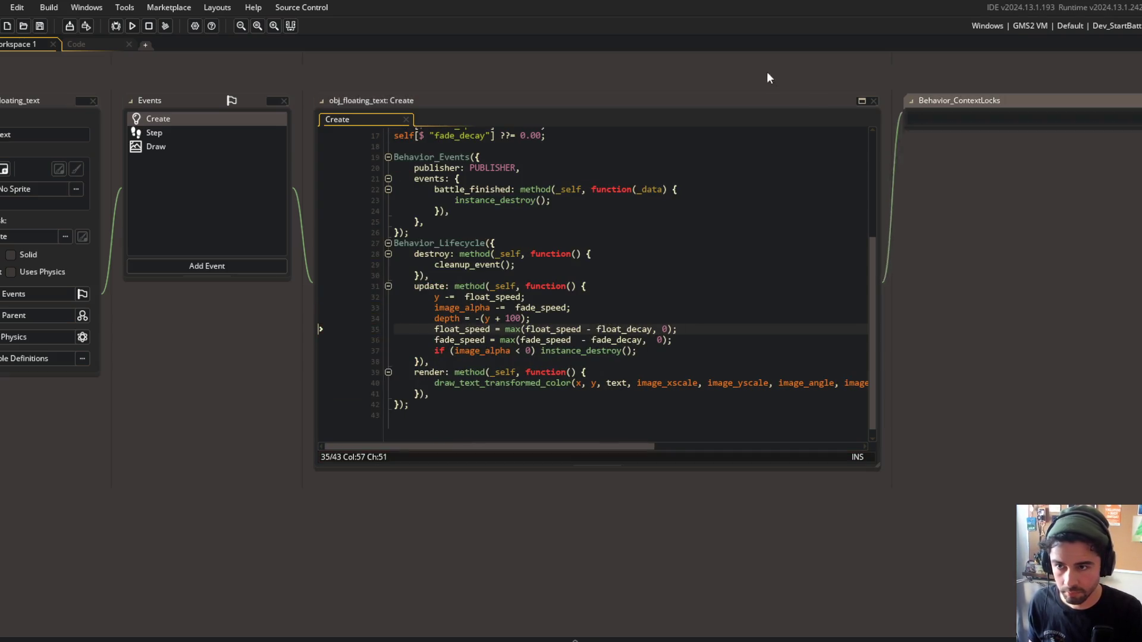
{"action": "left_click", "coordinate": [111, 45]}
{"action": "left_click", "coordinate": [274, 202]}
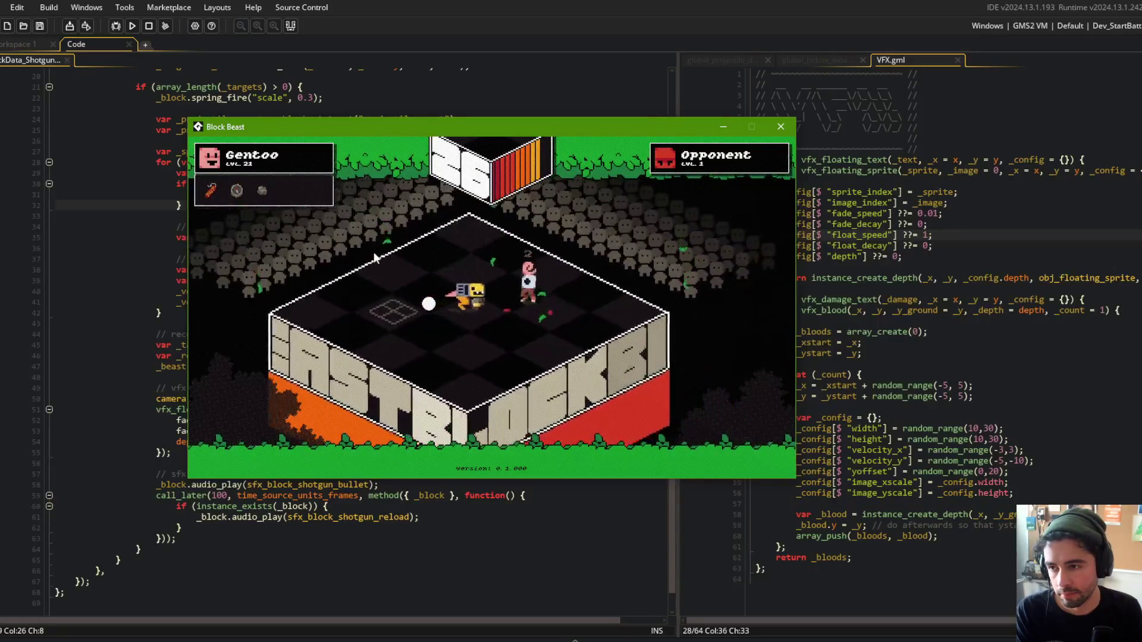
{"action": "left_click", "coordinate": [149, 26]}
{"action": "left_click", "coordinate": [27, 43]}
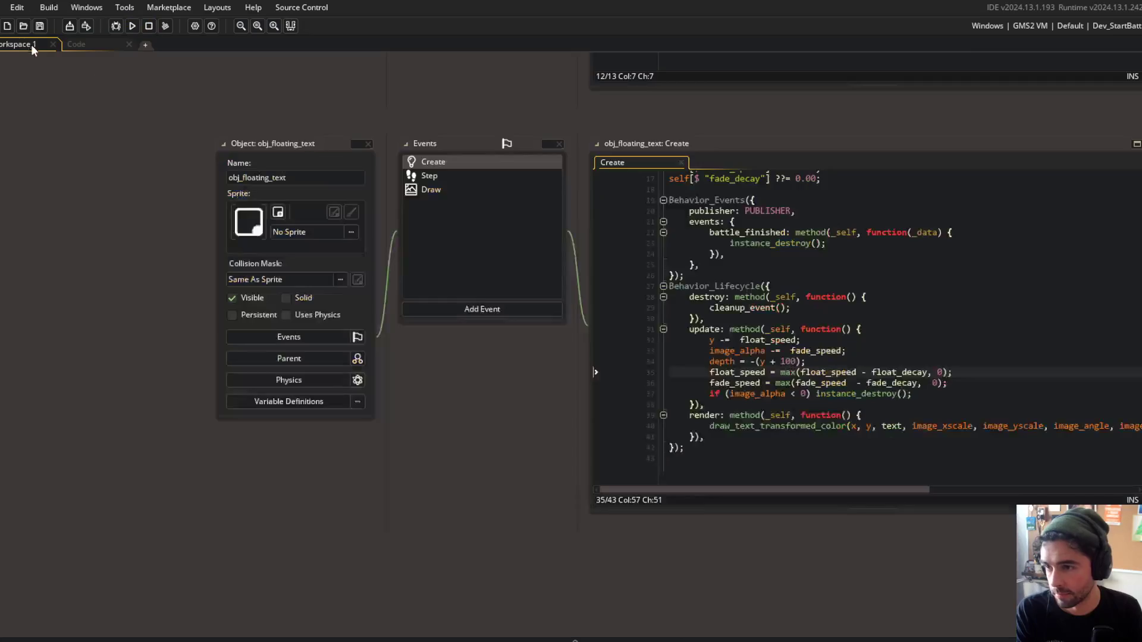
Open obj_floating_sprite's Create code and locate the fade_delay check in its update method.
{"action": "scroll", "coordinate": [438, 360], "scroll_direction": "up", "scroll_amount": 10}
{"action": "left_click", "coordinate": [684, 160]}
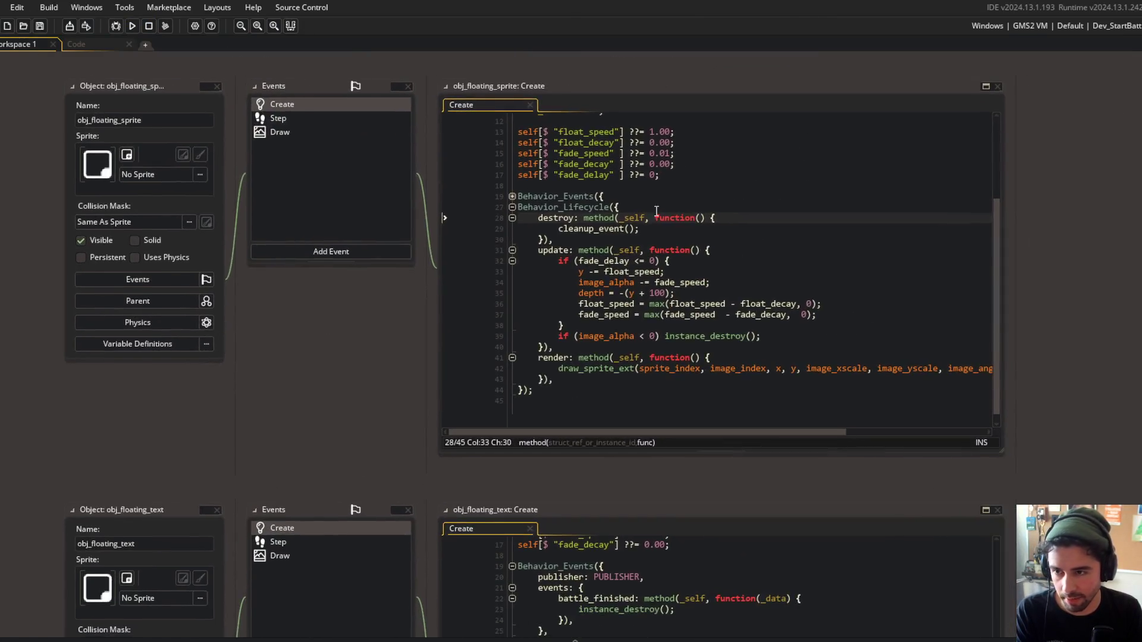
{"action": "left_click", "coordinate": [666, 250]}
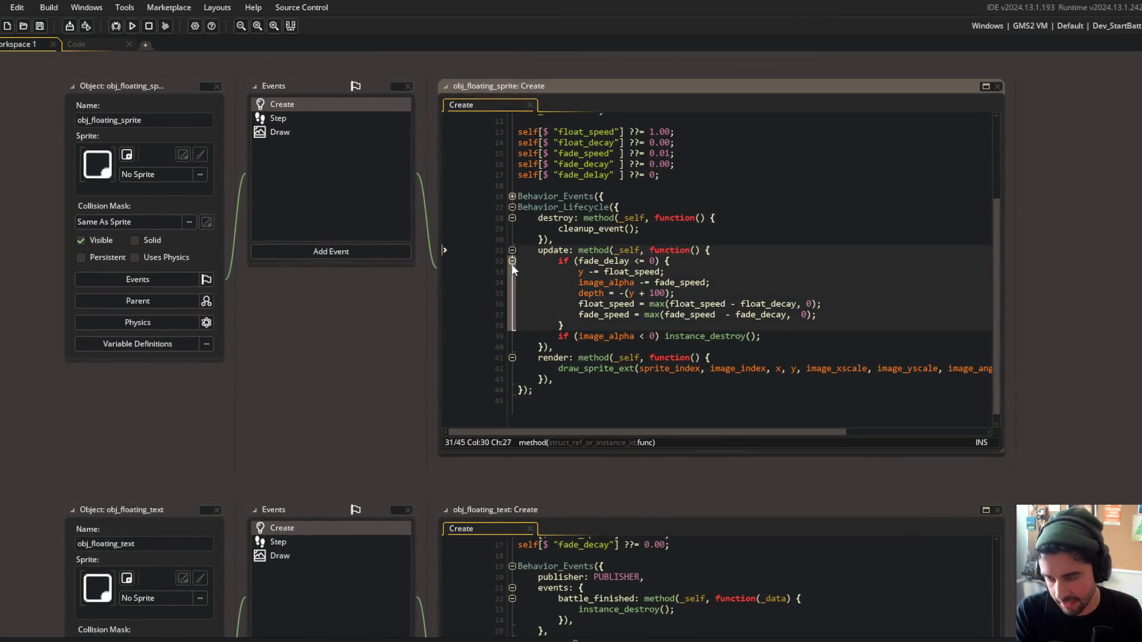
{"action": "left_click", "coordinate": [515, 196]}
{"action": "left_click", "coordinate": [513, 195]}
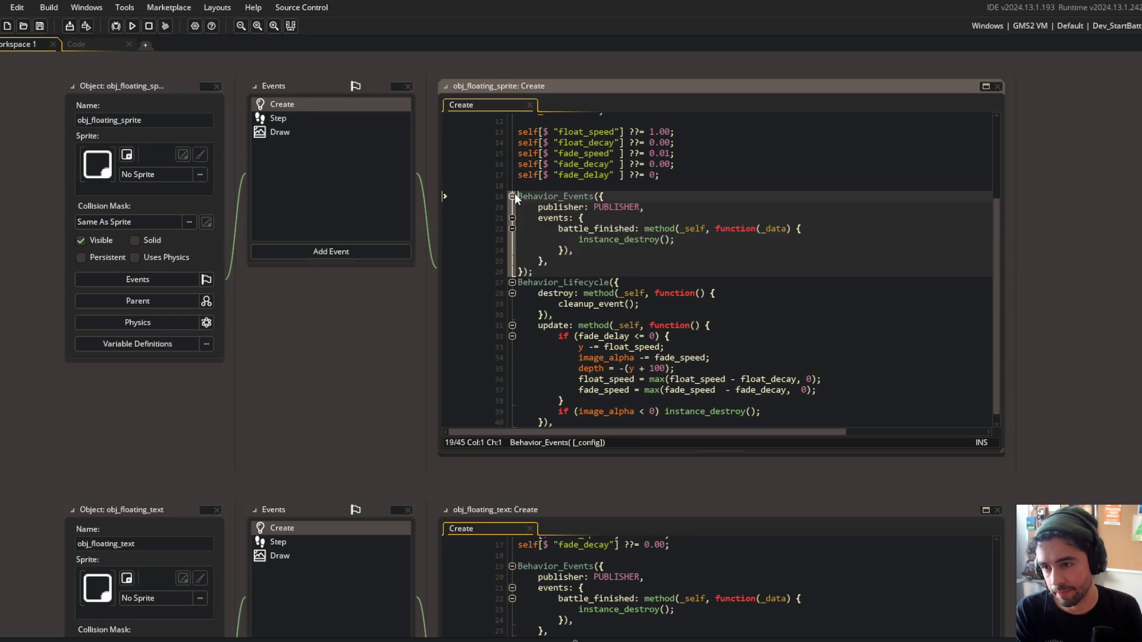
{"action": "left_click", "coordinate": [513, 196]}
{"action": "left_click", "coordinate": [708, 218]}
{"action": "left_click", "coordinate": [662, 229]}
{"action": "key", "text": "Down"}
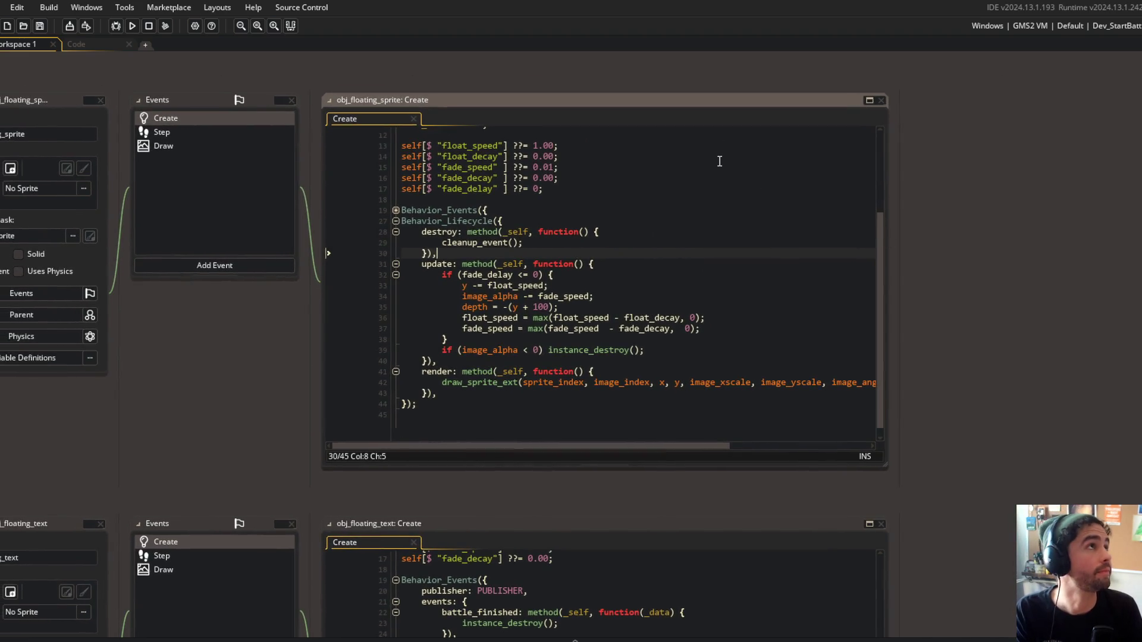
Position the caret at the closing brace of the if (fade_delay <= 0) block.
{"action": "left_click", "coordinate": [724, 263]}
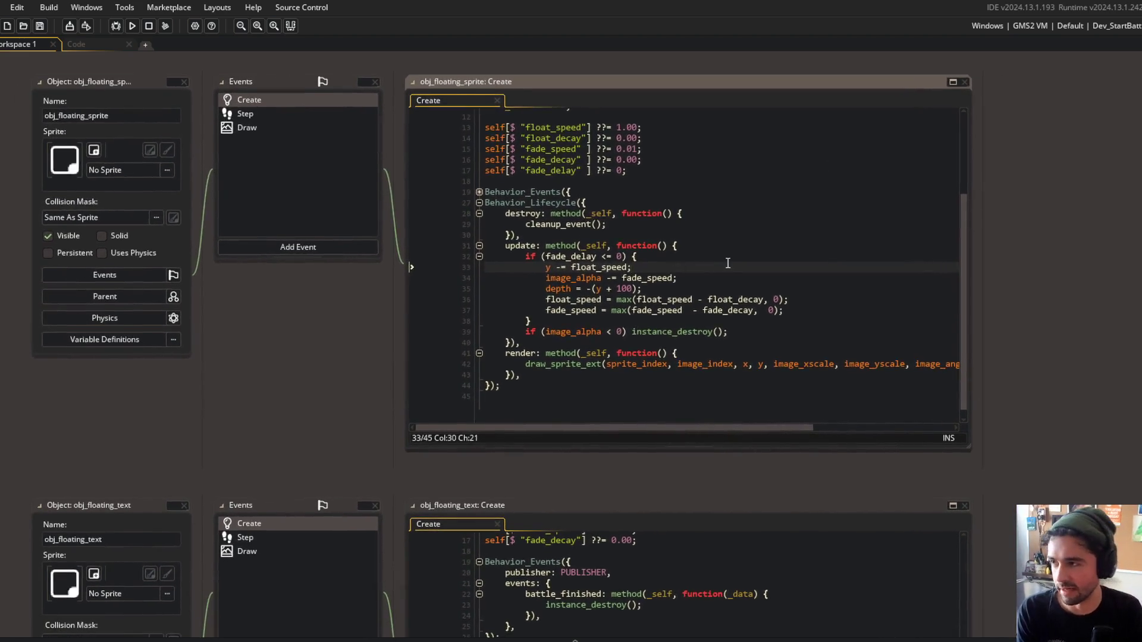
{"action": "key", "text": "Up"}
{"action": "key", "text": "Up"}
{"action": "key", "text": "Up"}
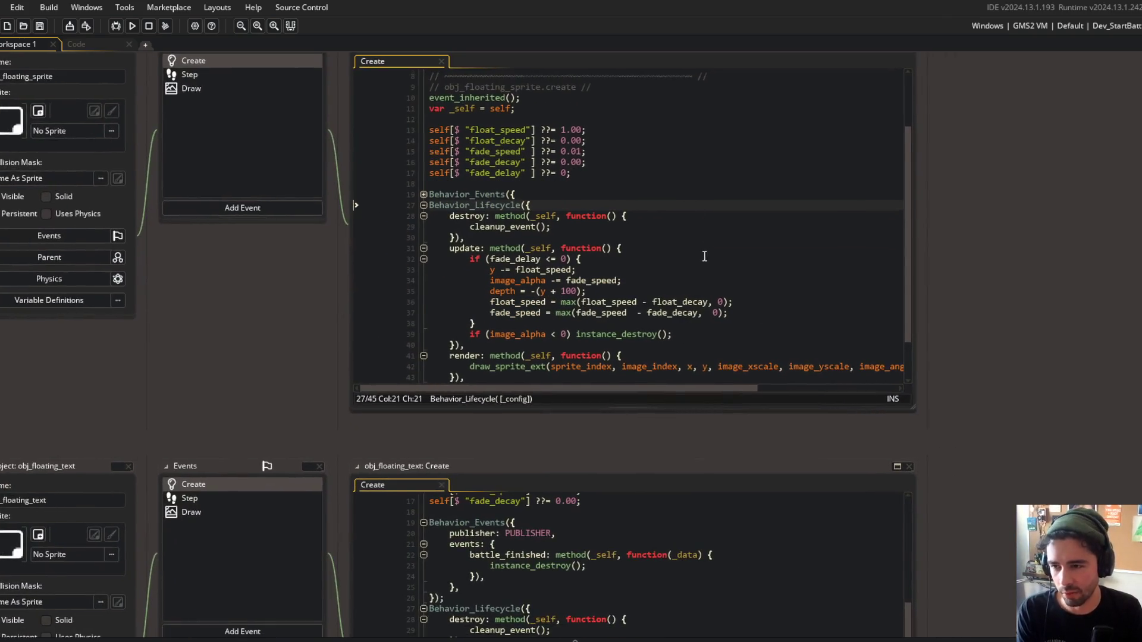
{"action": "key", "text": "Down"}
{"action": "key", "text": "Down"}
{"action": "key", "text": "Down"}
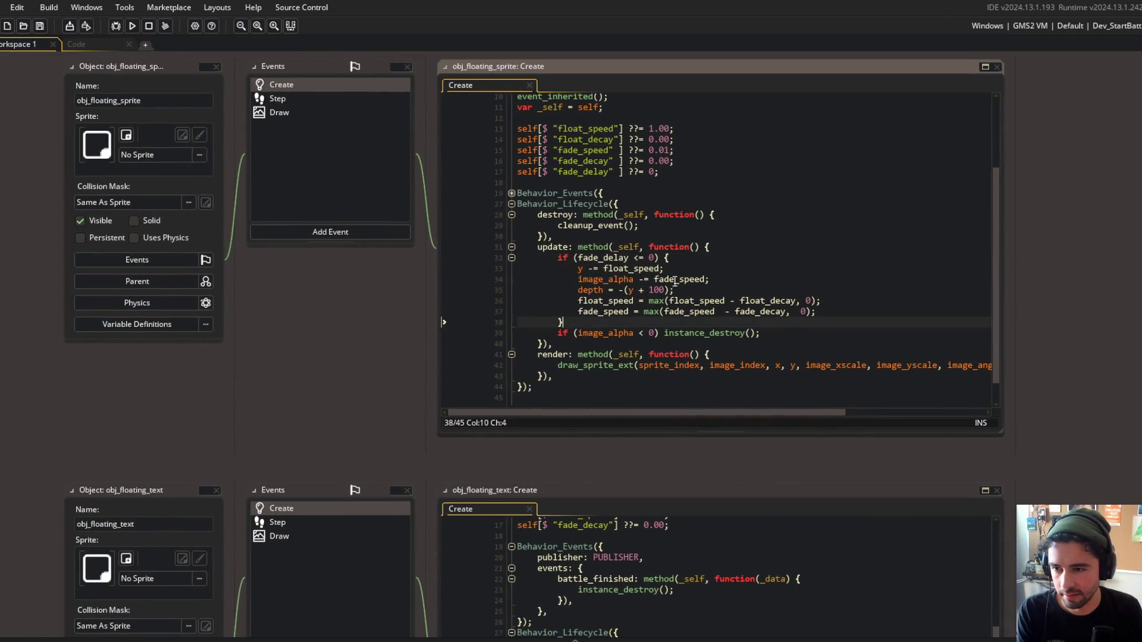
{"action": "key", "text": "Return"}
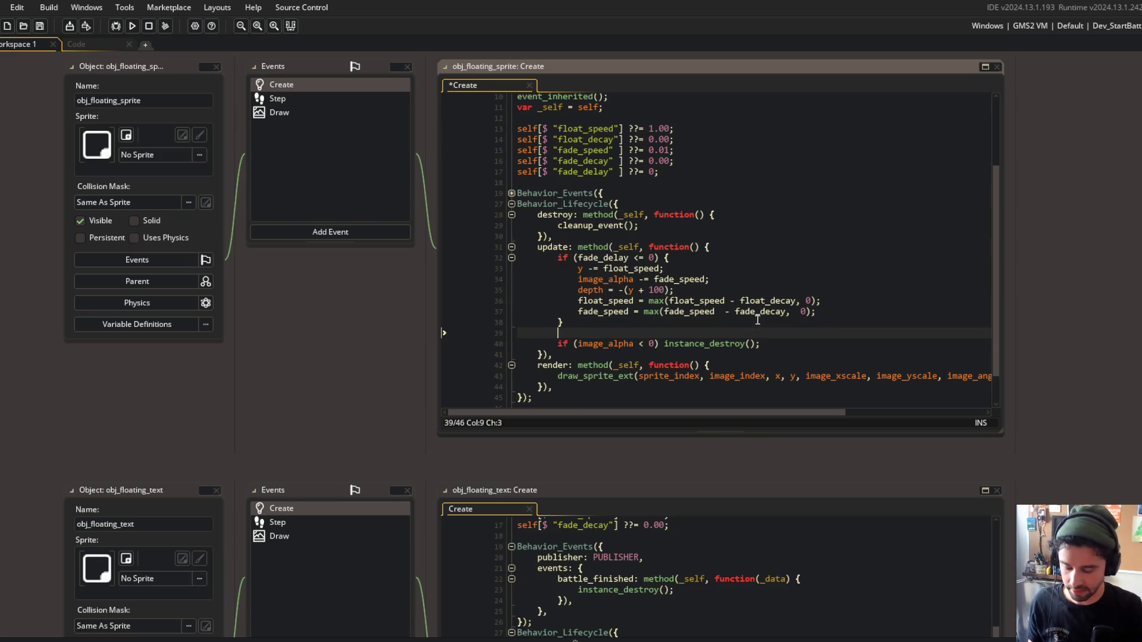
{"action": "key", "text": "ctrl+z"}
{"action": "key", "text": "Up"}
{"action": "key", "text": "Up"}
{"action": "key", "text": "Up"}
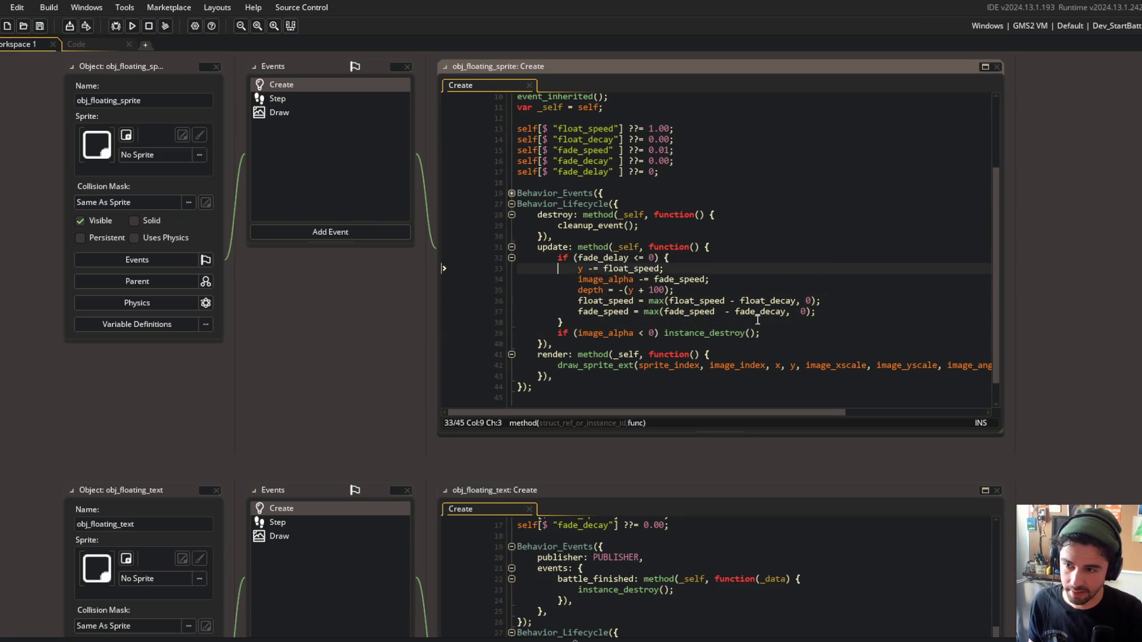
{"action": "key", "text": "Return"}
{"action": "key", "text": "ctrl+z"}
Add an else block that decrements fade_delay after the if (fade_delay <= 0) block.
{"action": "key", "text": "Down"}
{"action": "key", "text": "Down"}
{"action": "key", "text": "Down"}
{"action": "key", "text": "Return"}
{"action": "type", "text": "else {"}
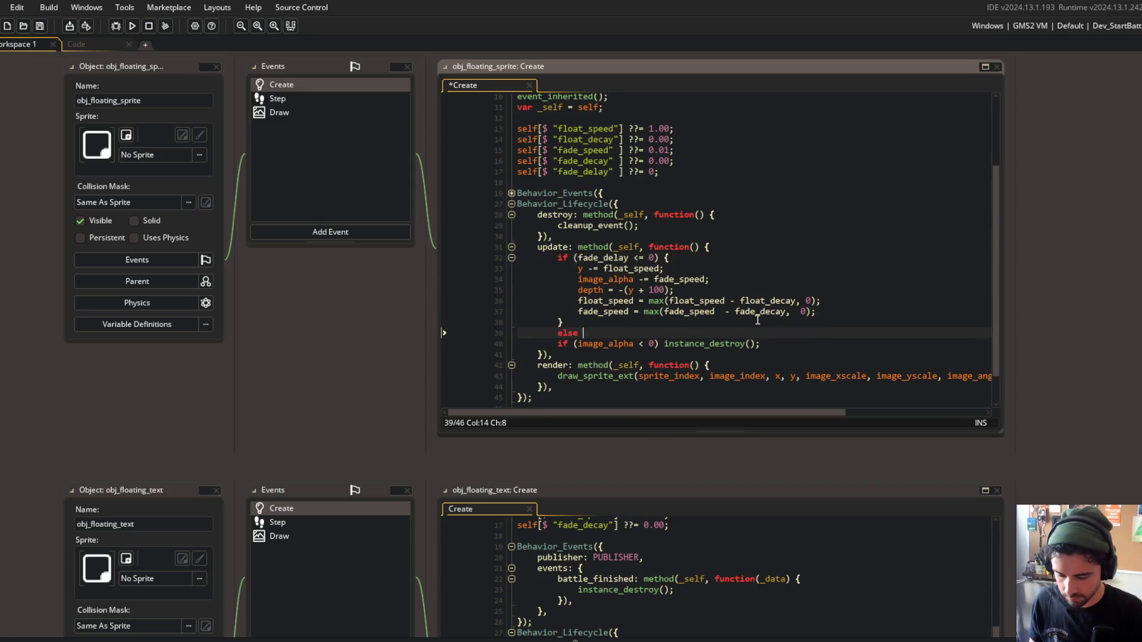
{"action": "key", "text": "Return"}
{"action": "type", "text": "fade_dela"}
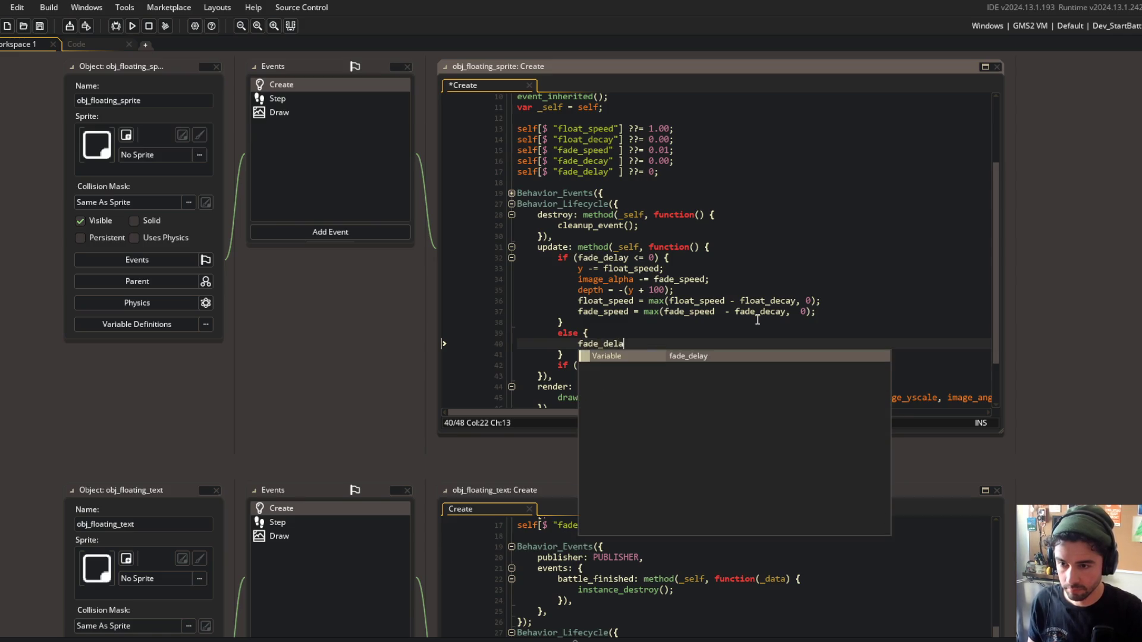
{"action": "type", "text": "y--;"}
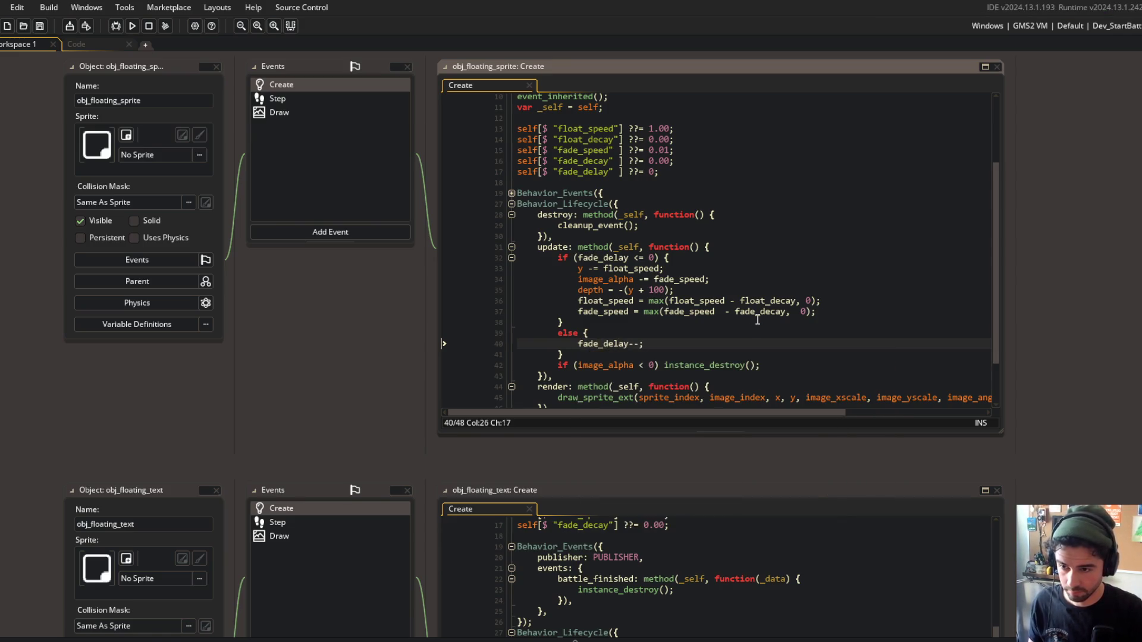
{"action": "left_click", "coordinate": [748, 311]}
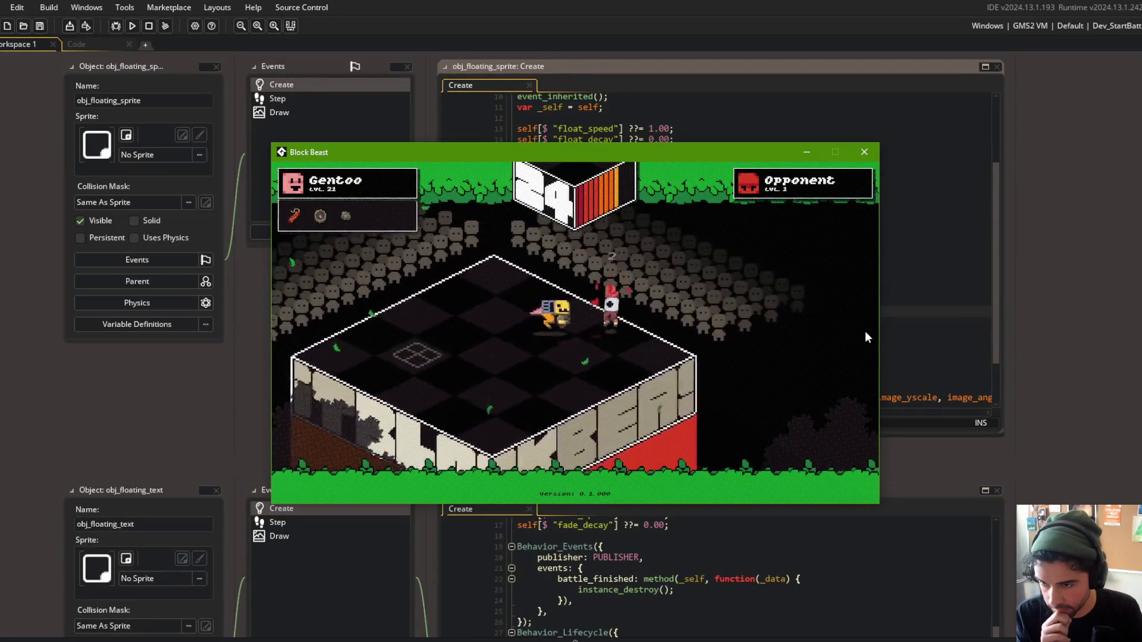
{"action": "key", "text": "Escape"}
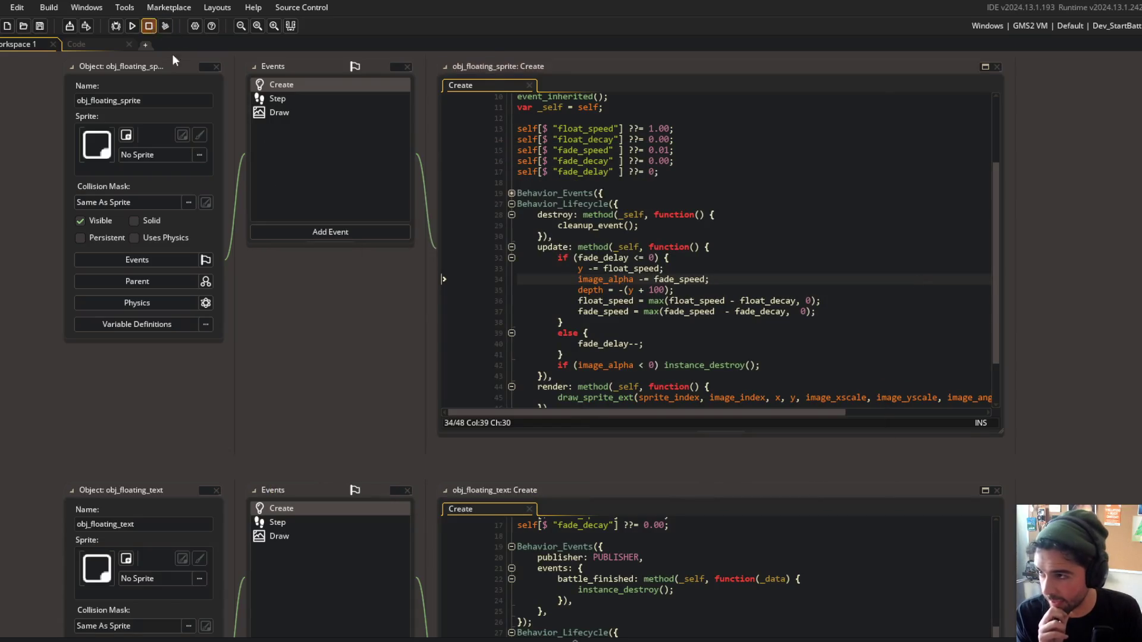
Duplicate the fade_decay default line in obj_floating_text's Create code.
{"action": "scroll", "coordinate": [351, 371], "scroll_direction": "down", "scroll_amount": 4}
{"action": "scroll", "coordinate": [547, 440], "scroll_direction": "up", "scroll_amount": 5}
{"action": "left_click", "coordinate": [719, 410]}
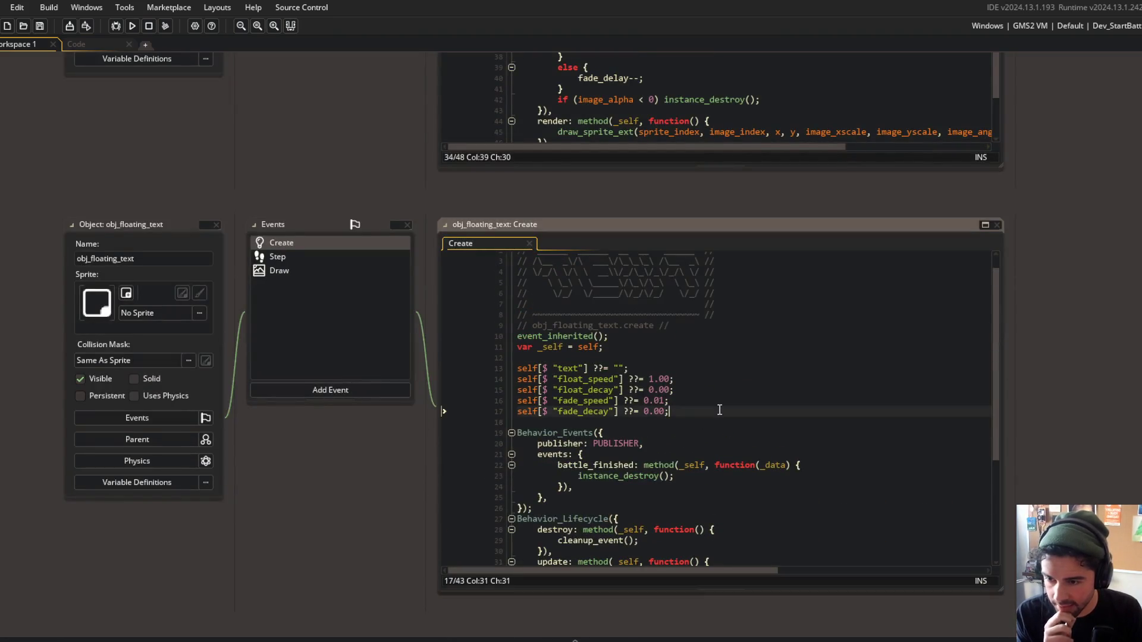
{"action": "key", "text": "ctrl+d"}
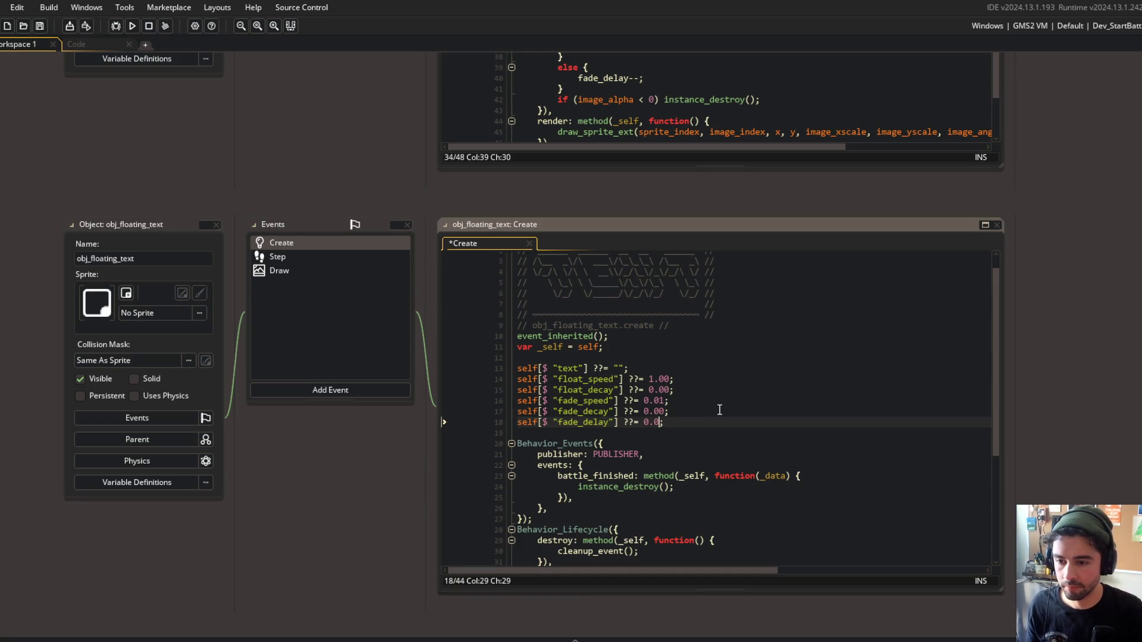
Wrap the update method's movement code in an if (fade_delay <= 0) block.
{"action": "scroll", "coordinate": [778, 349], "scroll_direction": "down", "scroll_amount": 5}
{"action": "left_click", "coordinate": [747, 420]}
{"action": "key", "text": "Return"}
{"action": "type", "text": "if (fade_delay <= 0) {"}
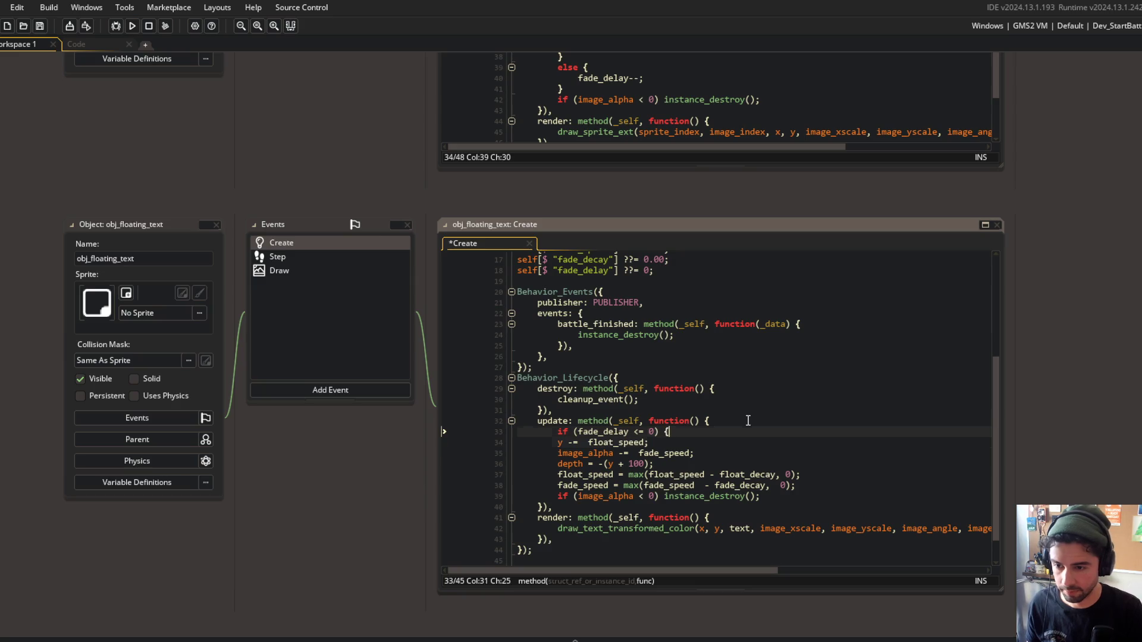
{"action": "key", "text": "shift+Down"}
{"action": "key", "text": "shift+Down"}
{"action": "key", "text": "shift+Down"}
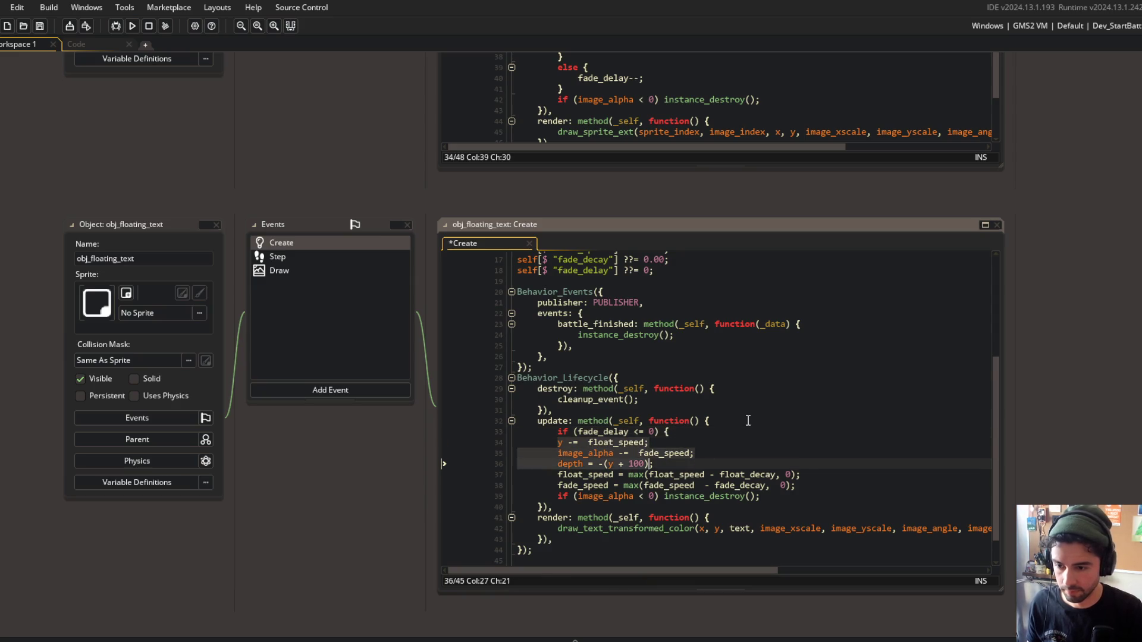
{"action": "key", "text": "Tab"}
{"action": "key", "text": "Return"}
{"action": "type", "text": "}"}
{"action": "key", "text": "Return"}
Add else { fade_delay--; } after the delay check and save the Create event.
{"action": "type", "text": "else {"}
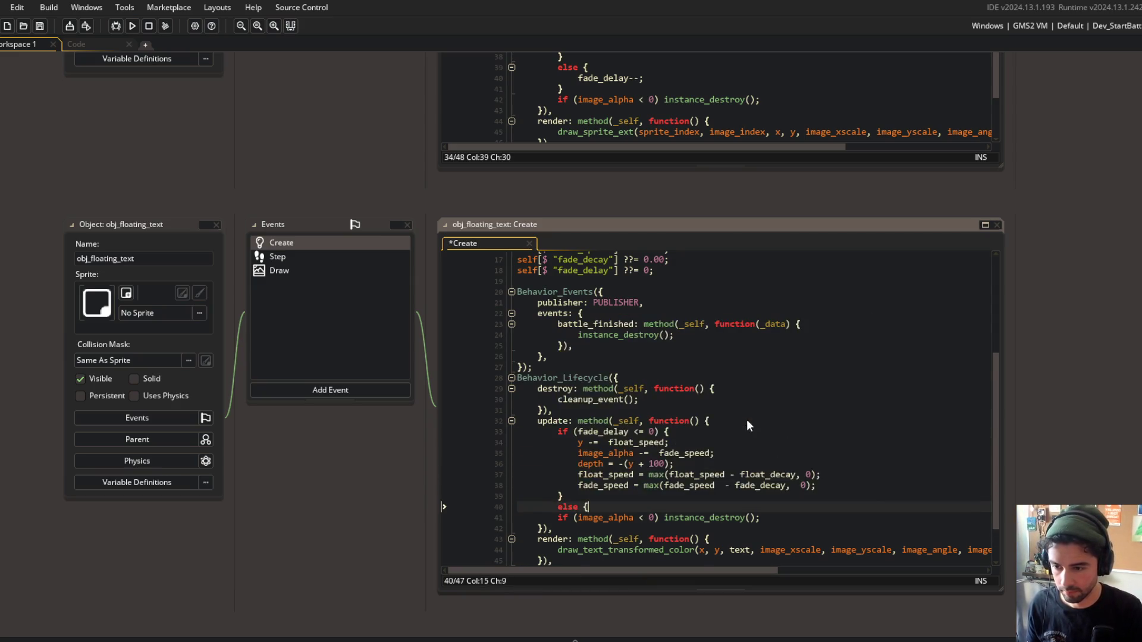
{"action": "key", "text": "Return"}
{"action": "type", "text": "fade_delay--;"}
{"action": "key", "text": "ctrl+s"}
Go to the muzzle flash fade delay setting in the shotgun script.
{"action": "scroll", "coordinate": [747, 420], "scroll_direction": "up", "scroll_amount": 6}
{"action": "scroll", "coordinate": [341, 430], "scroll_direction": "up", "scroll_amount": 3}
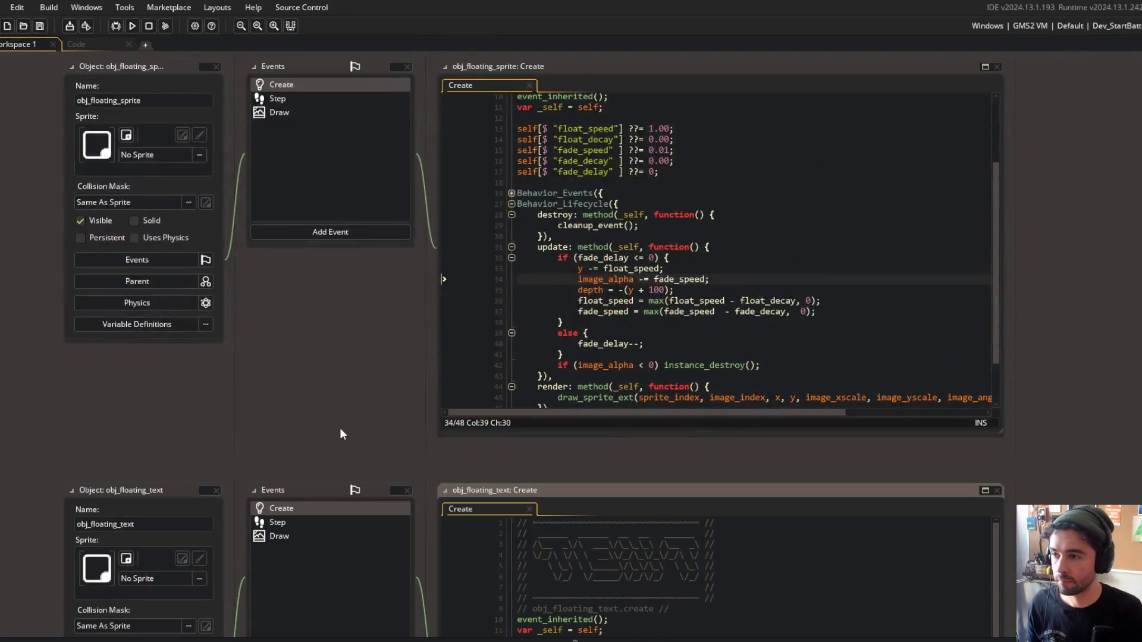
{"action": "left_click", "coordinate": [95, 44]}
{"action": "left_click", "coordinate": [291, 424]}
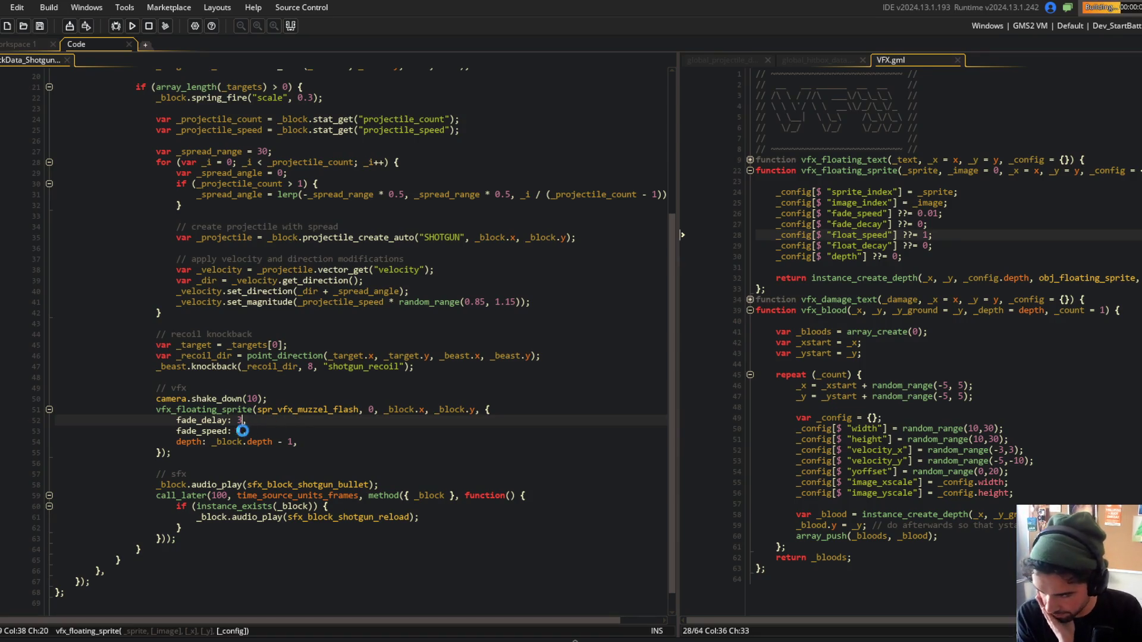
Inspect the muzzle flash settings and where the _beast variable is defined.
{"action": "left_click", "coordinate": [212, 441]}
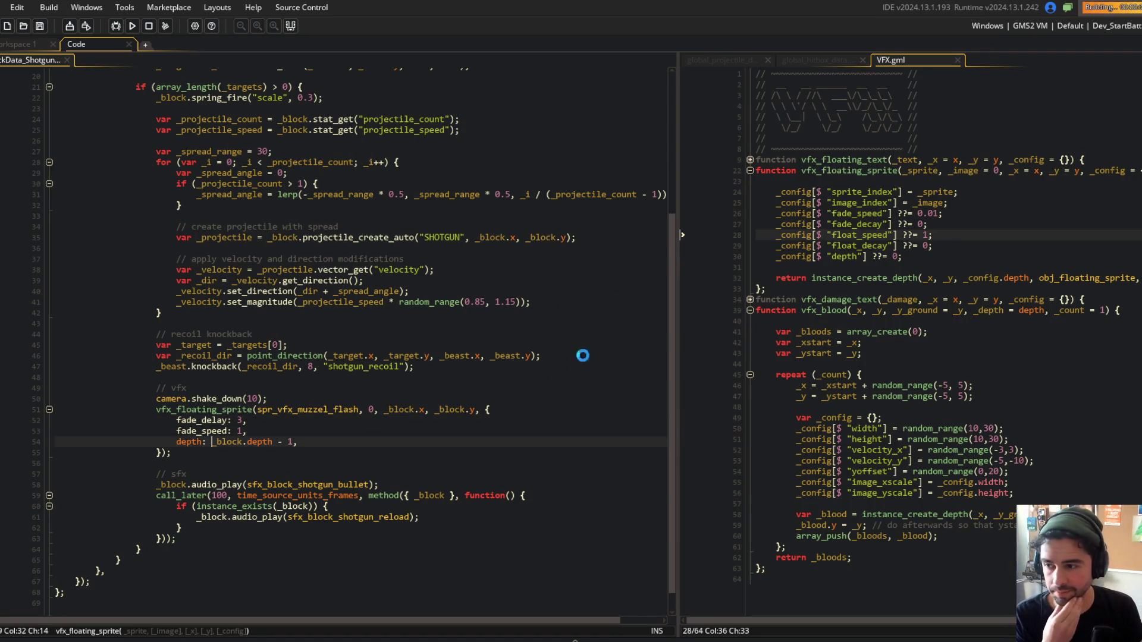
{"action": "left_click", "coordinate": [329, 237]}
{"action": "left_click", "coordinate": [439, 399]}
{"action": "key", "text": "Return"}
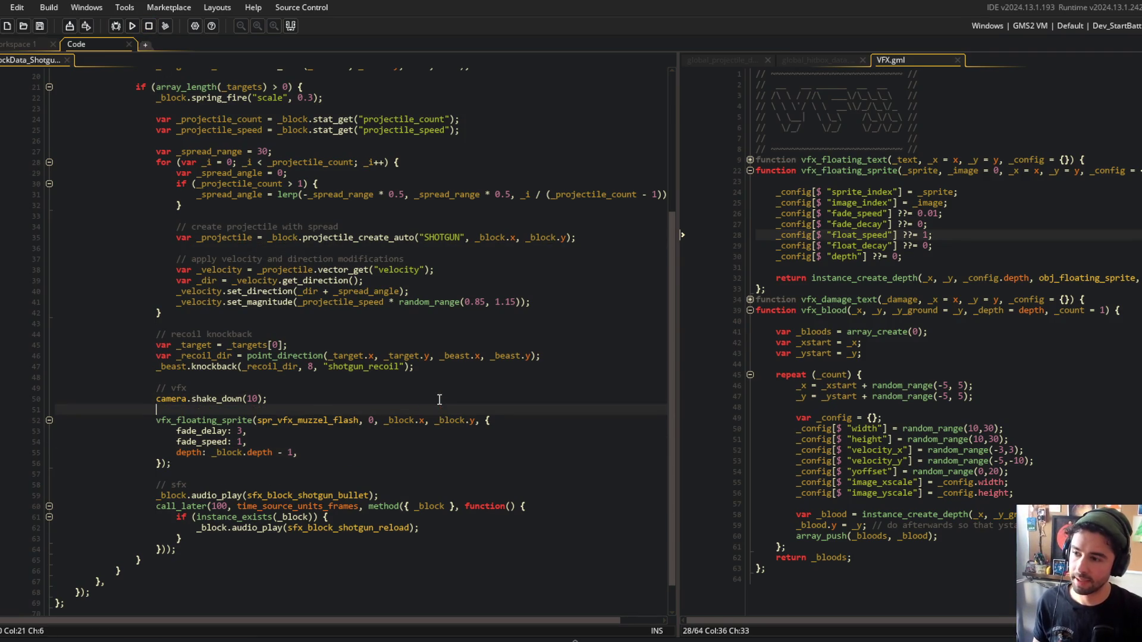
{"action": "type", "text": "var"}
{"action": "key", "text": "ctrl+z"}
{"action": "scroll", "coordinate": [357, 297], "scroll_direction": "up", "scroll_amount": 5}
{"action": "left_click", "coordinate": [283, 232]}
{"action": "scroll", "coordinate": [333, 505], "scroll_direction": "down", "scroll_amount": 5}
Offset the flash x by _beast.face_get() * BLOCK_SIZE * 0.5, checking Behavior_Face's definition.
{"action": "left_click", "coordinate": [426, 435]}
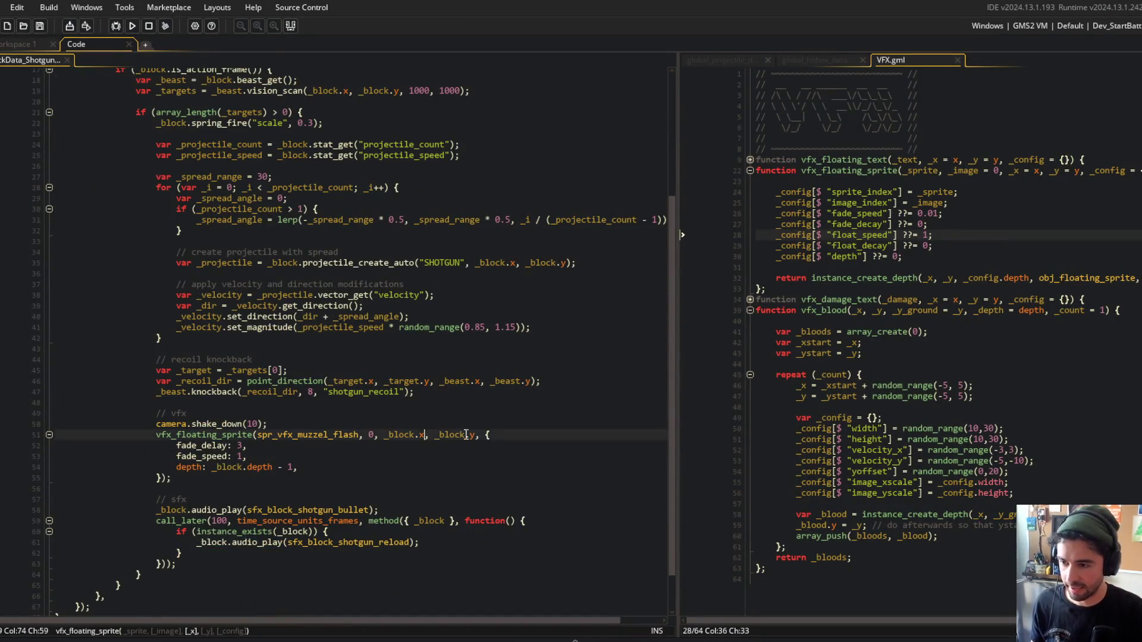
{"action": "type", "text": "+ _beast.face_"}
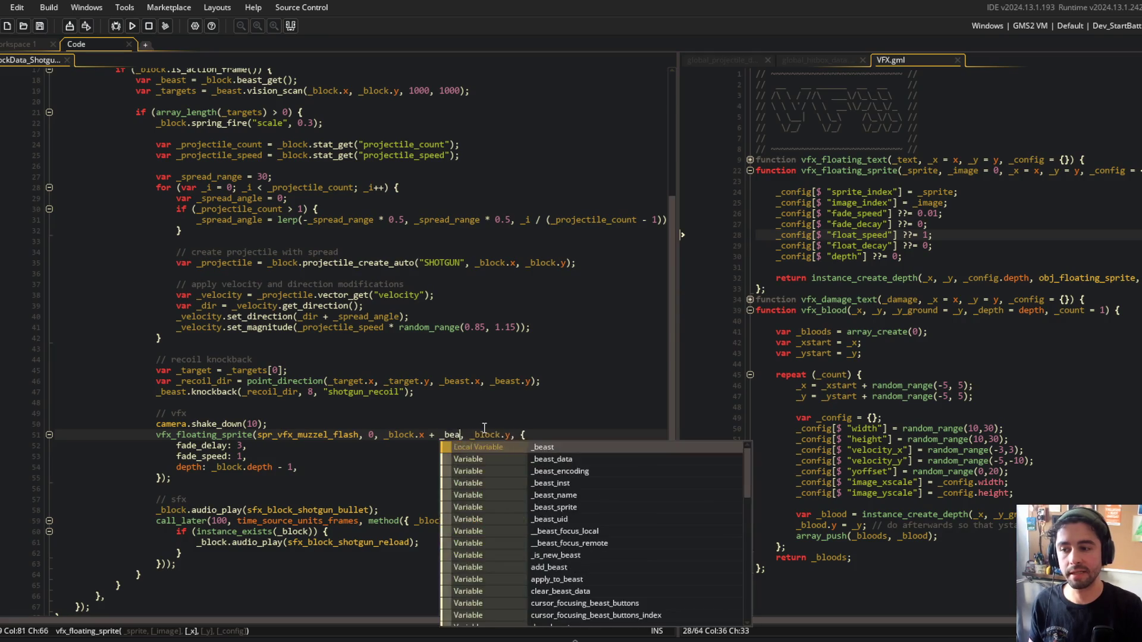
{"action": "type", "text": "get() * "}
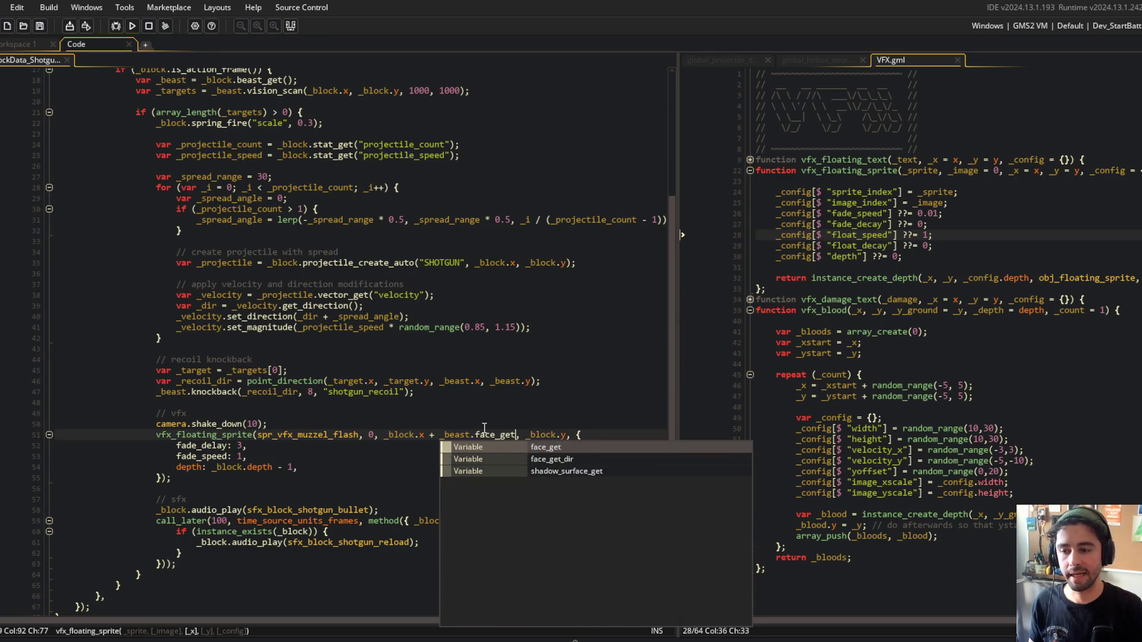
{"action": "type", "text": "BLOCK_SIZE * 0.5"}
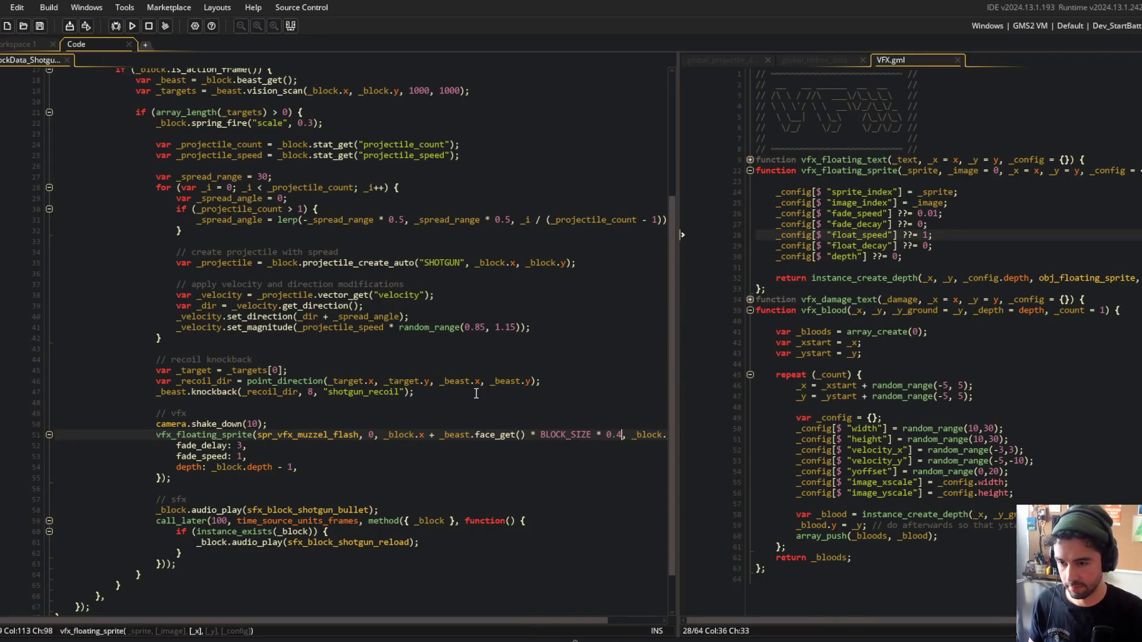
{"action": "key", "text": "ctrl+t"}
{"action": "type", "text": "behavior_v"}
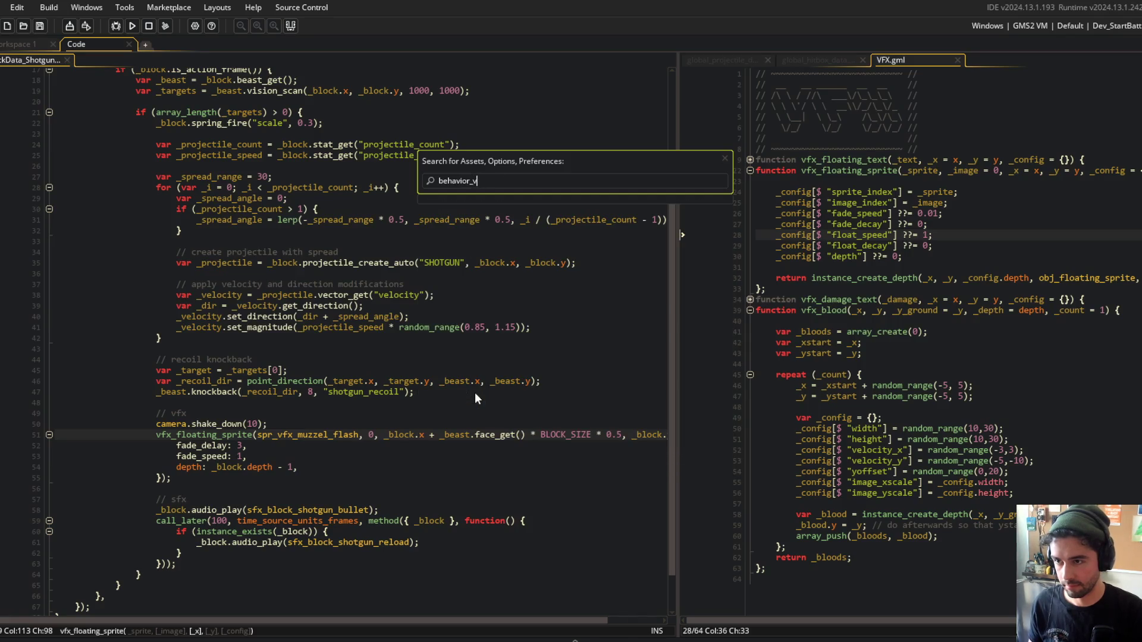
{"action": "type", "text": "face"}
{"action": "key", "text": "Return"}
{"action": "scroll", "coordinate": [410, 294], "scroll_direction": "down", "scroll_amount": 6}
{"action": "key", "text": "ctrl+w"}
{"action": "left_click", "coordinate": [334, 252]}
Run the game to test the flash, then return below the camera shake line.
{"action": "left_click", "coordinate": [132, 27]}
{"action": "left_click", "coordinate": [465, 424]}
{"action": "key", "text": "Return"}
{"action": "key", "text": "ctrl+z"}
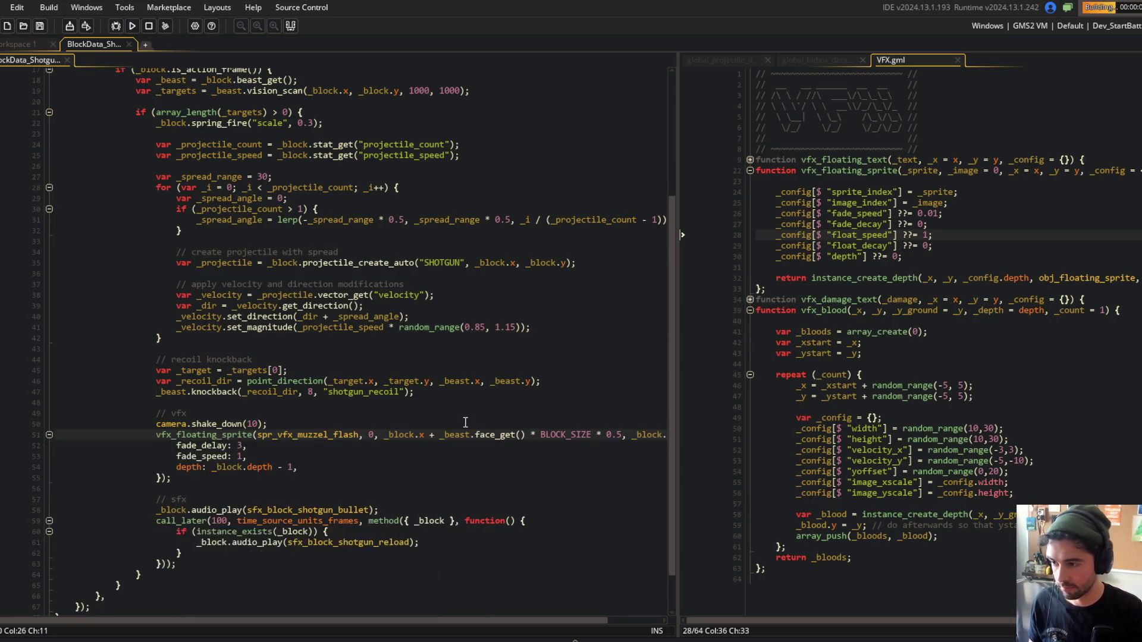
{"action": "left_click", "coordinate": [462, 395]}
{"action": "key", "text": "Down"}
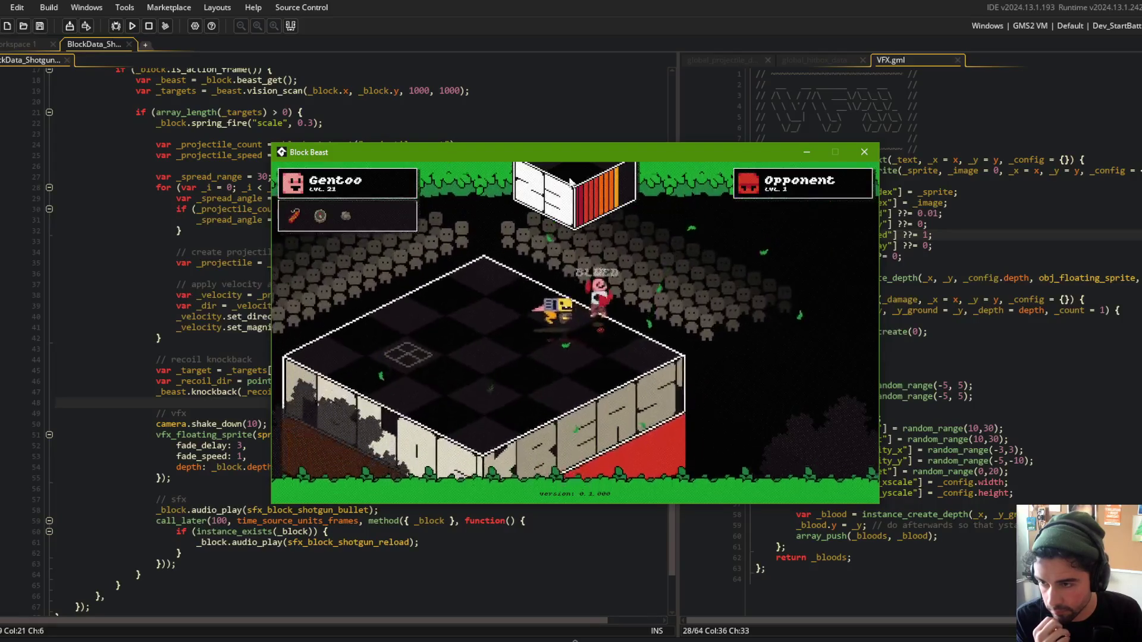
{"action": "left_click", "coordinate": [434, 90]}
{"action": "left_click", "coordinate": [332, 467]}
Add image_xscale: 0.5 and image_yscale: 0.5 to the flash config, showing global_projectile_data alongside.
{"action": "key", "text": "Return"}
{"action": "type", "text": "ima"}
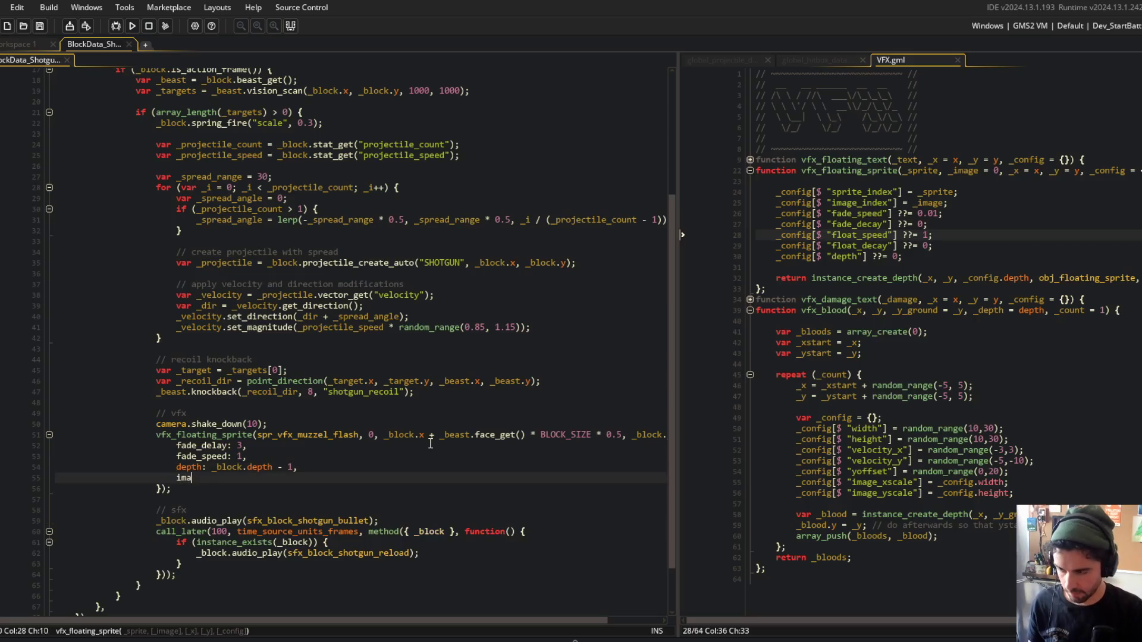
{"action": "type", "text": "ge_xscale: 0.5,"}
{"action": "key", "text": "ctrl+d"}
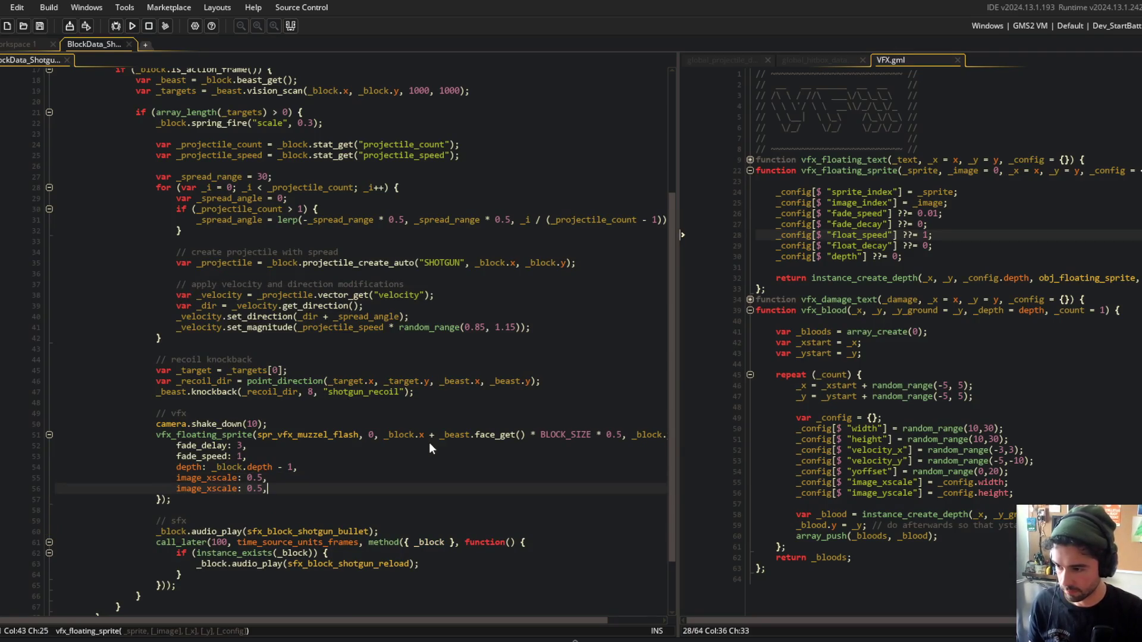
{"action": "key", "text": "BackSpace"}
{"action": "key", "text": "BackSpace"}
{"action": "key", "text": "BackSpace"}
{"action": "type", "text": "ysc"}
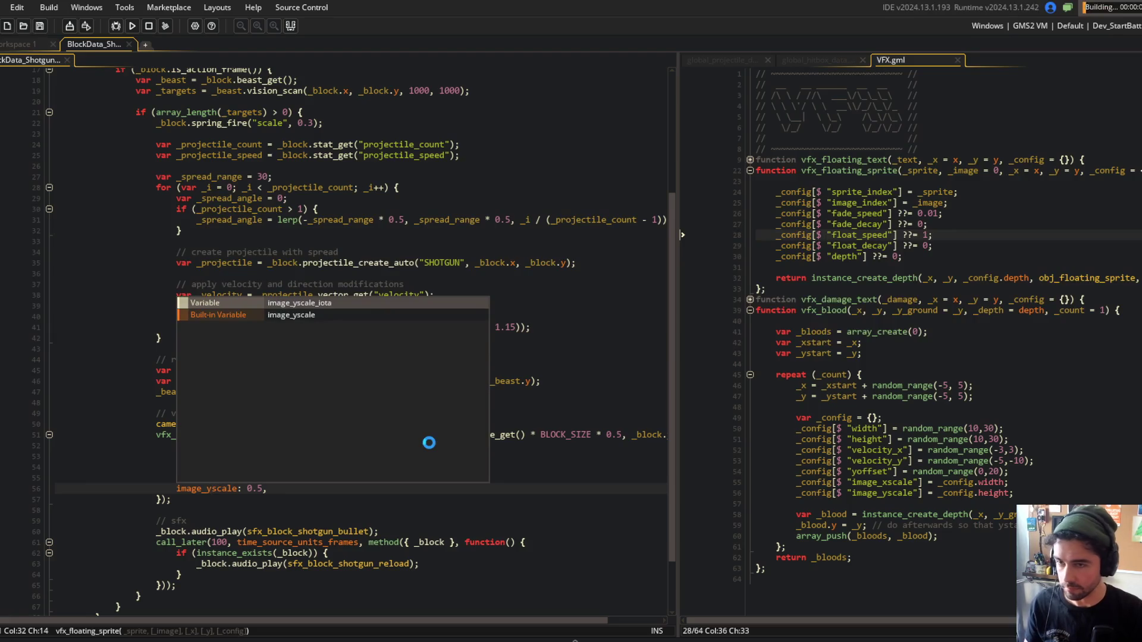
{"action": "left_click", "coordinate": [402, 155]}
{"action": "scroll", "coordinate": [471, 221], "scroll_direction": "down", "scroll_amount": 2}
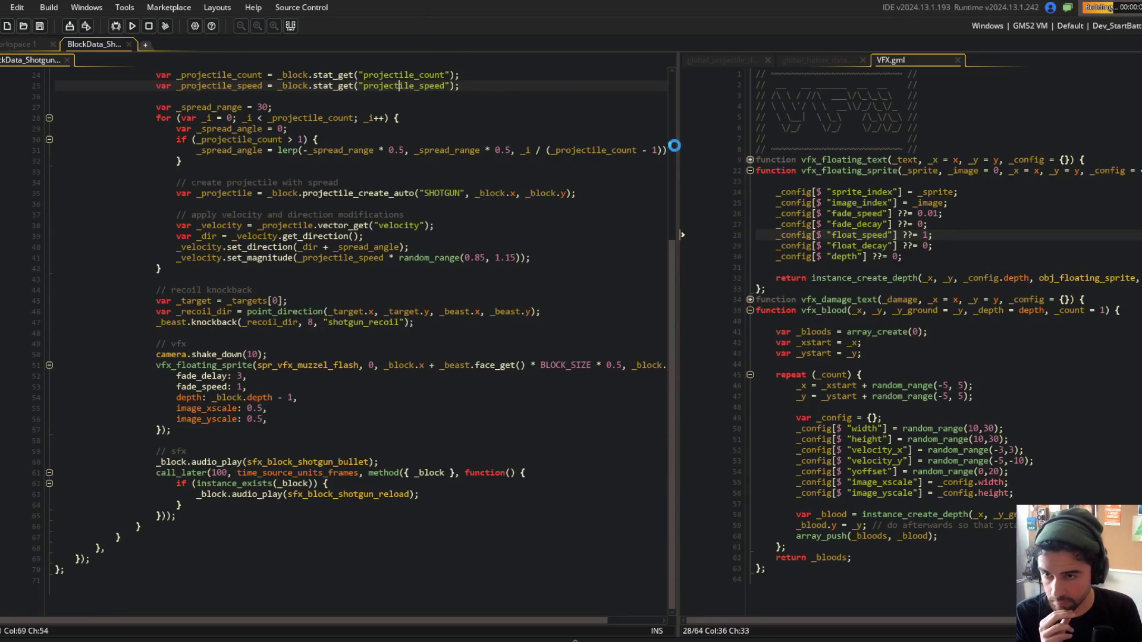
{"action": "left_click_drag", "start_coordinate": [678, 140], "coordinate": [786, 59]}
{"action": "left_click", "coordinate": [845, 59]}
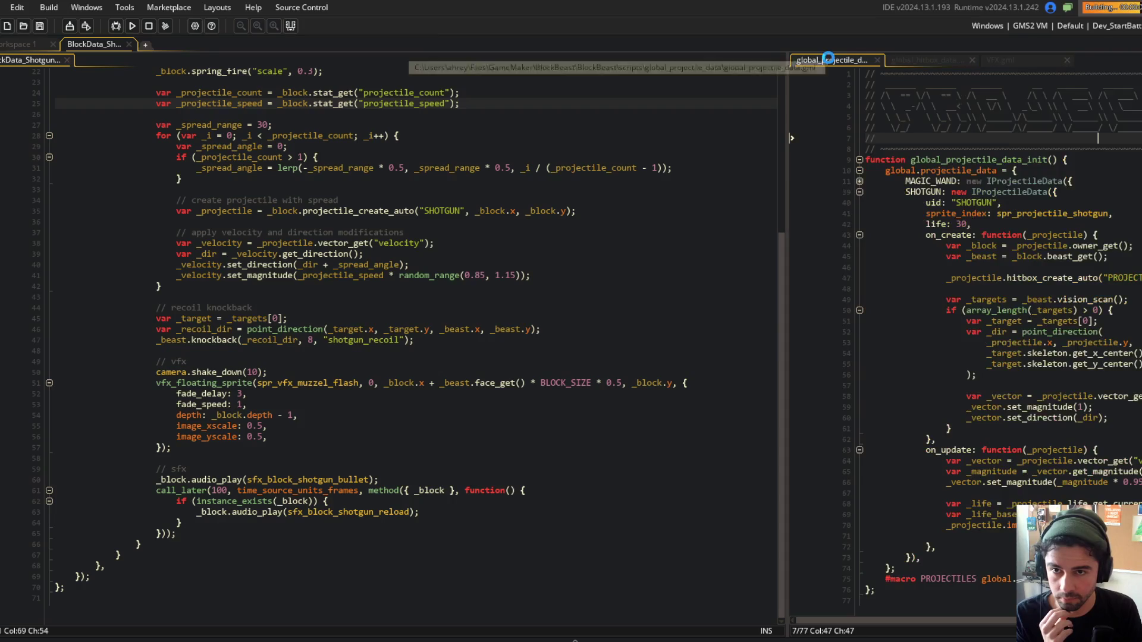
After test-playing, change both flash scale values from 0.5 to 0.75 with a multi-caret edit.
{"action": "left_click", "coordinate": [548, 216]}
{"action": "scroll", "coordinate": [521, 244], "scroll_direction": "up", "scroll_amount": 2}
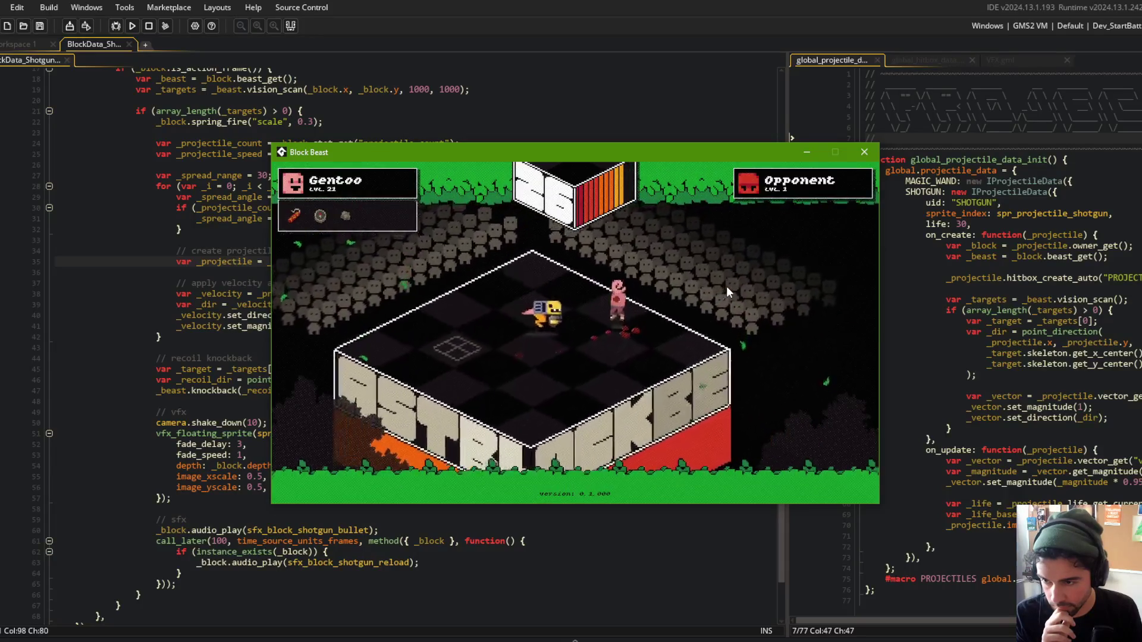
{"action": "left_click", "coordinate": [349, 89]}
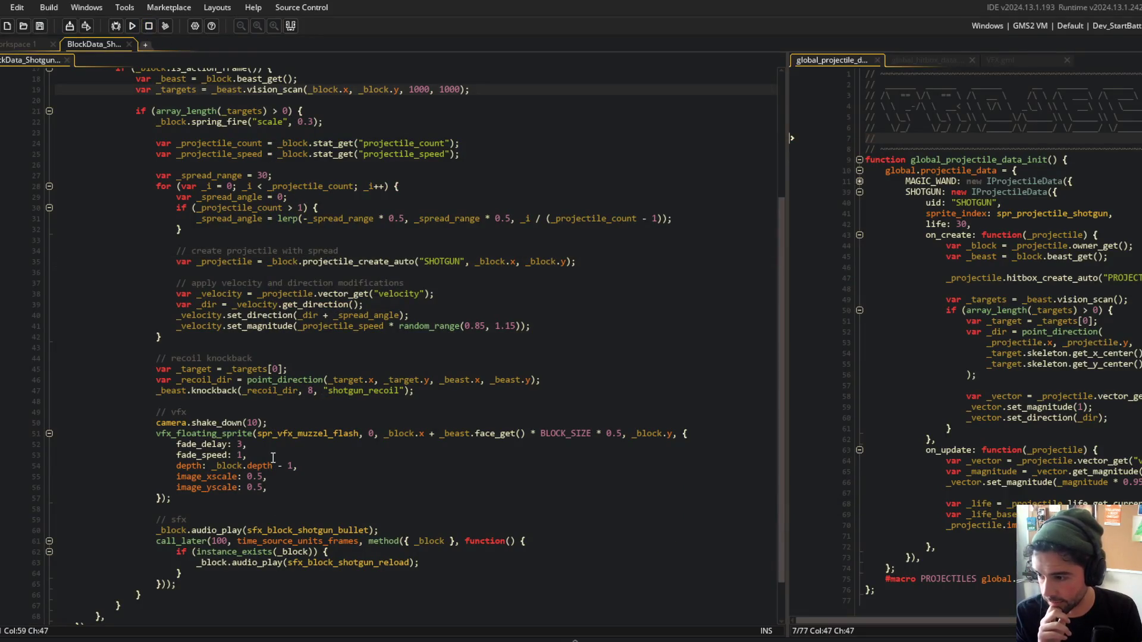
{"action": "left_click", "coordinate": [251, 487]}
{"action": "key", "text": "Up"}
{"action": "type", "text": "7"}
Add a blank line after the projectile_speed stat lookup.
{"action": "scroll", "coordinate": [375, 330], "scroll_direction": "up", "scroll_amount": 3}
{"action": "left_click", "coordinate": [407, 384]}
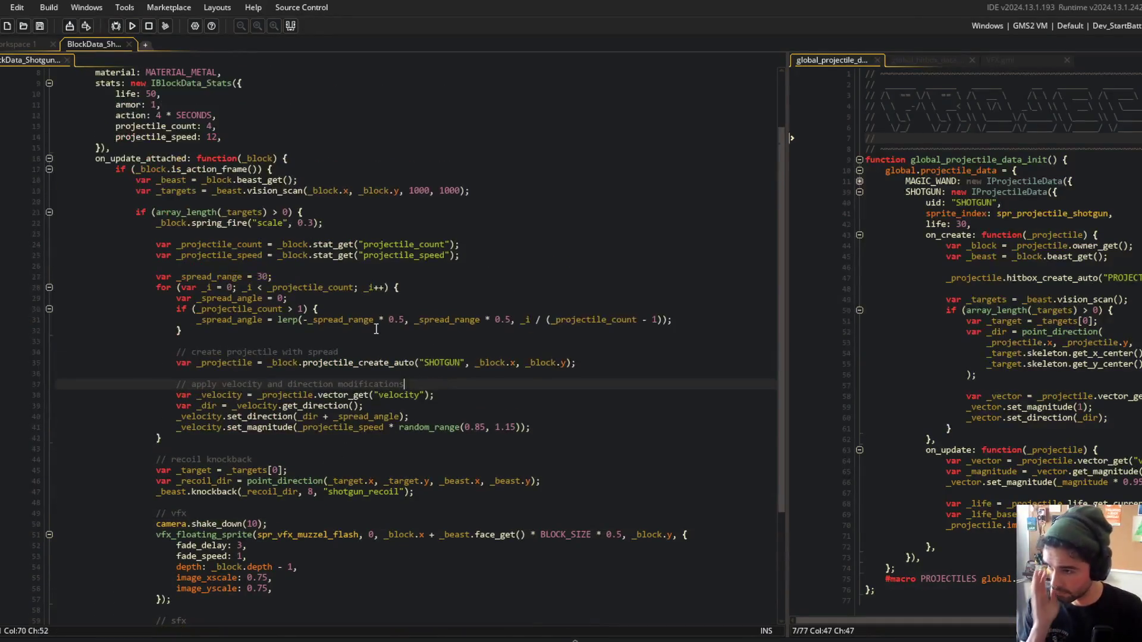
{"action": "left_click", "coordinate": [491, 259]}
{"action": "scroll", "coordinate": [492, 259], "scroll_direction": "down", "scroll_amount": 4}
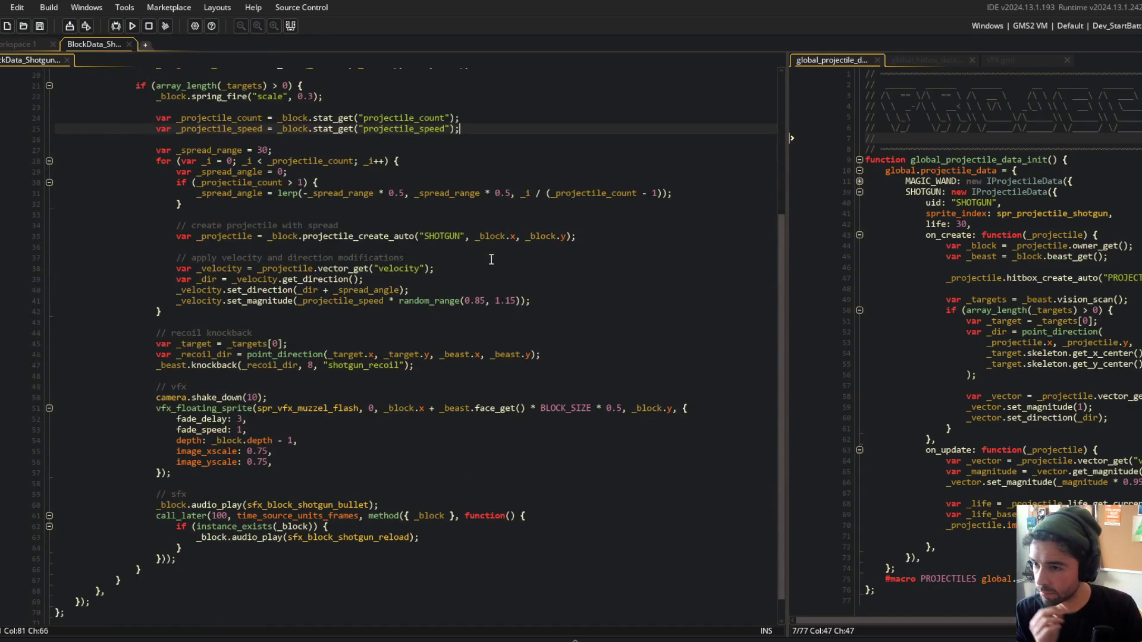
{"action": "left_click", "coordinate": [491, 236]}
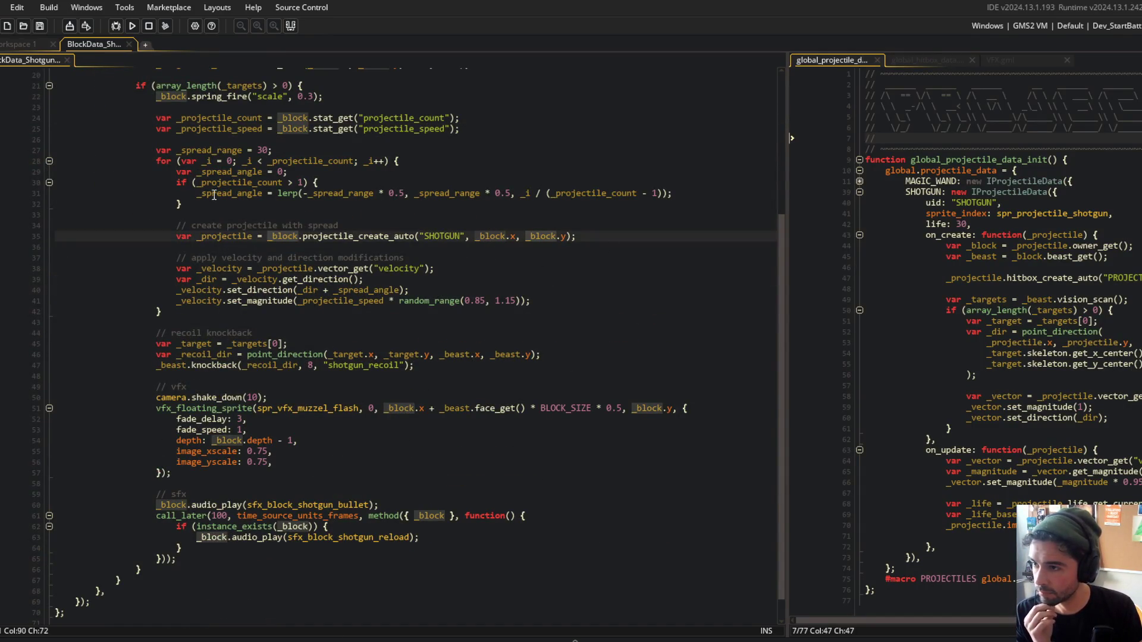
{"action": "left_click", "coordinate": [487, 134]}
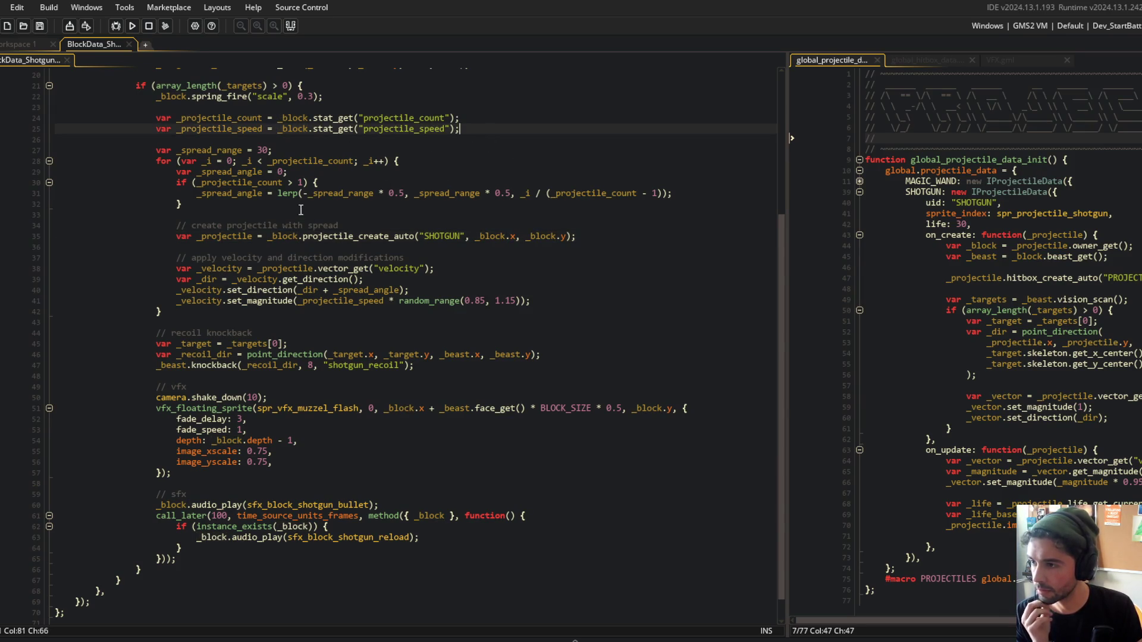
{"action": "key", "text": "Return"}
{"action": "key", "text": "Return"}
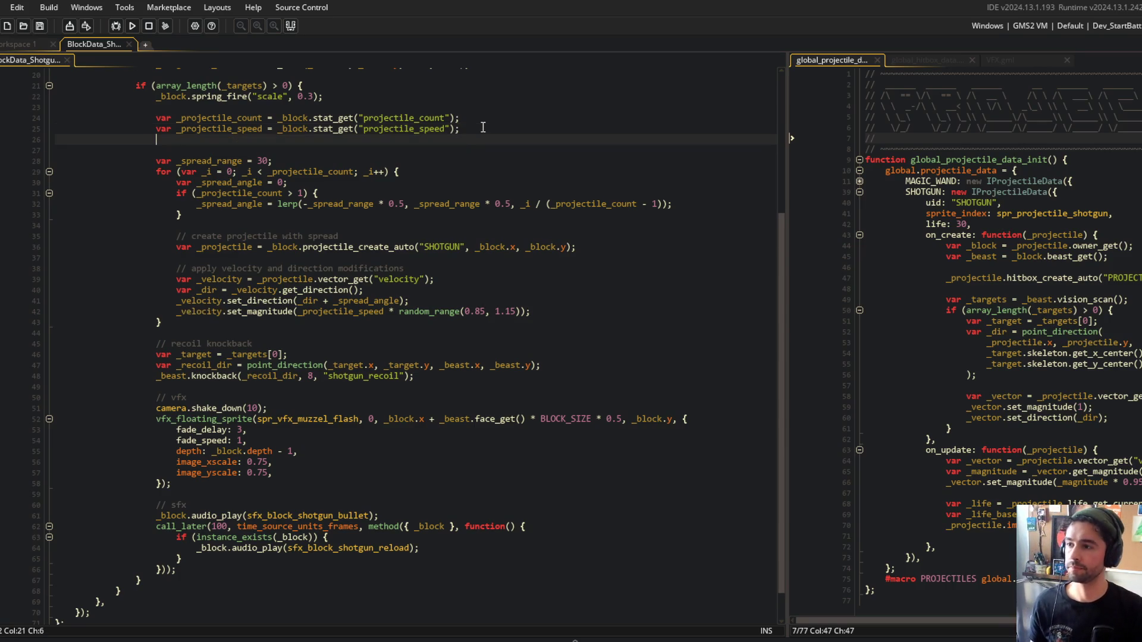
Add a _block_x variable offset by _beast.face_get() * BLOCK_SIZE, and save the shotgun block script.
{"action": "type", "text": "var _block_x = _.blovk"}
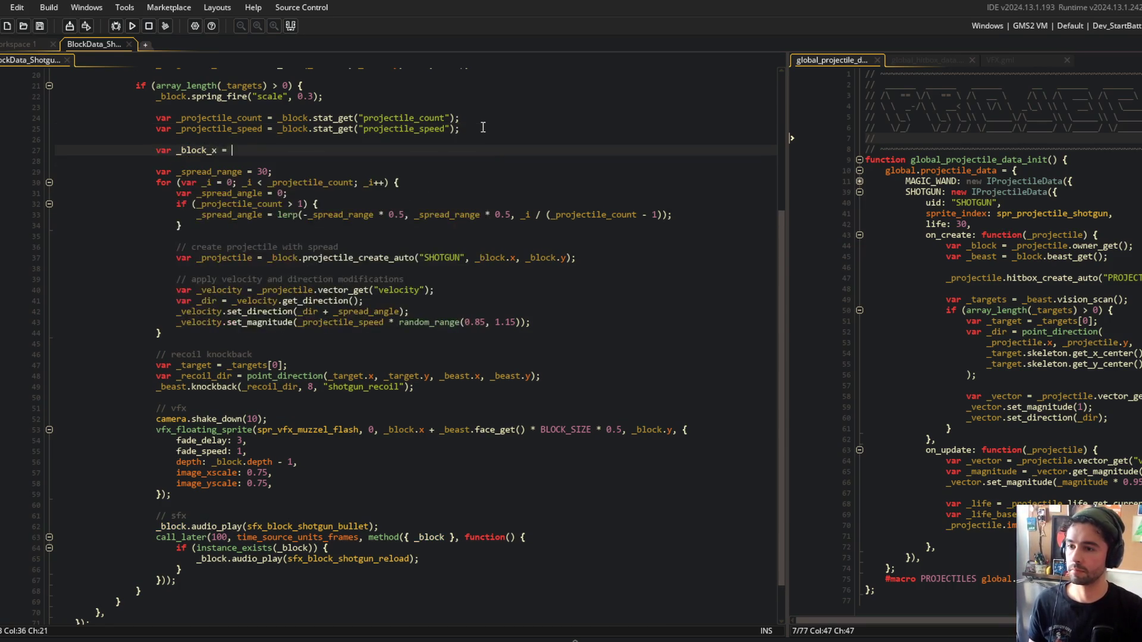
{"action": "key", "text": "BackSpace"}
{"action": "key", "text": "BackSpace"}
{"action": "key", "text": "BackSpace"}
{"action": "type", "text": "lock"}
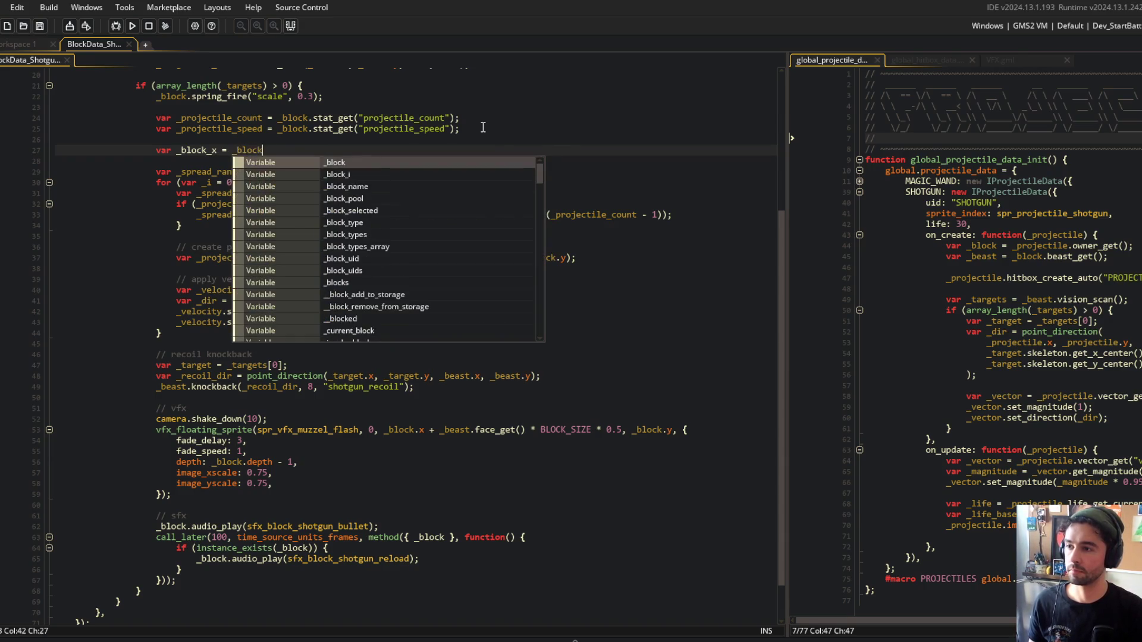
{"action": "type", "text": ".x + _beastf"}
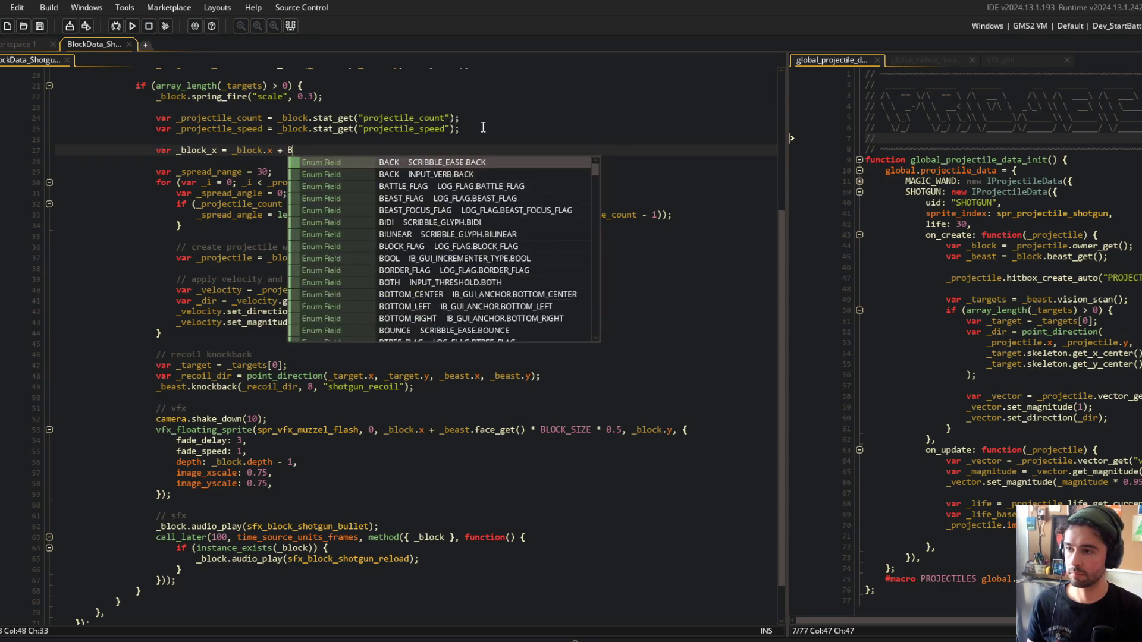
{"action": "key", "text": "BackSpace"}
{"action": "type", "text": ".face_get() * B"}
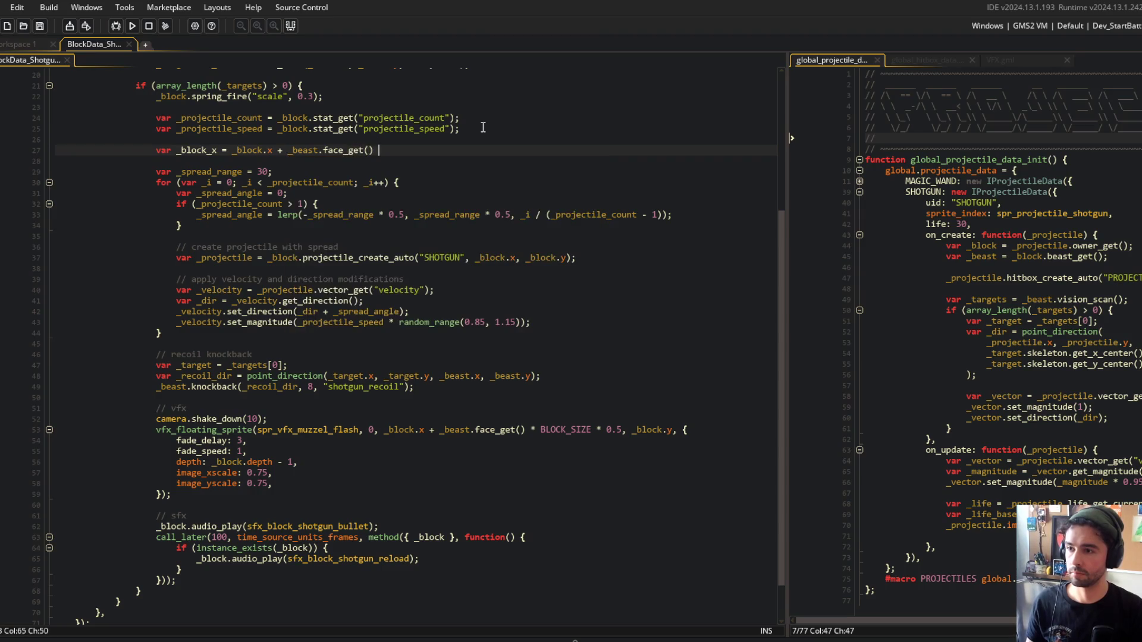
{"action": "type", "text": "LOCK_SIZE * 0.5;"}
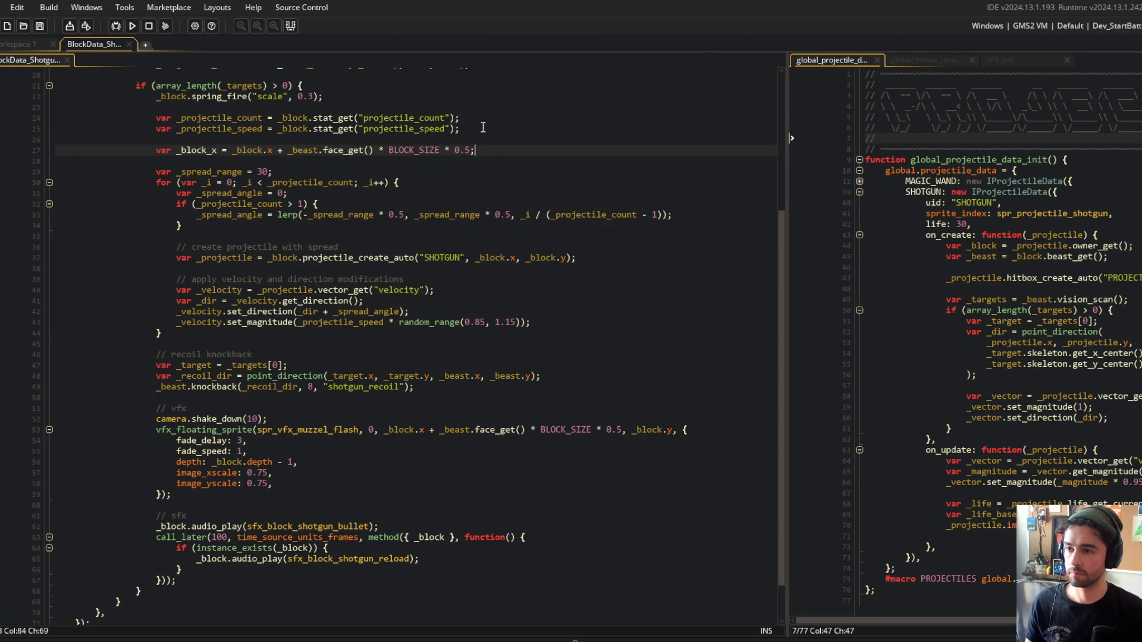
{"action": "key", "text": "ctrl+s"}
Use _block_x for the projectile creation x and the muzzle flash x, then run the game.
{"action": "double_click", "coordinate": [207, 155]}
{"action": "key", "text": "ctrl+c"}
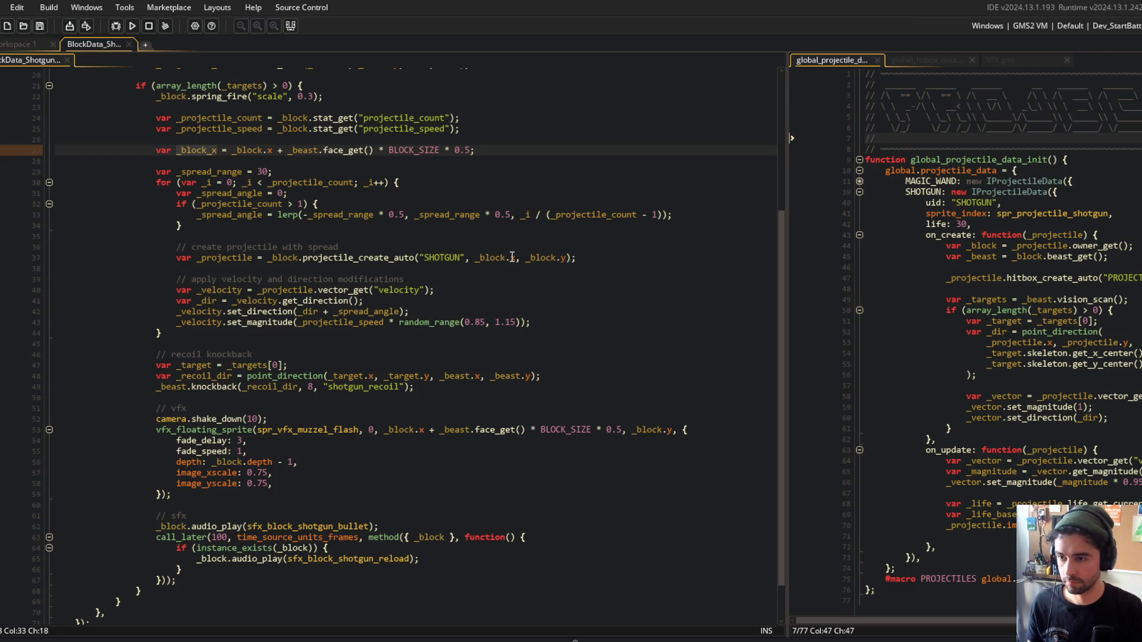
{"action": "left_click_drag", "start_coordinate": [515, 257], "coordinate": [475, 257]}
{"action": "key", "text": "ctrl+v"}
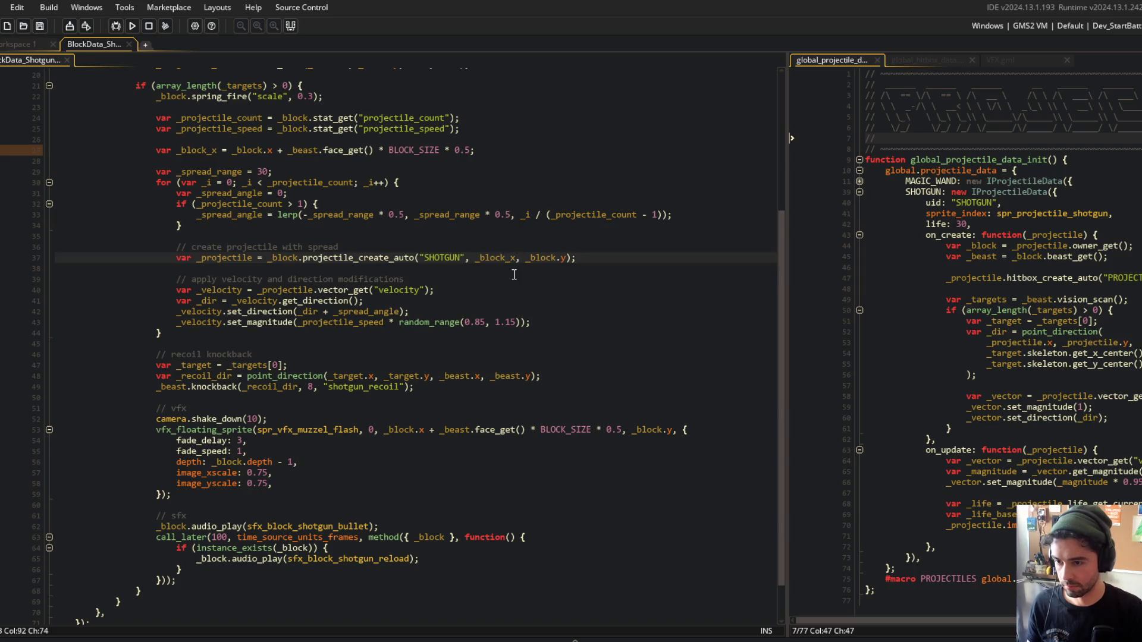
{"action": "left_click", "coordinate": [384, 429]}
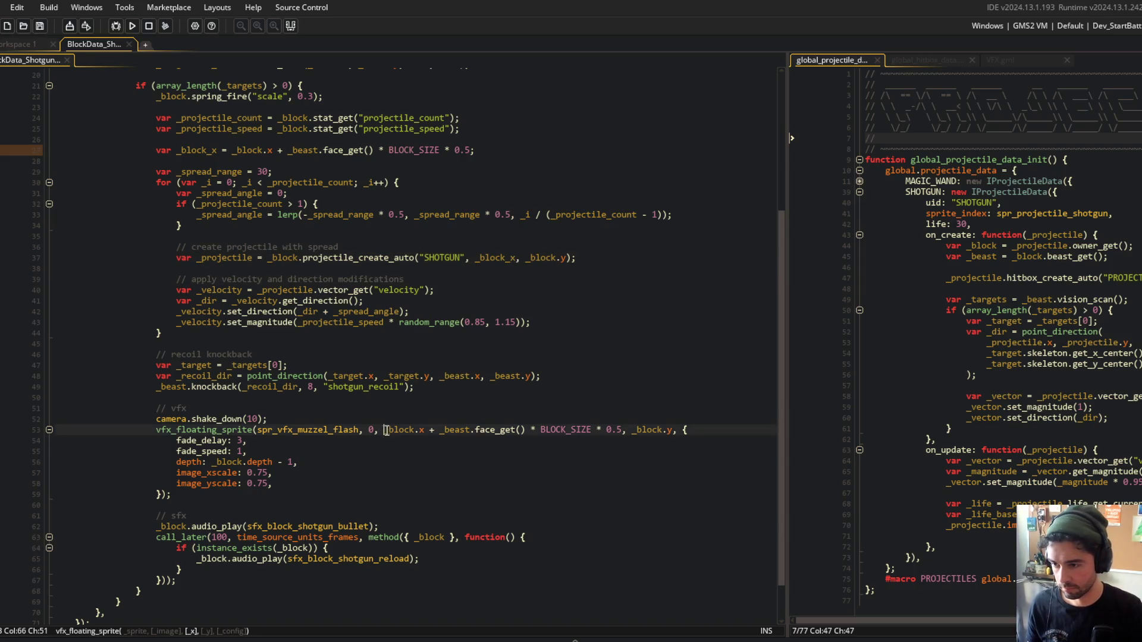
{"action": "left_click", "coordinate": [623, 429], "text": "shift"}
{"action": "key", "text": "ctrl+v"}
{"action": "left_click", "coordinate": [361, 206]}
{"action": "left_click", "coordinate": [132, 26]}
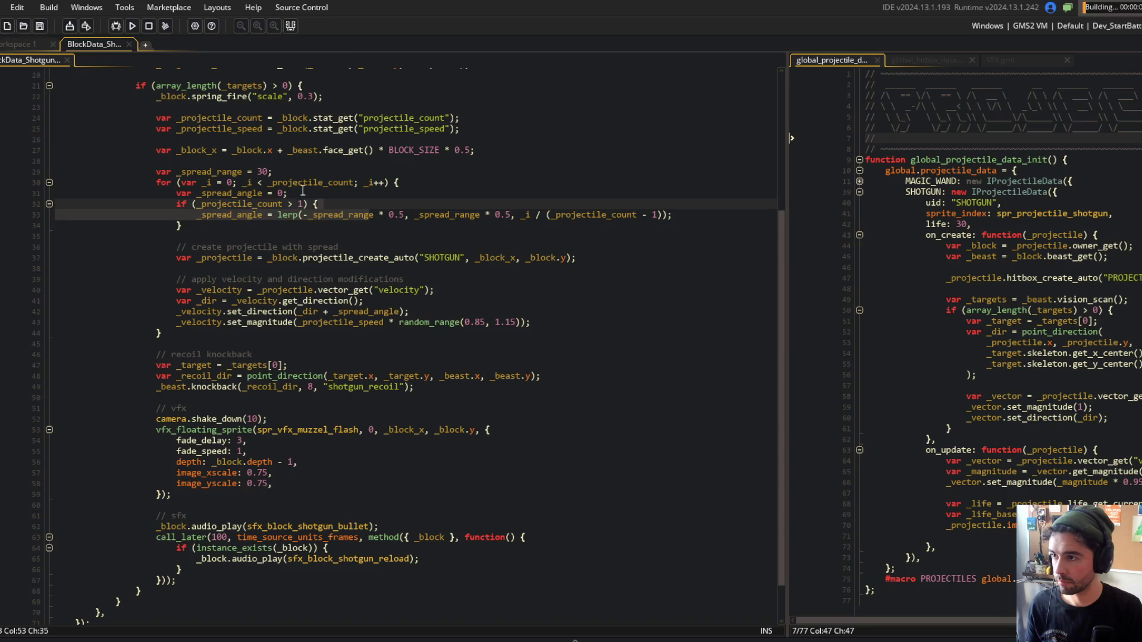
Cut the _block.spring_fire line out of the targets check and remove the leftover blank lines.
{"action": "left_click", "coordinate": [291, 193]}
{"action": "scroll", "coordinate": [384, 212], "scroll_direction": "up", "scroll_amount": 3}
{"action": "left_click", "coordinate": [515, 252]}
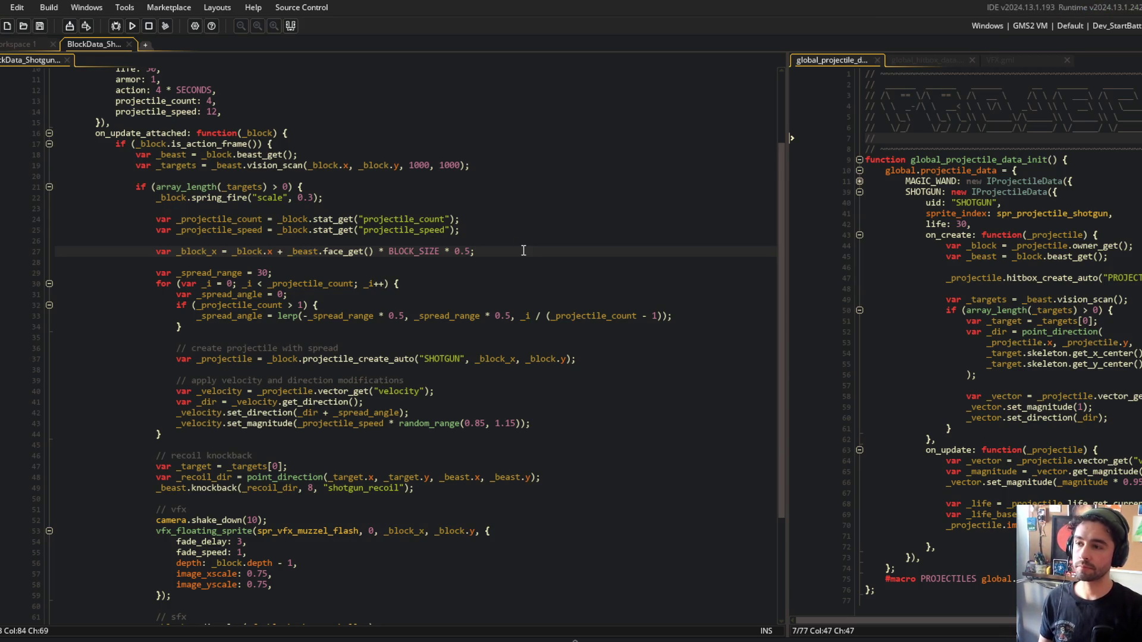
{"action": "triple_click", "coordinate": [355, 197]}
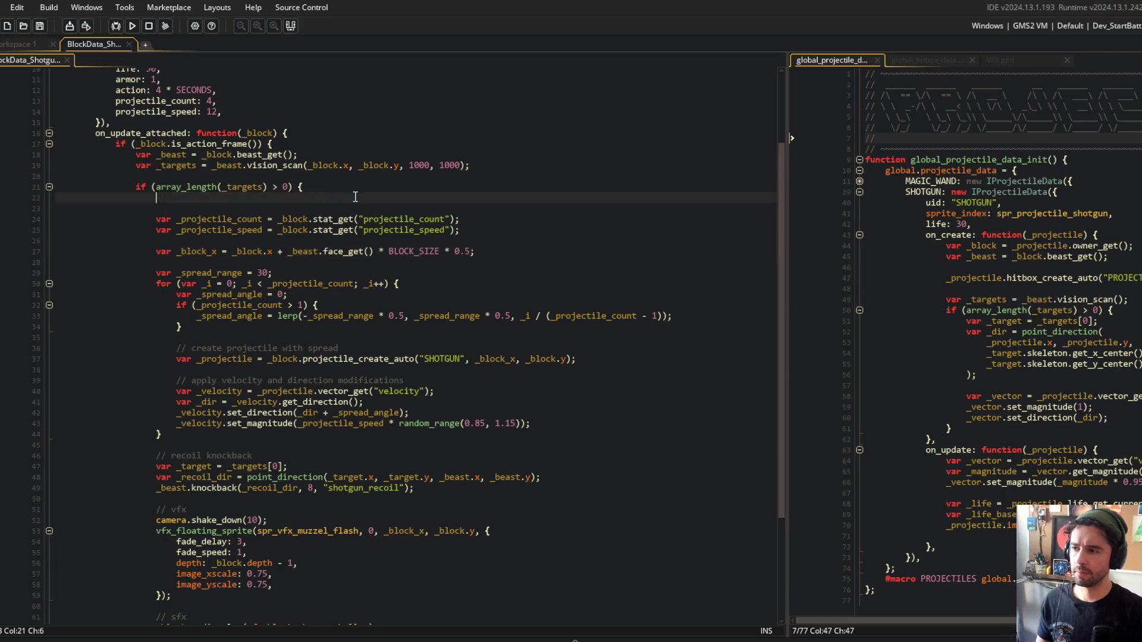
{"action": "key", "text": "BackSpace"}
{"action": "key", "text": "BackSpace"}
{"action": "key", "text": "Down"}
{"action": "key", "text": "Down"}
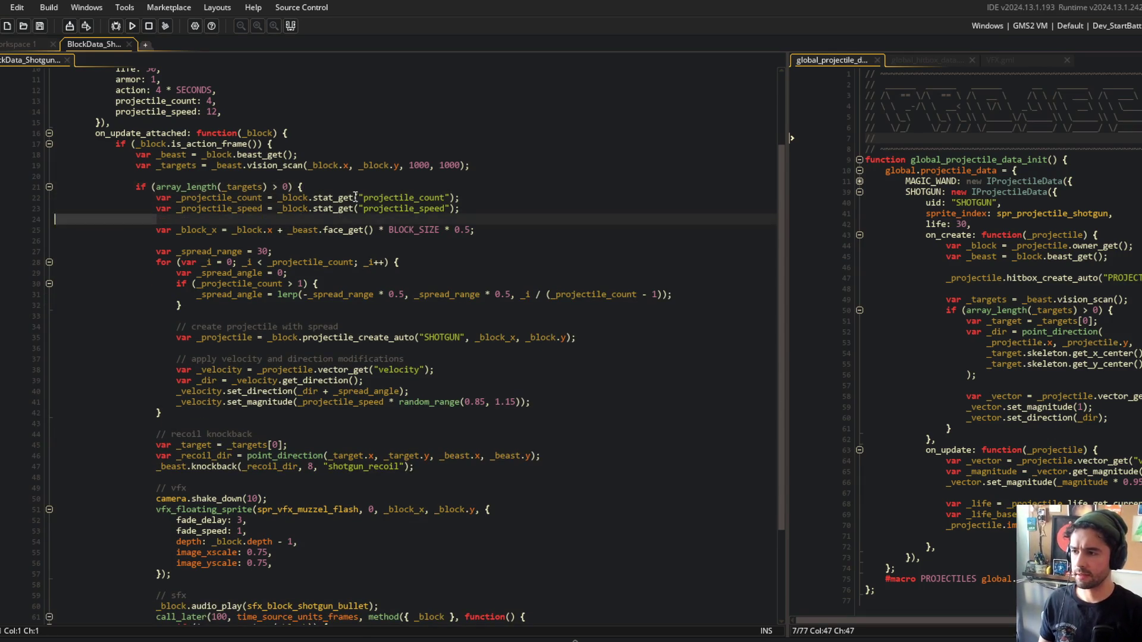
{"action": "key", "text": "Delete"}
{"action": "scroll", "coordinate": [288, 365], "scroll_direction": "down", "scroll_amount": 4}
Paste the spring_fire line under the // vfx comment, remove the stray blank line, and return to the running game.
{"action": "left_click", "coordinate": [227, 471]}
{"action": "key", "text": "Return"}
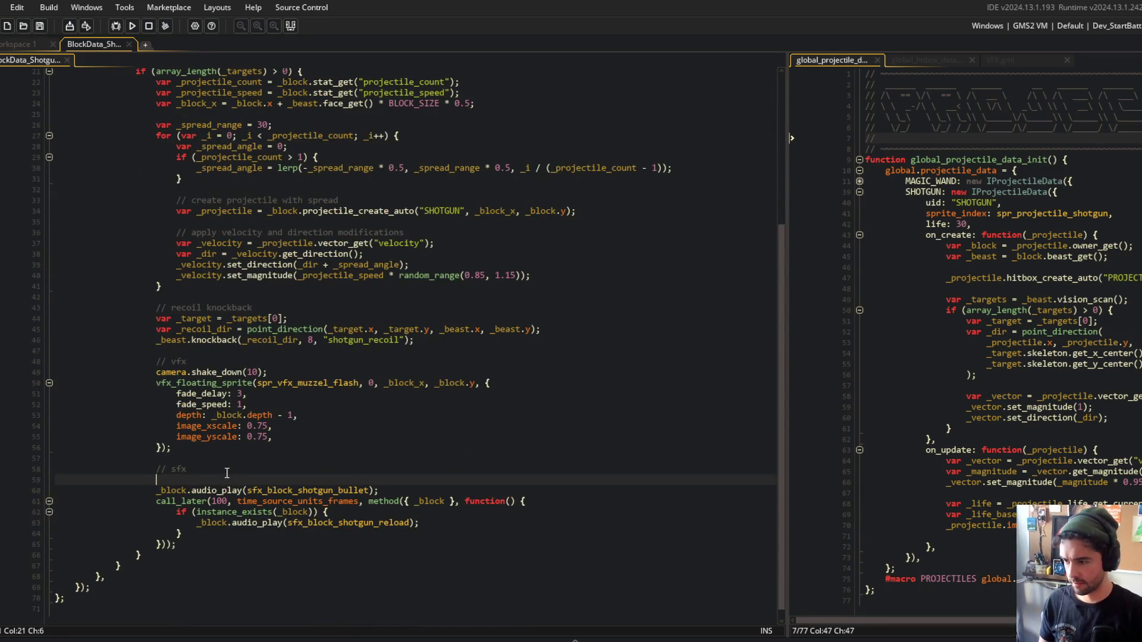
{"action": "left_click", "coordinate": [233, 352]}
{"action": "key", "text": "Down"}
{"action": "key", "text": "Return"}
{"action": "type", "text": "_block.spring_fire(\"scale\", 0.3);"}
{"action": "key", "text": "Down"}
{"action": "key", "text": "Down"}
{"action": "key", "text": "Down"}
{"action": "key", "text": "Down"}
{"action": "key", "text": "Down"}
{"action": "key", "text": "Down"}
{"action": "key", "text": "Delete"}
{"action": "key", "text": "alt+Tab"}
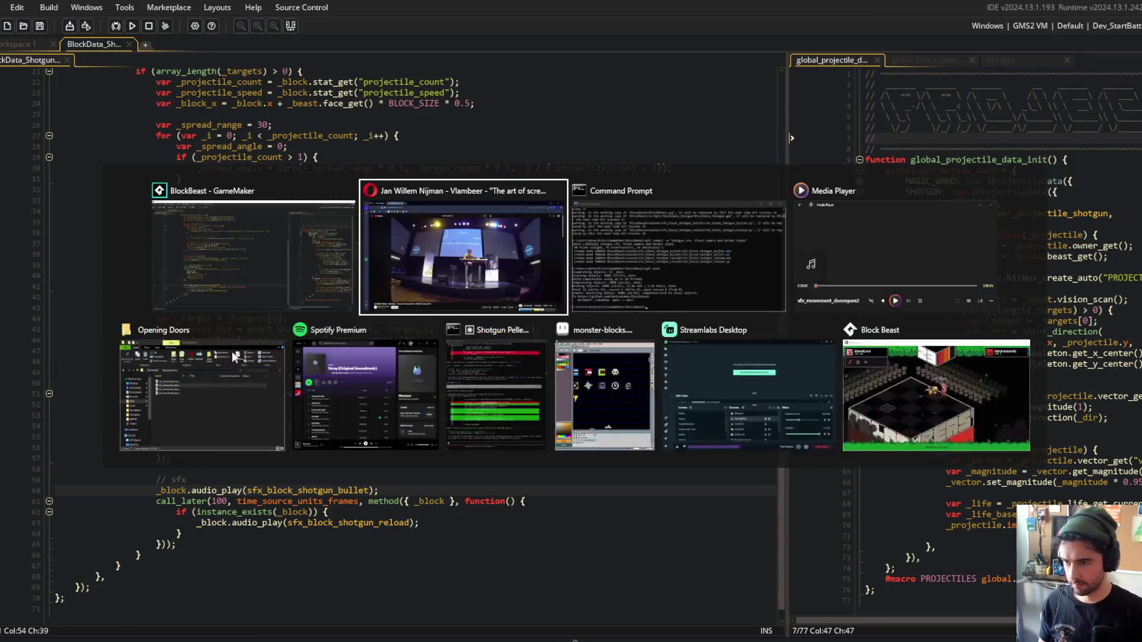
{"action": "left_click", "coordinate": [887, 400]}
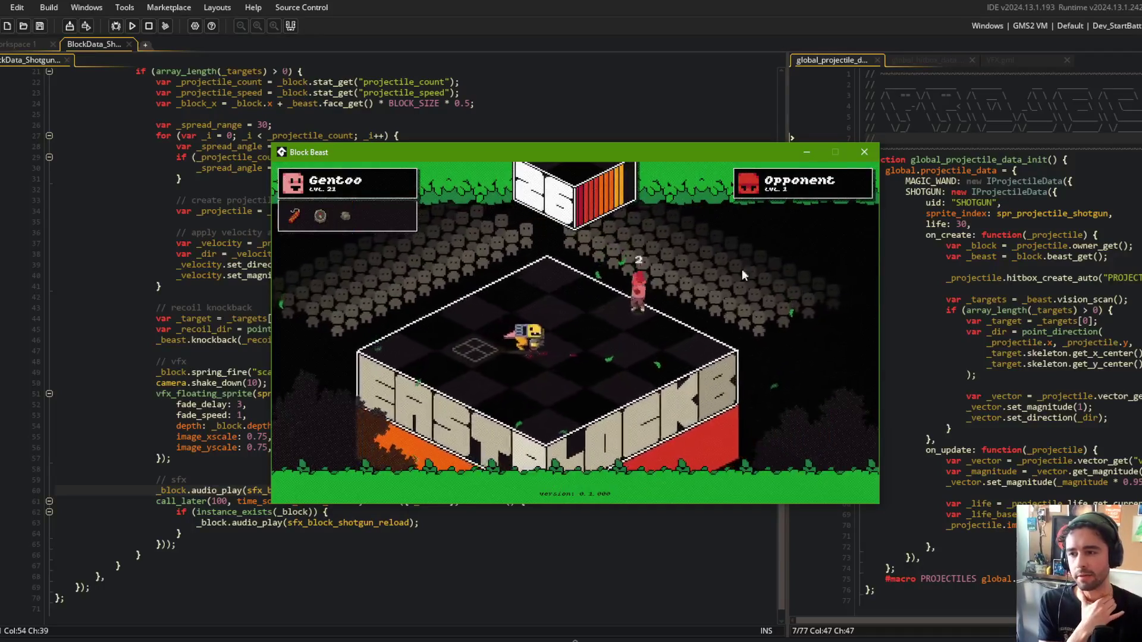
Add an image_alpha entry below the depth setting in the muzzle flash config and build.
{"action": "left_click", "coordinate": [148, 26]}
{"action": "left_click", "coordinate": [395, 223]}
{"action": "scroll", "coordinate": [395, 226], "scroll_direction": "down", "scroll_amount": 1}
{"action": "left_click", "coordinate": [429, 402]}
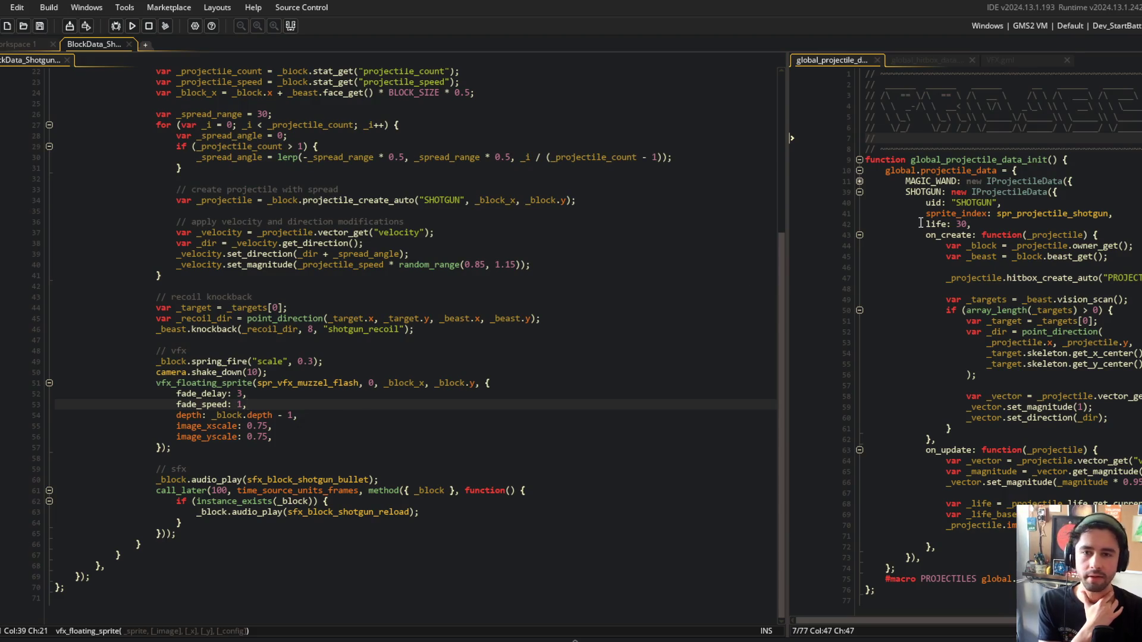
{"action": "scroll", "coordinate": [938, 59], "scroll_direction": "down", "scroll_amount": 2}
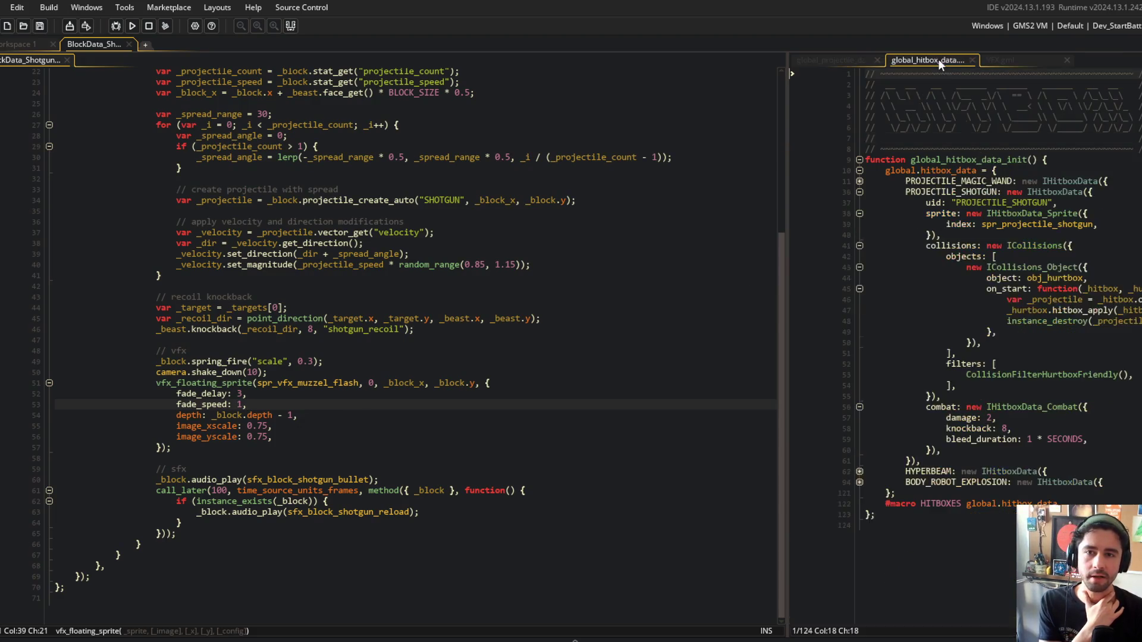
{"action": "left_click", "coordinate": [844, 59]}
{"action": "left_click", "coordinate": [247, 415]}
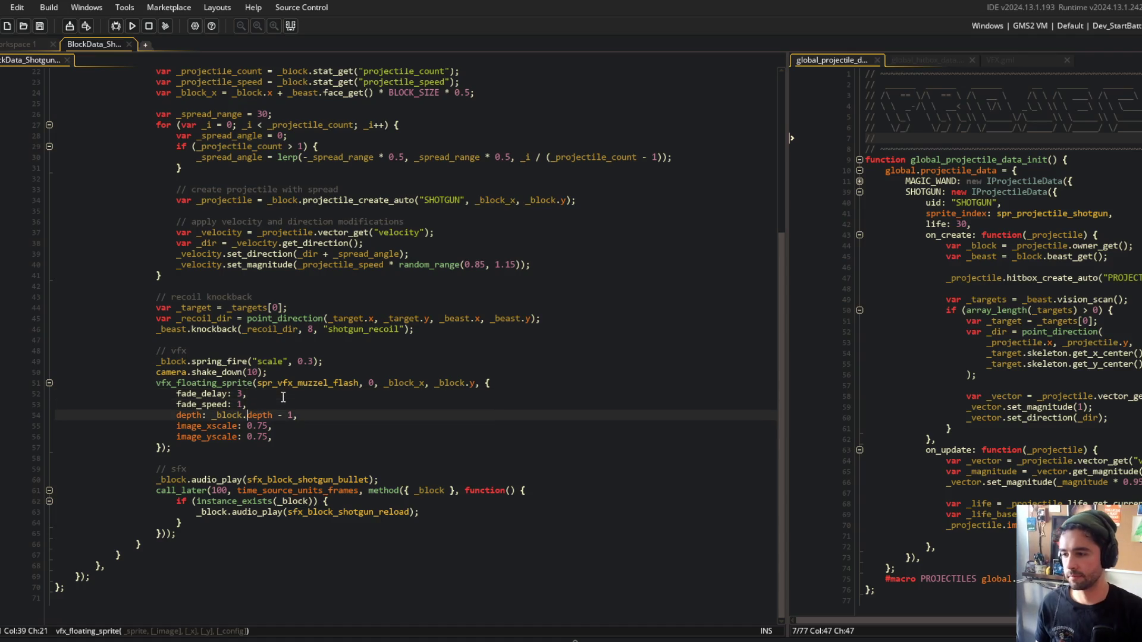
{"action": "key", "text": "End"}
{"action": "key", "text": "Return"}
{"action": "type", "text": "image_alpha:"}
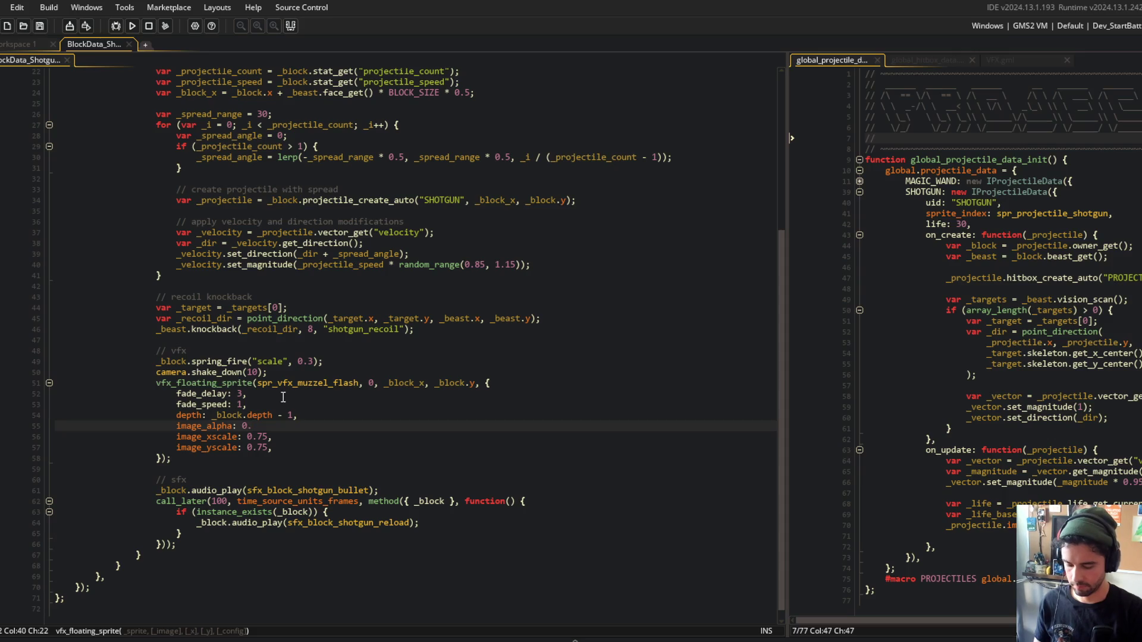
{"action": "key", "text": "F5"}
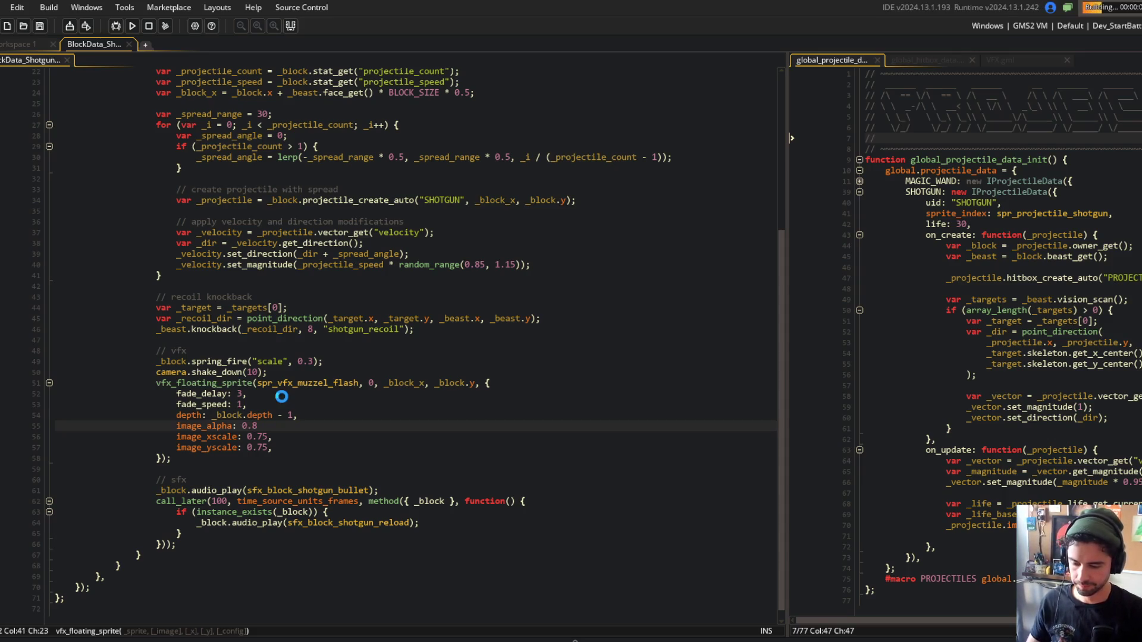
Add the missing comma after the image_alpha value and rebuild the game.
{"action": "scroll", "coordinate": [381, 354], "scroll_direction": "down", "scroll_amount": 3}
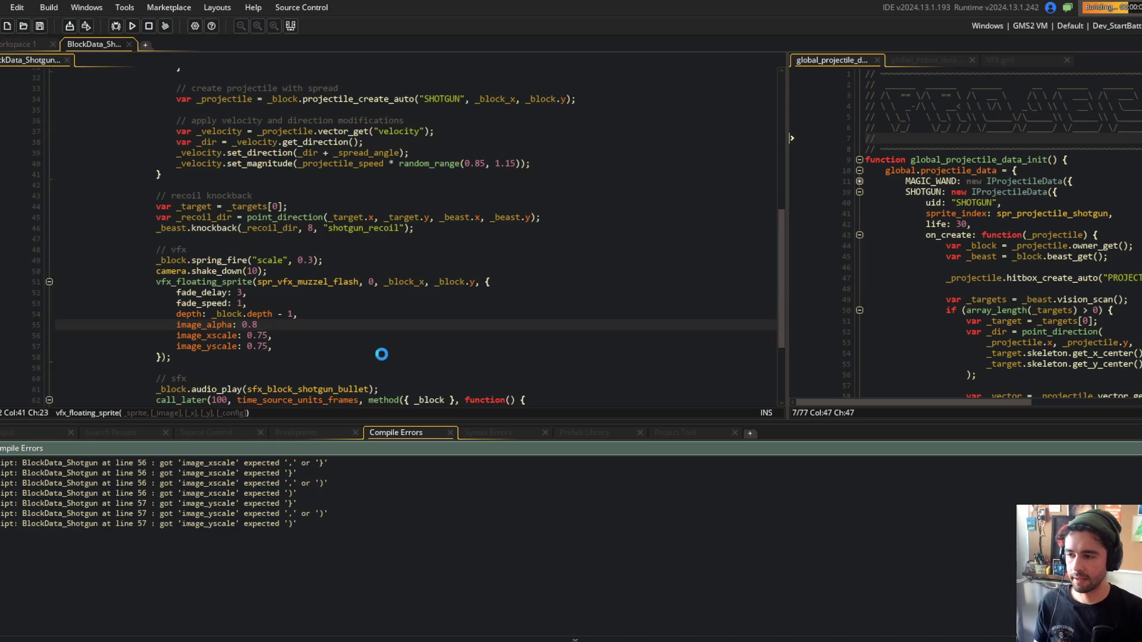
{"action": "left_click", "coordinate": [349, 327]}
{"action": "type", "text": ","}
{"action": "key", "text": "F5"}
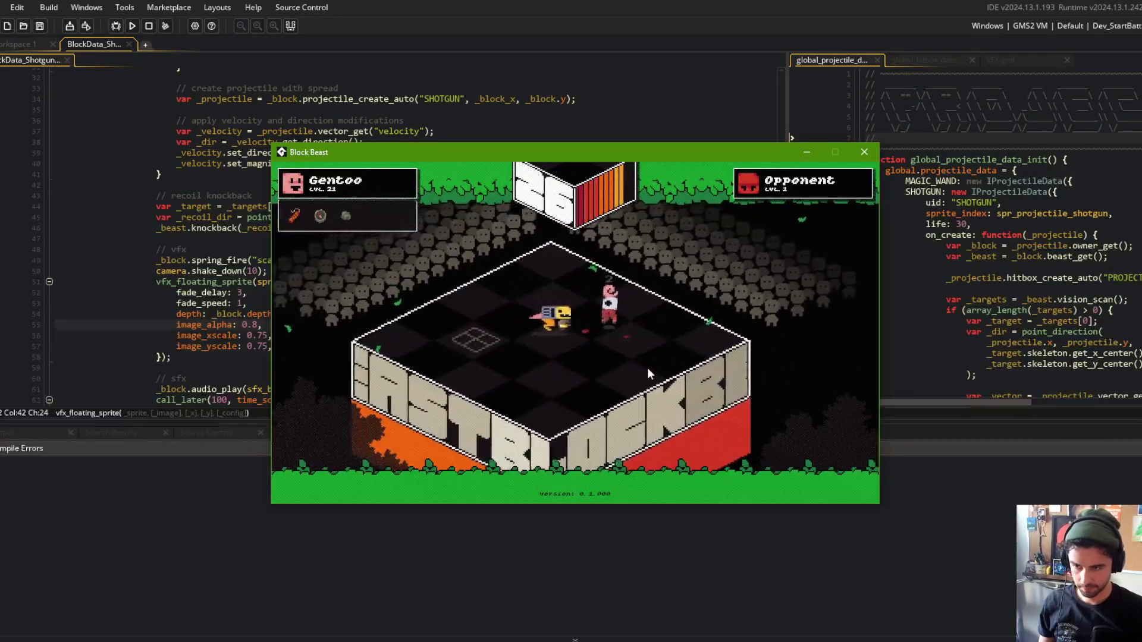
Close the game and delete the muzzle flash's image_xscale and image_yscale lines.
{"action": "left_click", "coordinate": [864, 152]}
{"action": "left_click", "coordinate": [349, 365]}
{"action": "left_click", "coordinate": [350, 333]}
{"action": "key", "text": "ctrl+d"}
{"action": "key", "text": "ctrl+d"}
{"action": "left_click", "coordinate": [429, 272]}
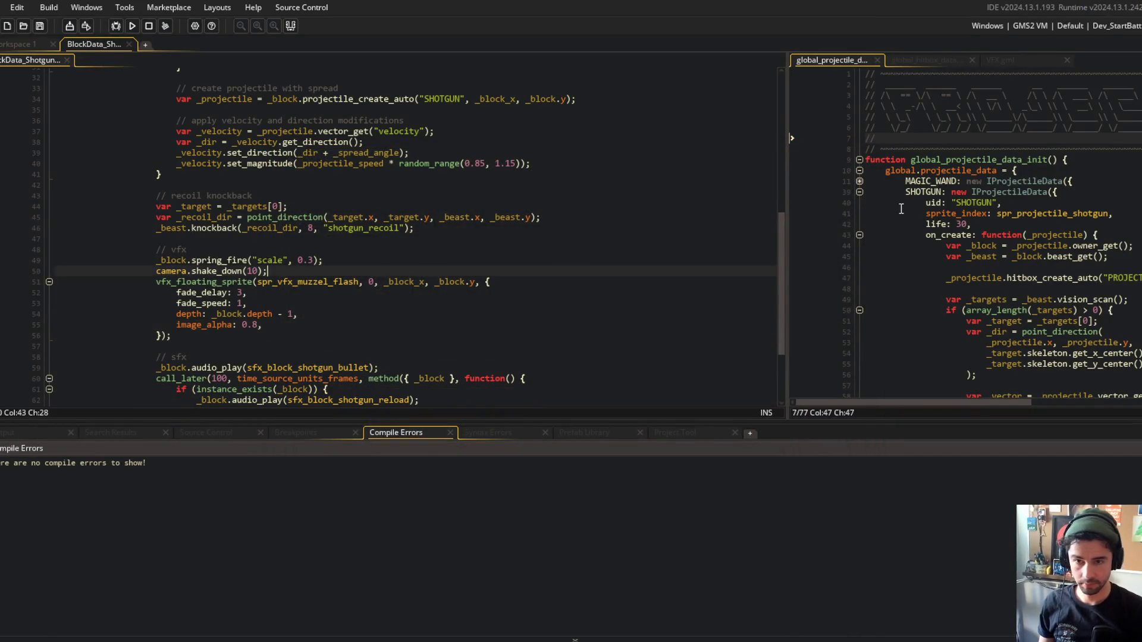
Widen the right pane to show VFX.gml with its functions collapsed, searching the vfx_floating_text name.
{"action": "left_click_drag", "start_coordinate": [793, 136], "coordinate": [676, 122]}
{"action": "left_click", "coordinate": [889, 60]}
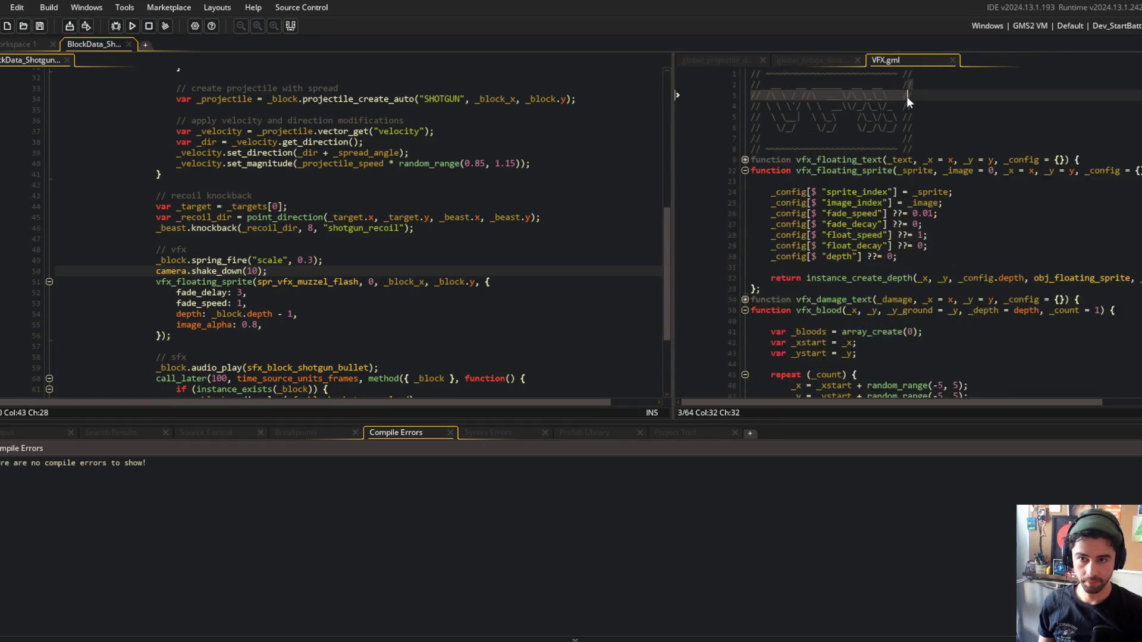
{"action": "left_click", "coordinate": [919, 173]}
{"action": "key", "text": "ctrl+m"}
{"action": "left_click", "coordinate": [908, 160]}
{"action": "double_click", "coordinate": [840, 161]}
{"action": "key", "text": "ctrl+c"}
{"action": "key", "text": "ctrl+f"}
{"action": "left_click", "coordinate": [963, 249]}
{"action": "key", "text": "ctrl+v"}
{"action": "double_click", "coordinate": [1002, 248]}
{"action": "type", "text": "F"}
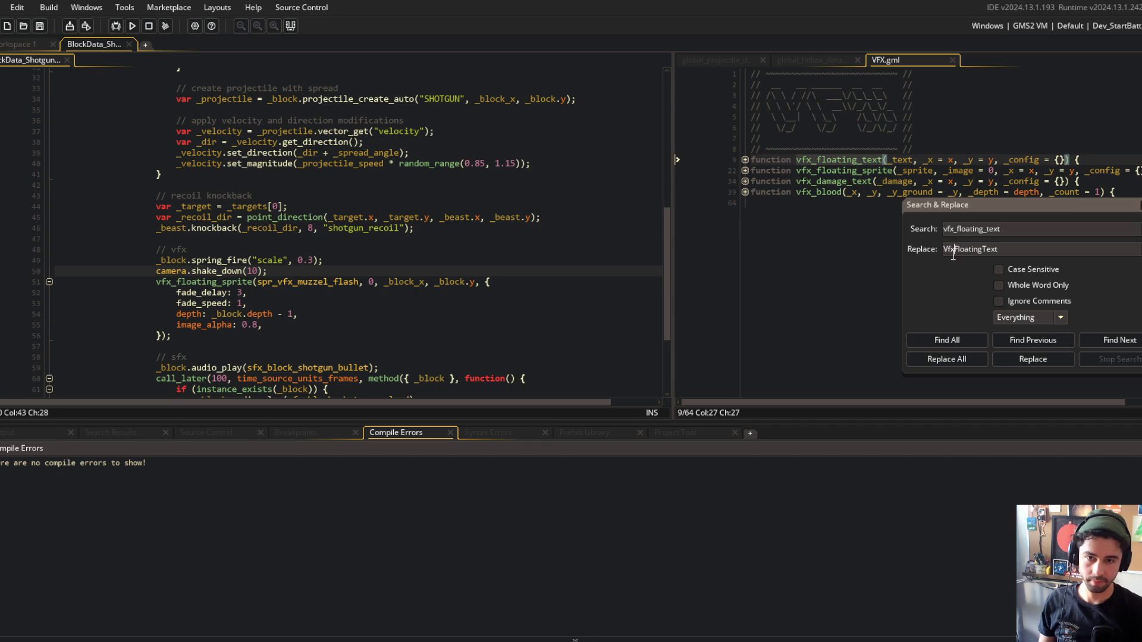
{"action": "left_click_drag", "start_coordinate": [1013, 250], "coordinate": [831, 249]}
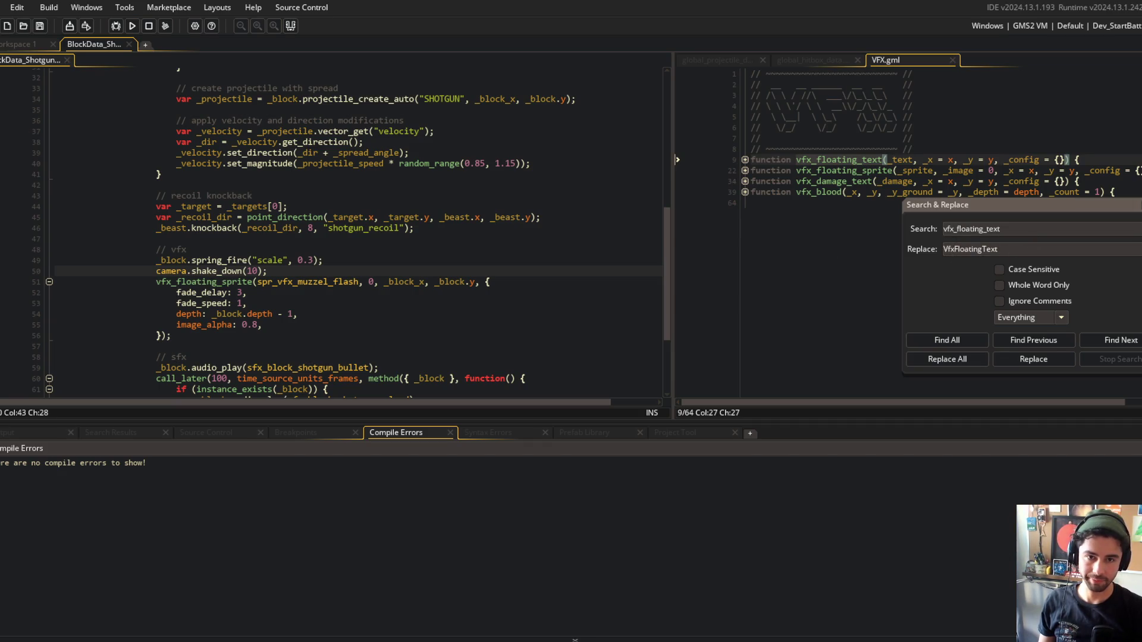
{"action": "left_click", "coordinate": [1134, 205]}
Declare a new function vfx_muzzel_flash(_x, _y, _config = {}) in VFX.gml and save.
{"action": "type", "text": "function v"}
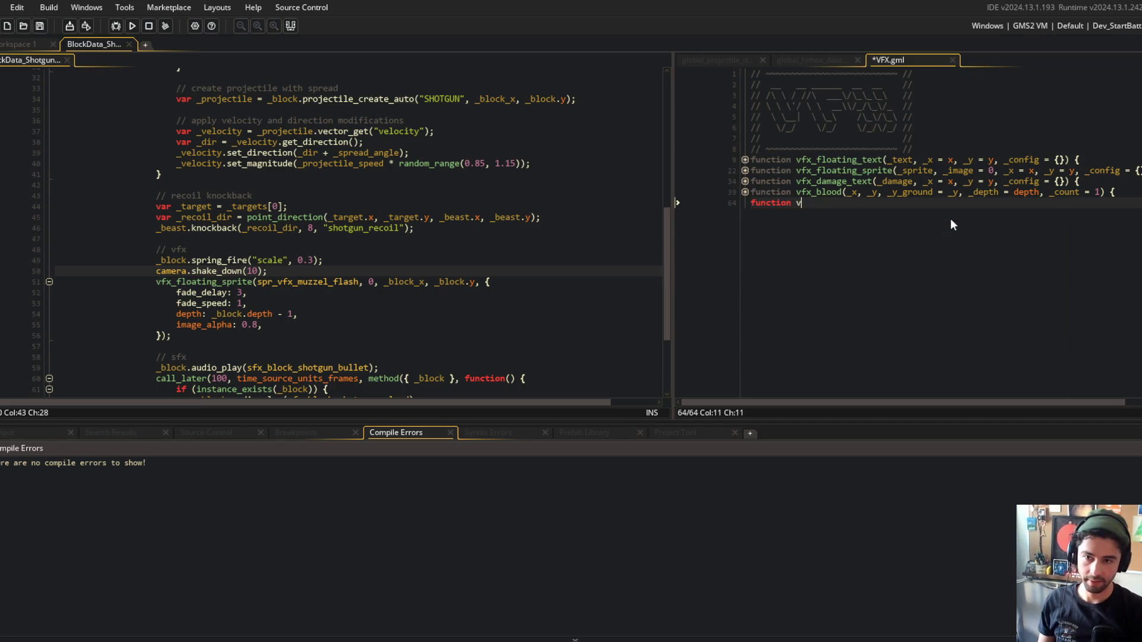
{"action": "type", "text": "fx_muzzel"}
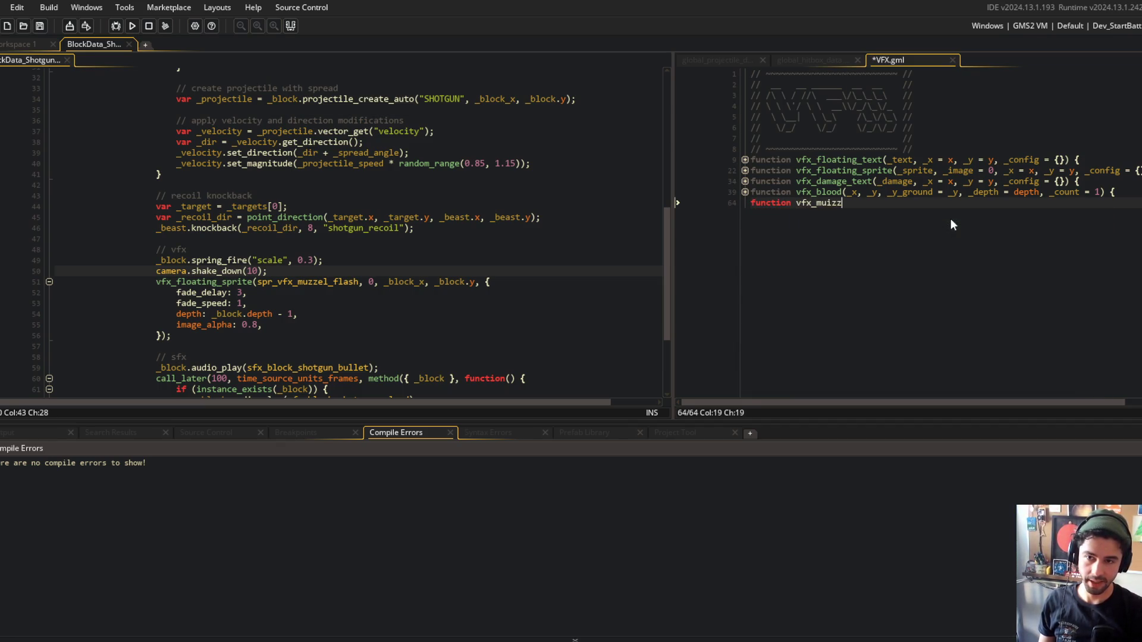
{"action": "type", "text": "_fla"}
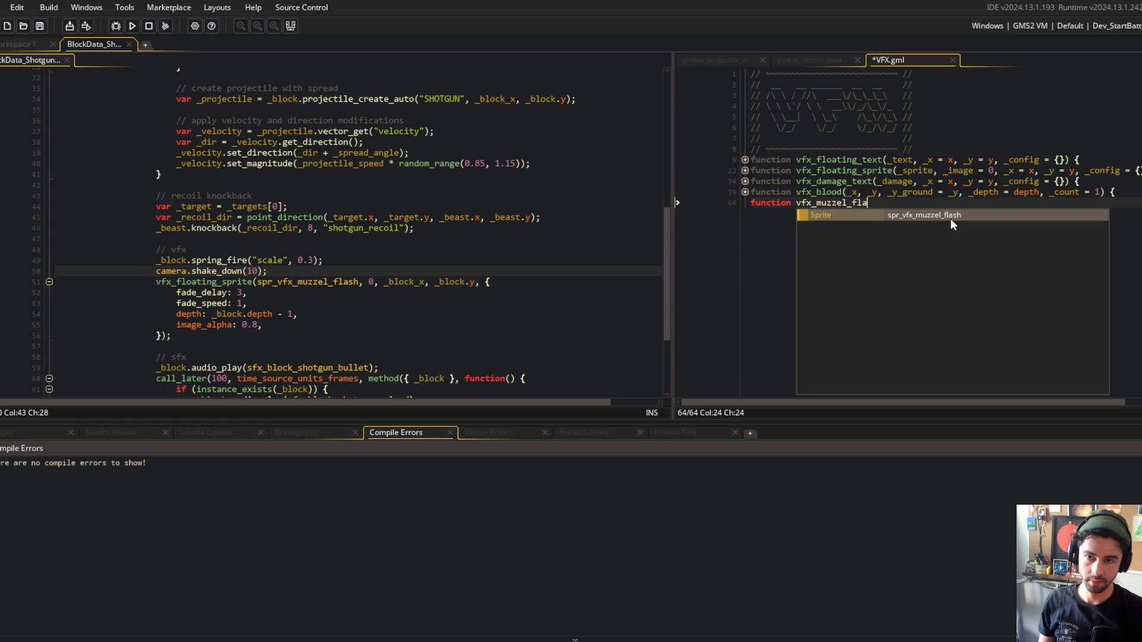
{"action": "type", "text": "sh(_x, _y,"}
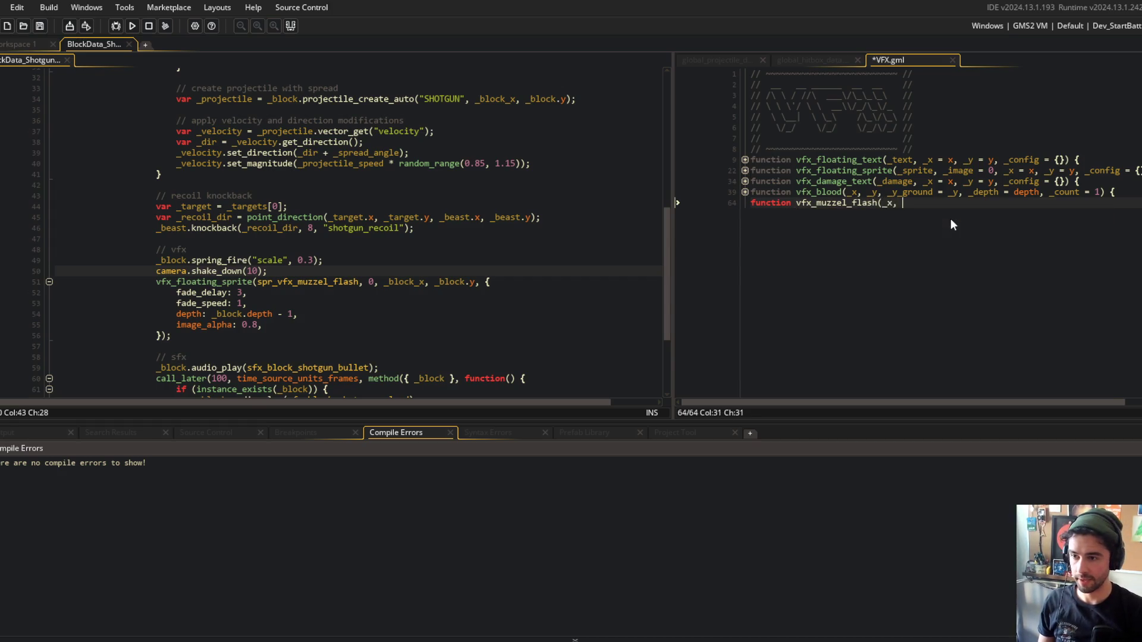
{"action": "key", "text": "End"}
{"action": "type", "text": "{"}
{"action": "key", "text": "Return"}
{"action": "key", "text": "Up"}
{"action": "key", "text": "End"}
{"action": "key", "text": "Left"}
{"action": "key", "text": "Left"}
{"action": "key", "text": "Left"}
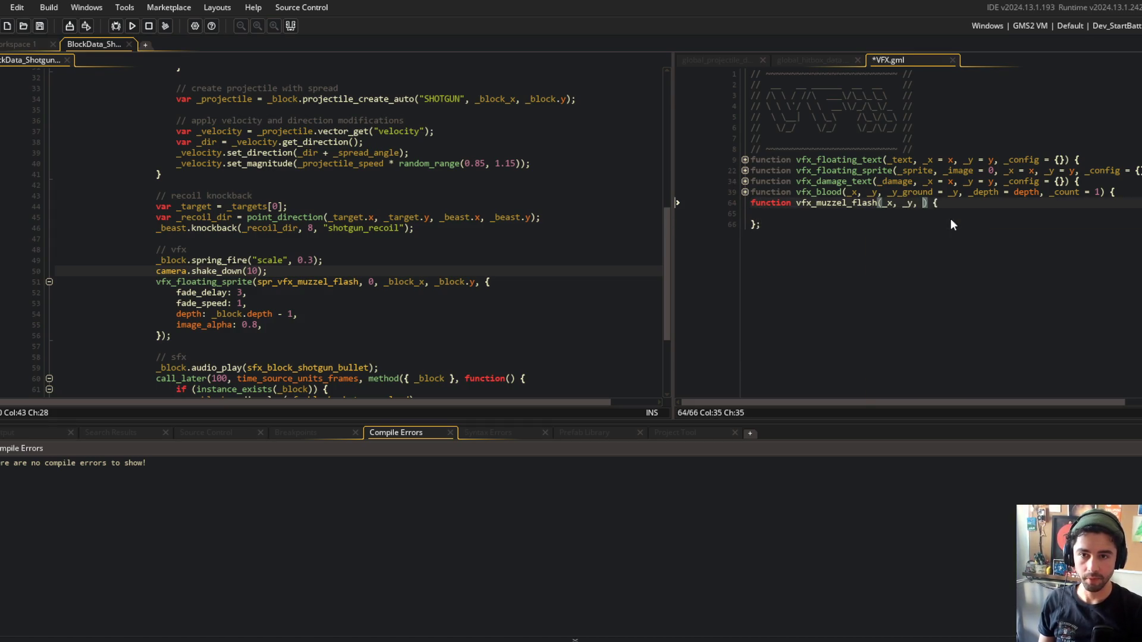
{"action": "type", "text": "g = {}"}
{"action": "key", "text": "ctrl+s"}
{"action": "key", "text": "Down"}
Move the muzzle flash vfx_floating_sprite call into the new function, returning it at _x, _y.
{"action": "left_click", "coordinate": [310, 287]}
{"action": "left_click_drag", "start_coordinate": [54, 292], "coordinate": [55, 341]}
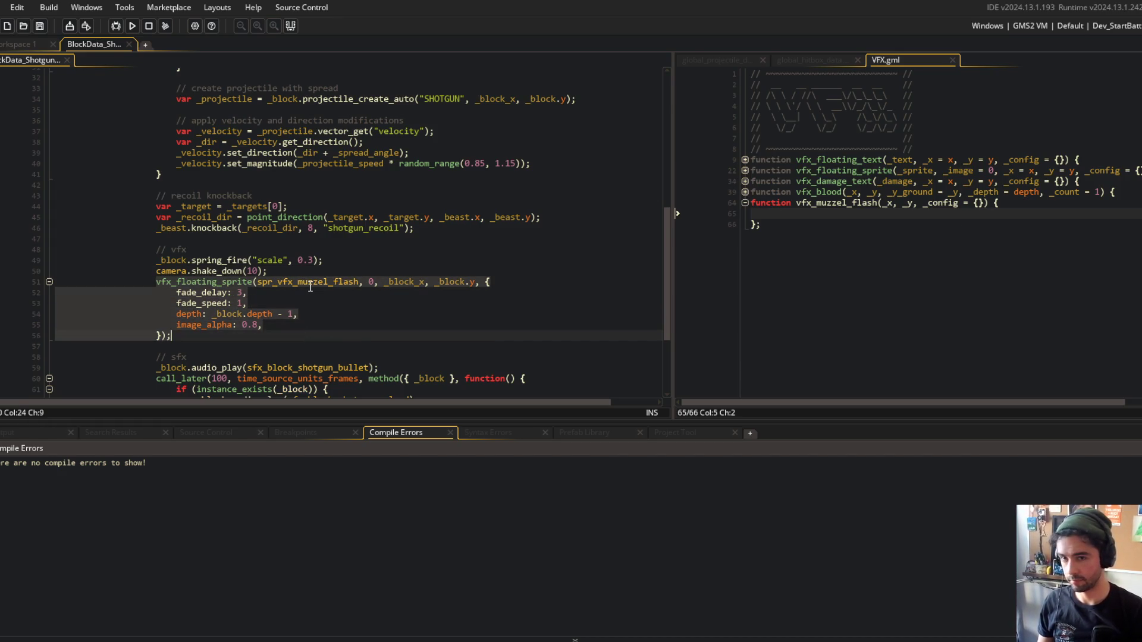
{"action": "left_click", "coordinate": [896, 181]}
{"action": "left_click", "coordinate": [799, 213]}
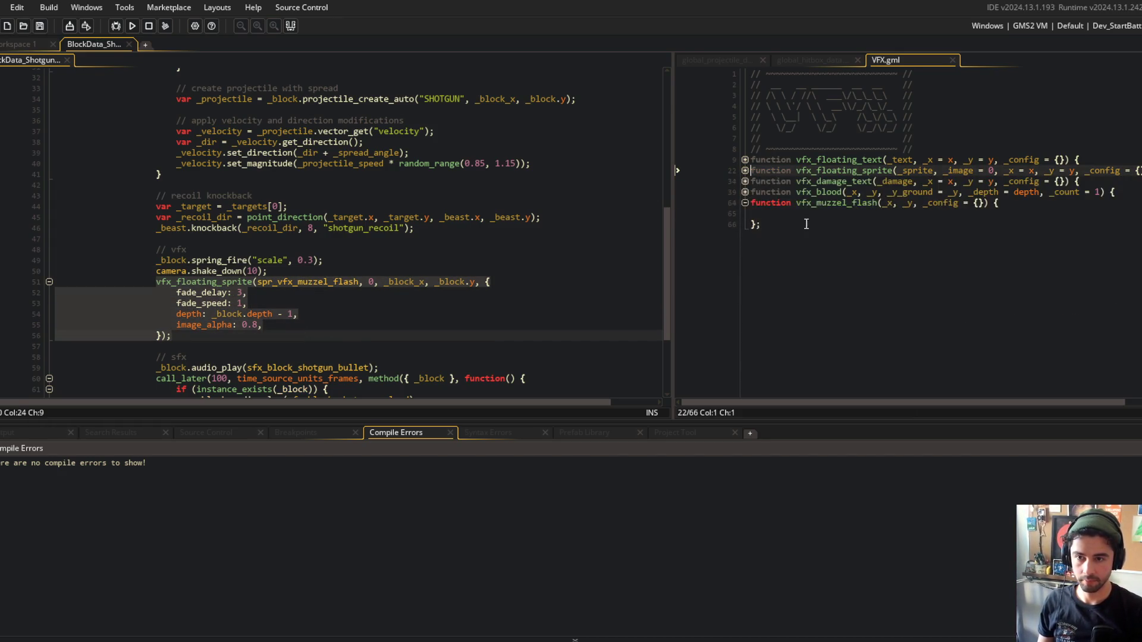
{"action": "type", "text": "vfx_floating_sprite(spr_vfx_muzzel_flash, 0, _block_x, _block.y, { \t\t\t\t\t\tfade_delay: 3, \t\t\t\t\t\tfade_speed: 1, \t\t\t\t\t\tdepth: _block.depth - 1, \t\t\t\t\t\timage_alpha: 0.8, \t\t\t\t\t});"}
{"action": "left_click_drag", "start_coordinate": [867, 267], "coordinate": [812, 224]}
{"action": "key", "text": "shift+Tab"}
{"action": "key", "text": "shift+Tab"}
{"action": "key", "text": "shift+Tab"}
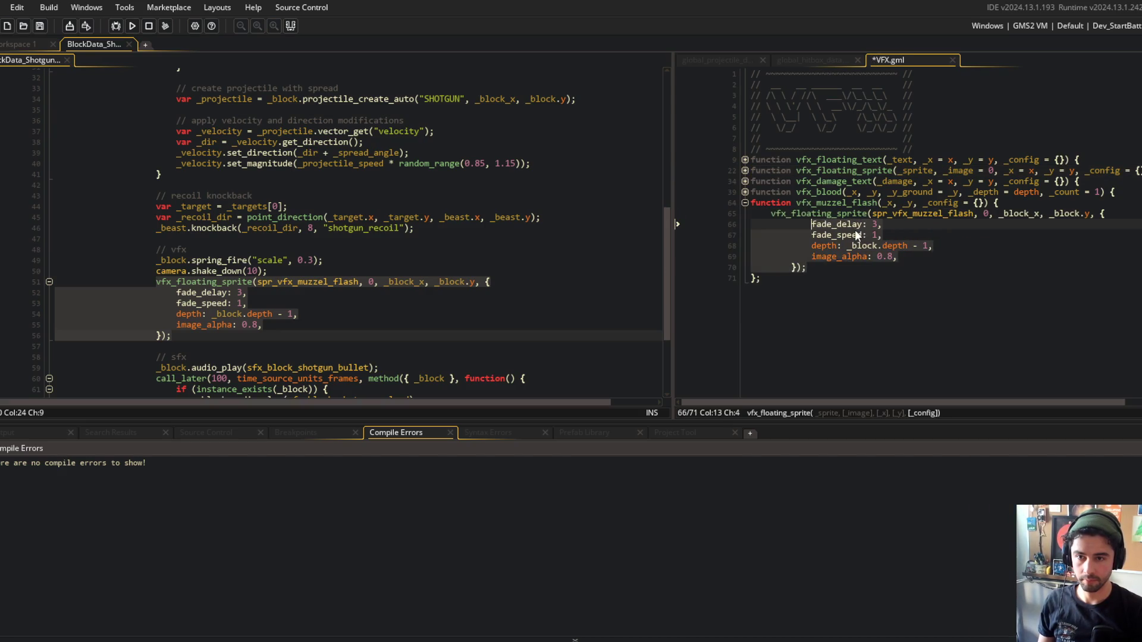
{"action": "left_click", "coordinate": [838, 213]}
{"action": "key", "text": "Home"}
{"action": "type", "text": "return"}
{"action": "key", "text": "ctrl+s"}
{"action": "left_click", "coordinate": [926, 236]}
{"action": "left_click", "coordinate": [1036, 216]}
{"action": "key", "text": "ctrl+shift+Right"}
{"action": "key", "text": "ctrl+shift+Right"}
{"action": "key", "text": "ctrl+shift+Right"}
{"action": "type", "text": "_x,"}
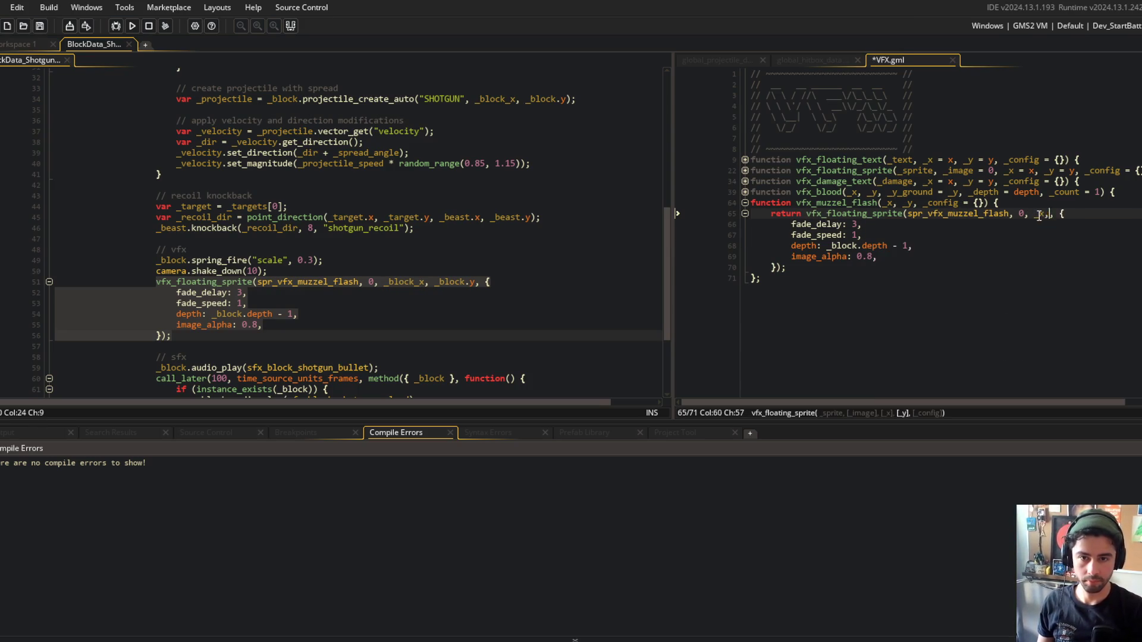
Add _config defaults: fade_delay 3, fade_speed 1, image_alpha 0.8.
{"action": "key", "text": "Up"}
{"action": "key", "text": "End"}
{"action": "key", "text": "Return"}
{"action": "key", "text": "Return"}
{"action": "key", "text": "Return"}
{"action": "key", "text": "Up"}
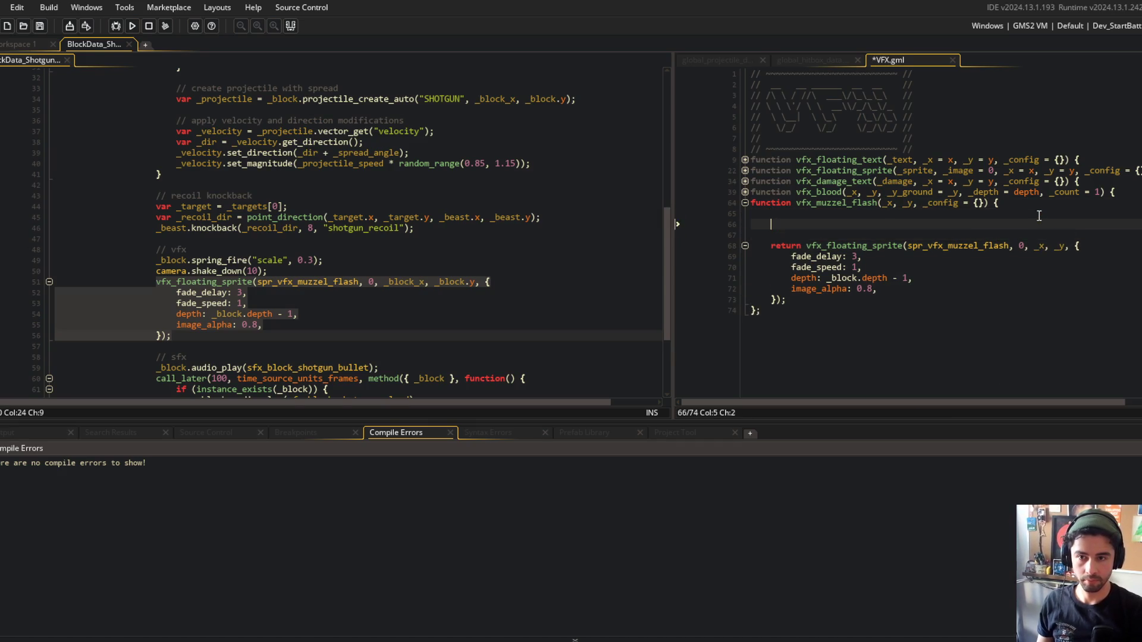
{"action": "type", "text": "_config[$ \"fade_de"}
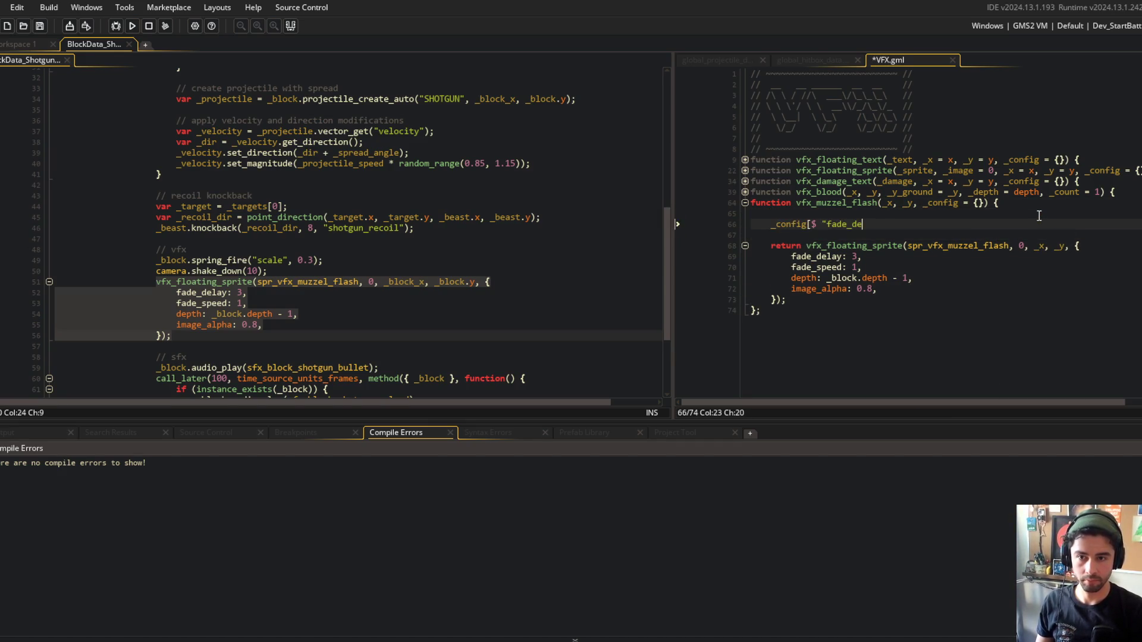
{"action": "type", "text": ";"}
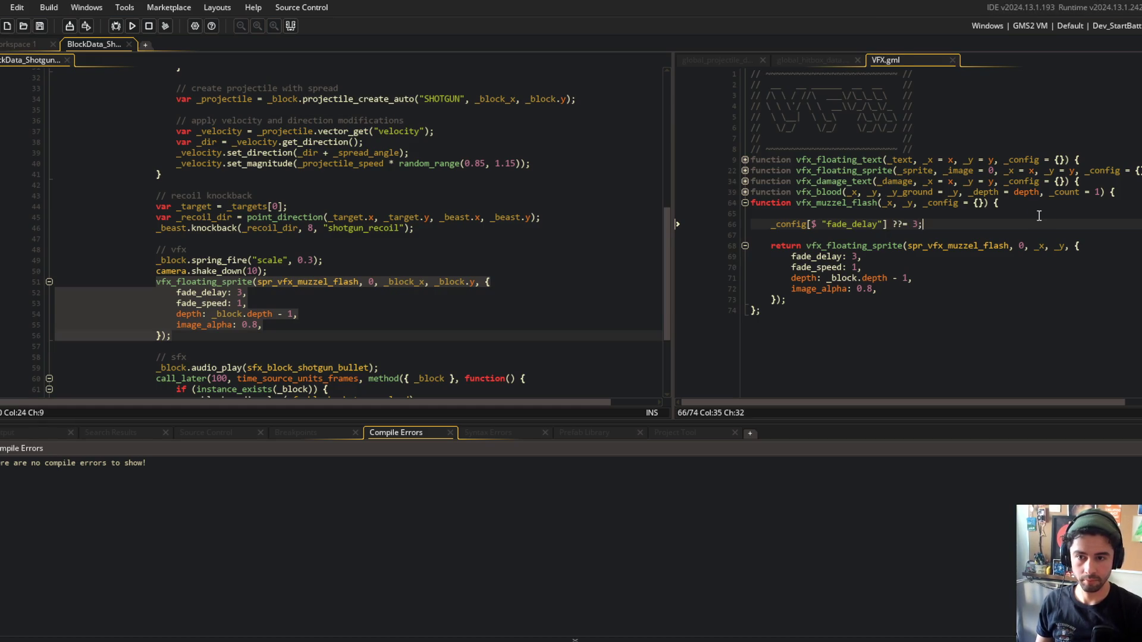
{"action": "key", "text": "ctrl+d"}
{"action": "key", "text": "ctrl+shift+Right"}
{"action": "type", "text": "fade_speed"}
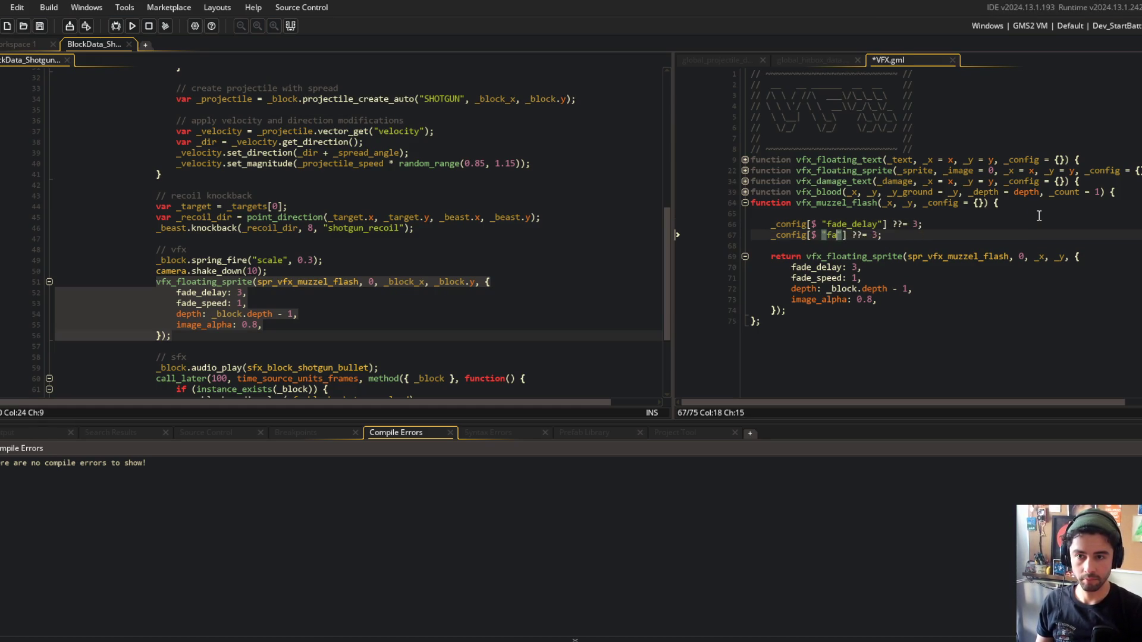
{"action": "key", "text": "End"}
{"action": "key", "text": "ctrl+s"}
{"action": "key", "text": "Left"}
{"action": "key", "text": "BackSpace"}
{"action": "type", "text": "1"}
{"action": "key", "text": "ctrl+d"}
{"action": "key", "text": "ctrl+Left"}
{"action": "key", "text": "ctrl+Left"}
{"action": "key", "text": "ctrl+Left"}
{"action": "key", "text": "ctrl+shift+Right"}
{"action": "type", "text": "image_alpha"}
{"action": "key", "text": "End"}
{"action": "key", "text": "Left"}
{"action": "key", "text": "BackSpace"}
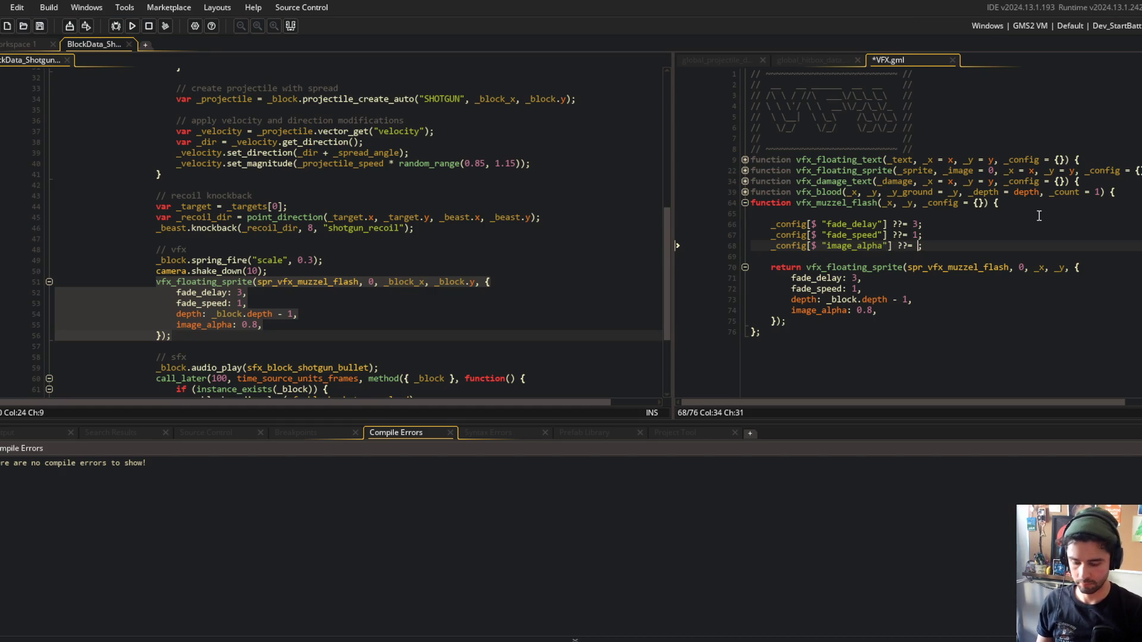
{"action": "key", "text": "ctrl+s"}
Delete the fade and image_alpha options from the return call's inline struct and save.
{"action": "key", "text": "Down"}
{"action": "key", "text": "Down"}
{"action": "key", "text": "Down"}
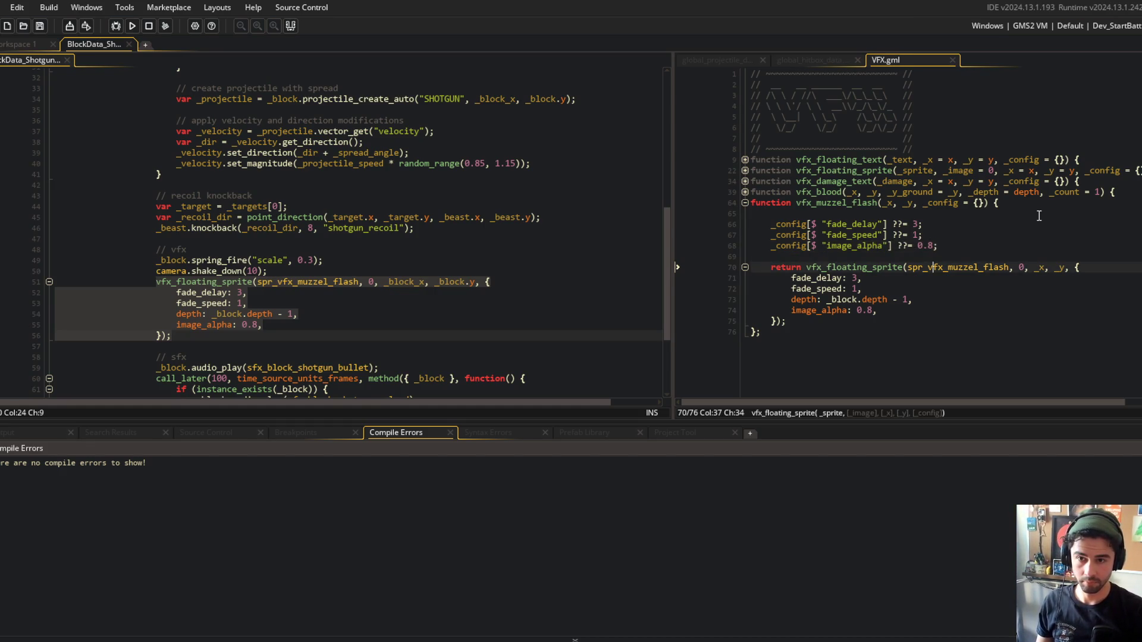
{"action": "key", "text": "Home"}
{"action": "key", "text": "shift+Down"}
{"action": "key", "text": "shift+Down"}
{"action": "key", "text": "Delete"}
{"action": "key", "text": "Down"}
{"action": "key", "text": "shift+Down"}
{"action": "key", "text": "Delete"}
{"action": "key", "text": "Up"}
{"action": "key", "text": "End"}
{"action": "key", "text": "Home"}
{"action": "key", "text": "BackSpace"}
{"action": "key", "text": "BackSpace"}
{"action": "key", "text": "ctrl+s"}
Assign _config[$ "depth"] = _depth, pass _config to the call, and add _depth to the signature.
{"action": "key", "text": "Up"}
{"action": "key", "text": "Up"}
{"action": "key", "text": "End"}
{"action": "key", "text": "Return"}
{"action": "type", "text": "fig["}
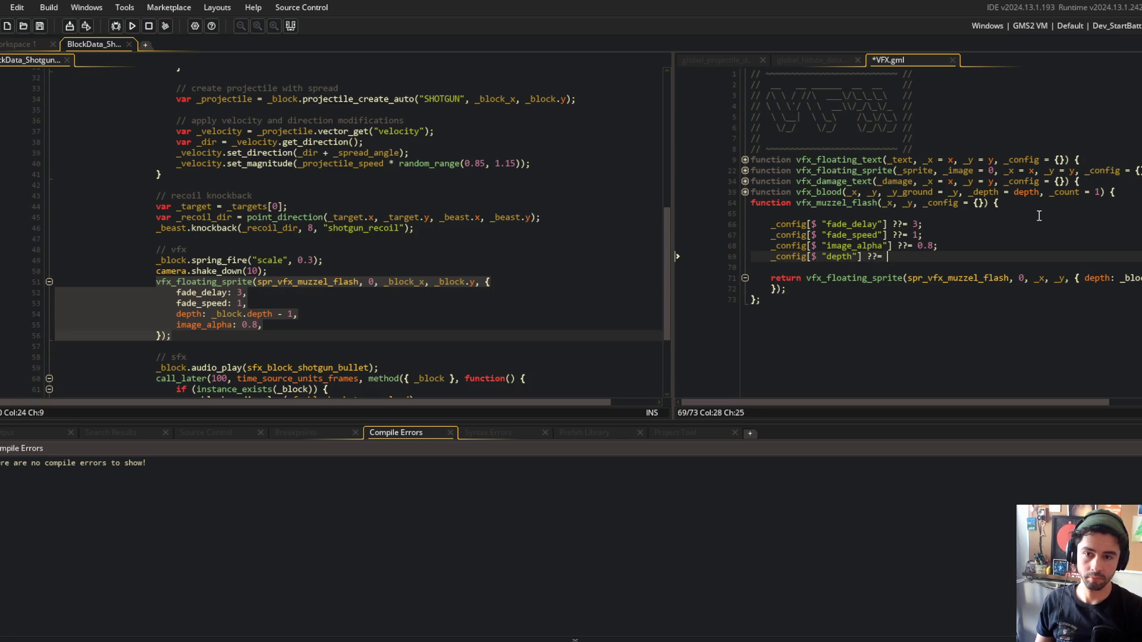
{"action": "key", "text": "BackSpace"}
{"action": "key", "text": "BackSpace"}
{"action": "key", "text": "BackSpace"}
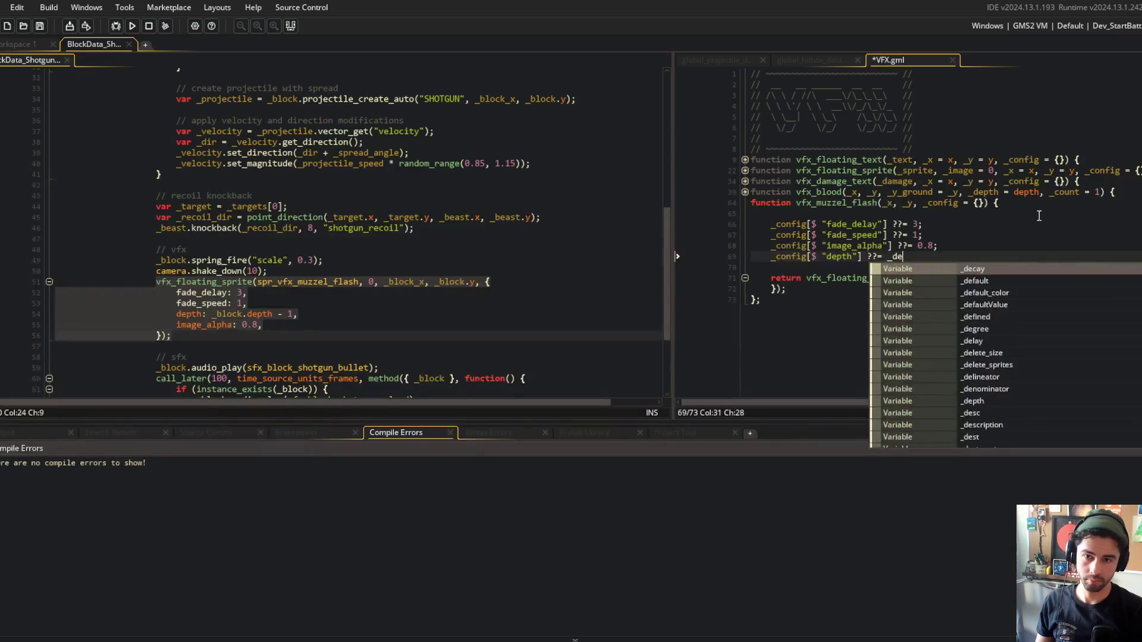
{"action": "type", "text": "th;"}
{"action": "key", "text": "Down"}
{"action": "key", "text": "Down"}
{"action": "key", "text": "ctrl+Right"}
{"action": "key", "text": "ctrl+Right"}
{"action": "key", "text": "ctrl+Right"}
{"action": "key", "text": "ctrl+BackSpace"}
{"action": "key", "text": "ctrl+BackSpace"}
{"action": "key", "text": "ctrl+BackSpace"}
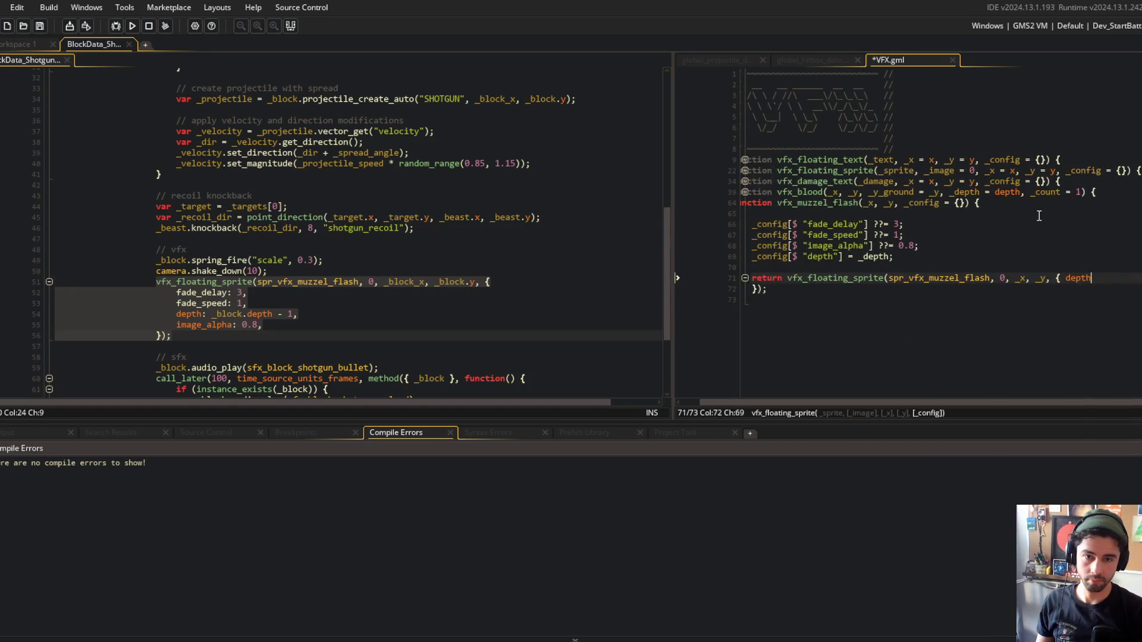
{"action": "type", "text": "nfig);"}
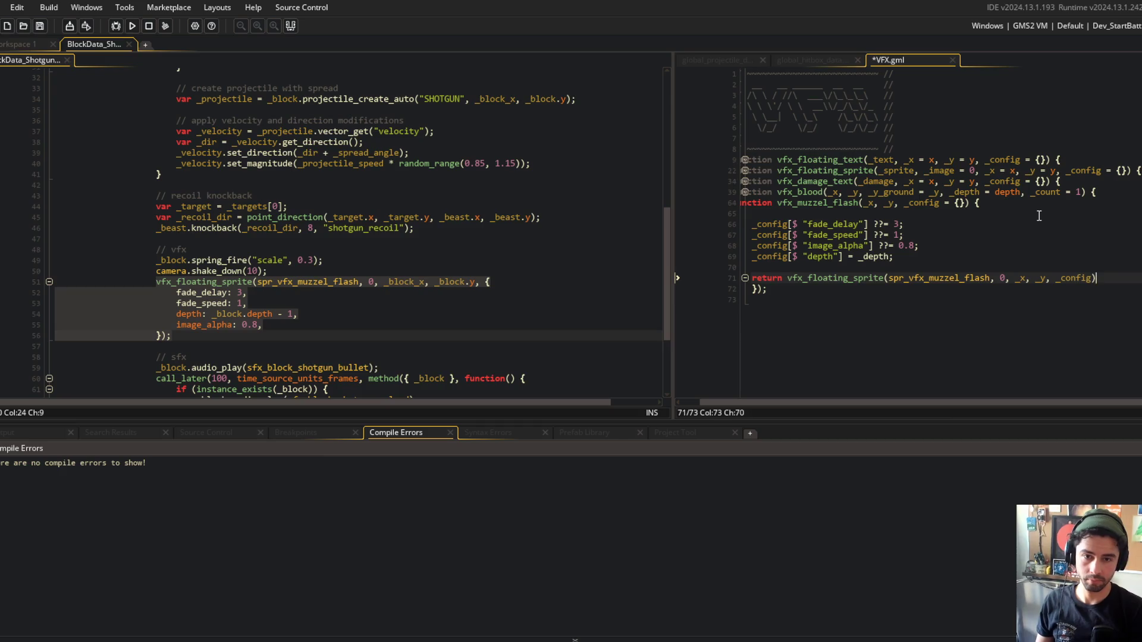
{"action": "key", "text": "Down"}
{"action": "key", "text": "End"}
{"action": "key", "text": "ctrl+s"}
{"action": "key", "text": "Up"}
{"action": "key", "text": "Up"}
{"action": "key", "text": "Up"}
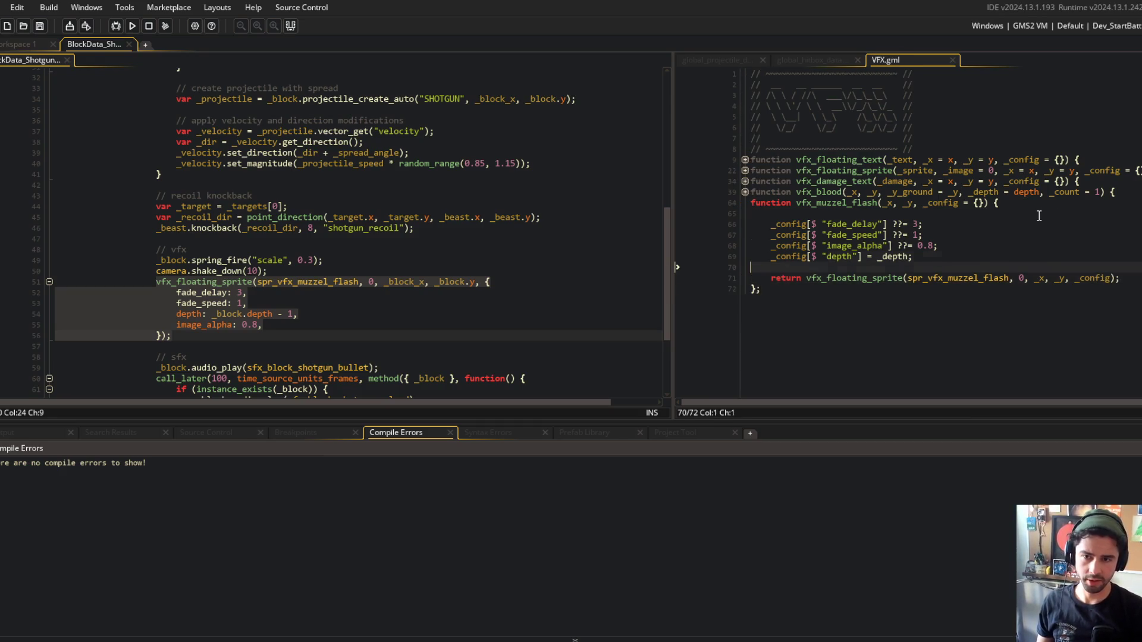
{"action": "left_click", "coordinate": [923, 203]}
{"action": "type", "text": "_depth,"}
{"action": "key", "text": "ctrl+s"}
Paste the vfx_muzzel_flash name into the shotgun code below the camera shake.
{"action": "key", "text": "Down"}
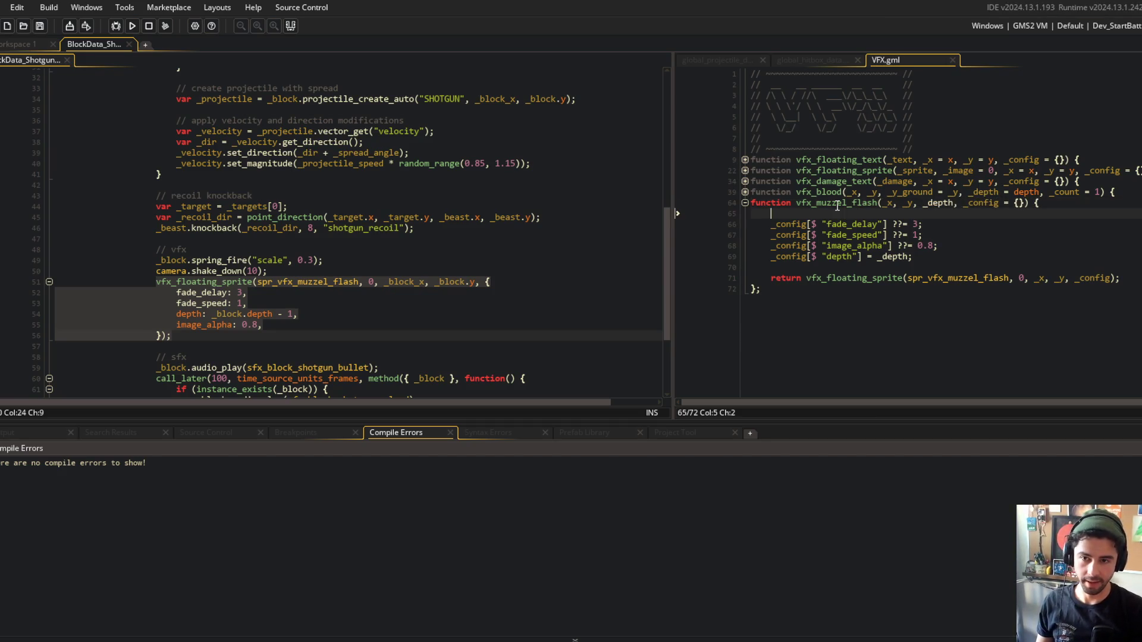
{"action": "double_click", "coordinate": [837, 203]}
{"action": "key", "text": "ctrl+c"}
{"action": "left_click", "coordinate": [331, 271]}
{"action": "key", "text": "Return"}
{"action": "key", "text": "ctrl+v"}
Complete vfx_muzzel_flash(_block_x, _block.y, _block.depth - 1) and delete the old vfx_floating_sprite call.
{"action": "type", "text": "("}
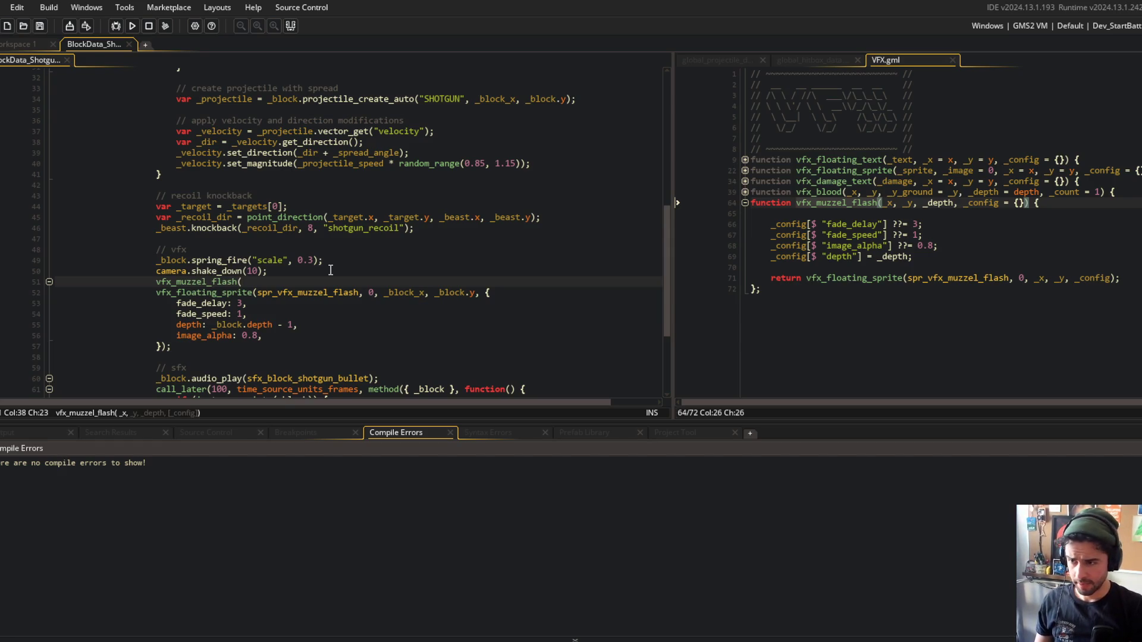
{"action": "type", "text": "_block_"}
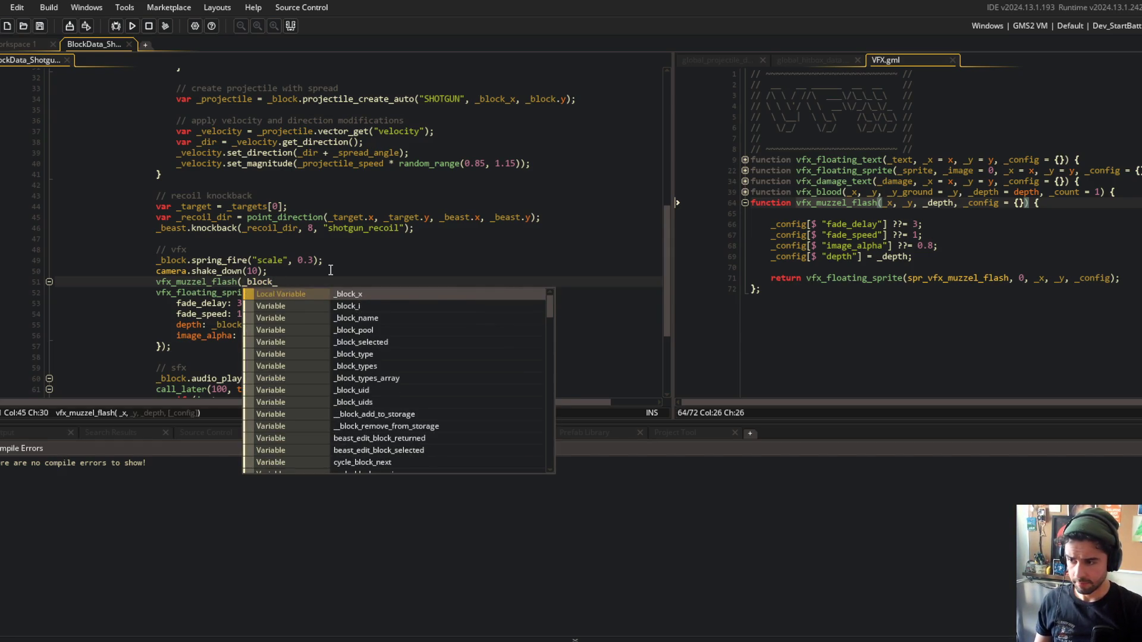
{"action": "type", "text": "x, _b"}
{"action": "type", "text": "lock_y"}
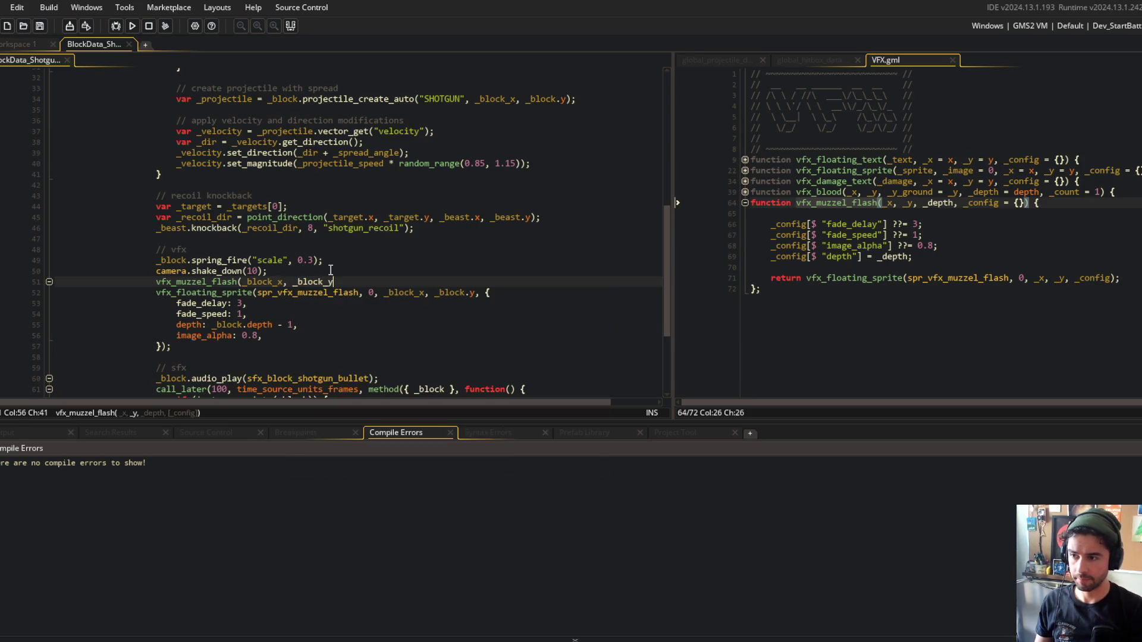
{"action": "key", "text": "BackSpace"}
{"action": "key", "text": "BackSpace"}
{"action": "type", "text": ".y, _block.depth - 1);"}
{"action": "key", "text": "Down"}
{"action": "key", "text": "shift+Delete"}
{"action": "key", "text": "shift+Delete"}
{"action": "key", "text": "shift+Delete"}
{"action": "key", "text": "shift+Delete"}
{"action": "left_click", "coordinate": [387, 249]}
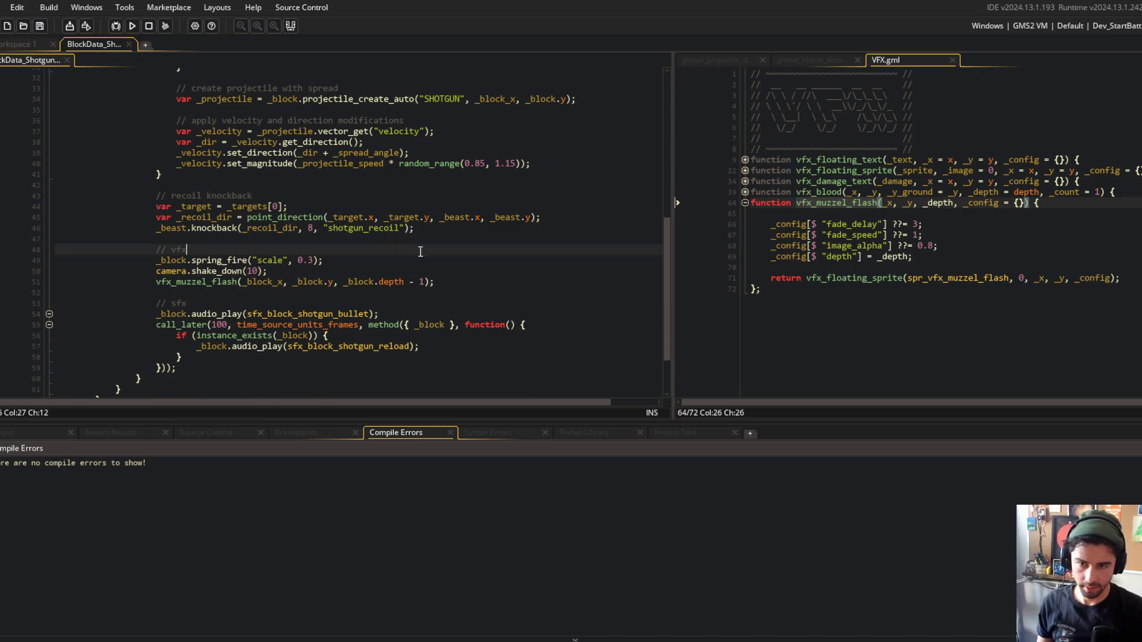
Review the new function's defaults in VFX.gml and build and run the game with F5.
{"action": "left_click", "coordinate": [866, 246]}
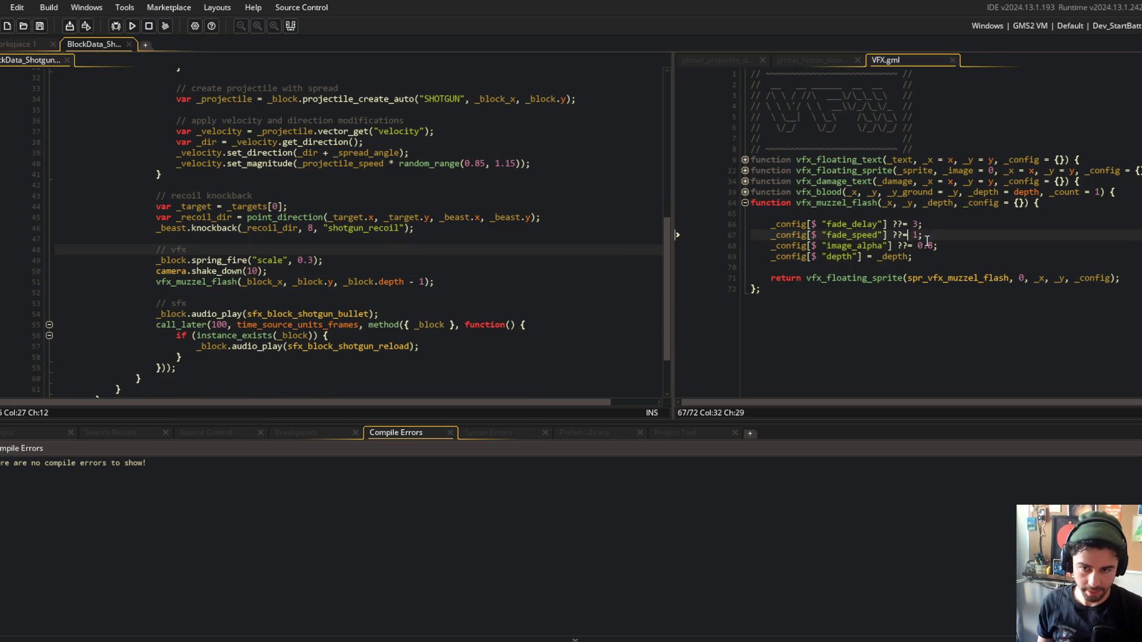
{"action": "left_click", "coordinate": [867, 278]}
{"action": "key", "text": "F5"}
{"action": "left_click", "coordinate": [938, 252]}
{"action": "left_click", "coordinate": [938, 249]}
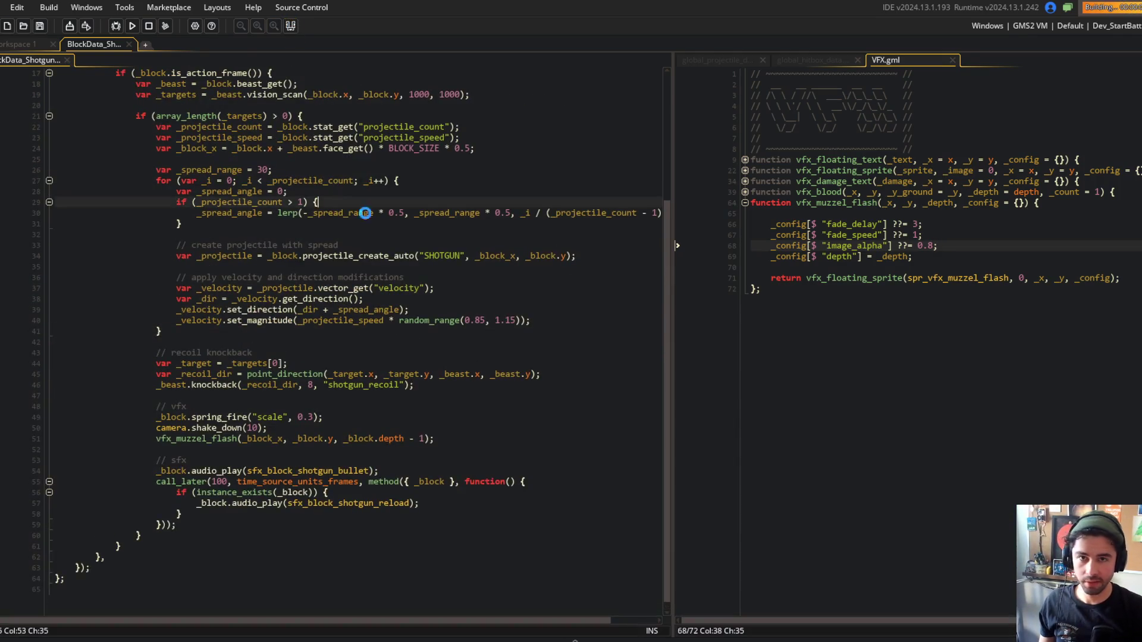
Playtest the shotgun change, close the game window, and bring up the Command Prompt.
{"action": "left_click", "coordinate": [451, 342]}
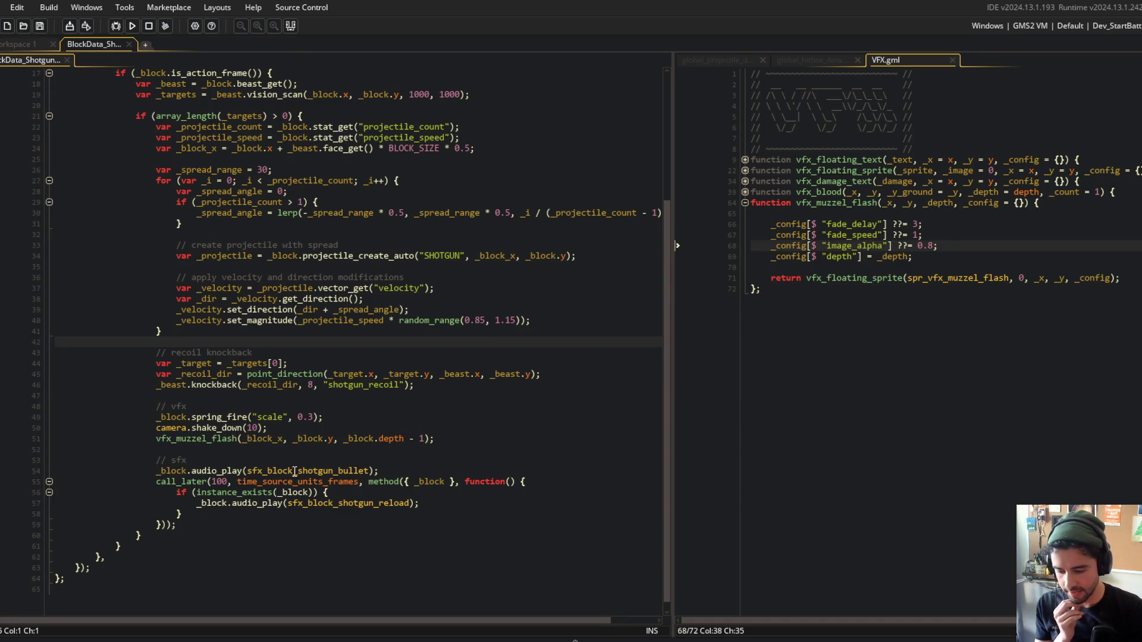
{"action": "left_click", "coordinate": [333, 374]}
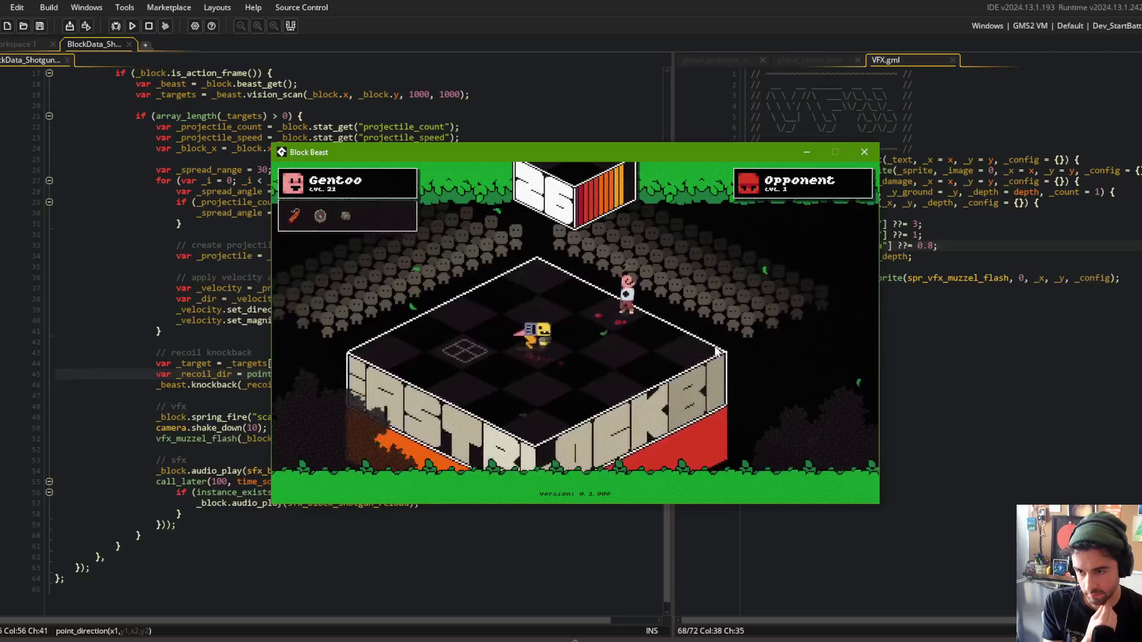
{"action": "left_click", "coordinate": [870, 156]}
{"action": "key", "text": "alt+Tab"}
{"action": "left_click", "coordinate": [697, 278]}
Run git add ., commit "added shotgun muzzle flash", push, then switch to the music player.
{"action": "type", "text": "it add ."}
{"action": "key", "text": "Return"}
{"action": "type", "text": "git commit -m"}
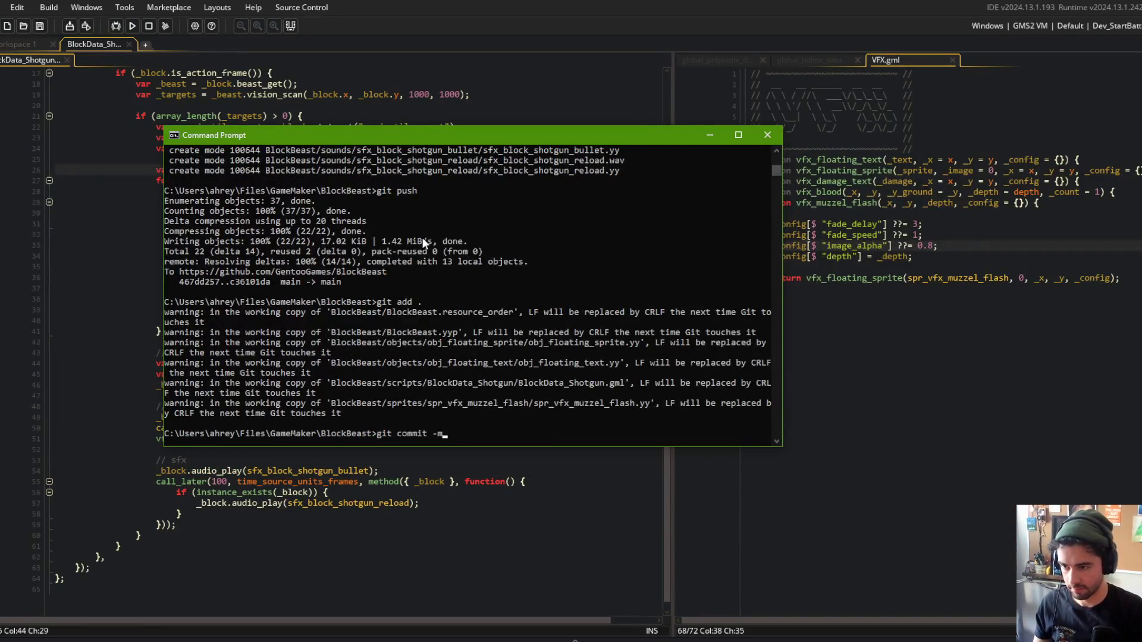
{"action": "type", "text": " \"added "}
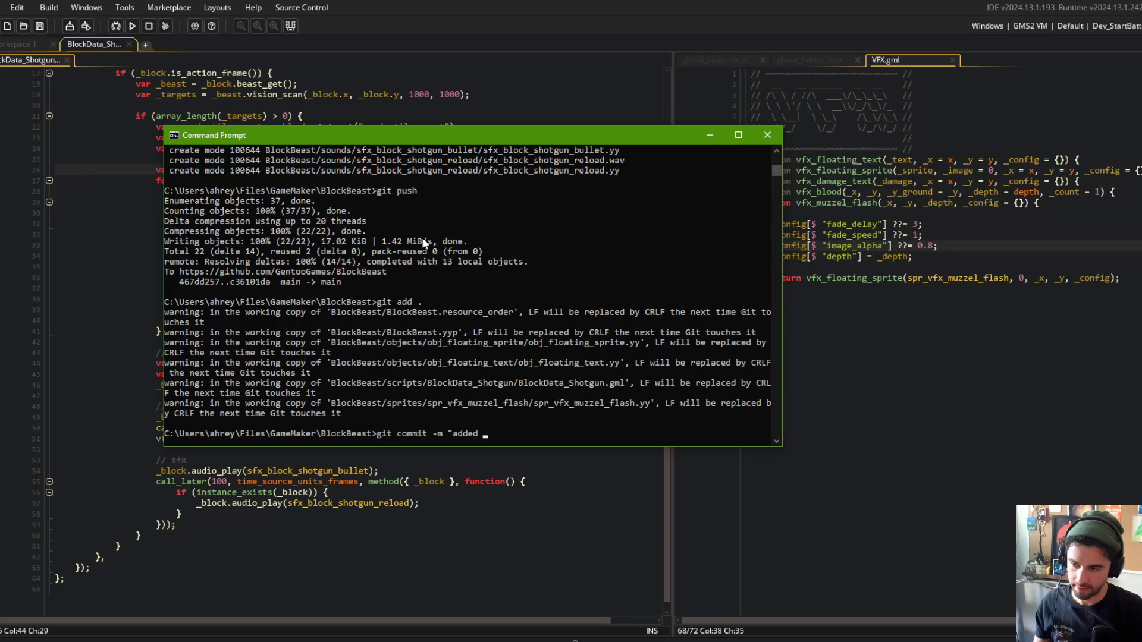
{"action": "type", "text": "shotgun muzz"}
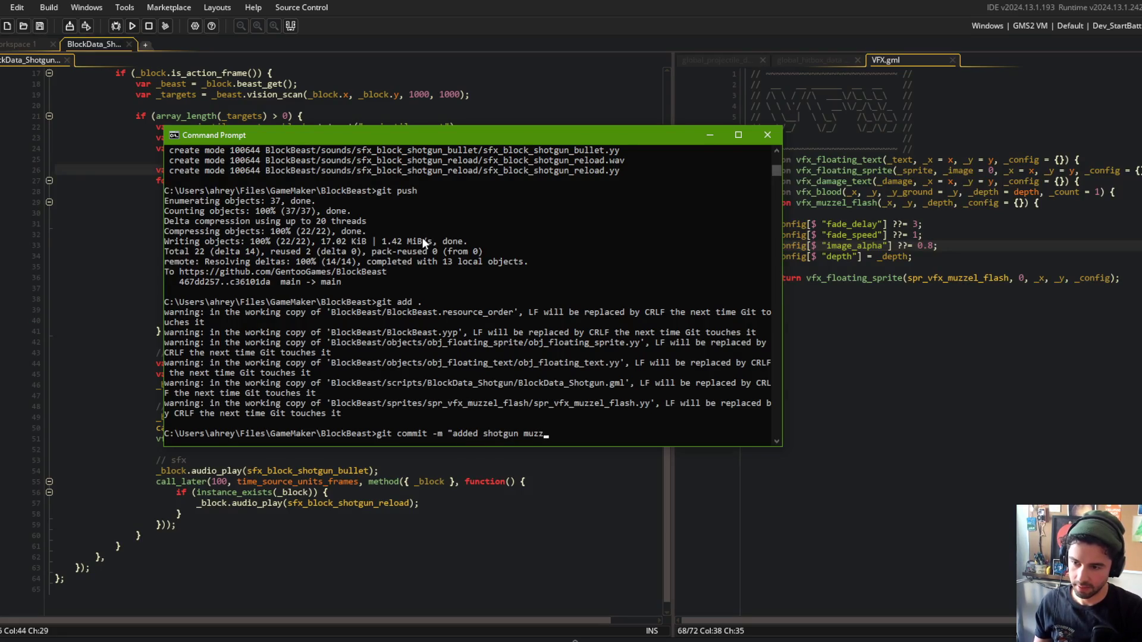
{"action": "type", "text": "le flash\""}
{"action": "key", "text": "Return"}
{"action": "type", "text": "git push"}
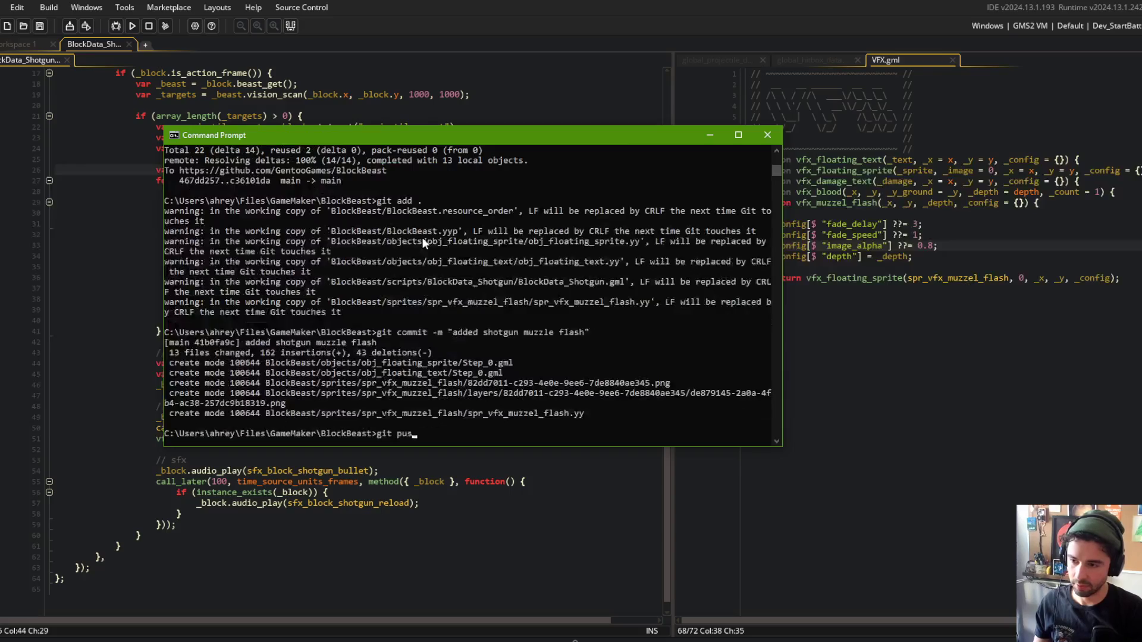
{"action": "key", "text": "Return"}
{"action": "key", "text": "alt+Tab"}
{"action": "left_click", "coordinate": [380, 640]}
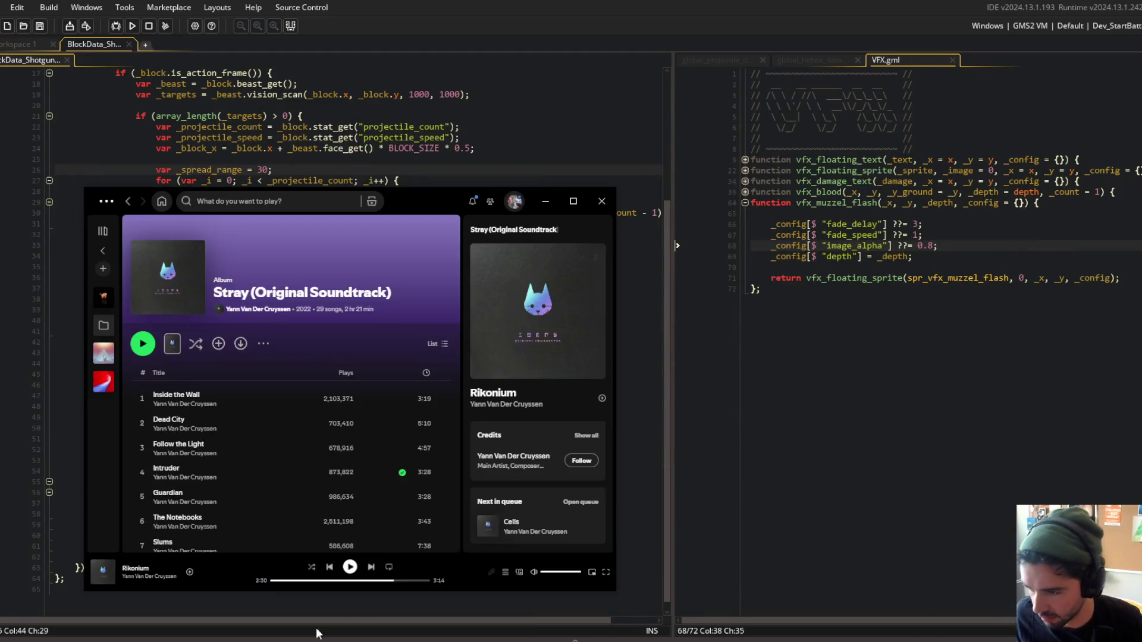
Show the brb text overlay in Streamlabs Desktop, minimize it, and return to the shotgun code.
{"action": "left_click", "coordinate": [416, 639]}
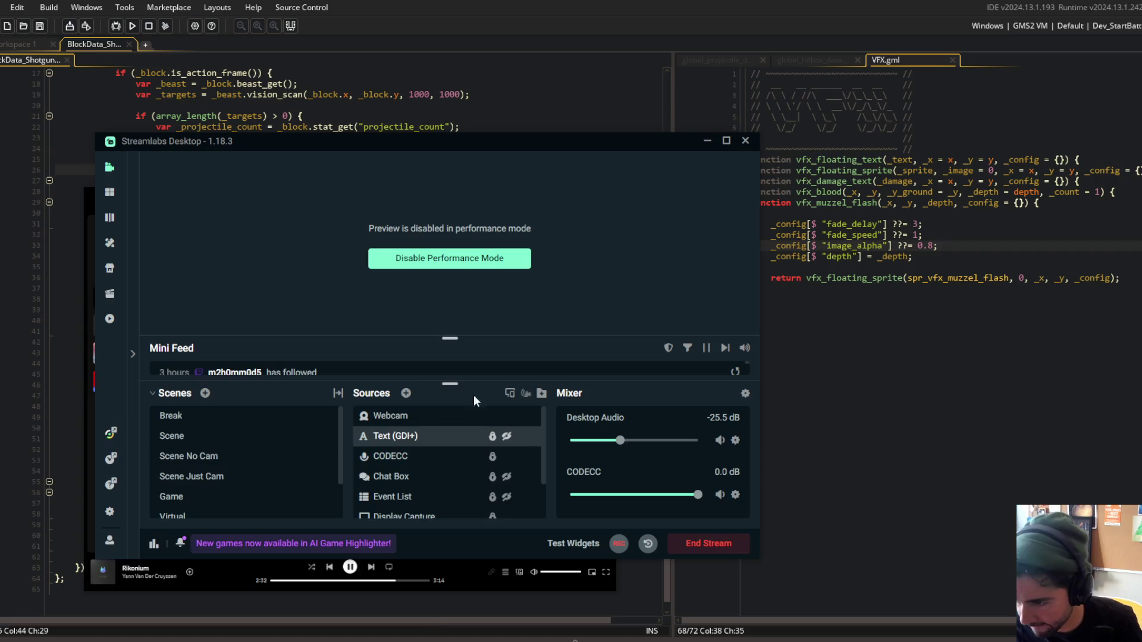
{"action": "left_click", "coordinate": [506, 435]}
{"action": "left_click", "coordinate": [714, 494]}
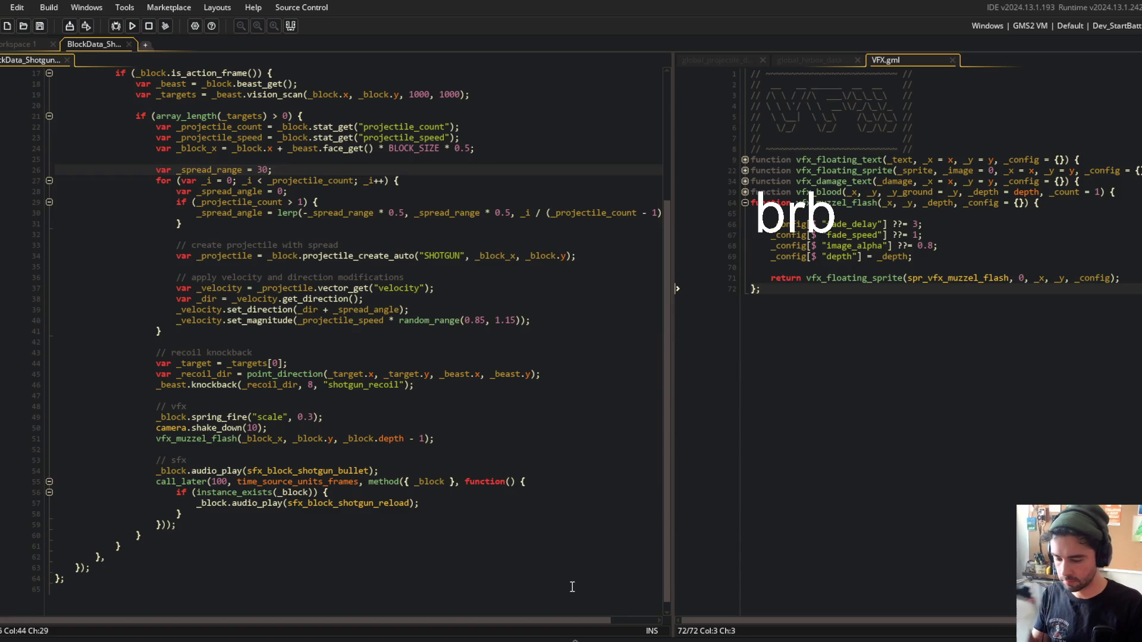
{"action": "left_click", "coordinate": [410, 406]}
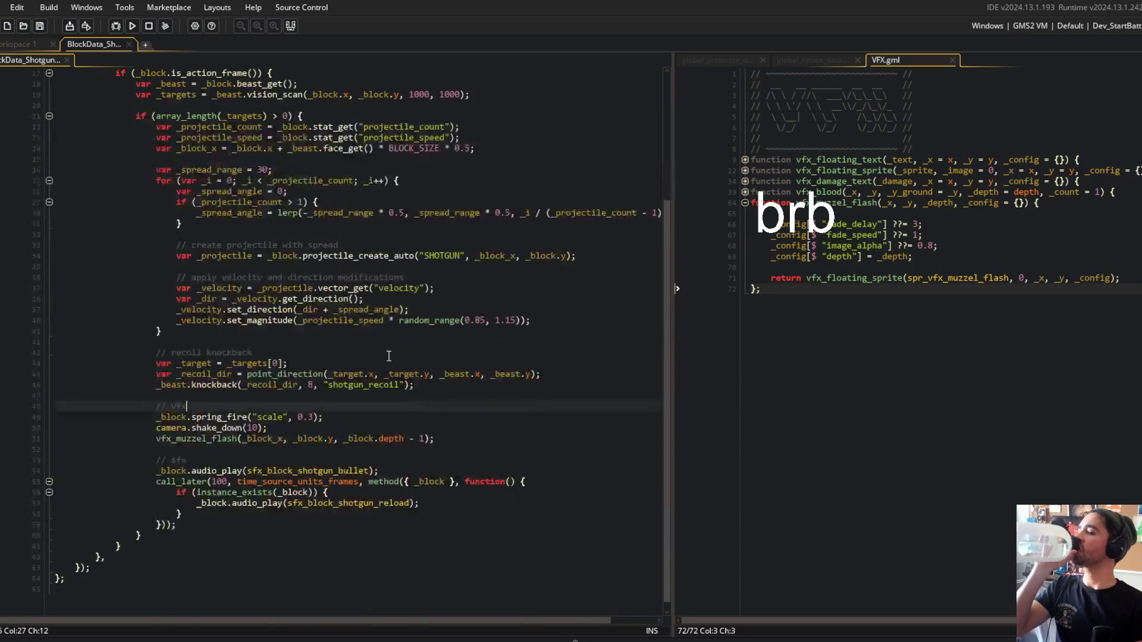
In the Asset Browser, collapse the audio folders and inspect the BB_System_Smoke particle system, then close it.
{"action": "scroll", "coordinate": [286, 164], "scroll_direction": "up", "scroll_amount": 3}
{"action": "key", "text": "ctrl+alt+a"}
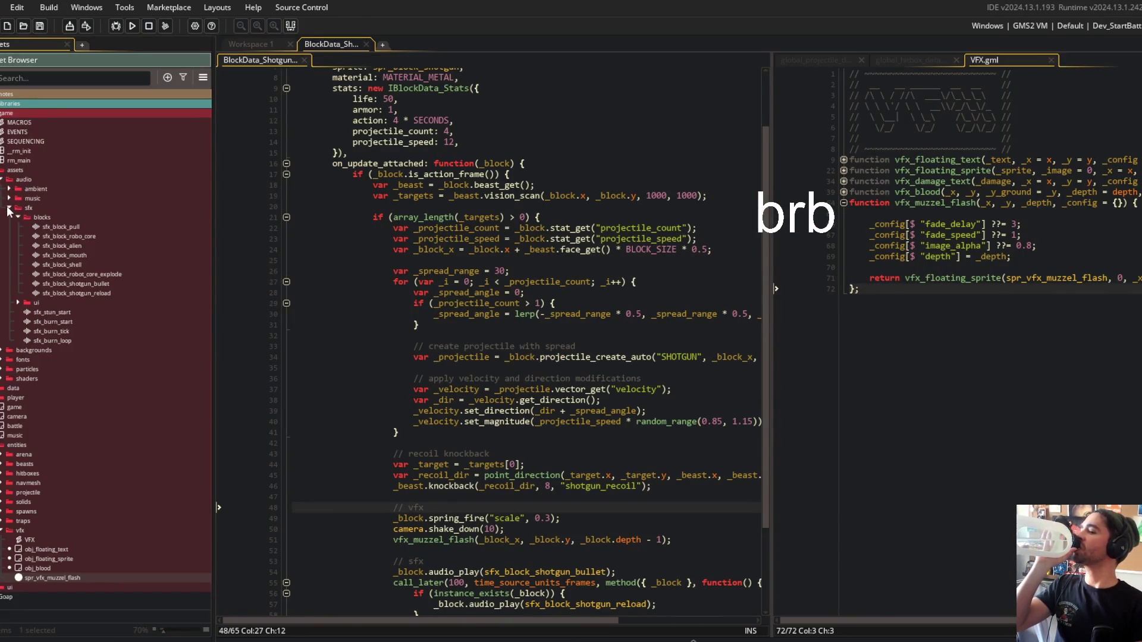
{"action": "left_click", "coordinate": [18, 217]}
{"action": "left_click", "coordinate": [17, 226]}
{"action": "left_click", "coordinate": [9, 207]}
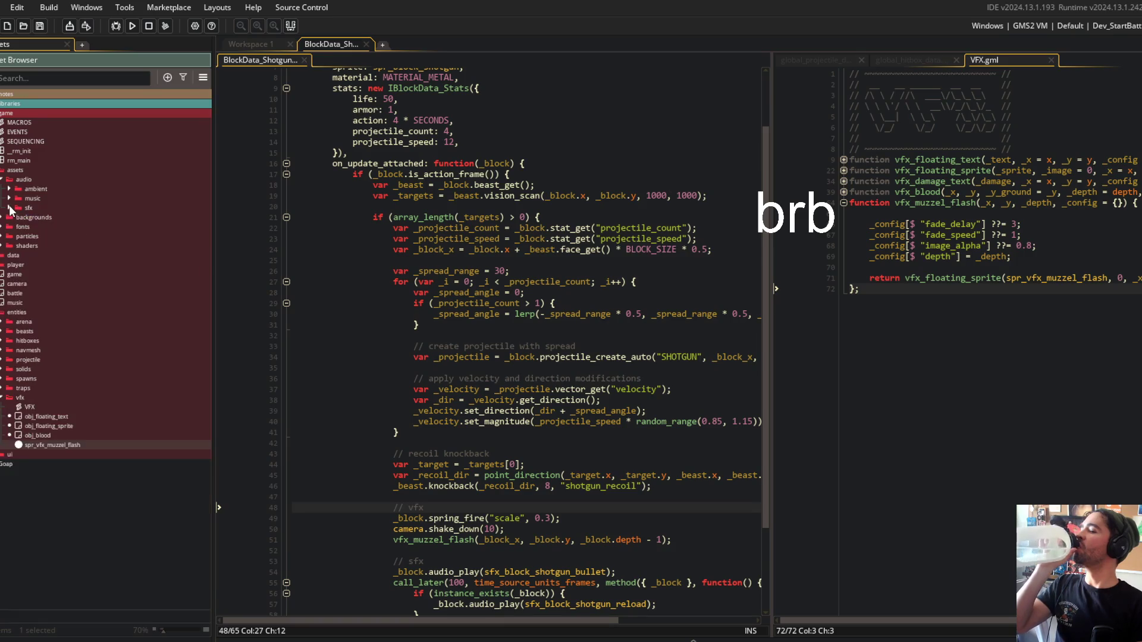
{"action": "left_click", "coordinate": [2, 179]}
{"action": "left_click", "coordinate": [3, 207]}
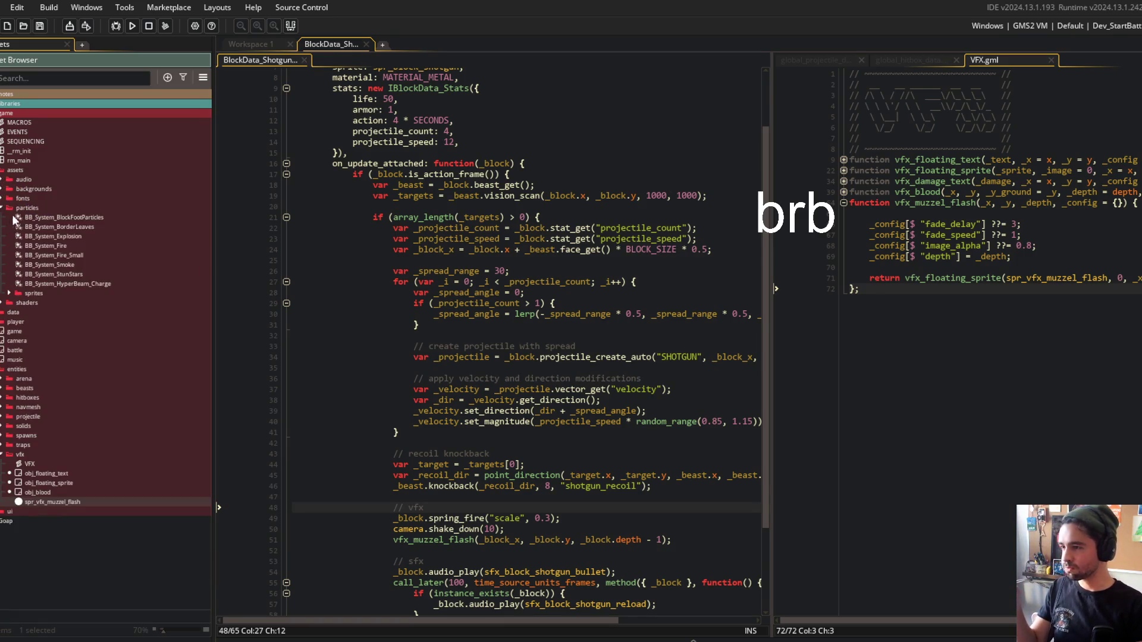
{"action": "double_click", "coordinate": [69, 265]}
{"action": "left_click_drag", "start_coordinate": [774, 270], "coordinate": [616, 238]}
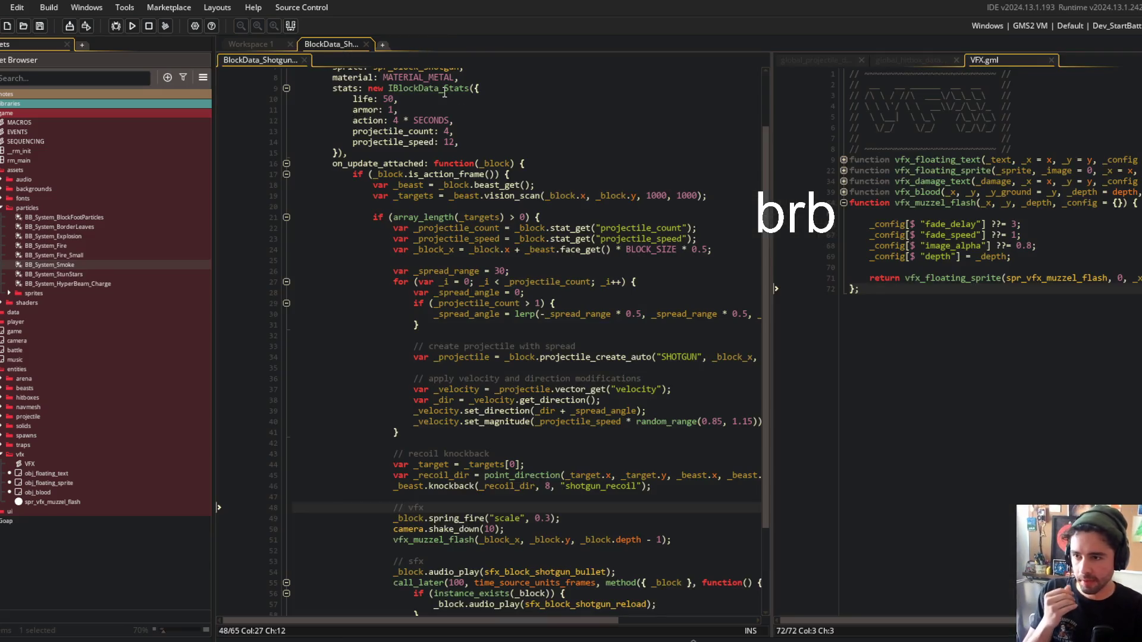
{"action": "middle_click", "coordinate": [415, 47]}
Review the shotgun code's projectile_count stat and switch to Workspace 1.
{"action": "scroll", "coordinate": [624, 216], "scroll_direction": "down", "scroll_amount": 3}
{"action": "scroll", "coordinate": [601, 238], "scroll_direction": "up", "scroll_amount": 5}
{"action": "scroll", "coordinate": [575, 261], "scroll_direction": "down", "scroll_amount": 5}
{"action": "scroll", "coordinate": [575, 262], "scroll_direction": "up", "scroll_amount": 4}
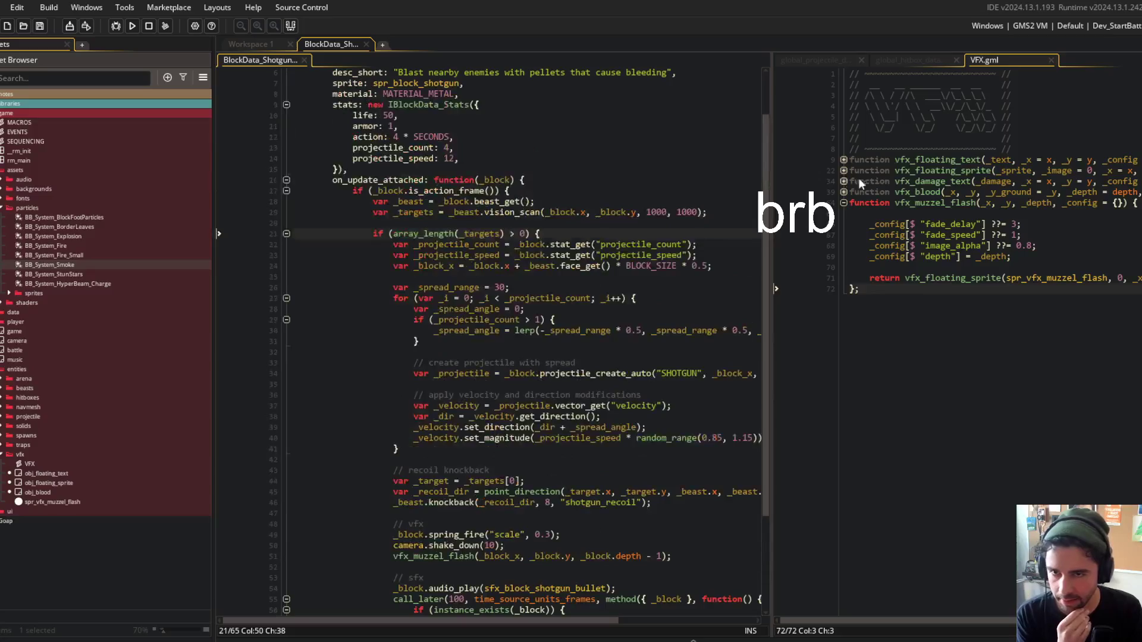
{"action": "left_click", "coordinate": [469, 150]}
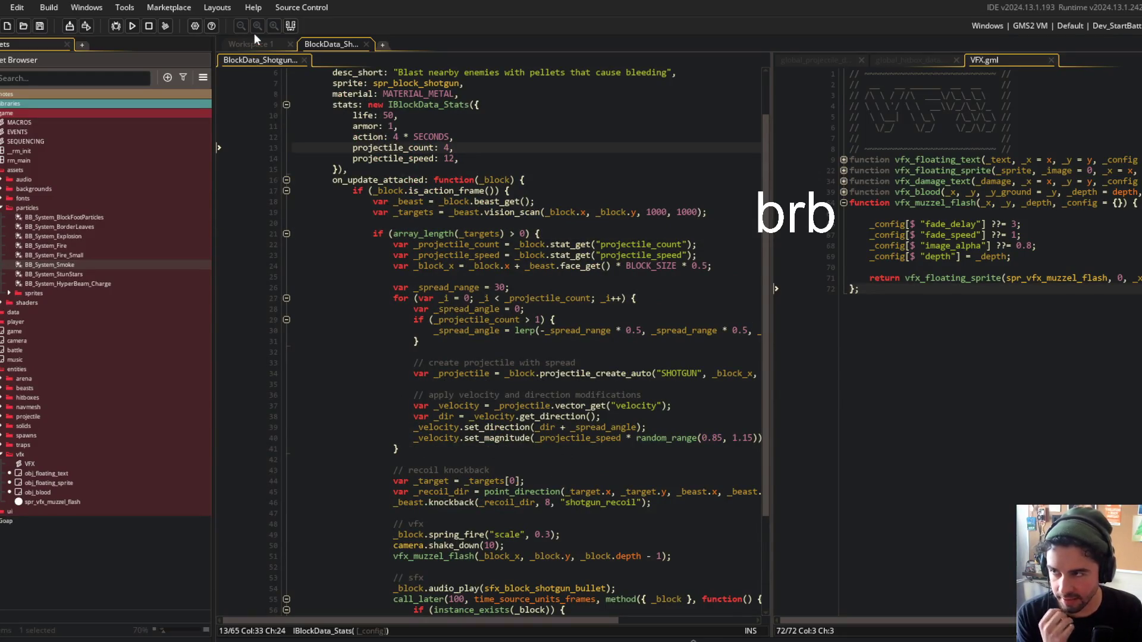
{"action": "left_click", "coordinate": [296, 47]}
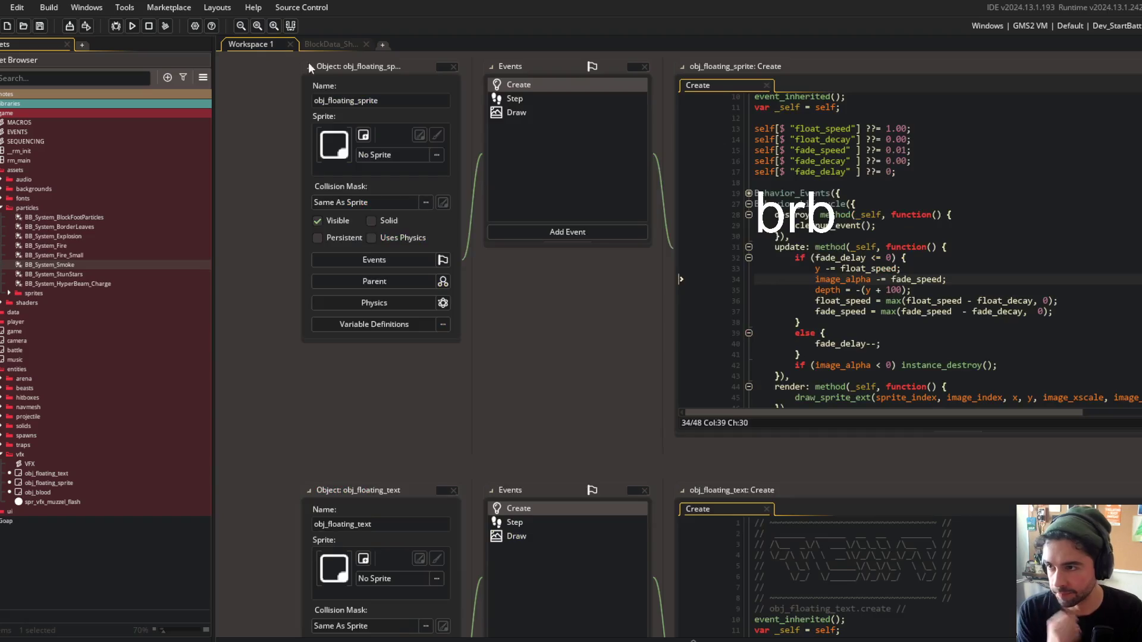
Open obj_block through the asset search, move BlockData_Shotgun into the right code pane, and hide the Asset Browser.
{"action": "key", "text": "ctrl+t"}
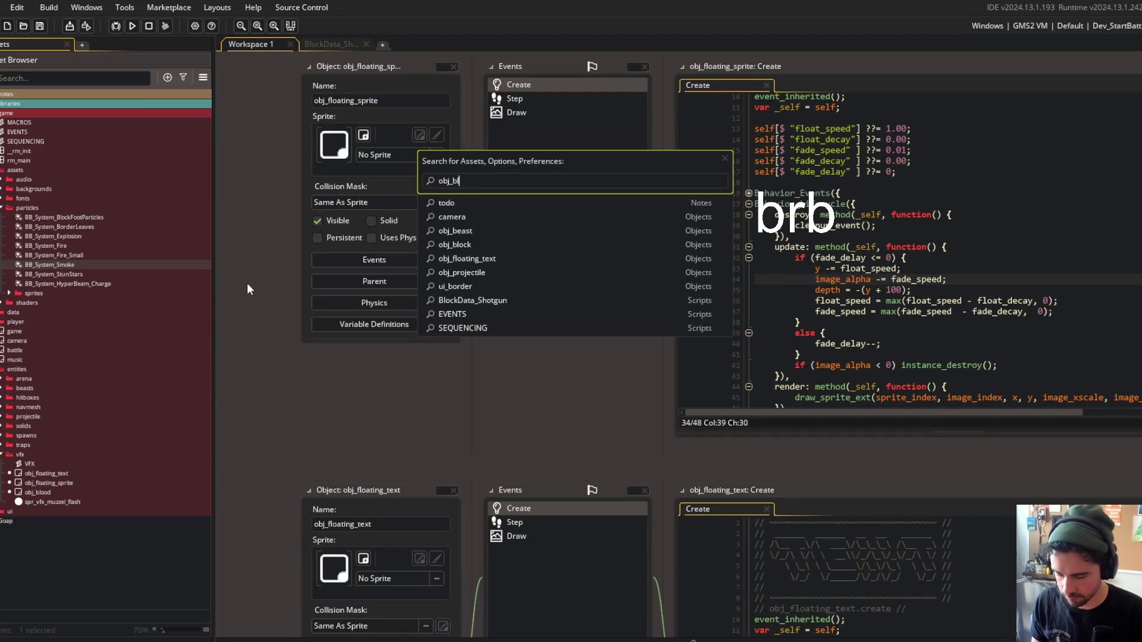
{"action": "type", "text": "ock"}
{"action": "key", "text": "Return"}
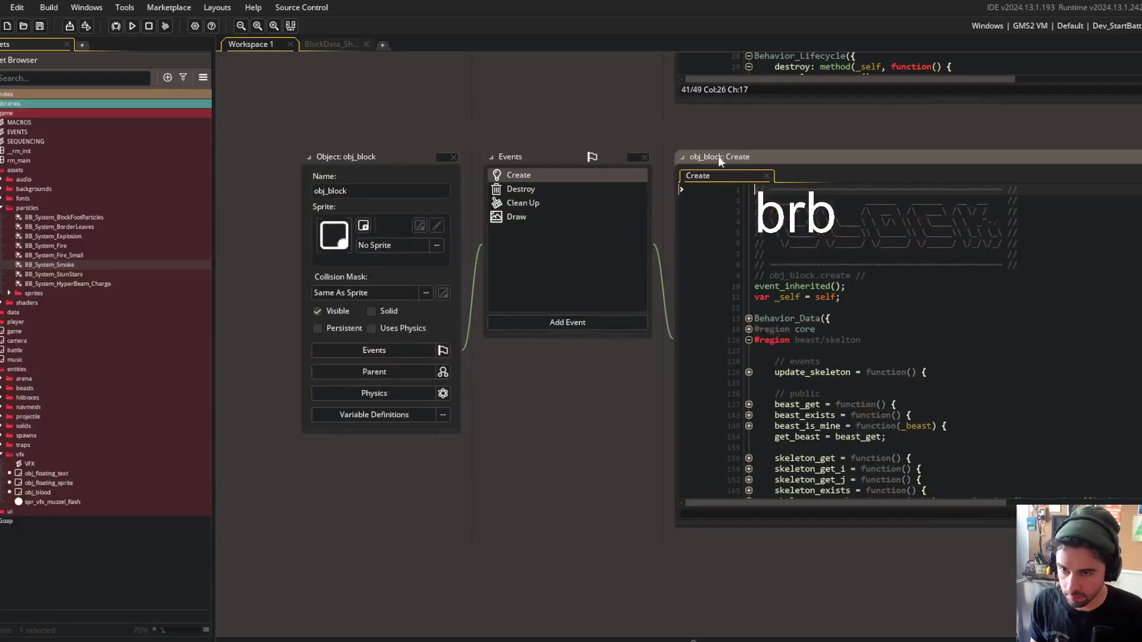
{"action": "left_click", "coordinate": [357, 45]}
{"action": "left_click_drag", "start_coordinate": [371, 62], "coordinate": [834, 86]}
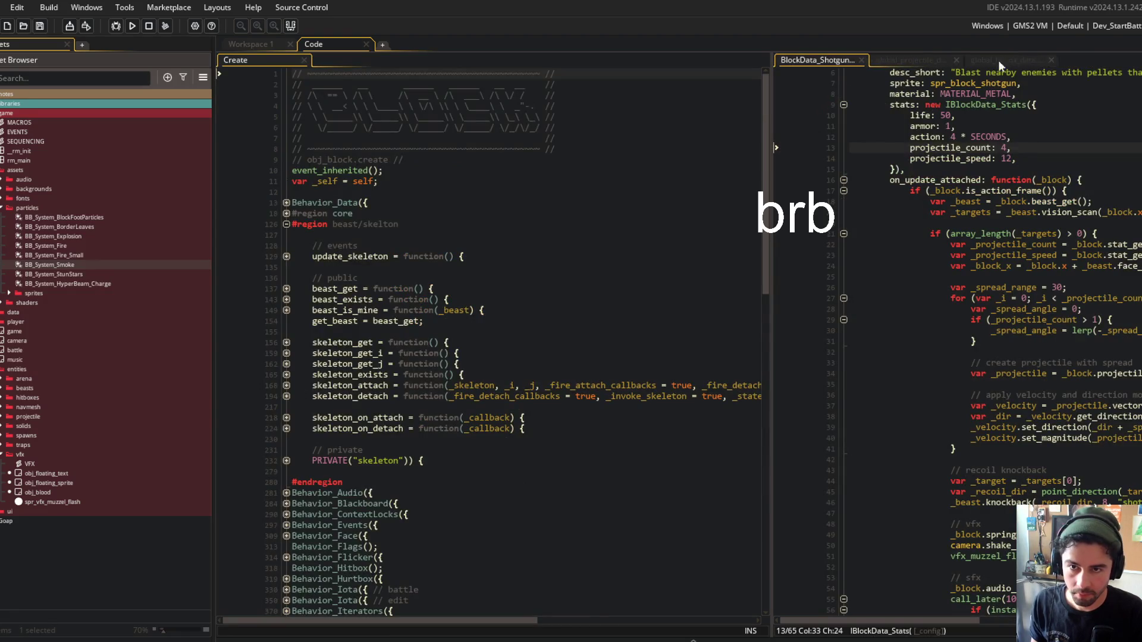
{"action": "key", "text": "F12"}
Fold obj_block's create code and open Behavior_Particles() beside the shotgun code, resizing the panes.
{"action": "left_click", "coordinate": [336, 221]}
{"action": "key", "text": "ctrl+shift+bracketleft"}
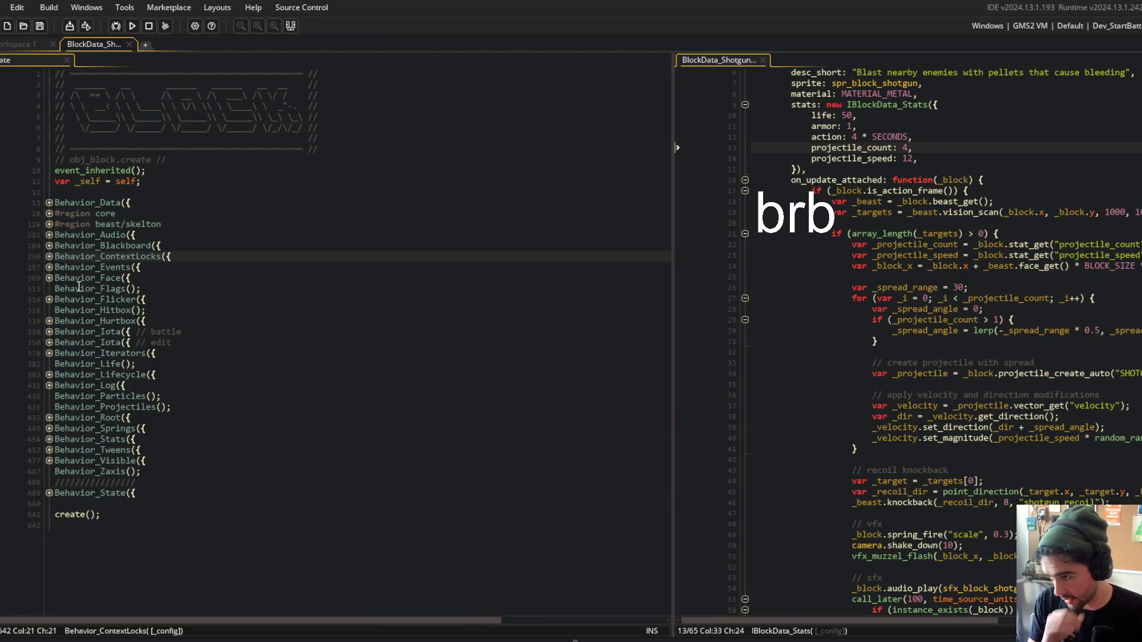
{"action": "middle_click", "coordinate": [96, 396]}
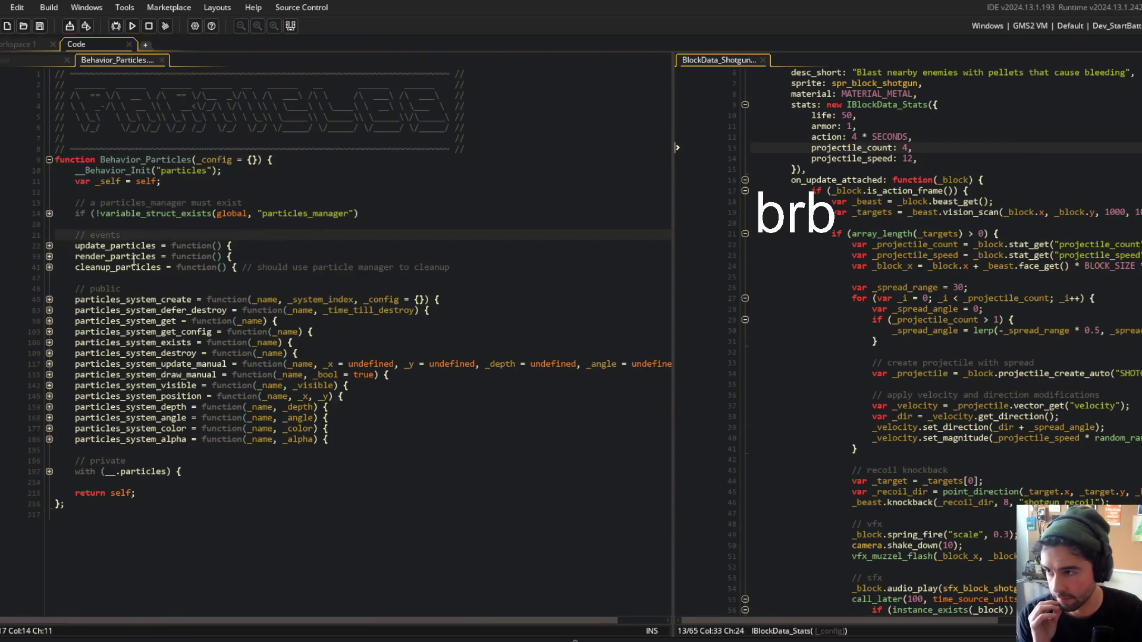
{"action": "left_click_drag", "start_coordinate": [674, 124], "coordinate": [493, 145]}
{"action": "left_click", "coordinate": [342, 215]}
{"action": "key", "text": "ctrl+alt+a"}
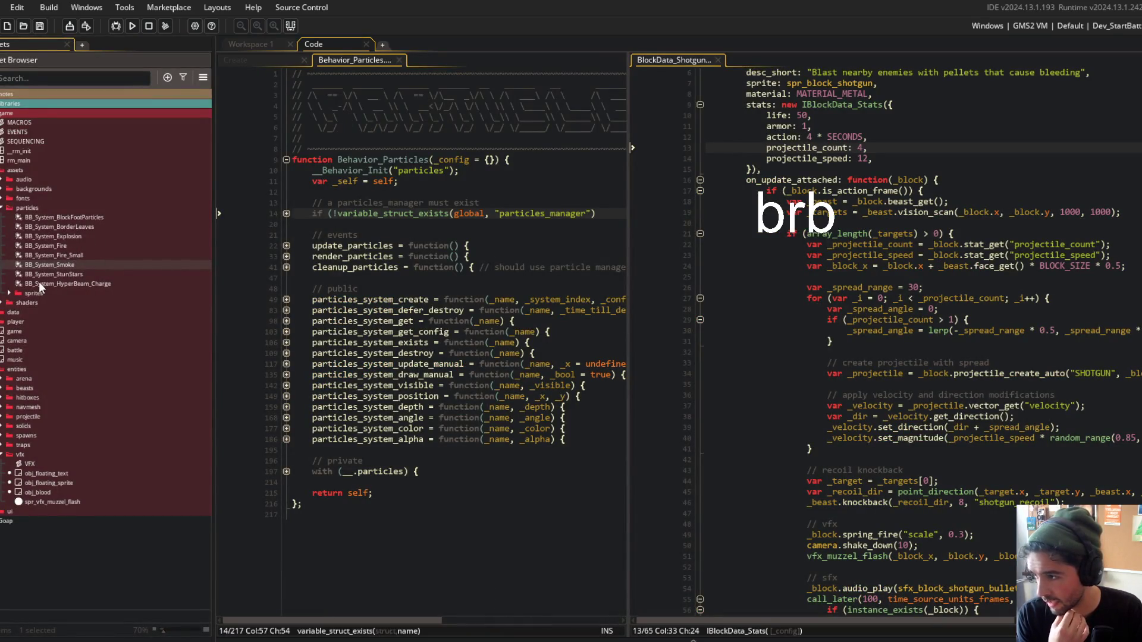
{"action": "key", "text": "ctrl+alt+a"}
{"action": "scroll", "coordinate": [773, 333], "scroll_direction": "down", "scroll_amount": 4}
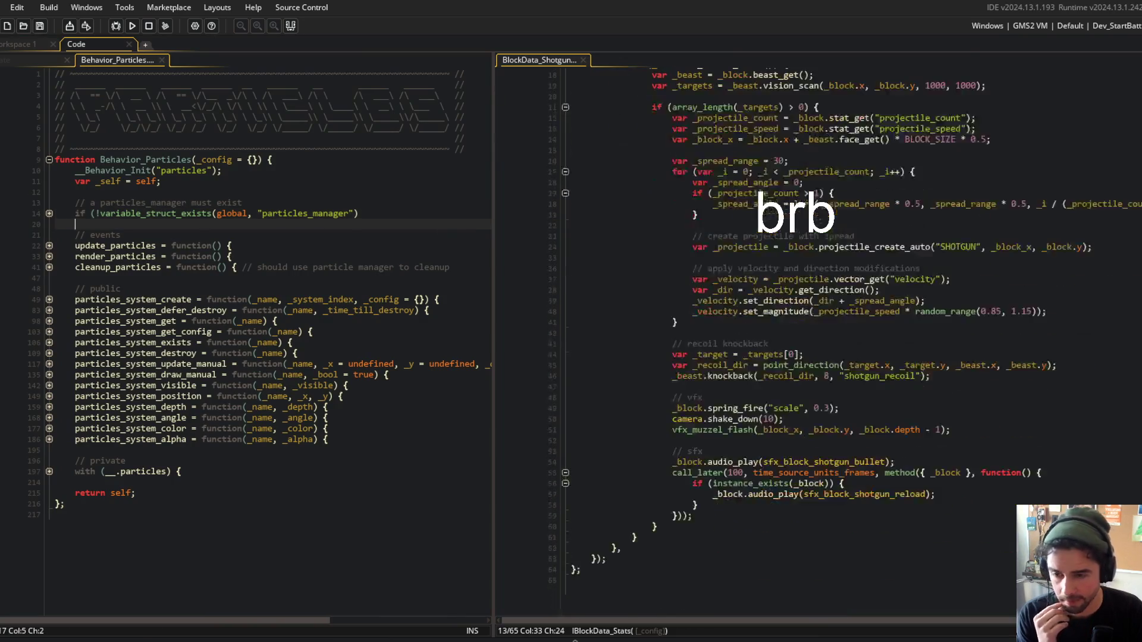
{"action": "left_click", "coordinate": [356, 290]}
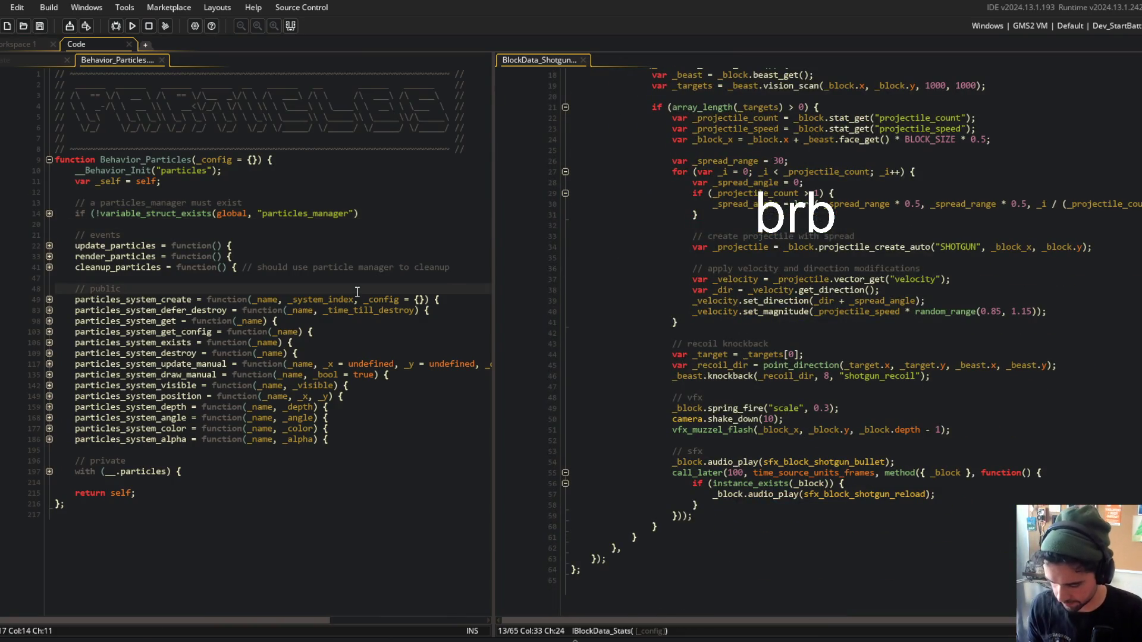
{"action": "key", "text": "ctrl+t"}
{"action": "type", "text": "b"}
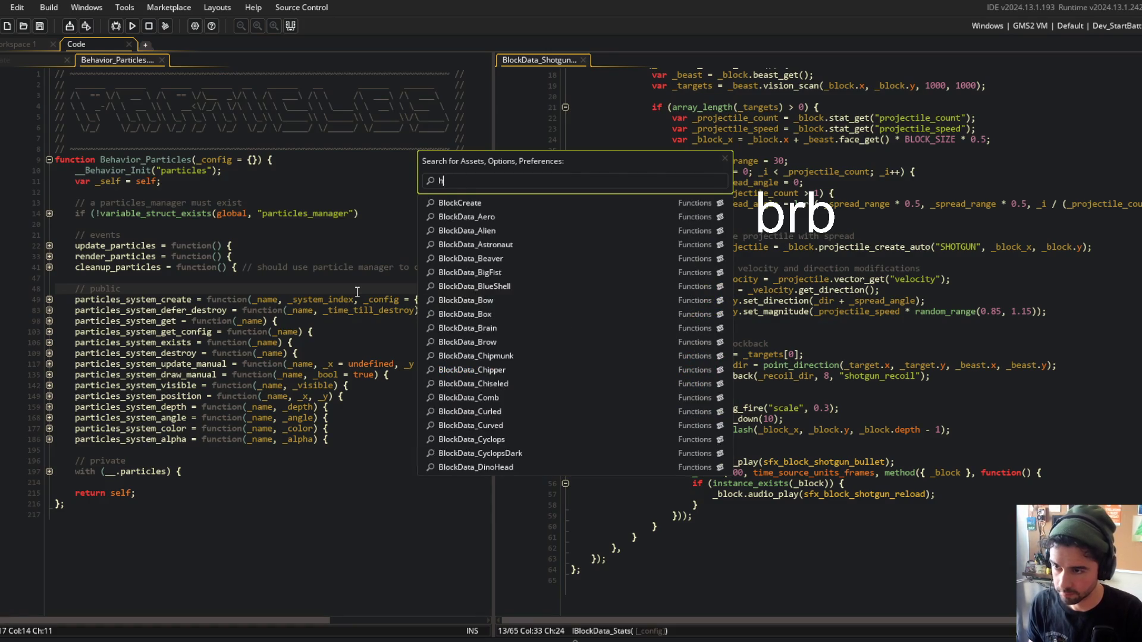
{"action": "type", "text": "ypber"}
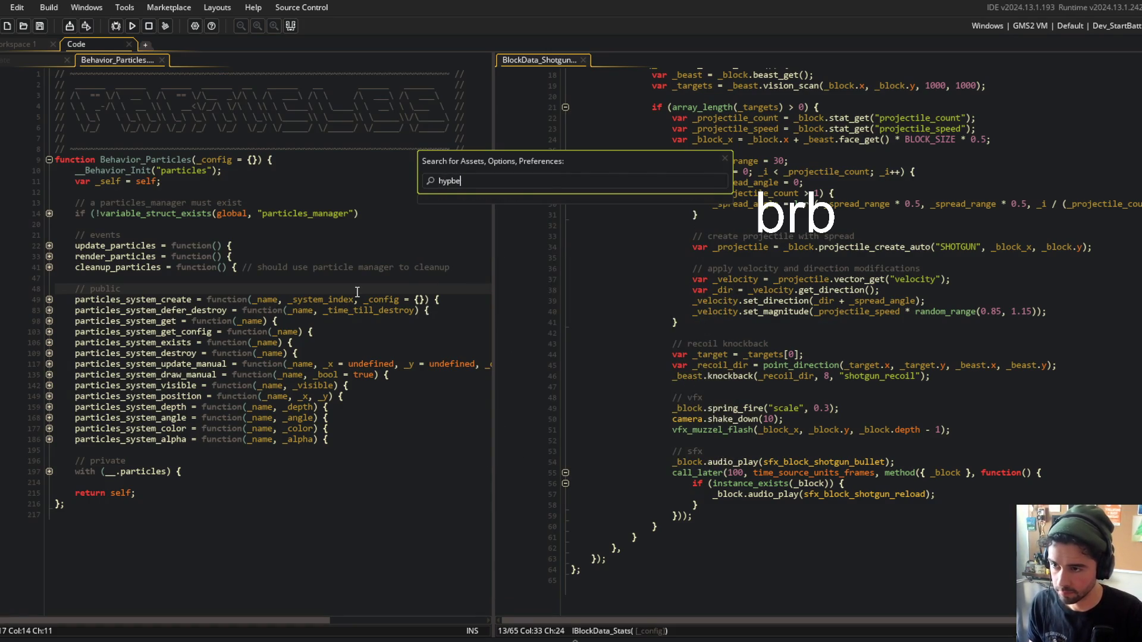
{"action": "key", "text": "Return"}
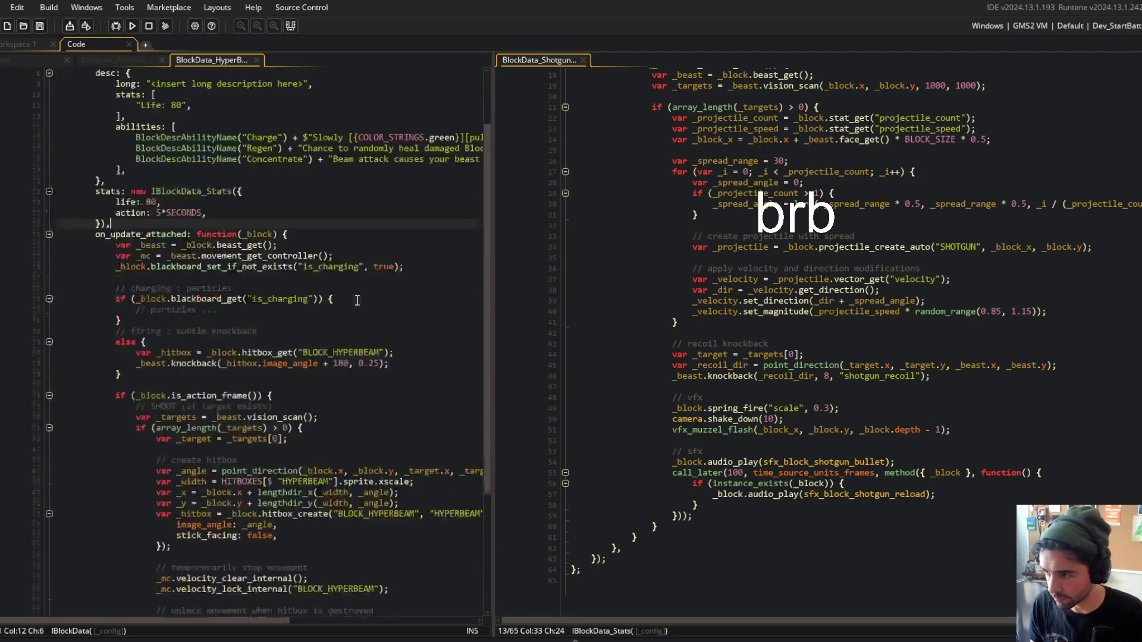
{"action": "scroll", "coordinate": [357, 301], "scroll_direction": "down", "scroll_amount": 6}
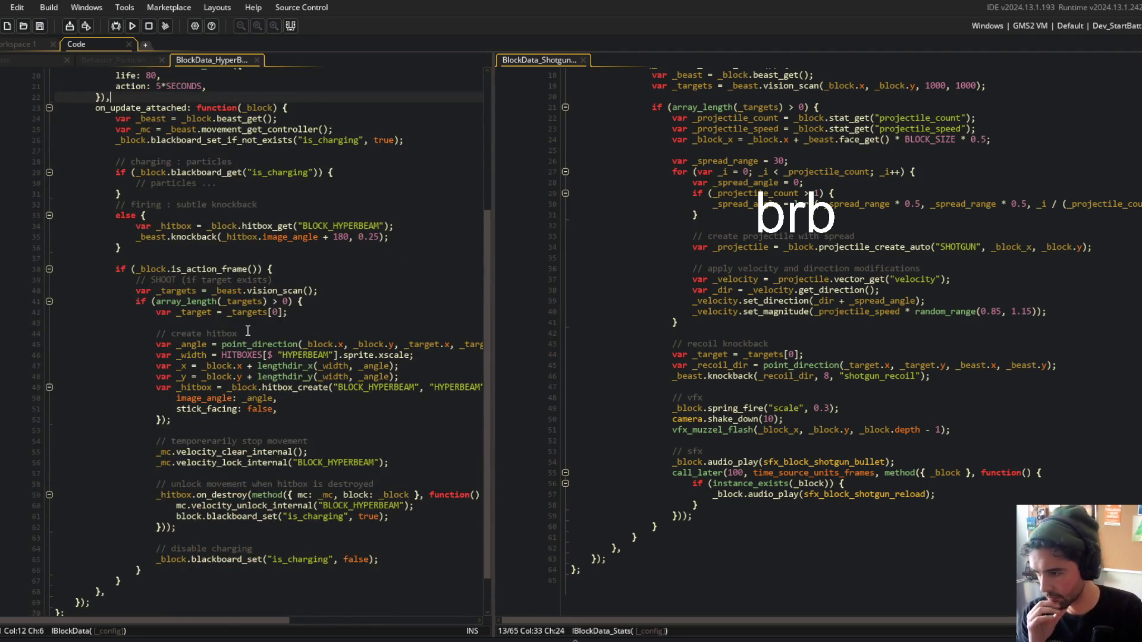
{"action": "scroll", "coordinate": [248, 333], "scroll_direction": "up", "scroll_amount": 6}
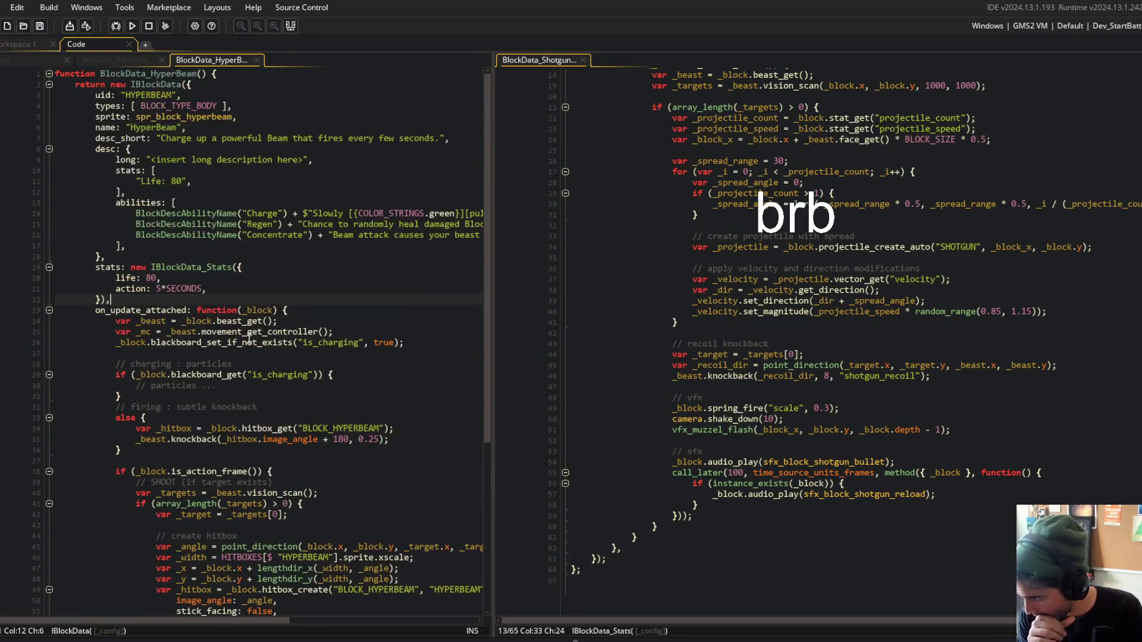
{"action": "left_click", "coordinate": [245, 364]}
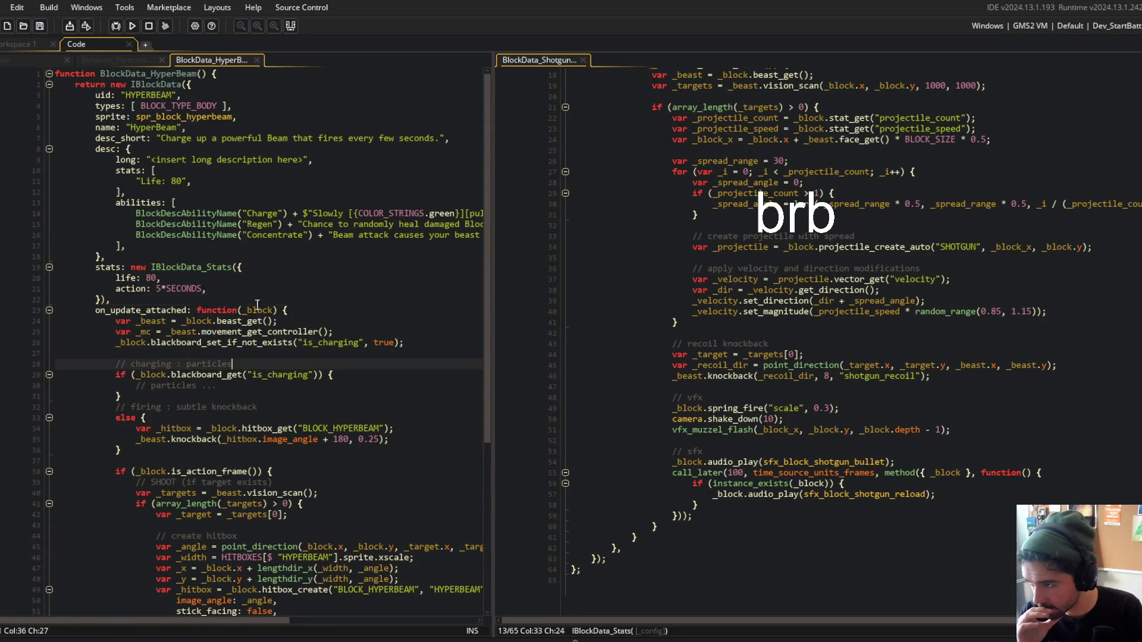
{"action": "left_click", "coordinate": [306, 203]}
{"action": "left_click", "coordinate": [256, 59]}
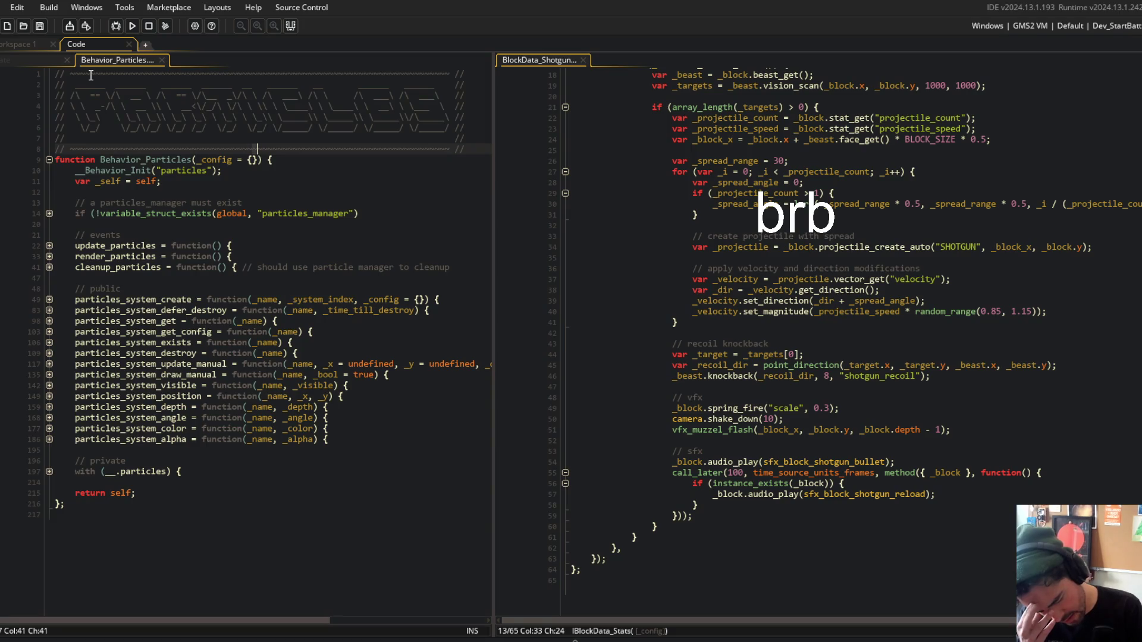
Search the project for system_blockfoot and open the matching line in IBlockData.gml.
{"action": "key", "text": "ctrl+alt+a"}
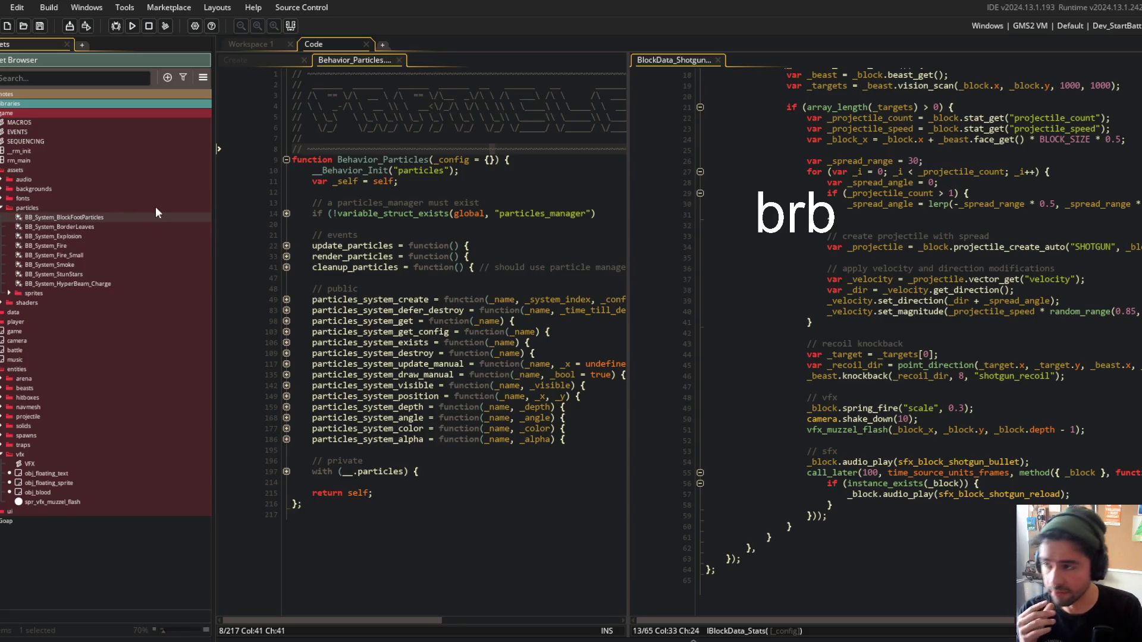
{"action": "left_click", "coordinate": [414, 186]}
{"action": "key", "text": "ctrl+shift+f"}
{"action": "type", "text": "tem_blockfoo"}
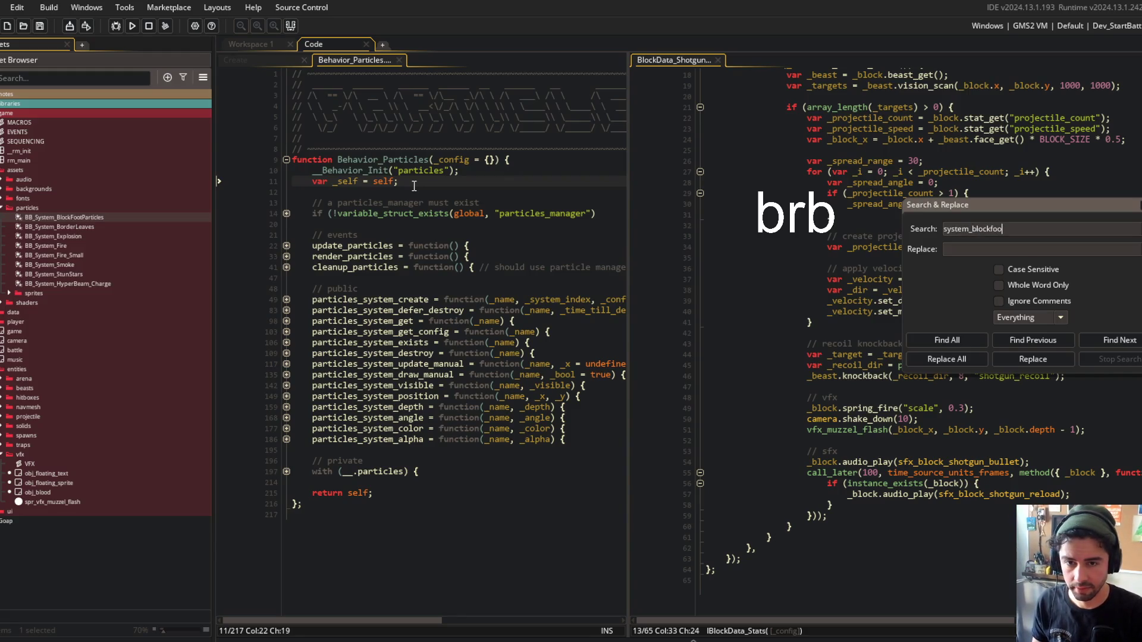
{"action": "type", "text": "t"}
{"action": "key", "text": "Return"}
{"action": "double_click", "coordinate": [505, 476]}
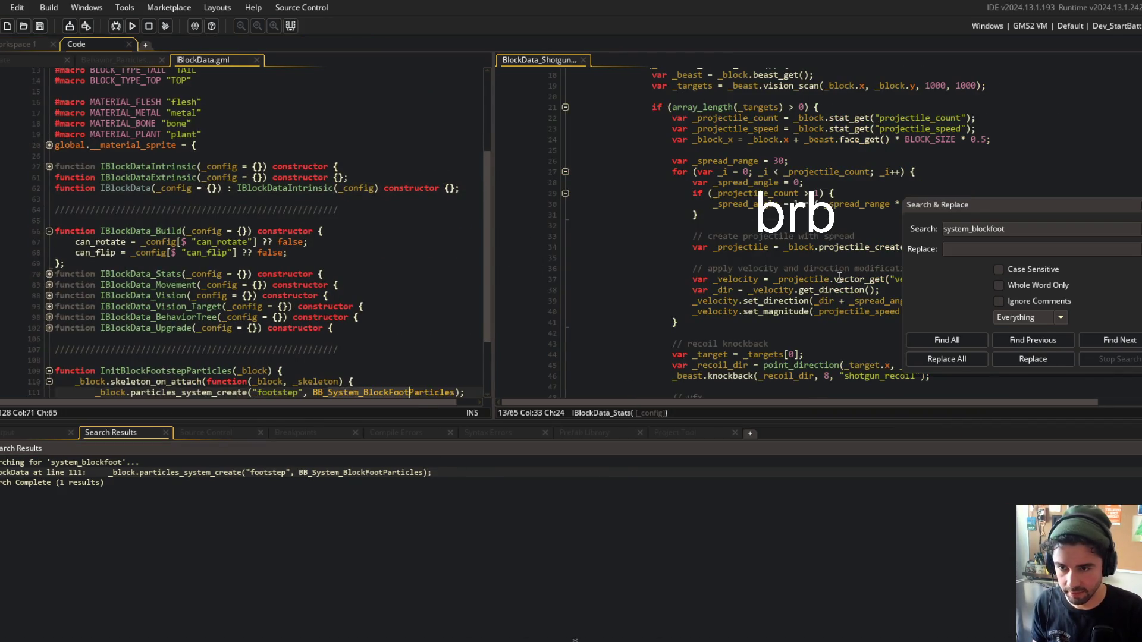
{"action": "left_click", "coordinate": [266, 300]}
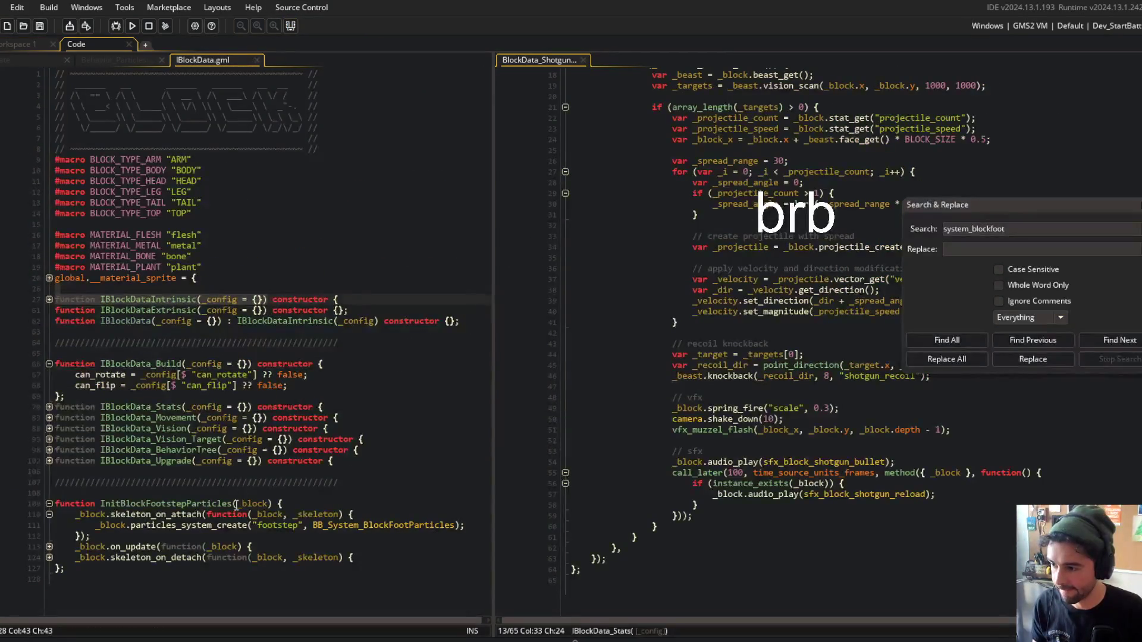
Unfold the folded blocks so the full InitBlockFootstepParticles function is visible, widening the editor.
{"action": "left_click", "coordinate": [49, 557]}
{"action": "left_click", "coordinate": [49, 546]}
{"action": "scroll", "coordinate": [131, 510], "scroll_direction": "down", "scroll_amount": 1}
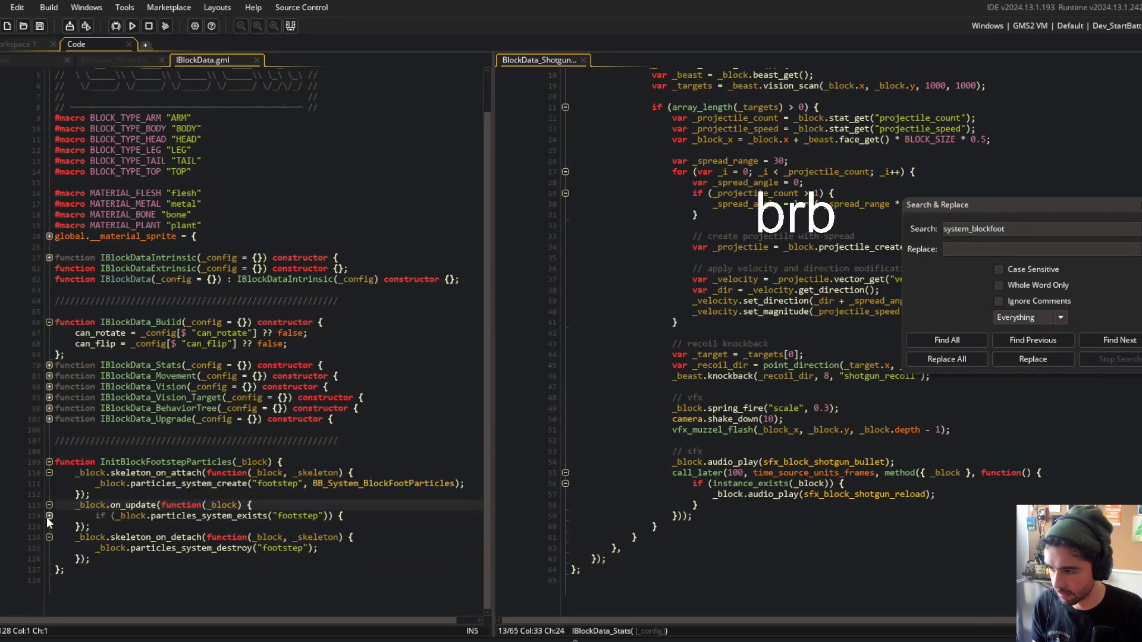
{"action": "left_click", "coordinate": [49, 515]}
{"action": "scroll", "coordinate": [298, 417], "scroll_direction": "down", "scroll_amount": 2}
{"action": "left_click", "coordinate": [379, 393]}
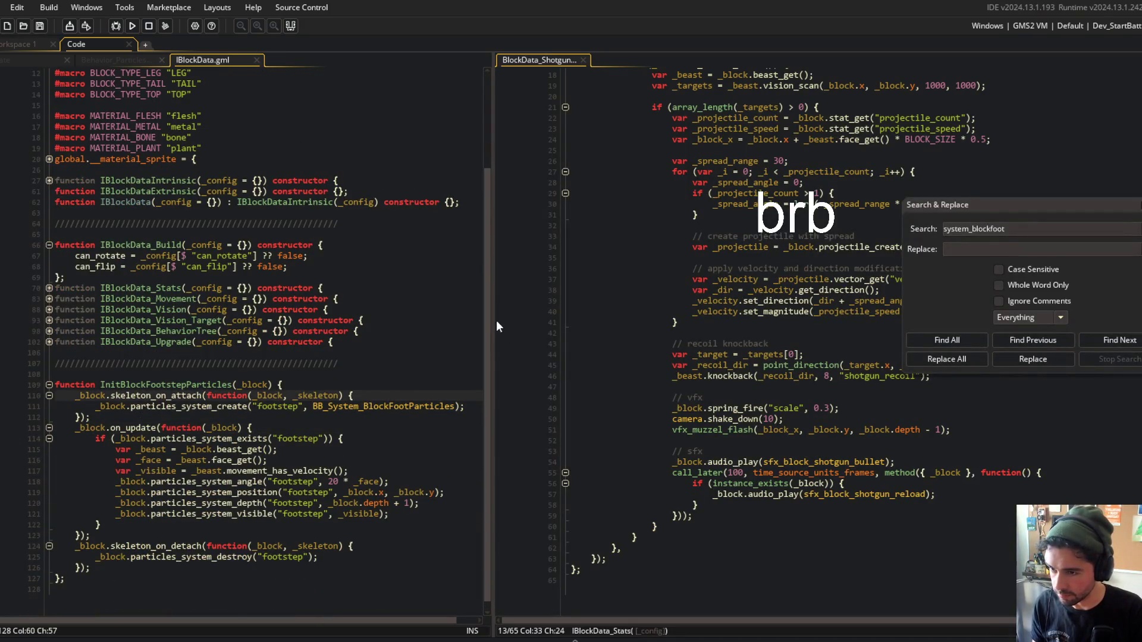
{"action": "left_click_drag", "start_coordinate": [496, 326], "coordinate": [598, 325]}
{"action": "left_click", "coordinate": [535, 373]}
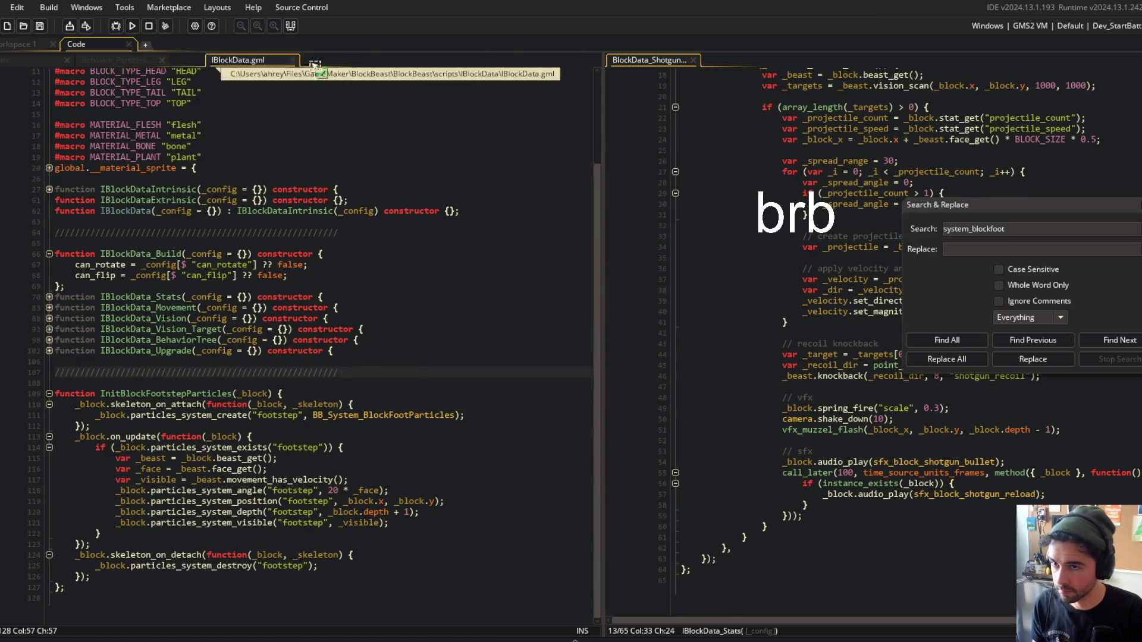
Put IBlockData.gml back in the left pane and close the search and replace dialog.
{"action": "left_click_drag", "start_coordinate": [269, 66], "coordinate": [738, 59]}
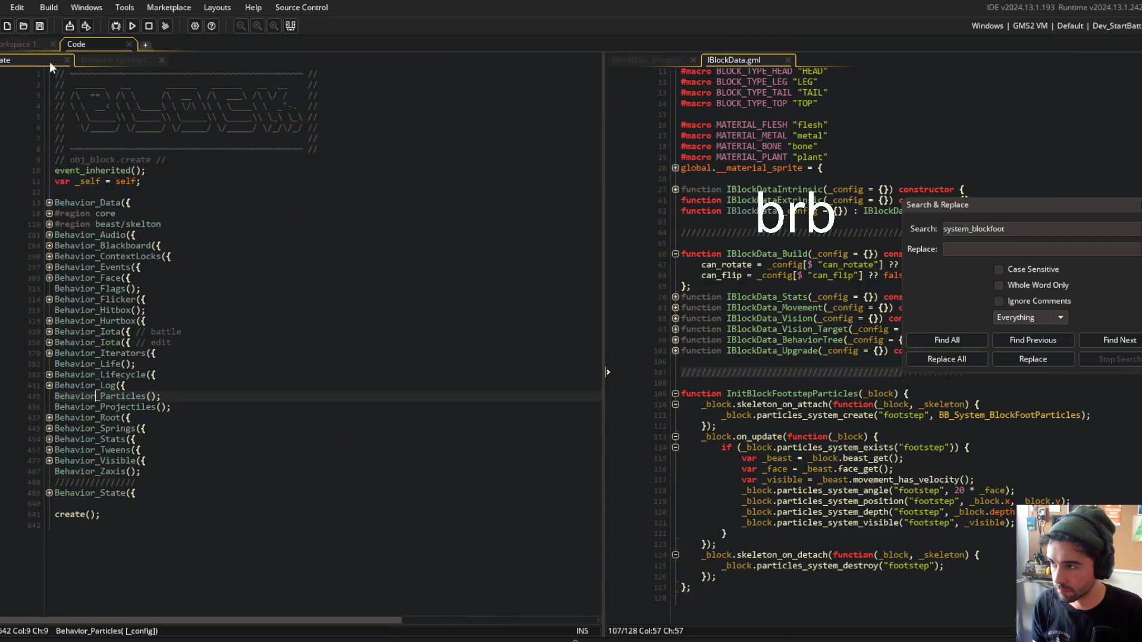
{"action": "left_click", "coordinate": [111, 61]}
{"action": "mouse_move", "coordinate": [734, 60]}
{"action": "left_mouse_down"}
{"action": "mouse_move", "coordinate": [728, 44]}
{"action": "mouse_move", "coordinate": [380, 60]}
{"action": "left_mouse_up"}
{"action": "key", "text": "Escape"}
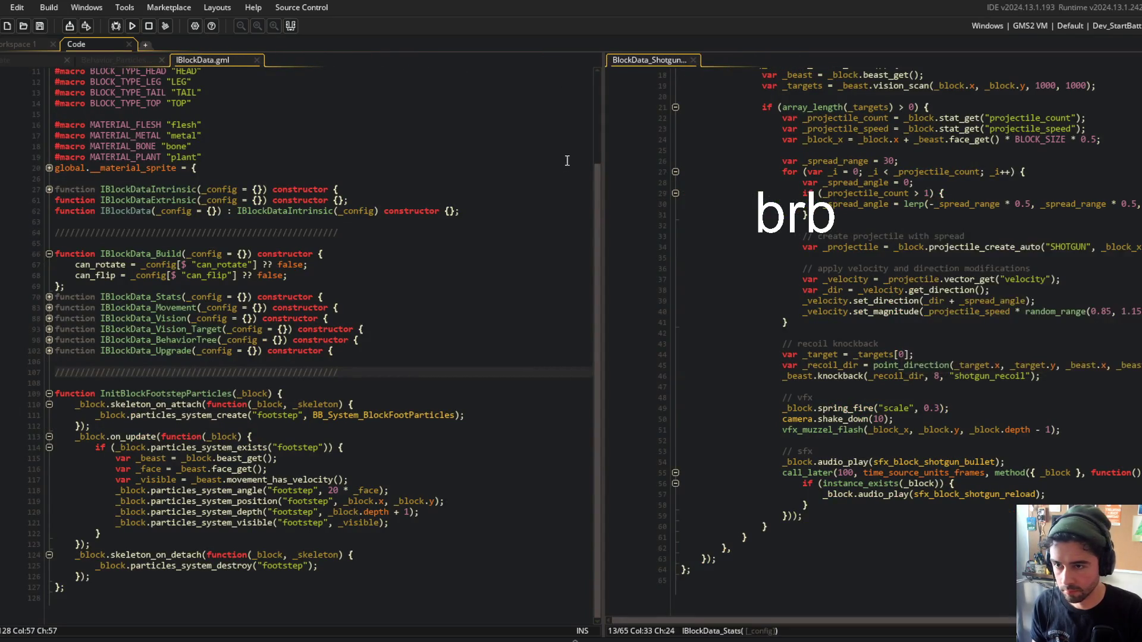
Widen the shotgun code pane, collapse IBlockData_Build, and place the caret after the shotgun stats.
{"action": "left_click_drag", "start_coordinate": [604, 143], "coordinate": [505, 143]}
{"action": "left_click", "coordinate": [49, 254]}
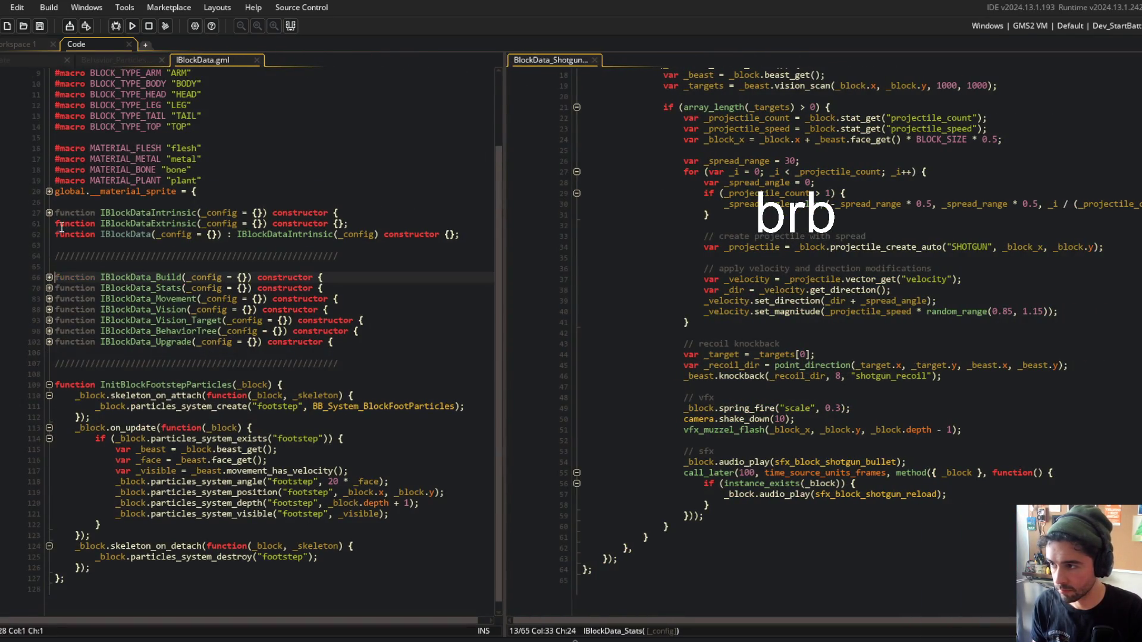
{"action": "left_click", "coordinate": [791, 365]}
{"action": "scroll", "coordinate": [773, 376], "scroll_direction": "up", "scroll_amount": 6}
{"action": "left_click", "coordinate": [819, 221]}
Add an empty on_create: function(_block) {} hook after the shotgun stats and save.
{"action": "key", "text": "Return"}
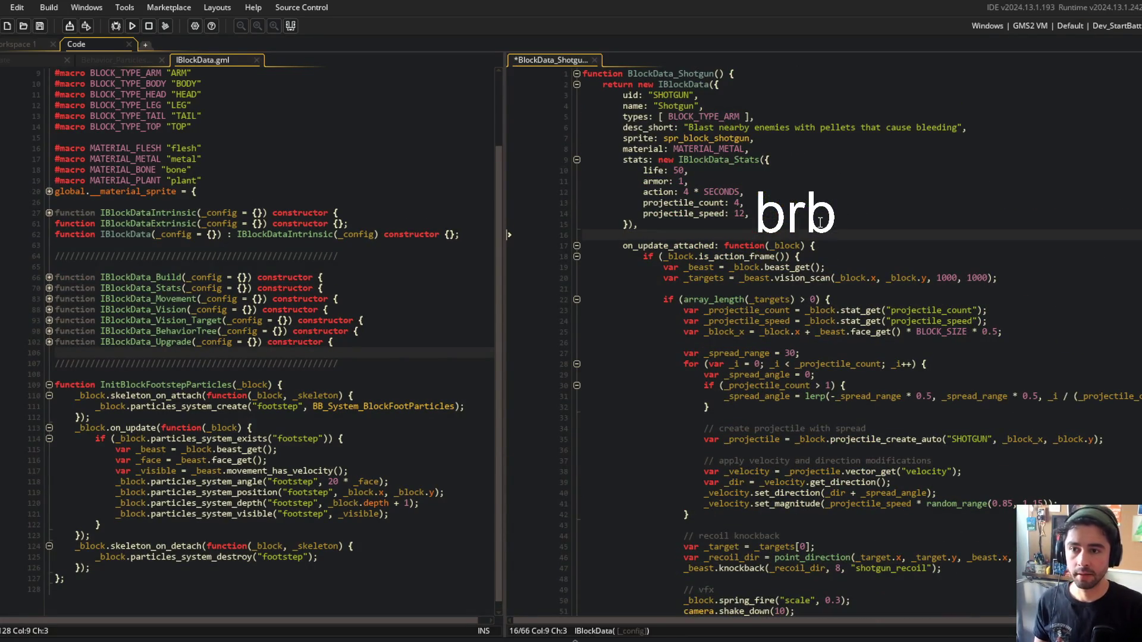
{"action": "type", "text": "on_create"}
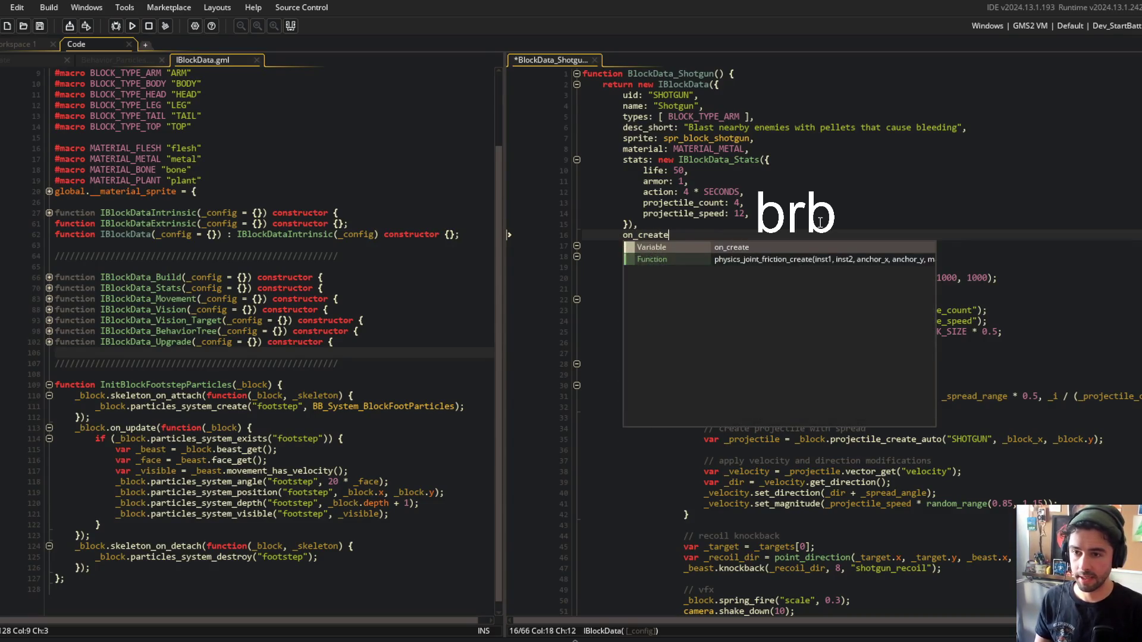
{"action": "type", "text": ": function(_block) {"}
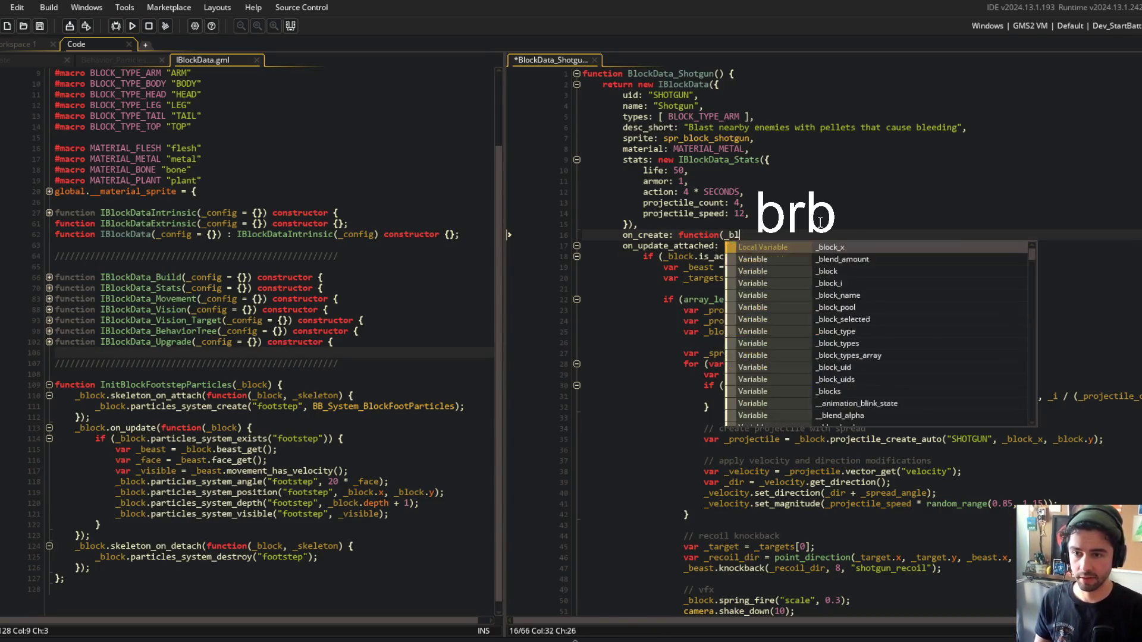
{"action": "key", "text": "Return"}
{"action": "key", "text": "Return"}
{"action": "type", "text": "},"}
{"action": "key", "text": "ctrl+s"}
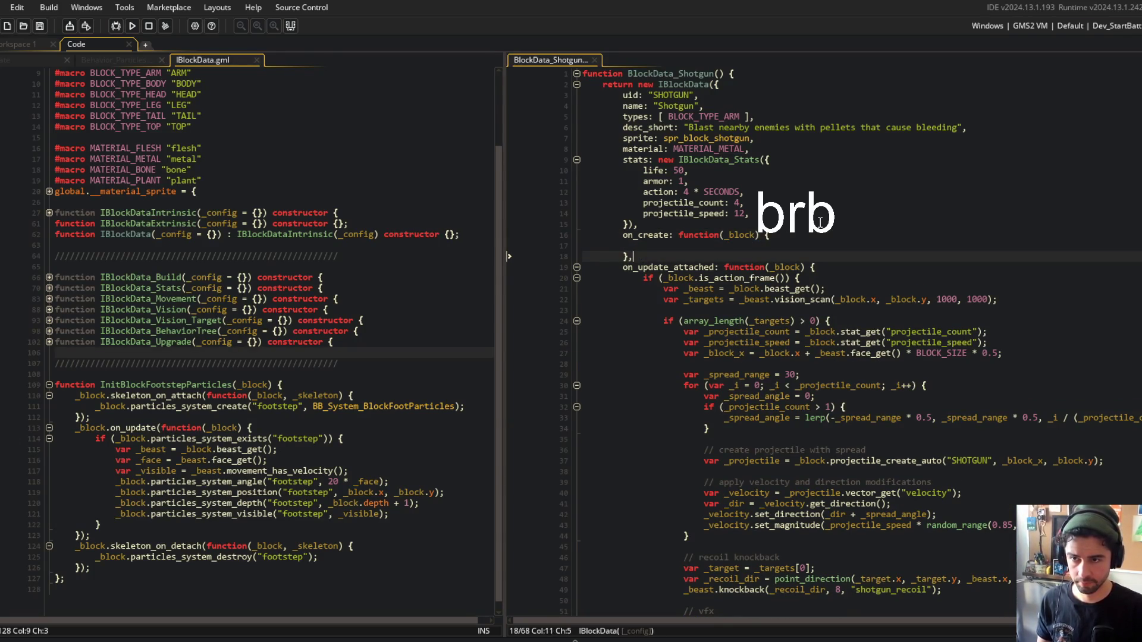
Add an empty on_destroy: function(_block) {} hook below on_create and save.
{"action": "key", "text": "Return"}
{"action": "type", "text": "on_destroy"}
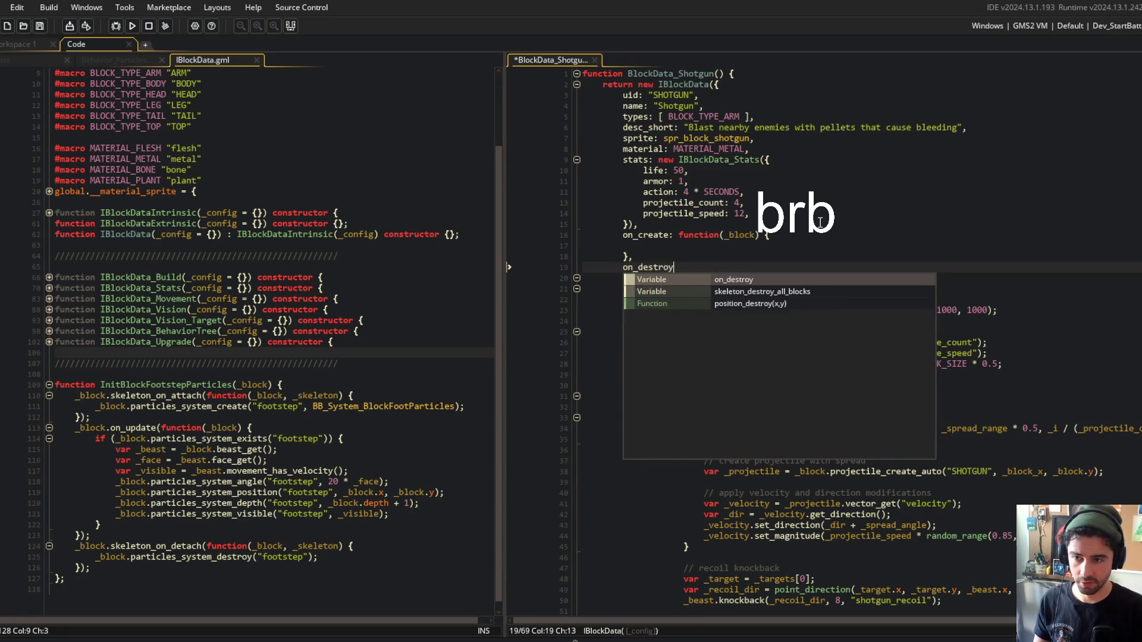
{"action": "type", "text": ": function(_block) {"}
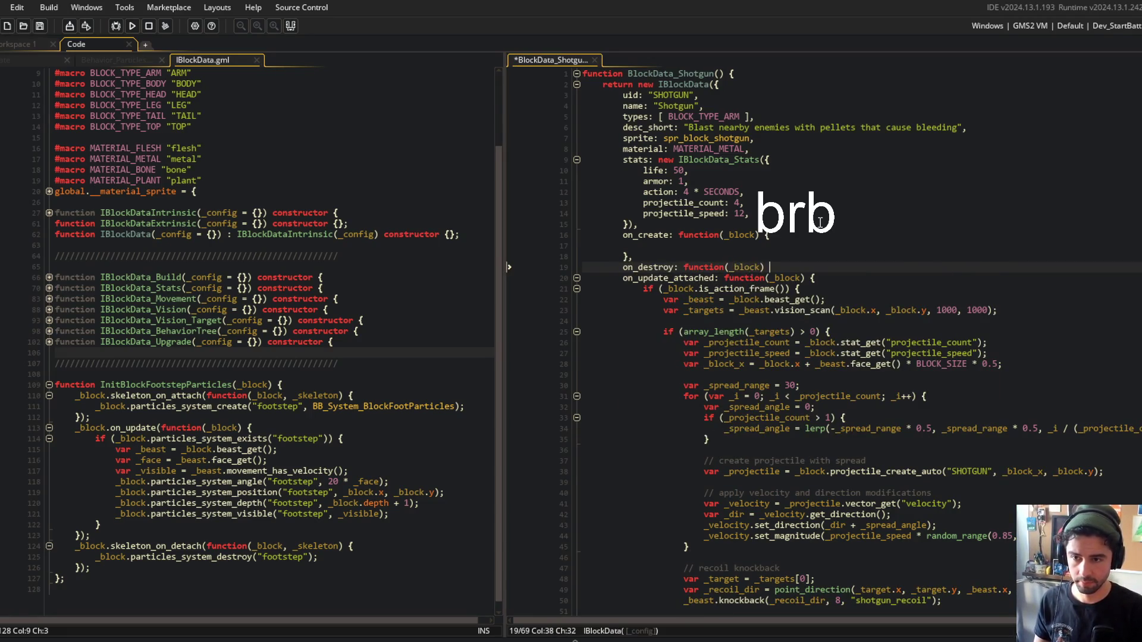
{"action": "key", "text": "Return"}
{"action": "type", "text": ","}
{"action": "key", "text": "ctrl+s"}
Expand the IBlockDataIntrinsic constructor in IBlockData.gml.
{"action": "left_click", "coordinate": [849, 116]}
{"action": "left_click", "coordinate": [672, 84]}
{"action": "left_click", "coordinate": [182, 223]}
{"action": "left_click", "coordinate": [48, 213]}
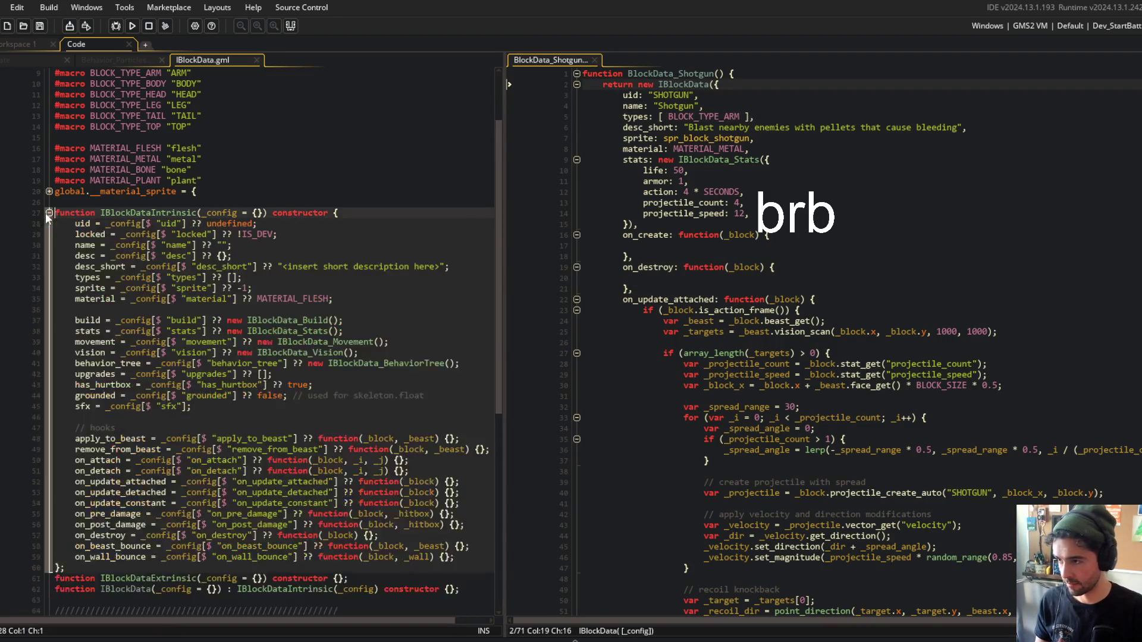
{"action": "double_click", "coordinate": [103, 534]}
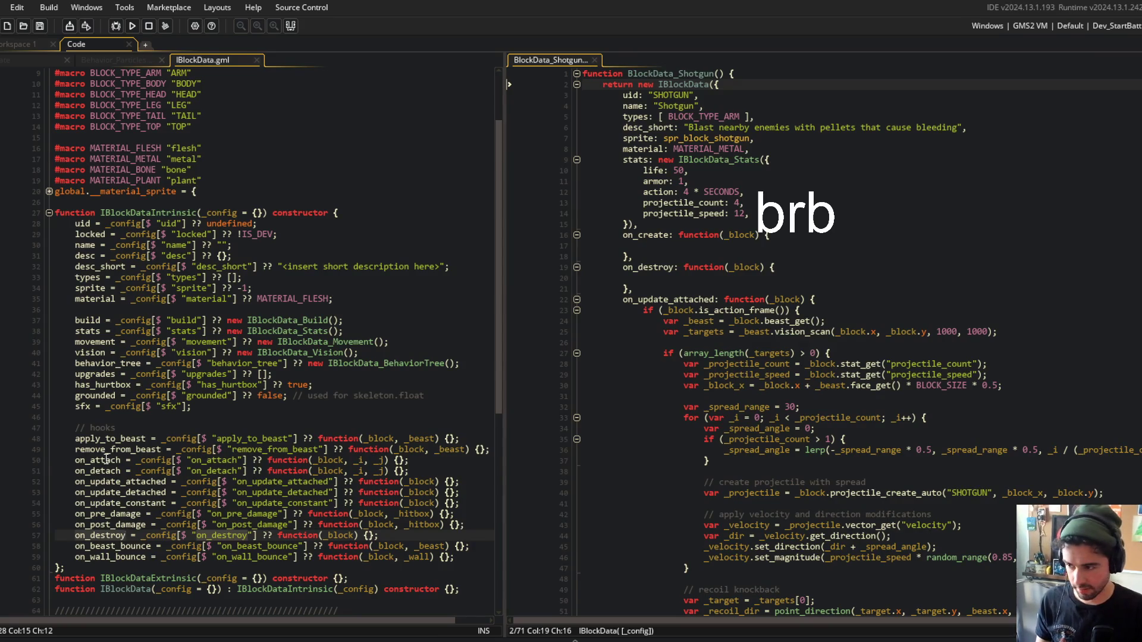
{"action": "left_click", "coordinate": [177, 535]}
{"action": "key", "text": "ctrl+d"}
{"action": "key", "text": "Home"}
{"action": "key", "text": "ctrl+shift+Right"}
{"action": "type", "text": "on_create"}
{"action": "key", "text": "Escape"}
{"action": "key", "text": "ctrl+Right"}
{"action": "key", "text": "ctrl+Right"}
{"action": "key", "text": "ctrl+Right"}
{"action": "key", "text": "ctrl+shift+Left"}
{"action": "type", "text": "ig[$ \"on_create"}
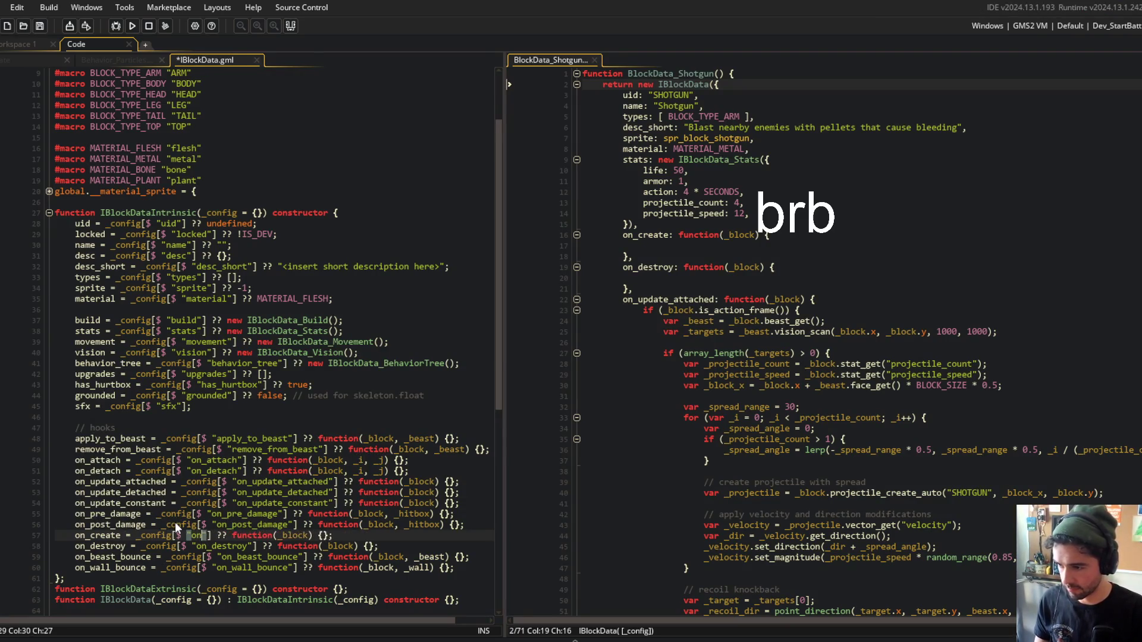
{"action": "key", "text": "ctrl+s"}
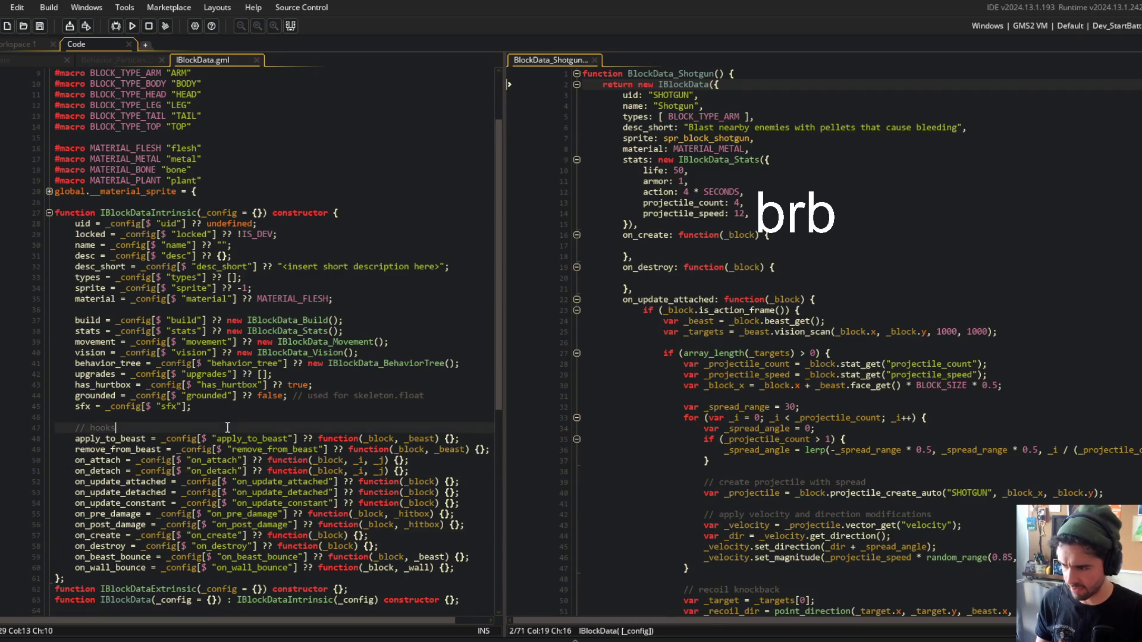
{"action": "scroll", "coordinate": [89, 238], "scroll_direction": "up", "scroll_amount": 2}
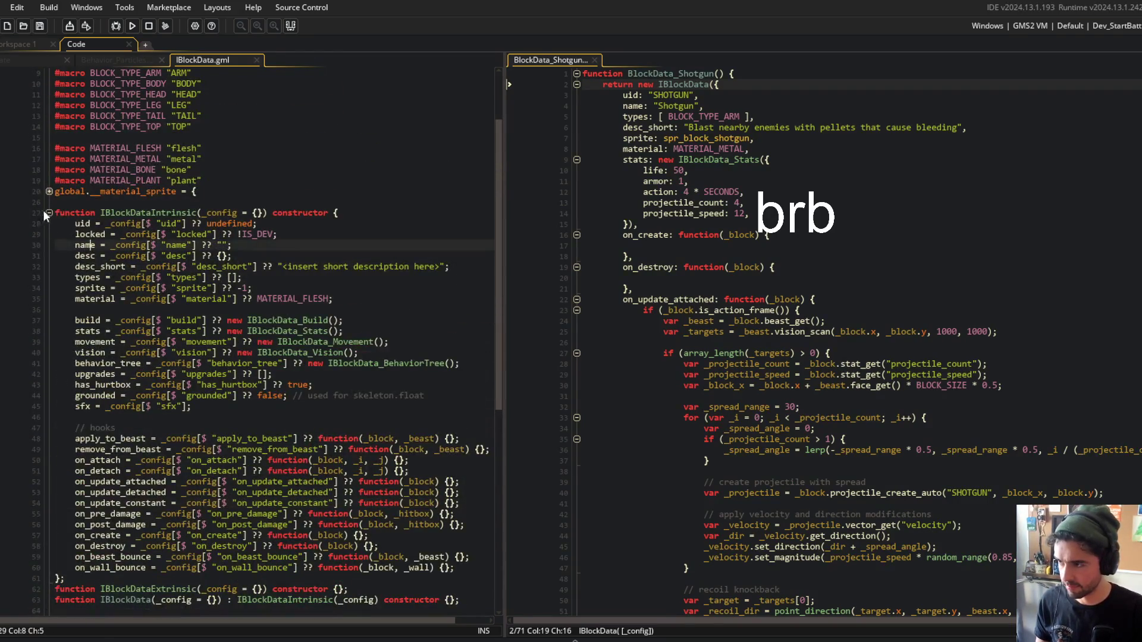
{"action": "left_click", "coordinate": [49, 212]}
In obj_block's Create code, unfold Behavior_Lifecycle's destroy and create methods.
{"action": "left_click", "coordinate": [17, 60]}
{"action": "left_click", "coordinate": [239, 261]}
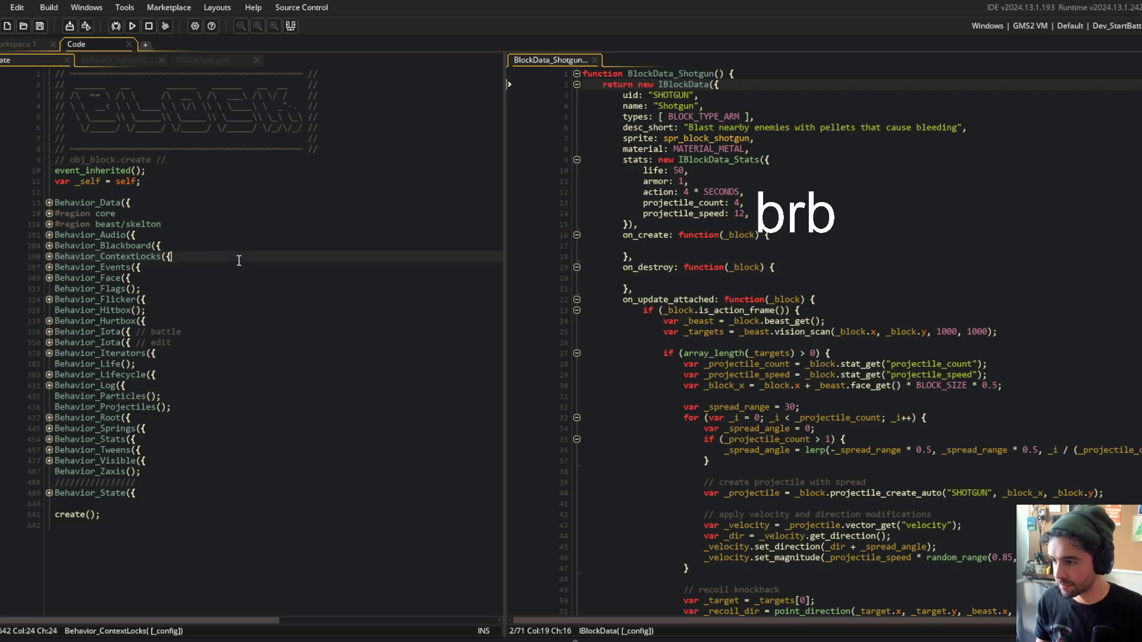
{"action": "left_click", "coordinate": [49, 493]}
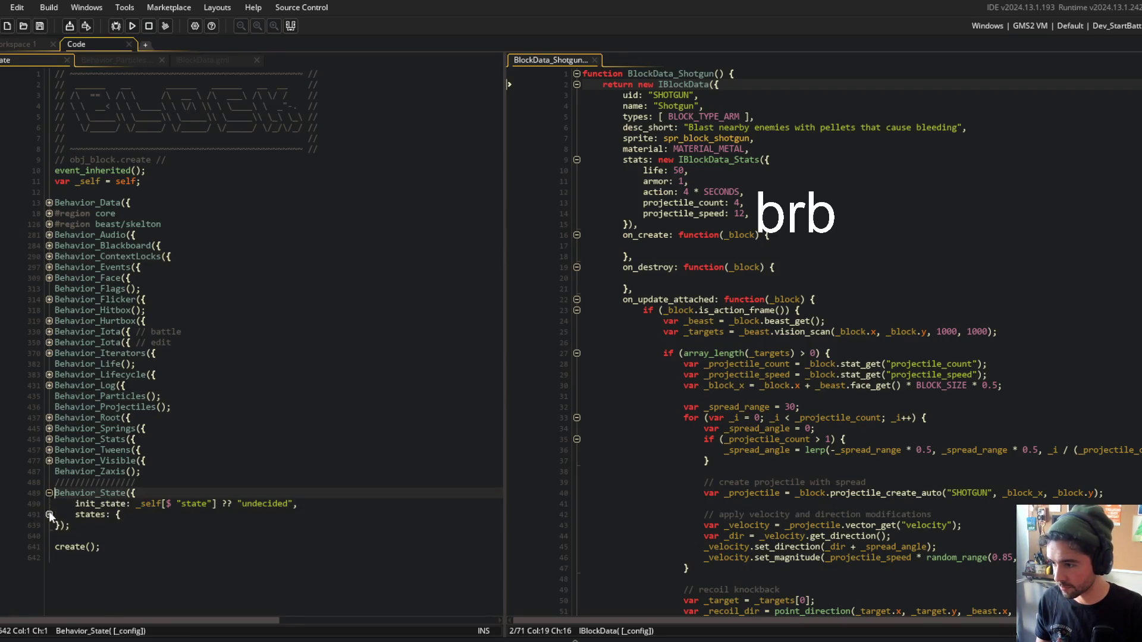
{"action": "left_click", "coordinate": [49, 493]}
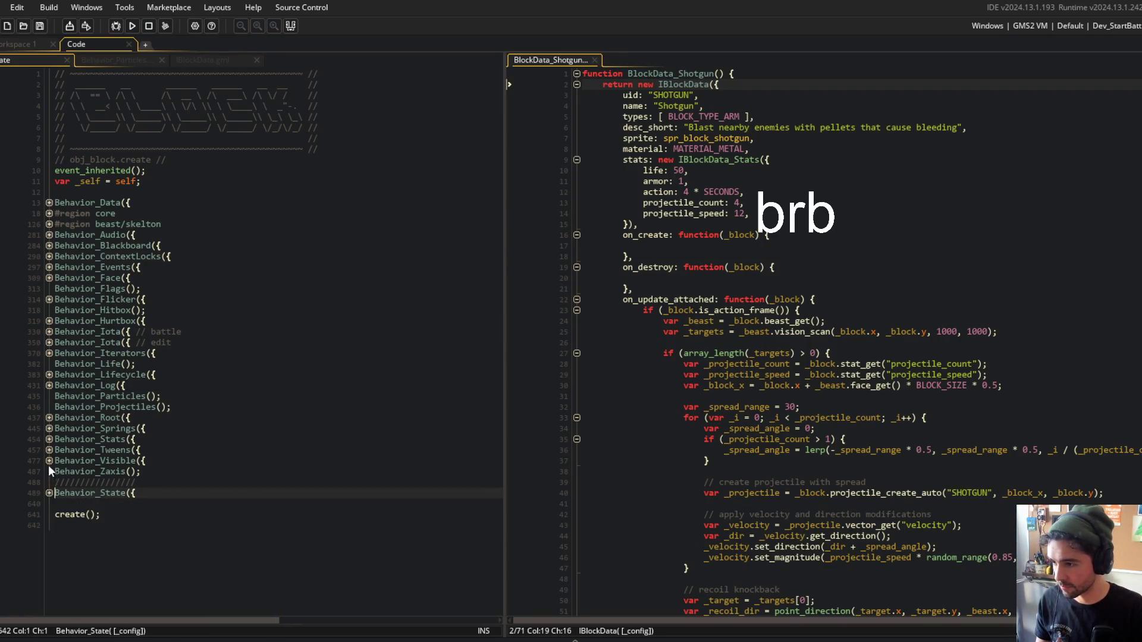
{"action": "left_click", "coordinate": [48, 375]}
{"action": "left_click", "coordinate": [48, 407]}
{"action": "left_click", "coordinate": [48, 418]}
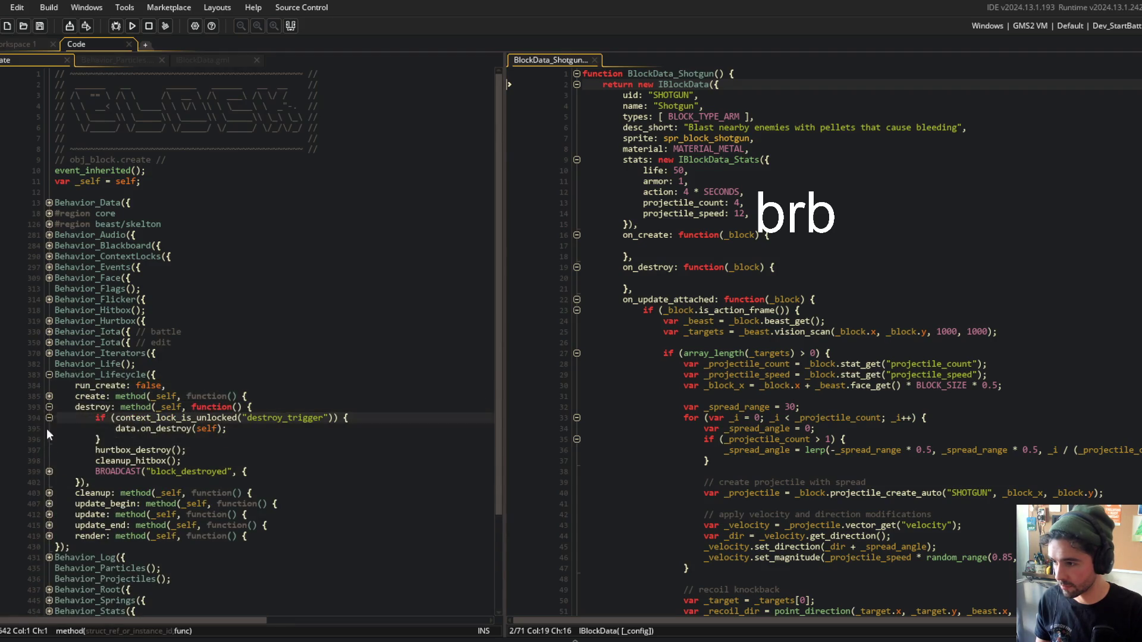
{"action": "left_click", "coordinate": [49, 396]}
Add data.on_create(self); after context_lock_set, then bring IBlockData.gml back beside the Shotgun code.
{"action": "left_click", "coordinate": [309, 429]}
{"action": "key", "text": "Return"}
{"action": "type", "text": "data.on_create(self);"}
{"action": "left_click", "coordinate": [301, 291]}
{"action": "left_click", "coordinate": [251, 364]}
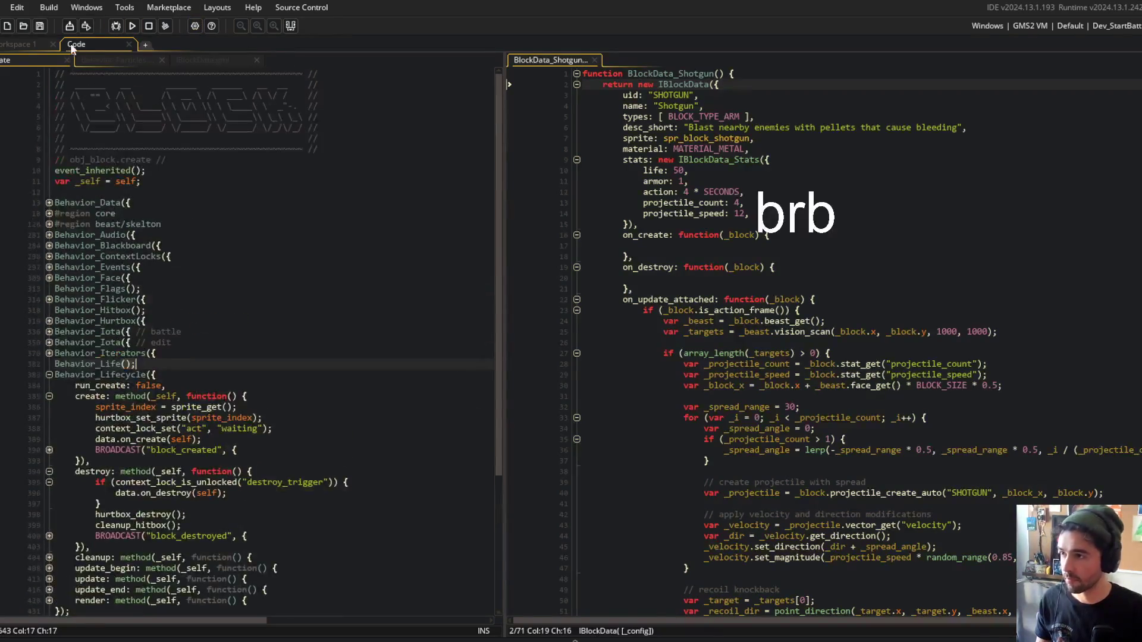
{"action": "left_click", "coordinate": [202, 59]}
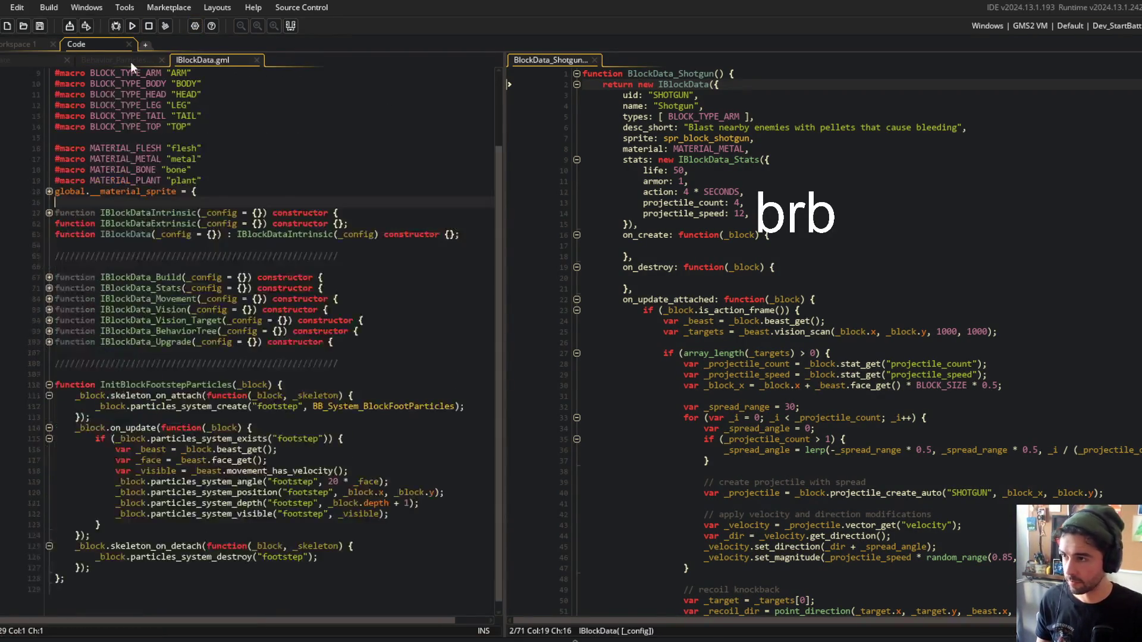
{"action": "left_click", "coordinate": [691, 244]}
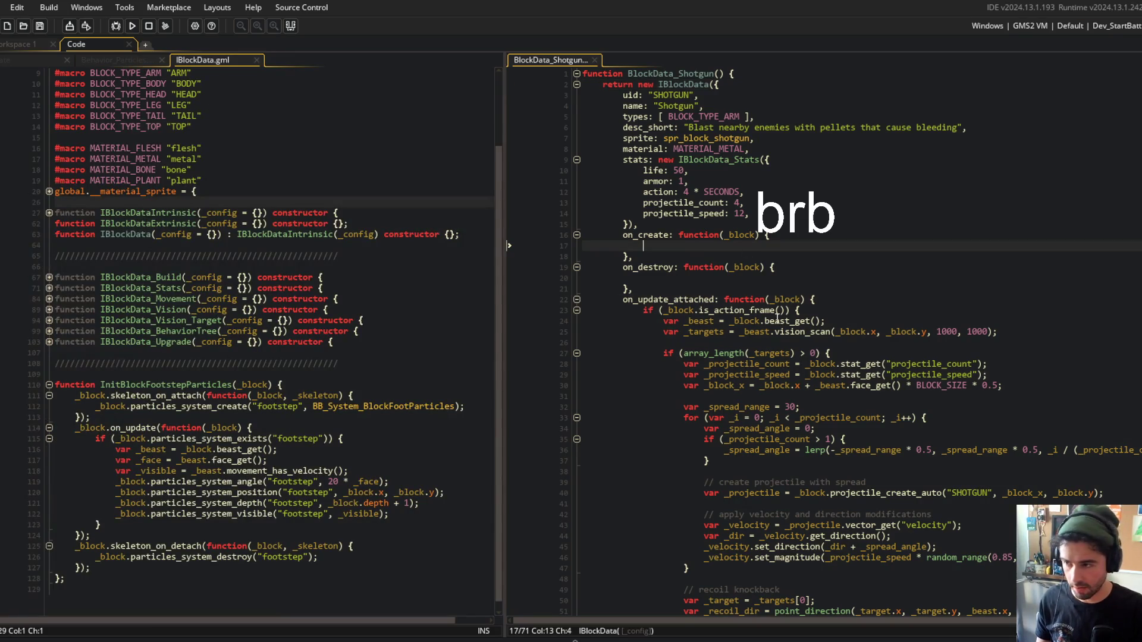
Make Shotgun's on_create call _block.particles_system_create("shotgun_smoke", BB_System_Smoke) and save.
{"action": "type", "text": "_block.par"}
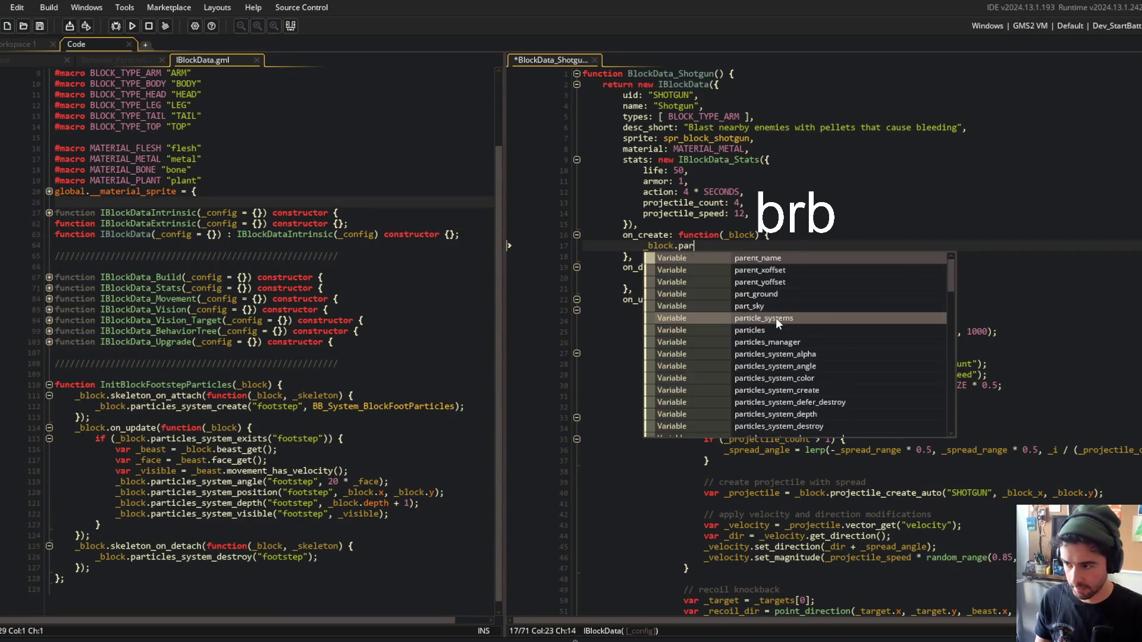
{"action": "type", "text": "ticles_system_creat"}
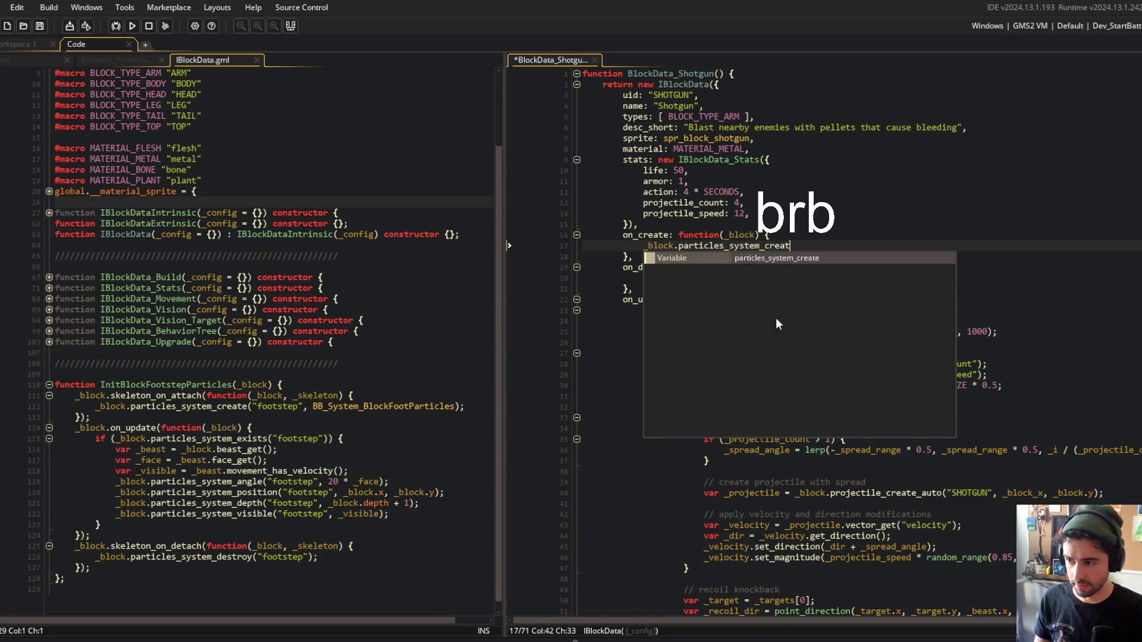
{"action": "type", "text": "e(\""}
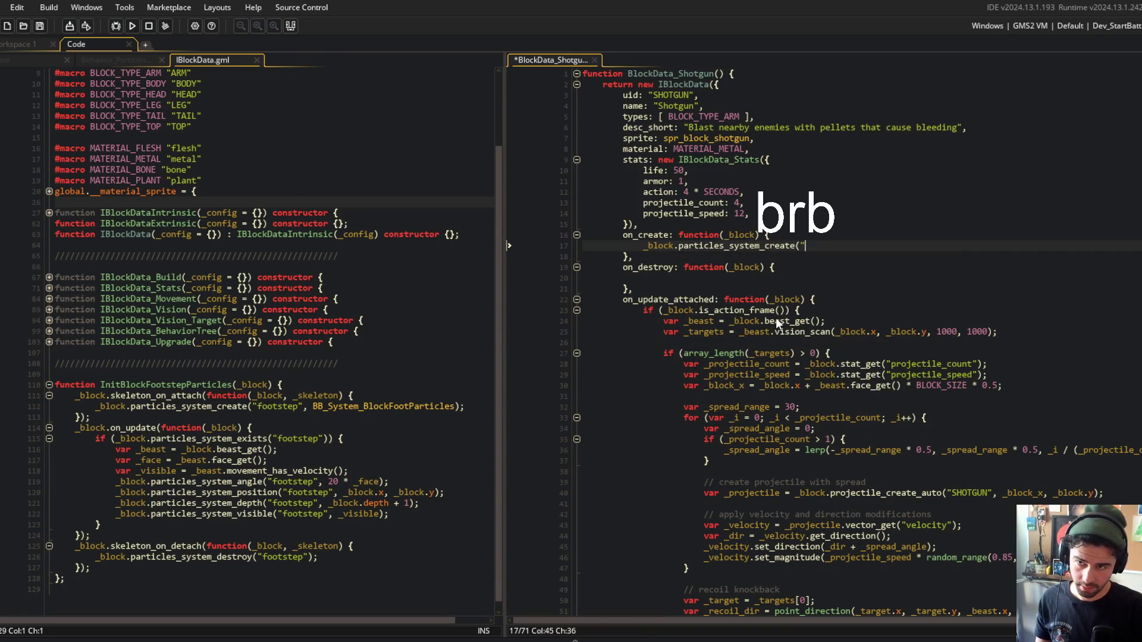
{"action": "type", "text": "shotgun"}
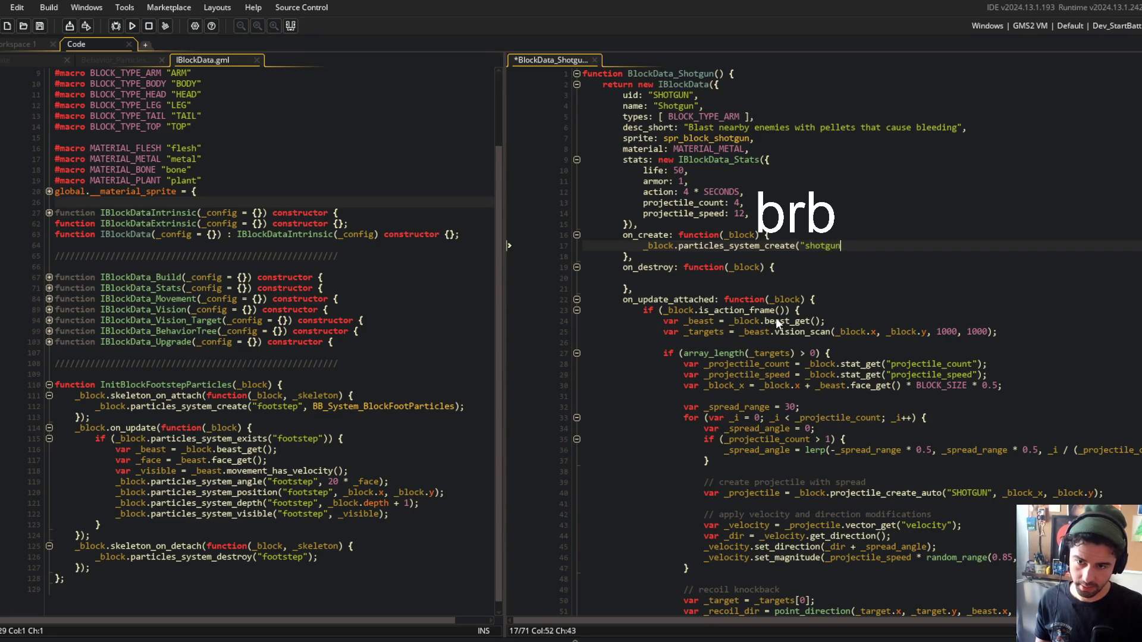
{"action": "type", "text": "_smoke\", BB_S"}
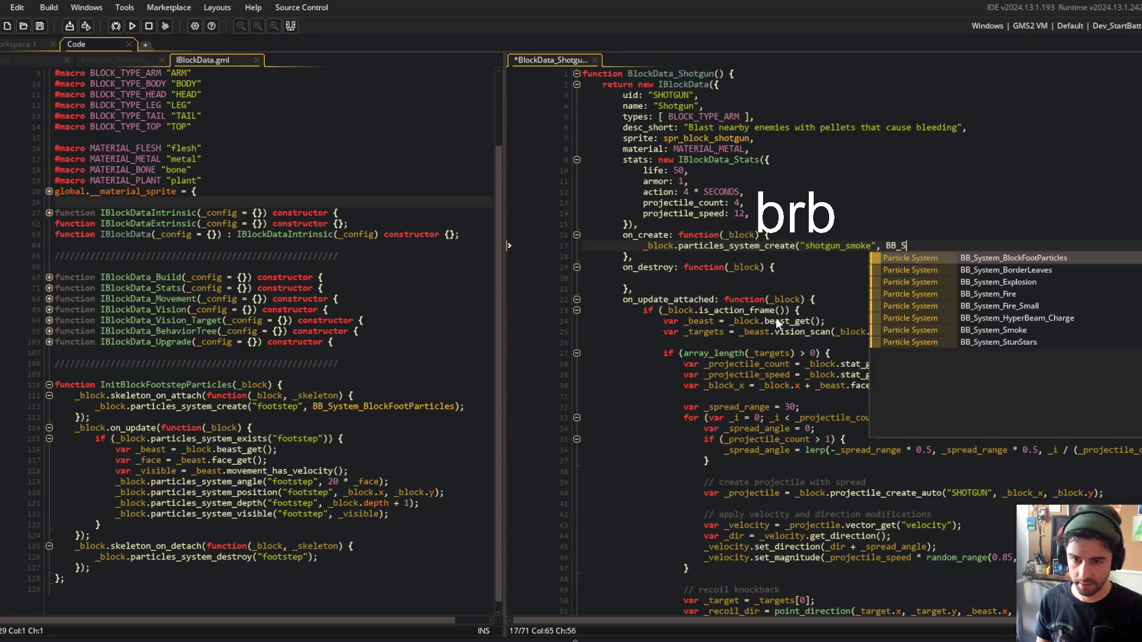
{"action": "type", "text": "Ys"}
{"action": "key", "text": "BackSpace"}
{"action": "key", "text": "BackSpace"}
{"action": "type", "text": "ystem"}
{"action": "key", "text": "Down"}
{"action": "key", "text": "Down"}
{"action": "key", "text": "Down"}
{"action": "key", "text": "Down"}
{"action": "key", "text": "Return"}
{"action": "type", "text": ");"}
{"action": "key", "text": "ctrl+s"}
{"action": "key", "text": "Down"}
{"action": "key", "text": "Down"}
{"action": "key", "text": "Down"}
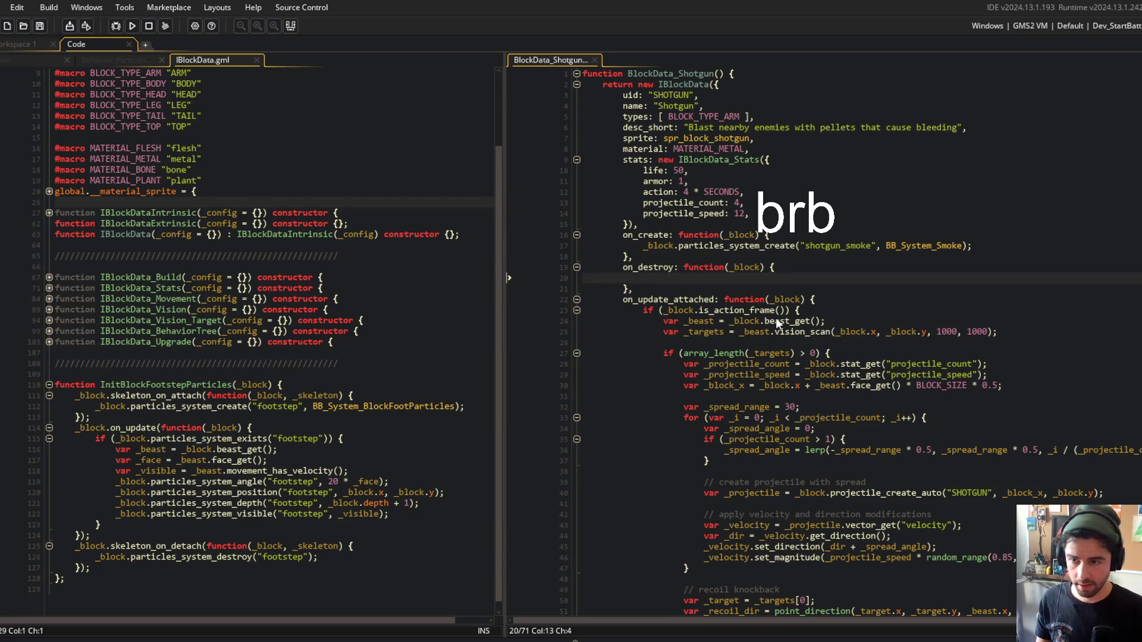
{"action": "left_click", "coordinate": [256, 309]}
{"action": "left_click", "coordinate": [117, 60]}
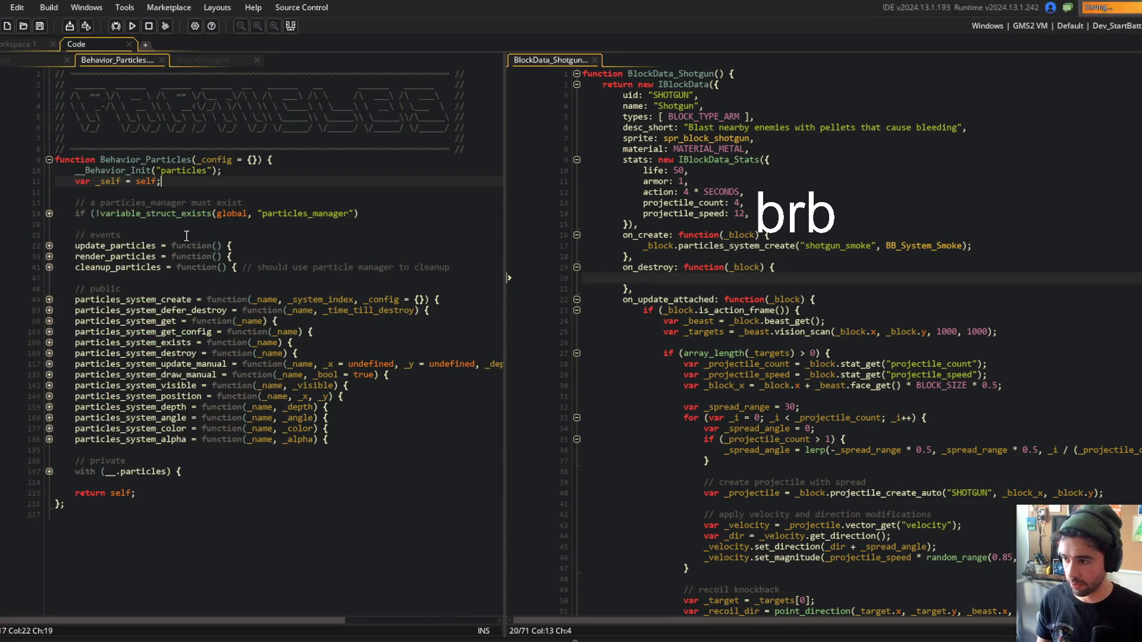
Copy the create call into on_destroy, change it to particles_system_defer_destroy, and save.
{"action": "double_click", "coordinate": [168, 310]}
{"action": "type", "text": "_block.particles_system_create(\"shotgun_smoke\", BB_System_Smoke);"}
{"action": "key", "text": "ctrl+Left"}
{"action": "key", "text": "ctrl+Left"}
{"action": "key", "text": "ctrl+Left"}
{"action": "key", "text": "BackSpace"}
{"action": "key", "text": "BackSpace"}
{"action": "key", "text": "BackSpace"}
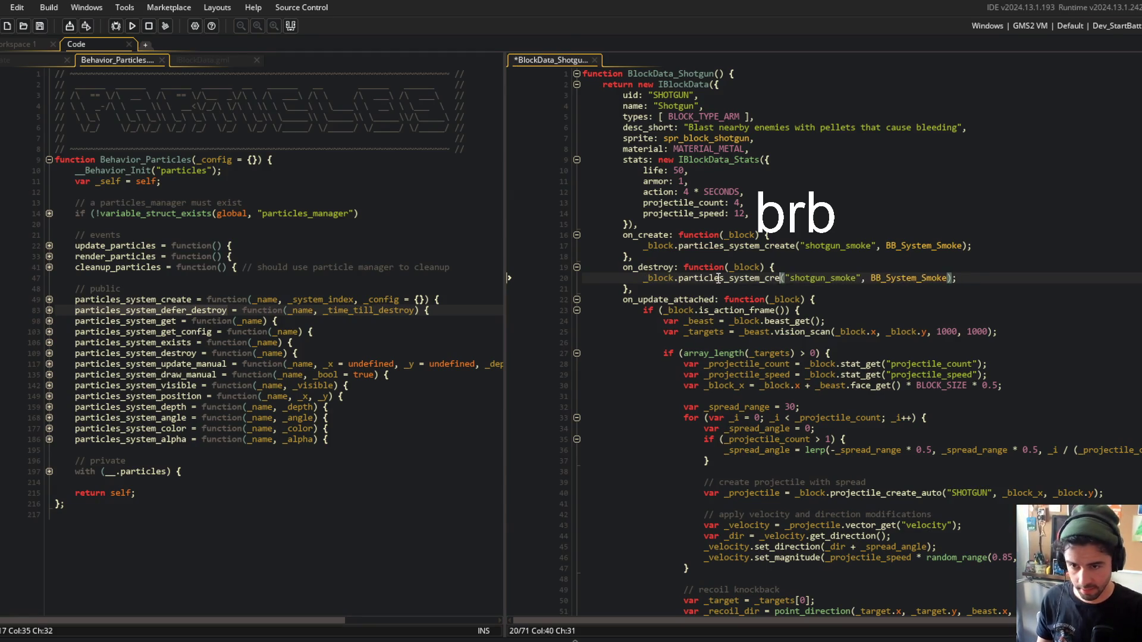
{"action": "type", "text": "defer_de"}
{"action": "key", "text": "Tab"}
{"action": "key", "text": "ctrl+s"}
Replace the BB_System_Smoke argument with a 30 delay and save.
{"action": "key", "text": "End"}
{"action": "key", "text": "Left"}
{"action": "key", "text": "Left"}
{"action": "key", "text": "ctrl+BackSpace"}
{"action": "type", "text": "30"}
{"action": "key", "text": "ctrl+s"}
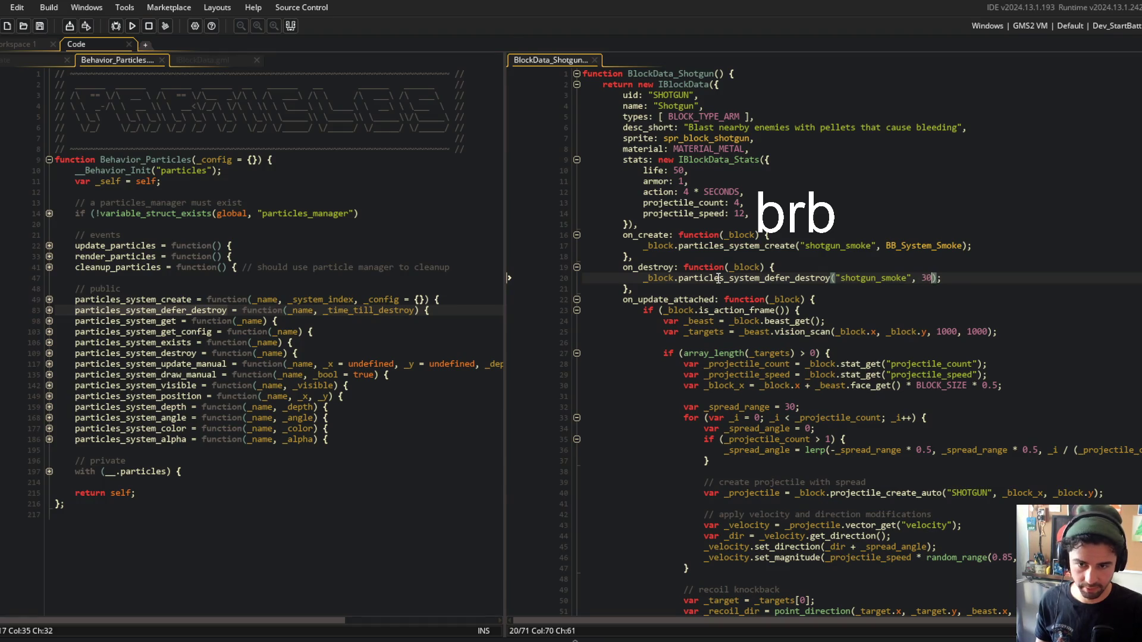
Change the destroy delay from 30 to 2*SECOND and save.
{"action": "key", "text": "BackSpace"}
{"action": "key", "text": "BackSpace"}
{"action": "type", "text": "1*SECON"}
{"action": "key", "text": "BackSpace"}
{"action": "key", "text": "BackSpace"}
{"action": "key", "text": "BackSpace"}
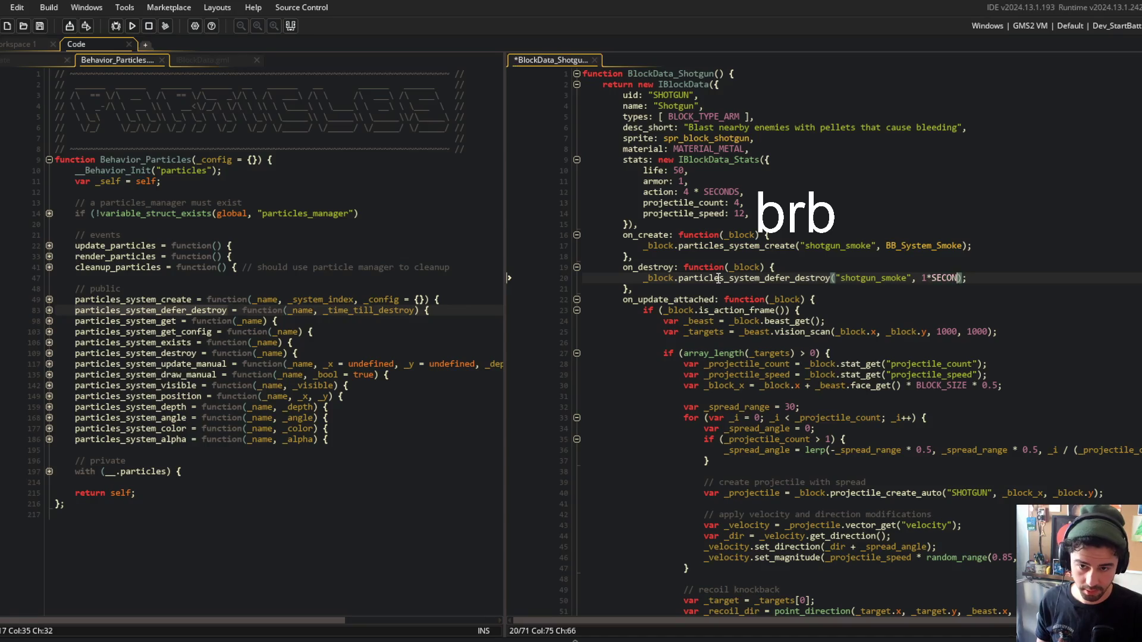
{"action": "type", "text": "*S"}
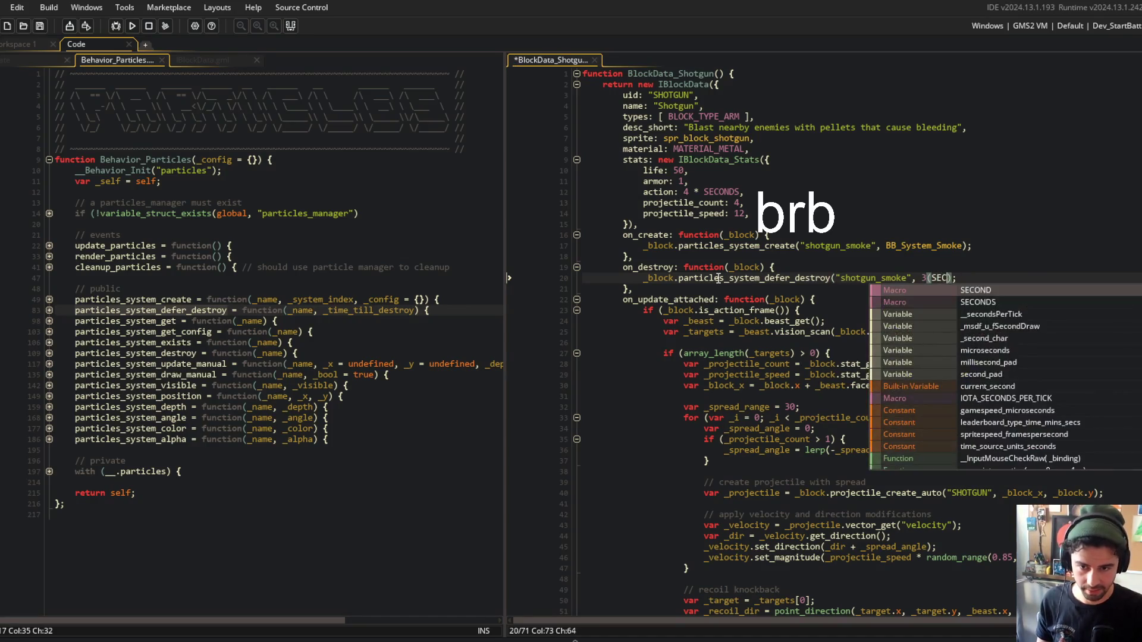
{"action": "key", "text": "BackSpace"}
{"action": "key", "text": "BackSpace"}
{"action": "type", "text": "*SECOND"}
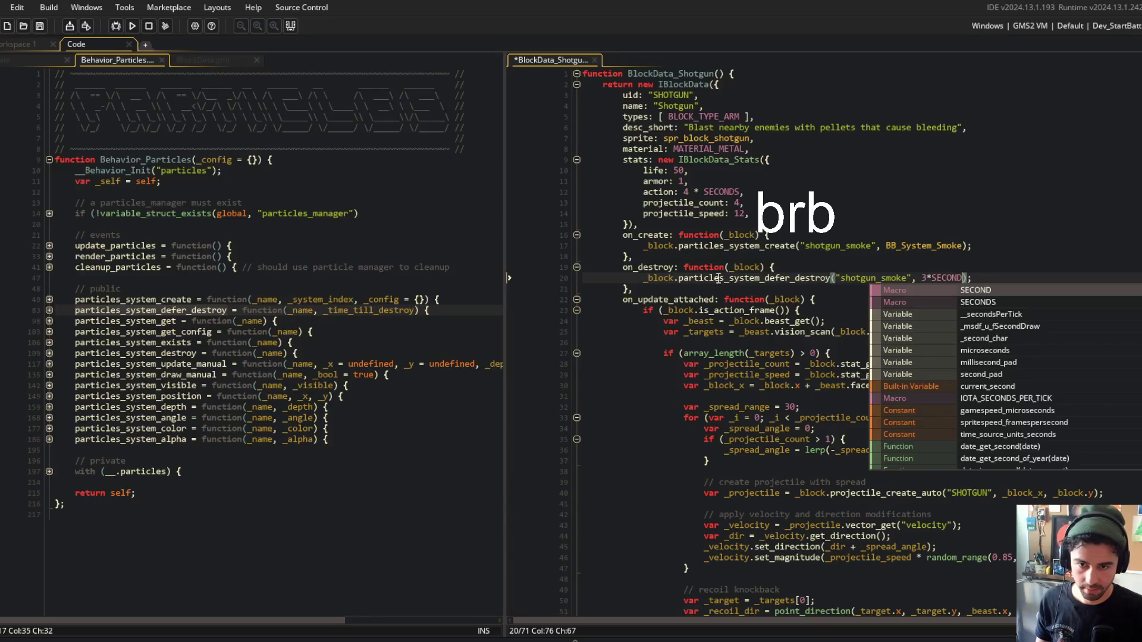
{"action": "key", "text": "Left"}
{"action": "key", "text": "Left"}
{"action": "key", "text": "Left"}
{"action": "key", "text": "BackSpace"}
{"action": "type", "text": "2"}
{"action": "key", "text": "ctrl+s"}
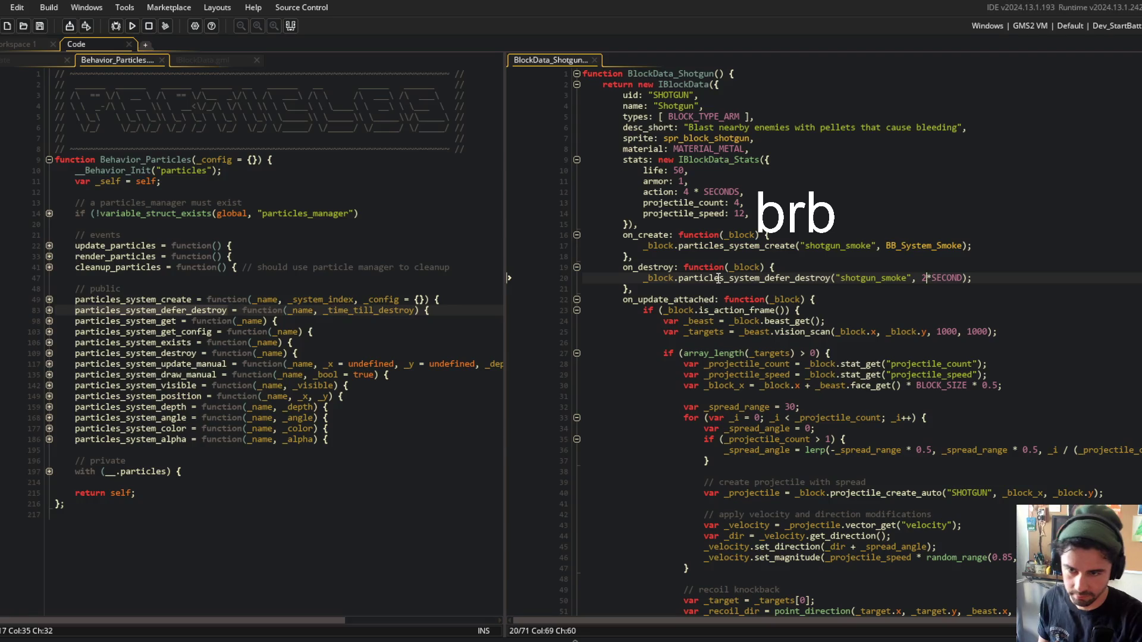
Check the _time_till_destroy parameter in Behavior_Particles and hide the brb overlay in Streamlabs.
{"action": "left_click", "coordinate": [723, 268]}
{"action": "left_click", "coordinate": [312, 191]}
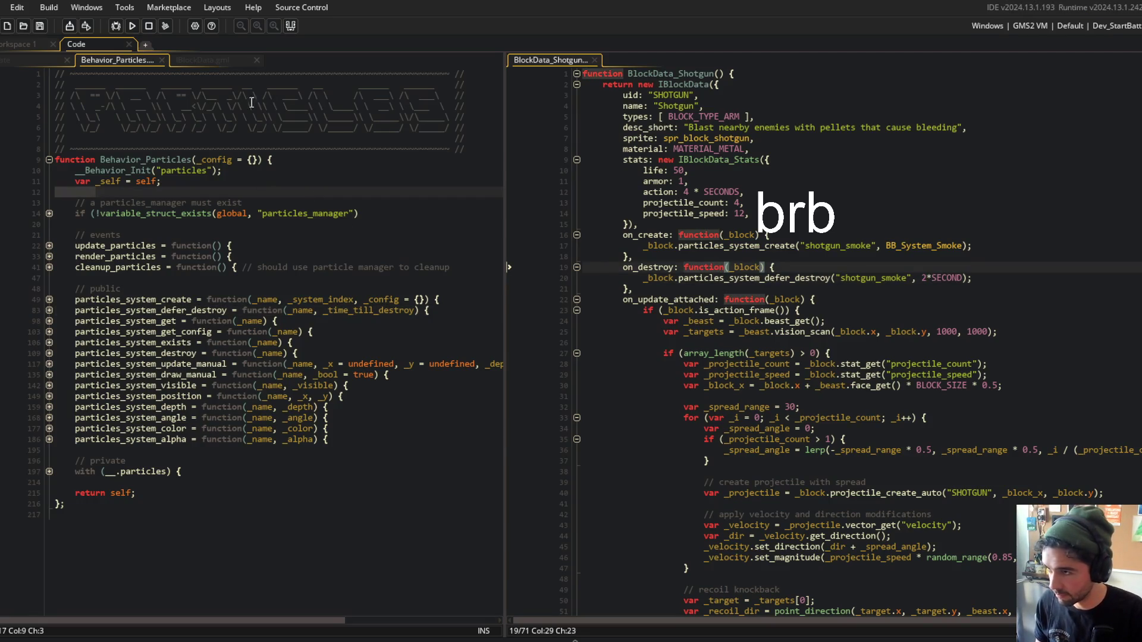
{"action": "left_click", "coordinate": [380, 311]}
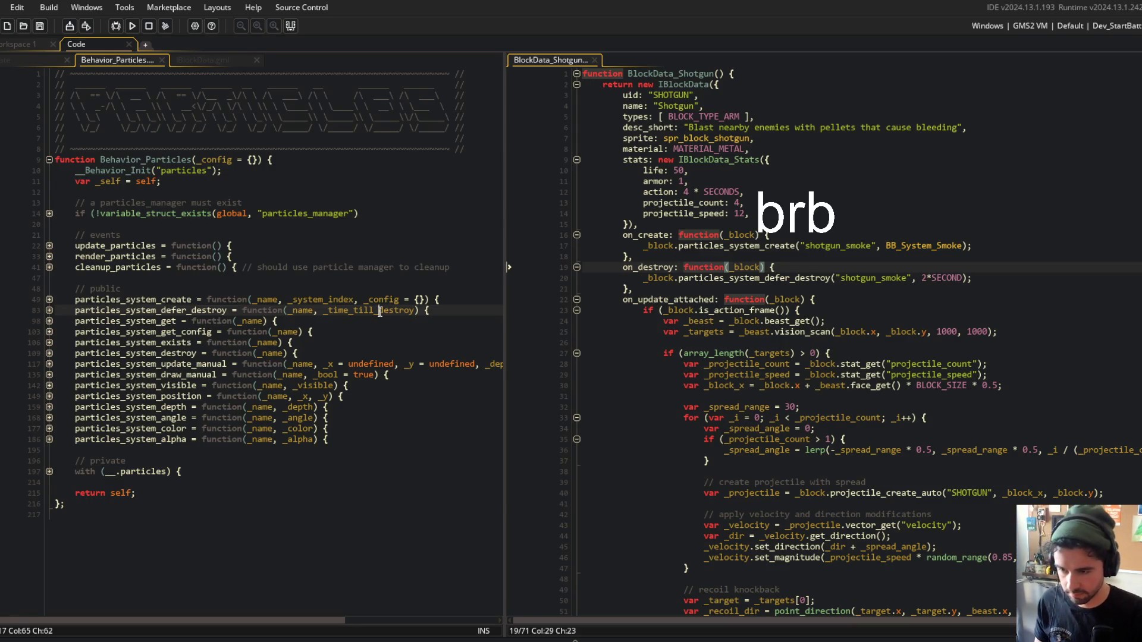
{"action": "key", "text": "alt+Tab"}
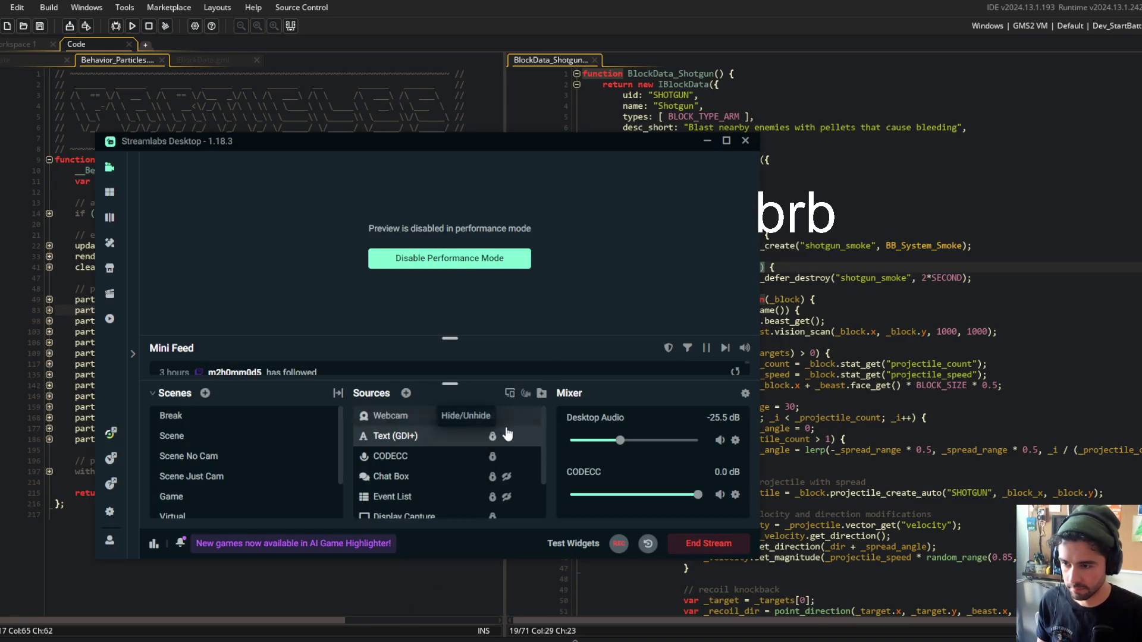
{"action": "left_click", "coordinate": [507, 437]}
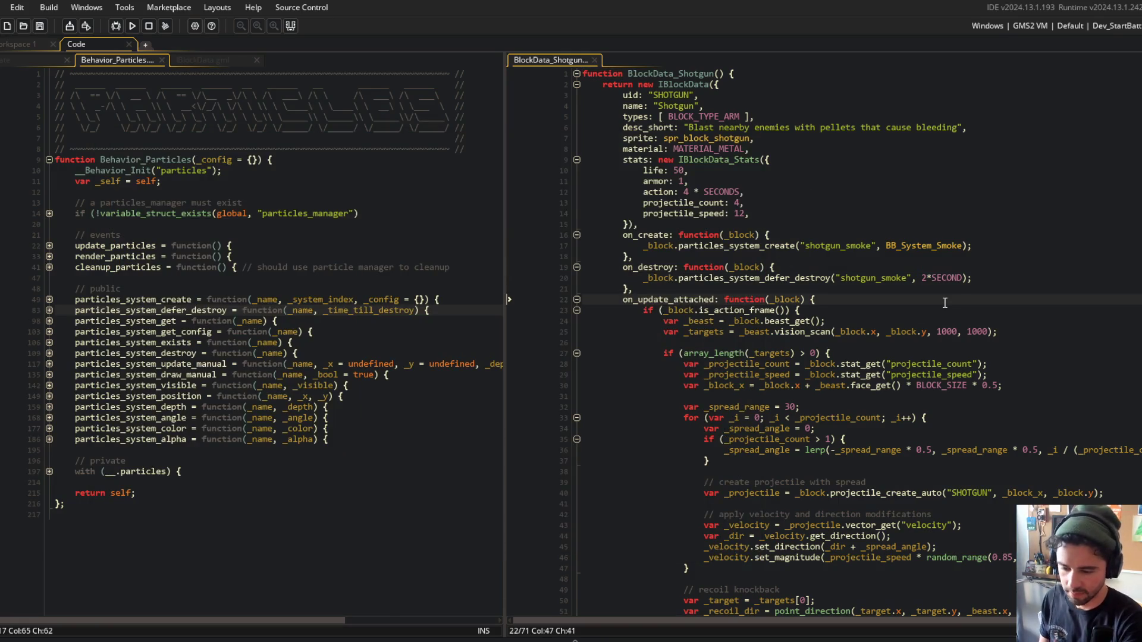
{"action": "left_click", "coordinate": [944, 199]}
{"action": "scroll", "coordinate": [945, 199], "scroll_direction": "down", "scroll_amount": 2}
{"action": "scroll", "coordinate": [944, 201], "scroll_direction": "up", "scroll_amount": 2}
{"action": "left_click", "coordinate": [189, 57]}
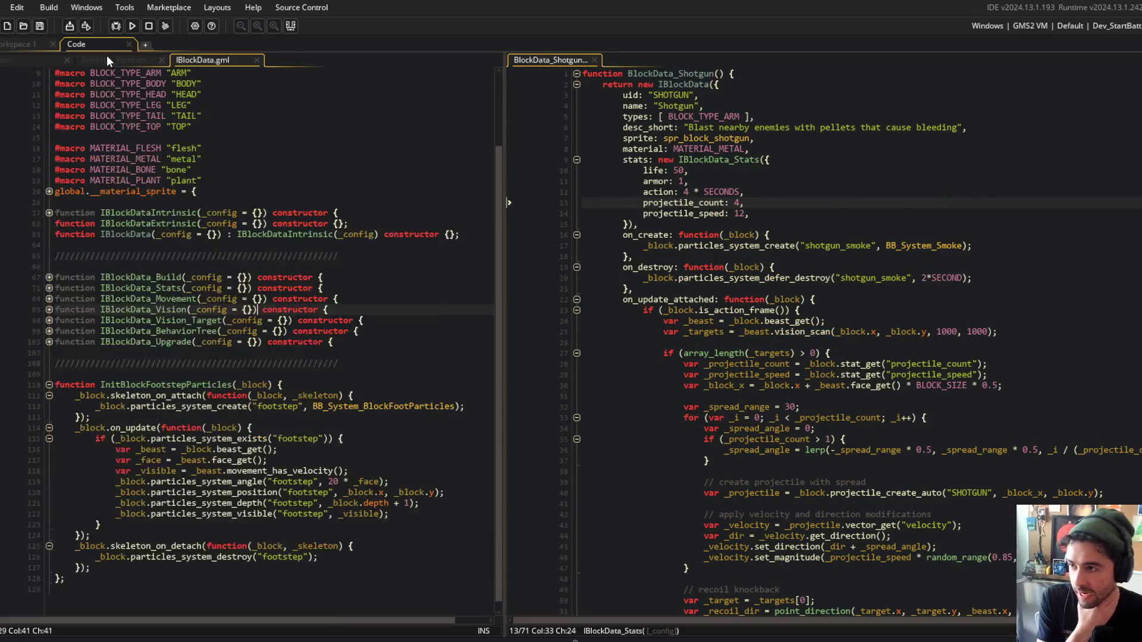
{"action": "left_click", "coordinate": [119, 60]}
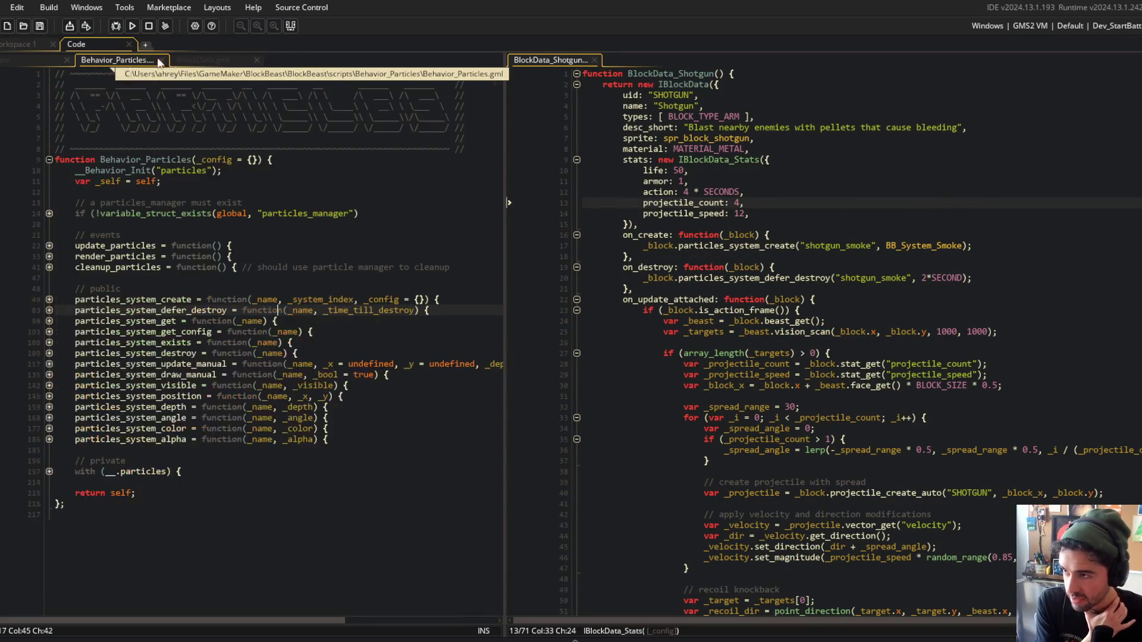
{"action": "left_click", "coordinate": [208, 57]}
{"action": "left_click", "coordinate": [129, 58]}
{"action": "left_click", "coordinate": [34, 62]}
{"action": "left_click", "coordinate": [105, 60]}
{"action": "left_click", "coordinate": [318, 192]}
{"action": "left_click", "coordinate": [719, 235]}
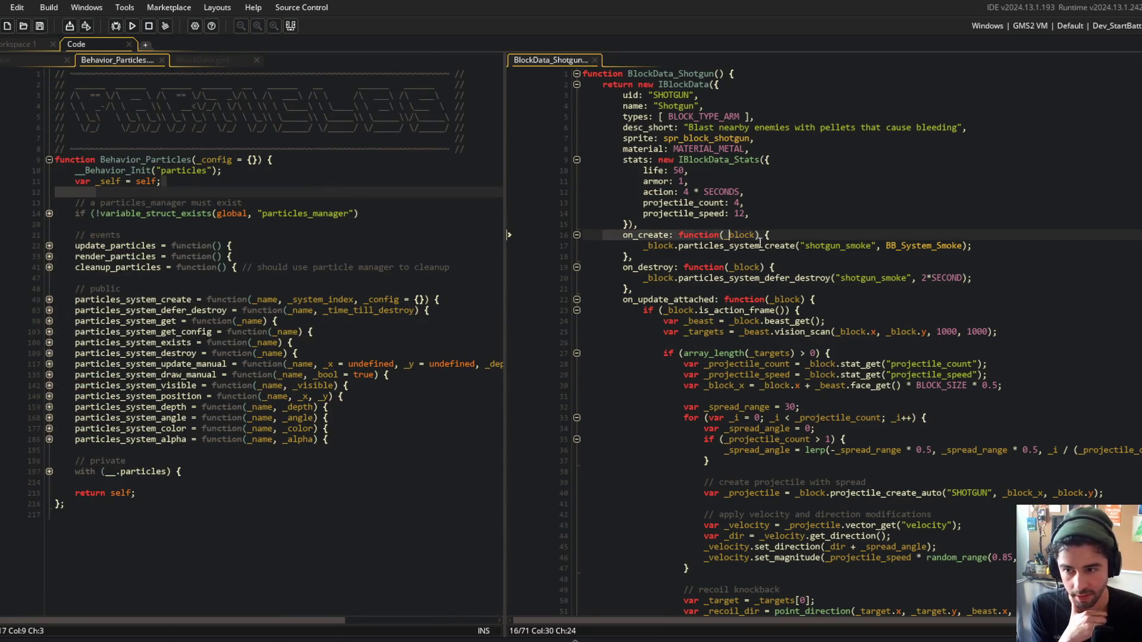
{"action": "left_click", "coordinate": [795, 245]}
{"action": "mouse_move", "coordinate": [640, 256]}
{"action": "left_mouse_down"}
{"action": "mouse_move", "coordinate": [625, 268]}
{"action": "mouse_move", "coordinate": [687, 292]}
{"action": "left_mouse_up"}
{"action": "left_click", "coordinate": [686, 291]}
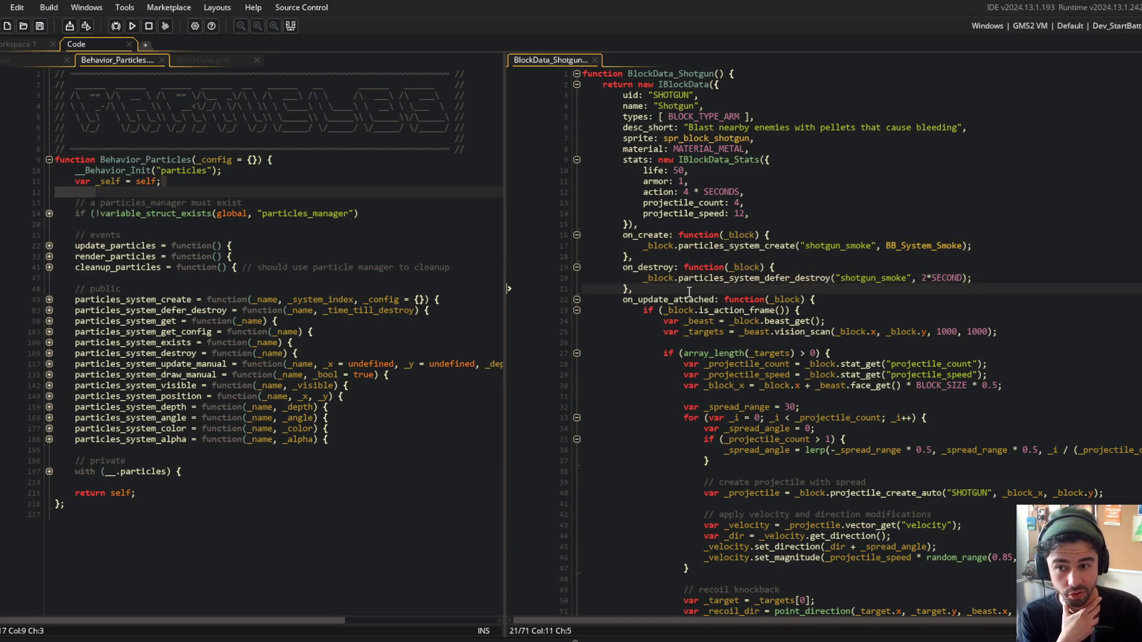
{"action": "left_click", "coordinate": [1019, 275]}
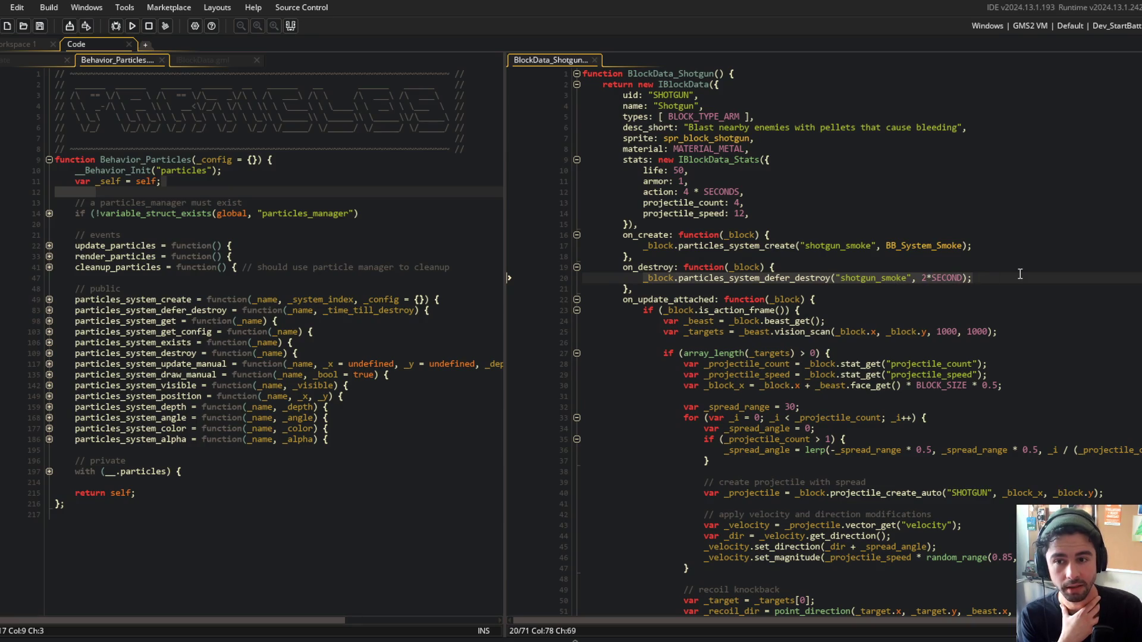
{"action": "double_click", "coordinate": [797, 277]}
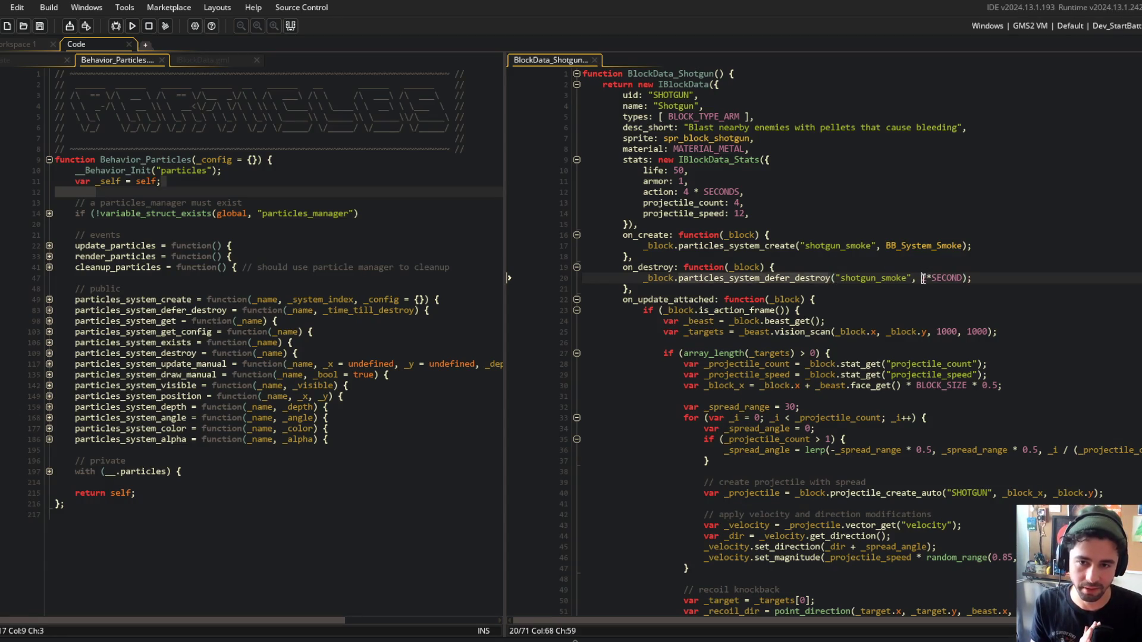
{"action": "left_click", "coordinate": [924, 278]}
{"action": "double_click", "coordinate": [856, 278]}
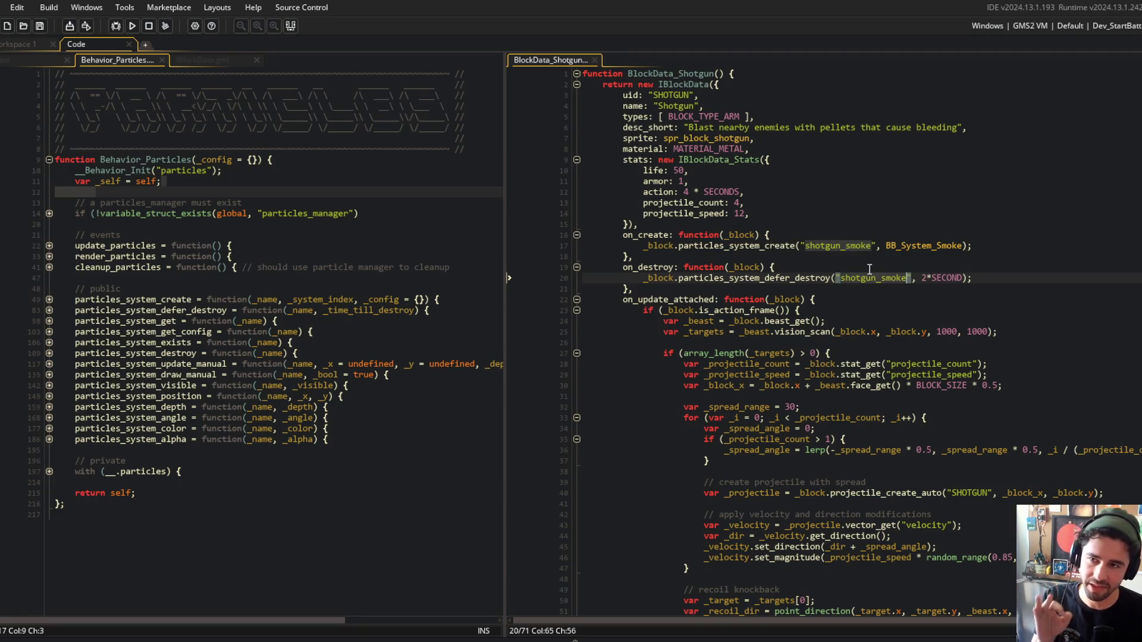
{"action": "left_click", "coordinate": [651, 291]}
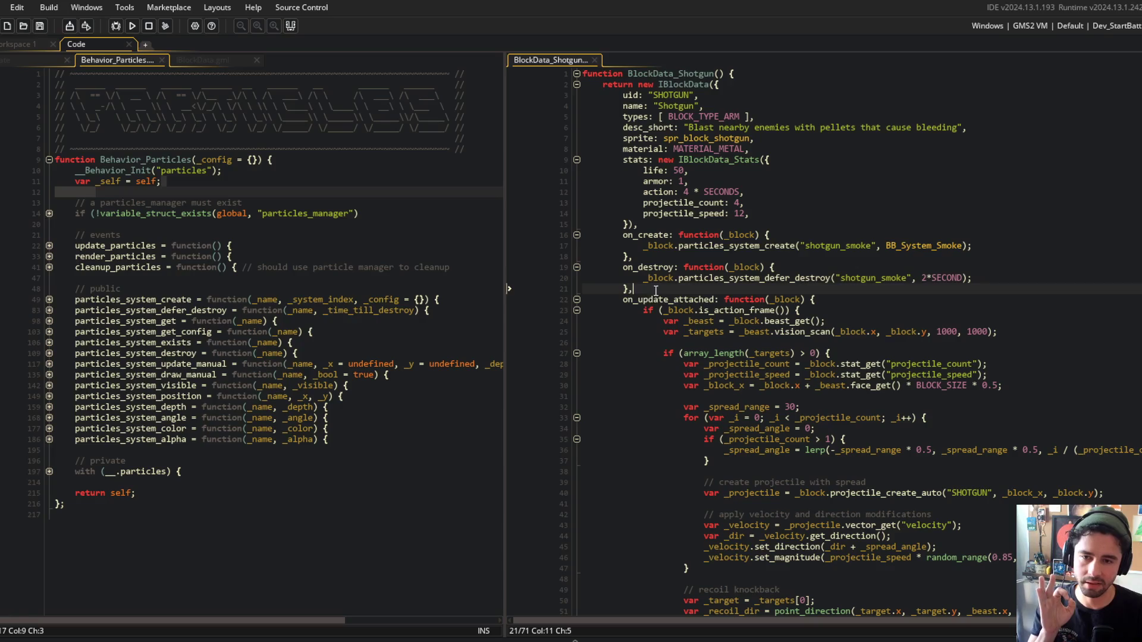
{"action": "left_click", "coordinate": [838, 278]}
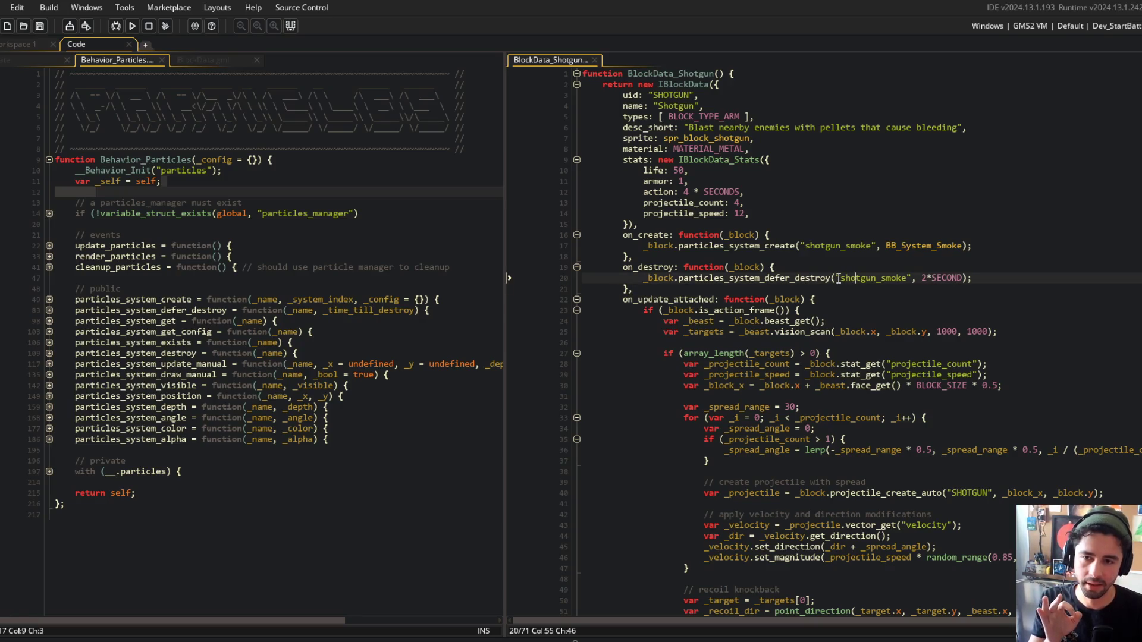
{"action": "left_click", "coordinate": [922, 278]}
{"action": "left_click", "coordinate": [961, 278]}
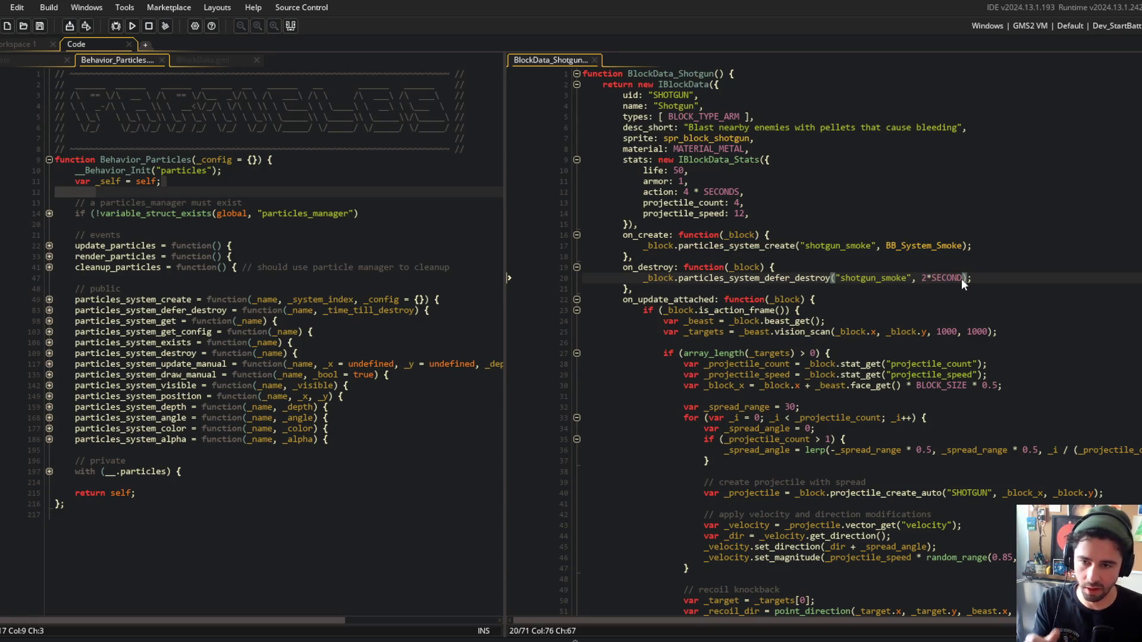
{"action": "left_click", "coordinate": [899, 267]}
{"action": "left_click", "coordinate": [791, 289]}
{"action": "left_click", "coordinate": [316, 289]}
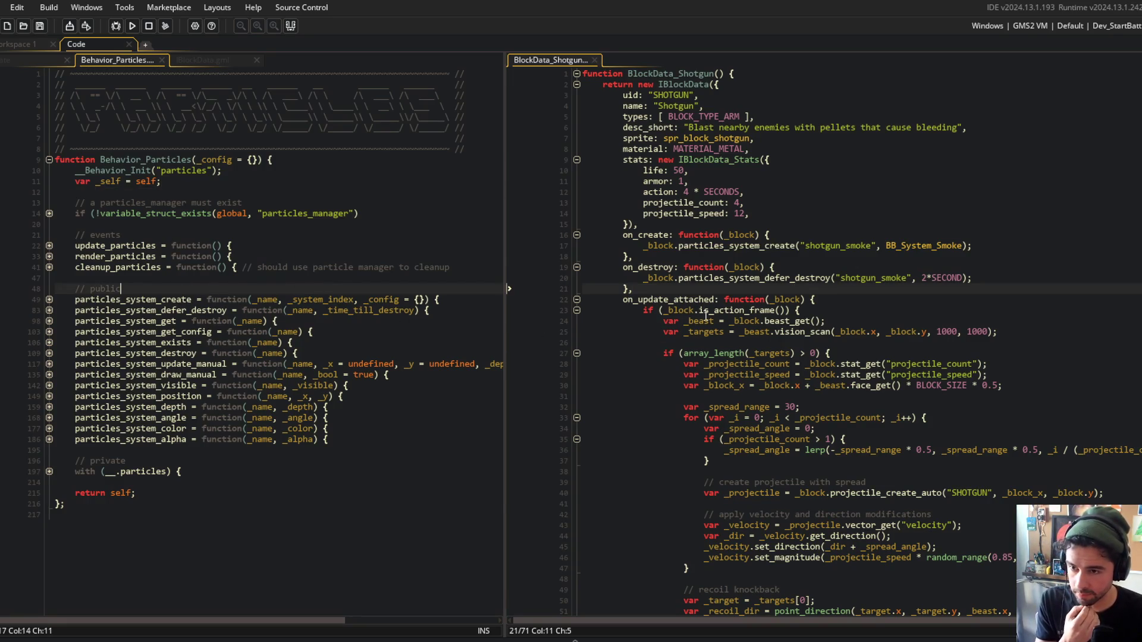
{"action": "left_click", "coordinate": [711, 254]}
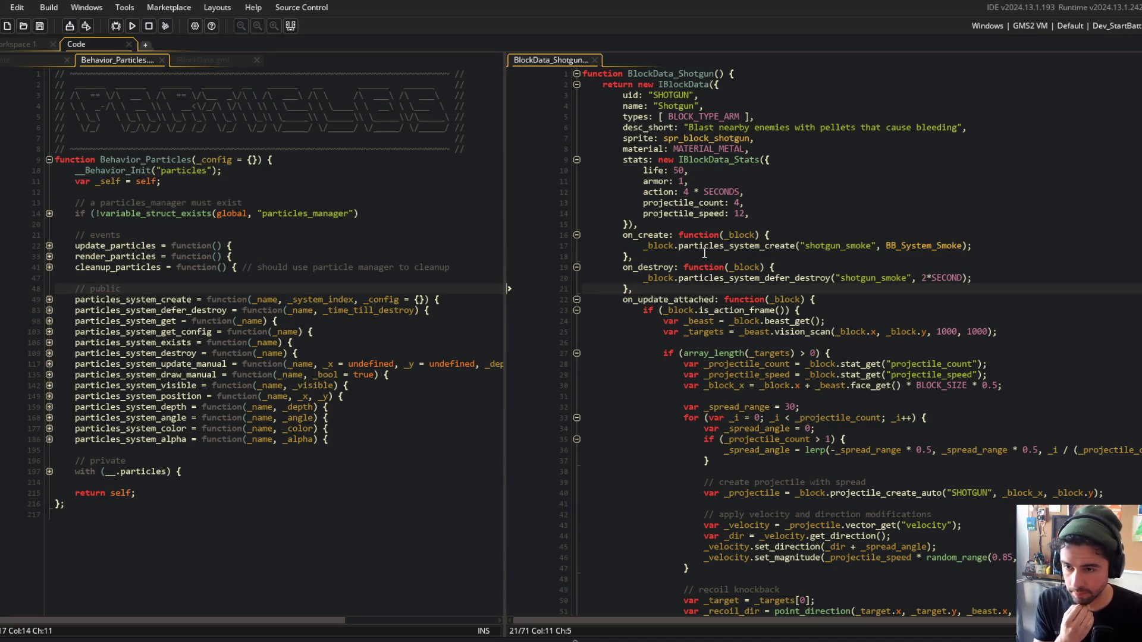
{"action": "scroll", "coordinate": [651, 240], "scroll_direction": "down", "scroll_amount": 5}
{"action": "scroll", "coordinate": [651, 240], "scroll_direction": "up", "scroll_amount": 5}
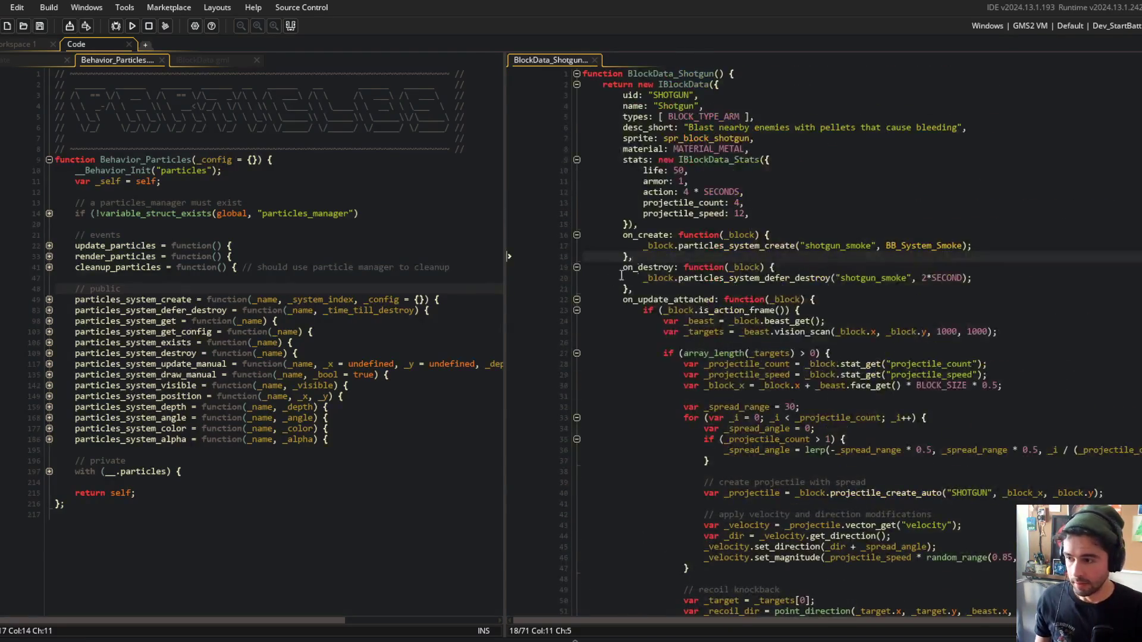
Add on_update_constant: function(_block) calling particles_system_position("shotgun_smoke", _block.x, _block.y).
{"action": "left_click", "coordinate": [678, 290]}
{"action": "key", "text": "Return"}
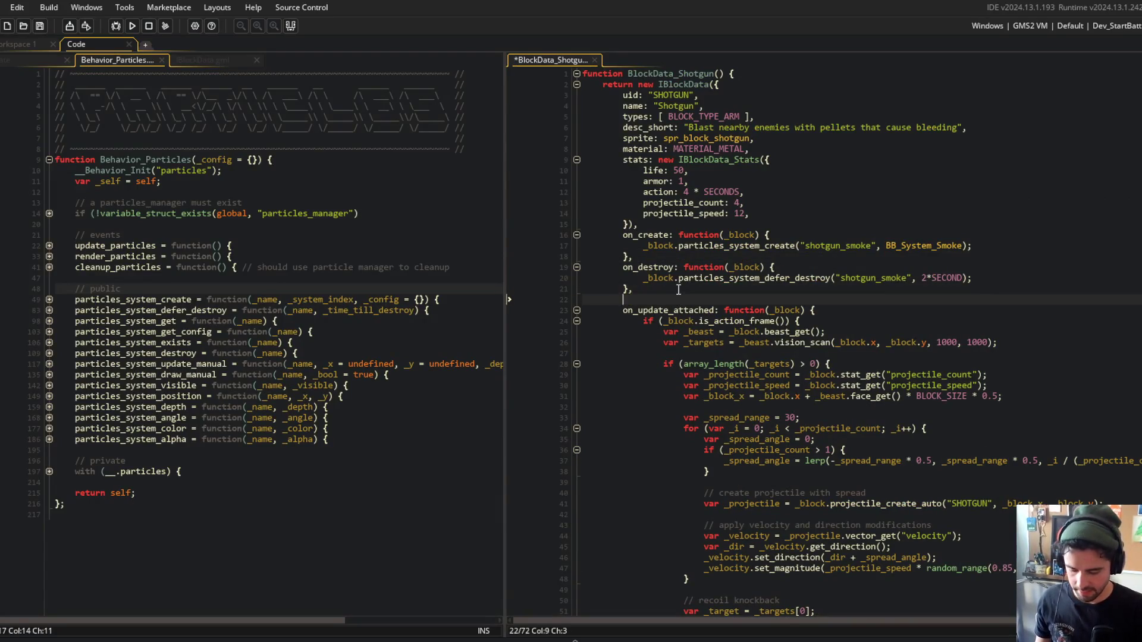
{"action": "type", "text": "on_update_co"}
{"action": "key", "text": "Return"}
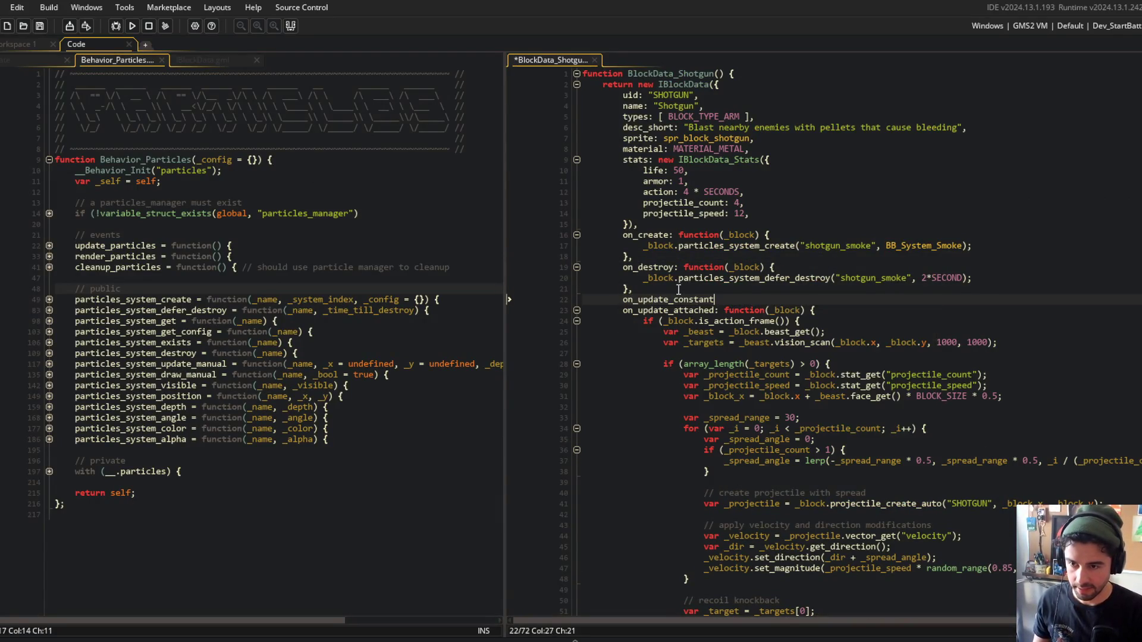
{"action": "type", "text": ": function(_block) {"}
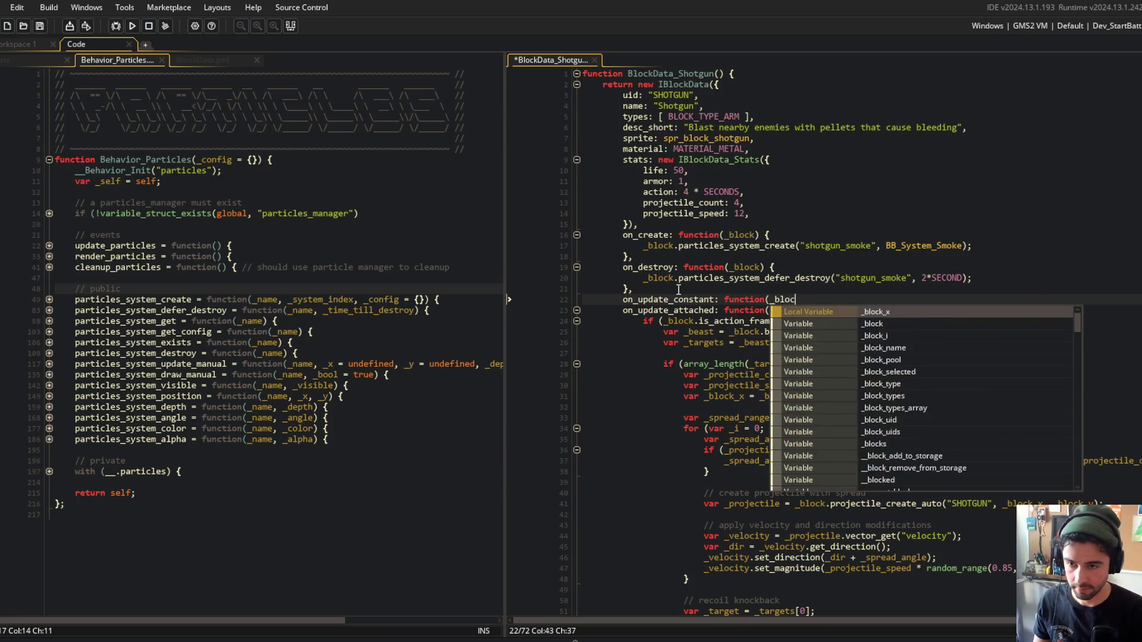
{"action": "key", "text": "Return"}
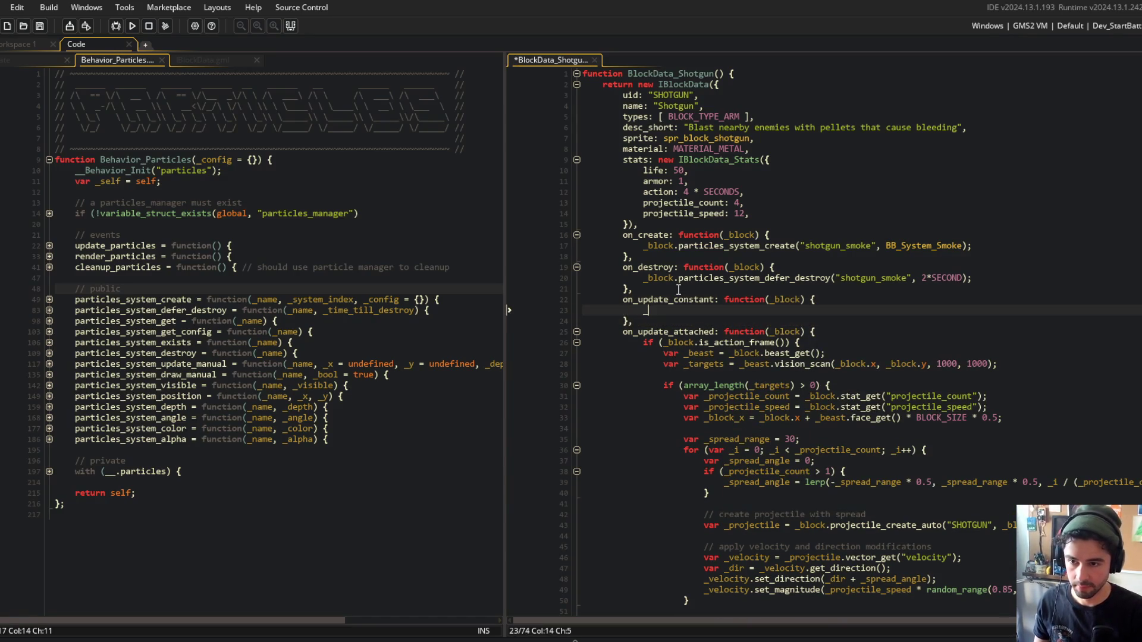
{"action": "type", "text": "_block.particles"}
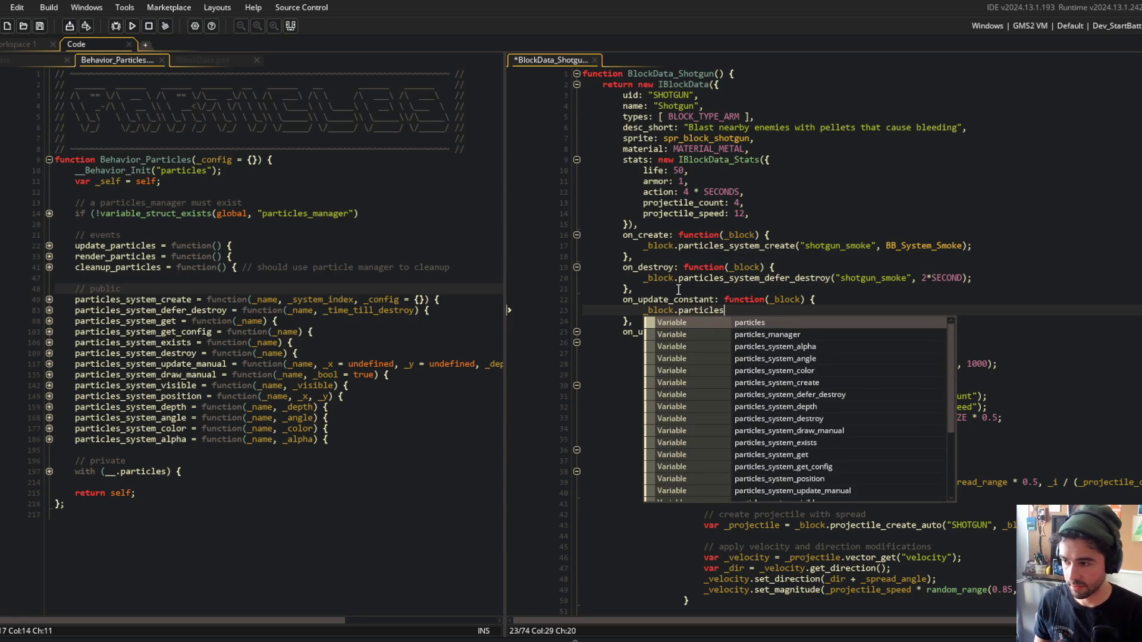
{"action": "type", "text": "_system_position(\"shotgun_smoke\", "}
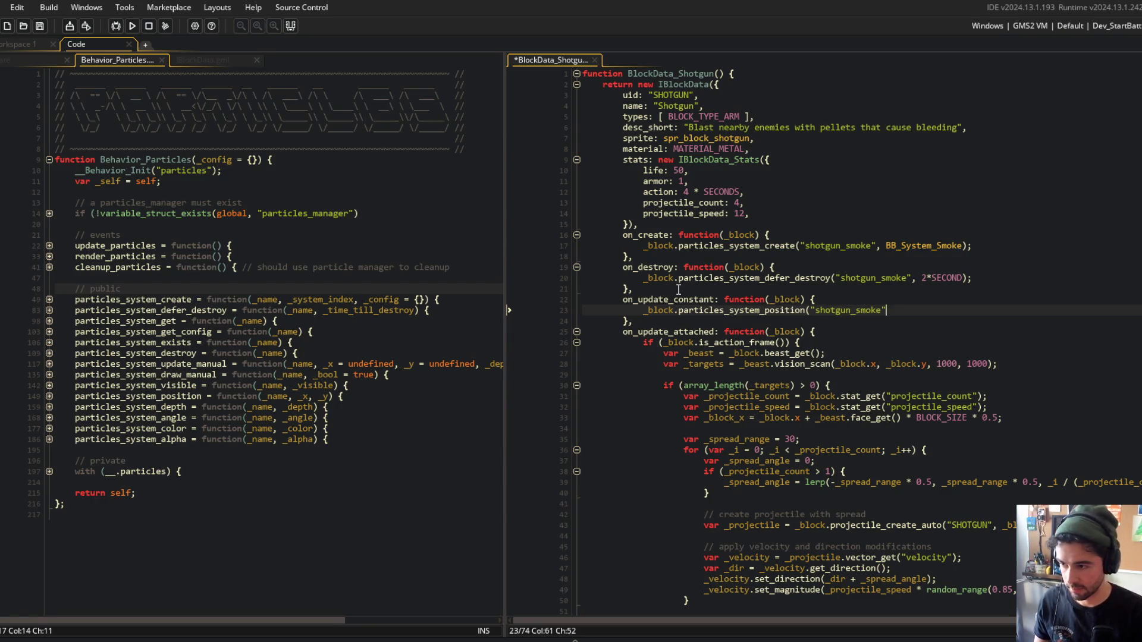
{"action": "type", "text": "_block.x, "}
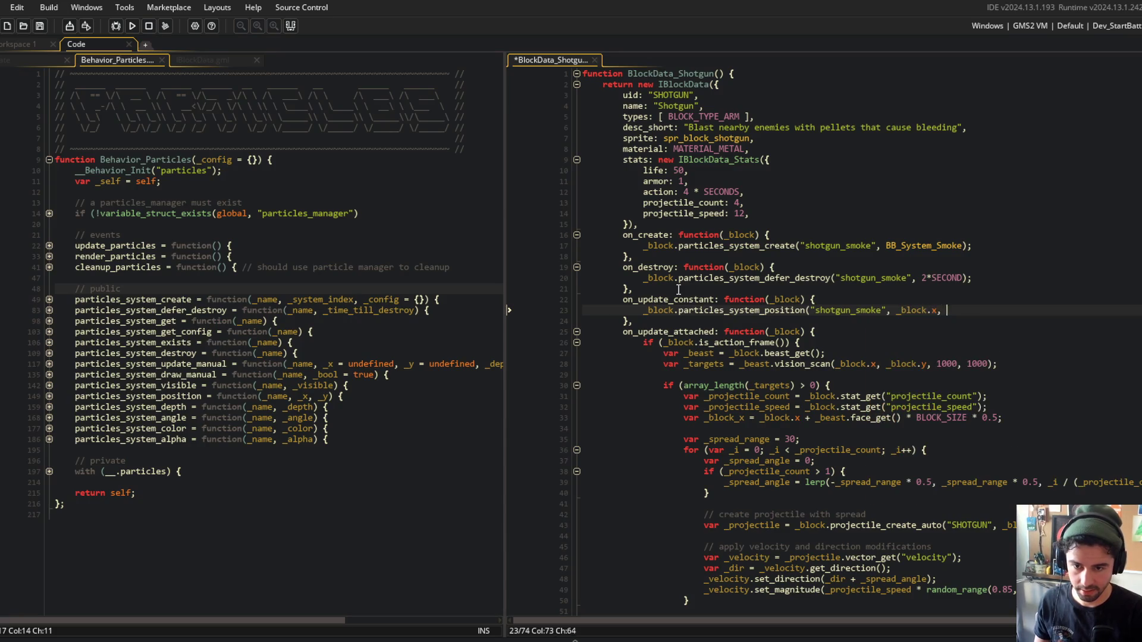
{"action": "type", "text": "_block.y);"}
Duplicate the position line into a particles_system_depth call using _block.depth-1.
{"action": "key", "text": "ctrl+d"}
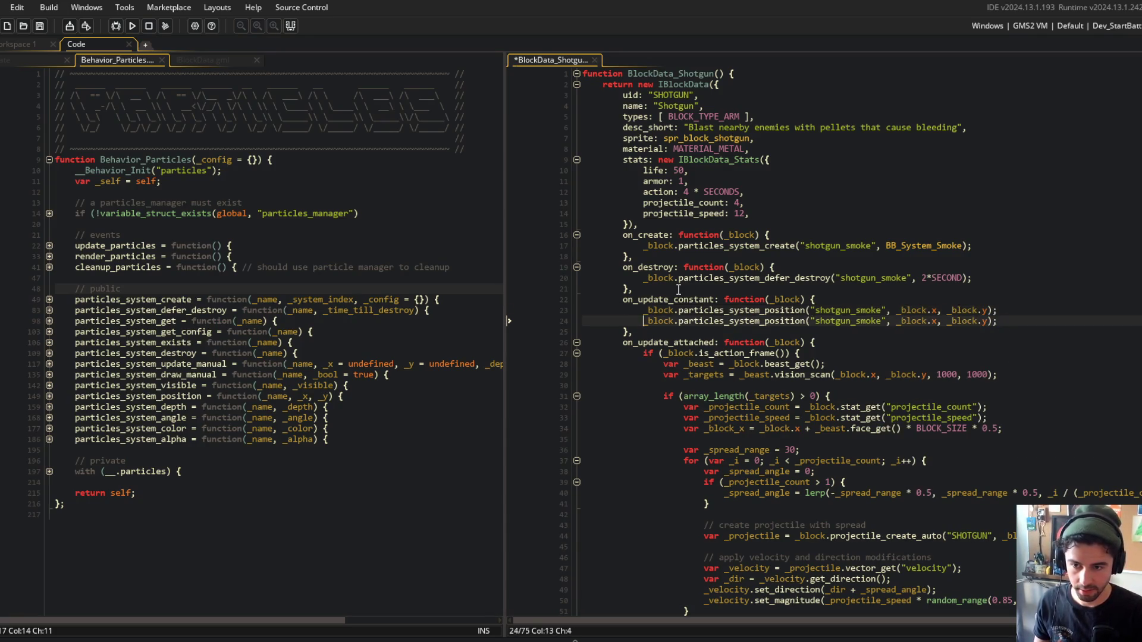
{"action": "key", "text": "ctrl+Right"}
{"action": "key", "text": "BackSpace"}
{"action": "key", "text": "BackSpace"}
{"action": "key", "text": "BackSpace"}
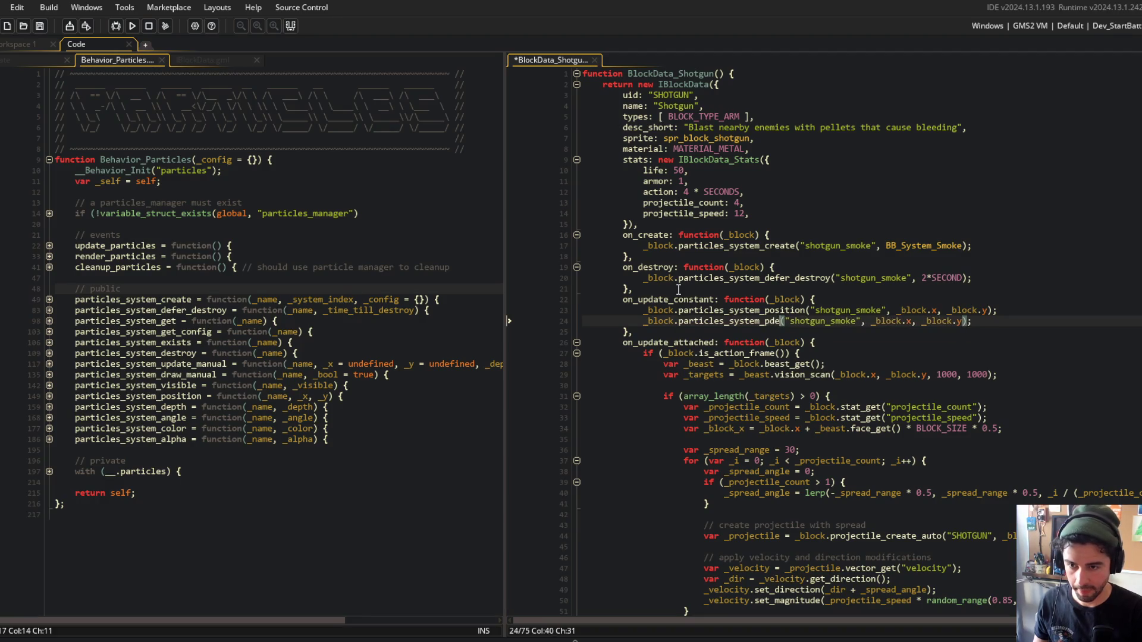
{"action": "key", "text": "BackSpace"}
{"action": "type", "text": "depth"}
{"action": "key", "text": "End"}
{"action": "key", "text": "Left"}
{"action": "key", "text": "Left"}
{"action": "key", "text": "BackSpace"}
{"action": "key", "text": "BackSpace"}
{"action": "key", "text": "BackSpace"}
{"action": "key", "text": "BackSpace"}
{"action": "key", "text": "BackSpace"}
{"action": "key", "text": "BackSpace"}
{"action": "type", "text": "depth-1"}
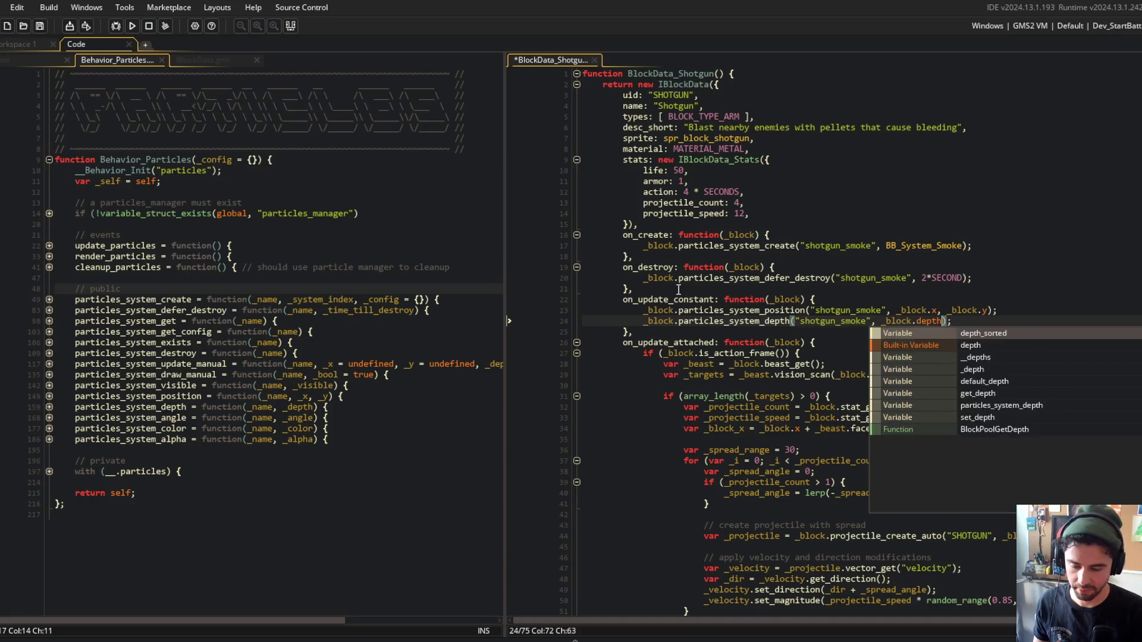
Settle the depth offset on _block.depth - 1 and save the shotgun script.
{"action": "key", "text": "Left"}
{"action": "key", "text": "BackSpace"}
{"action": "type", "text": "-"}
{"action": "key", "text": "ctrl+s"}
{"action": "key", "text": "BackSpace"}
{"action": "key", "text": "BackSpace"}
{"action": "type", "text": "+"}
{"action": "key", "text": "ctrl+s"}
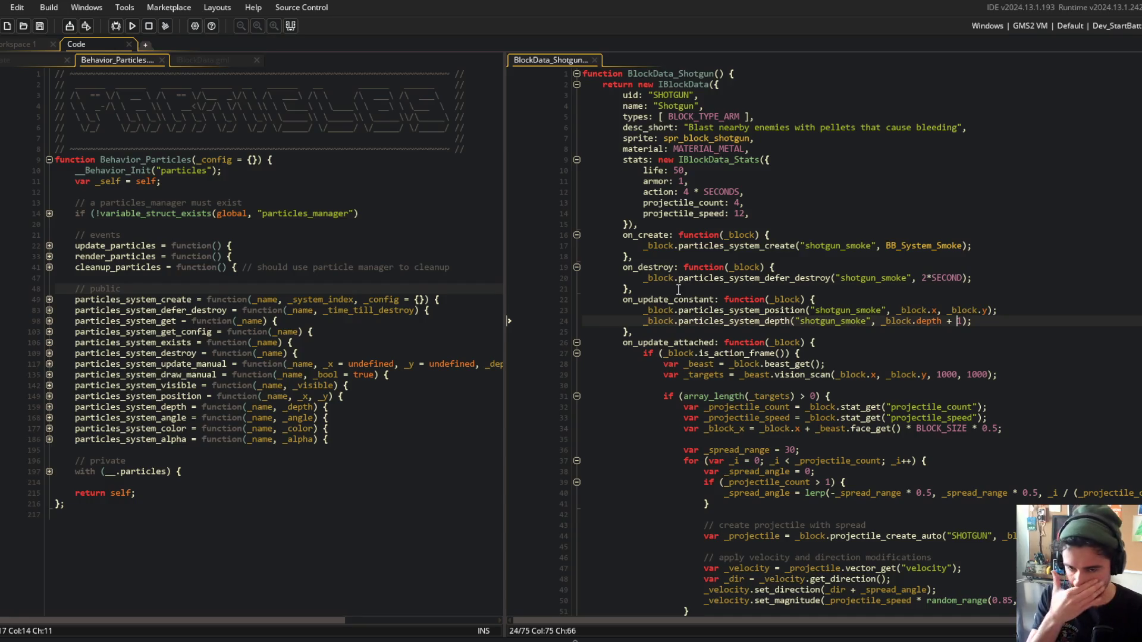
{"action": "key", "text": "BackSpace"}
{"action": "key", "text": "ctrl+s"}
{"action": "left_click", "coordinate": [654, 331]}
{"action": "left_click", "coordinate": [284, 331]}
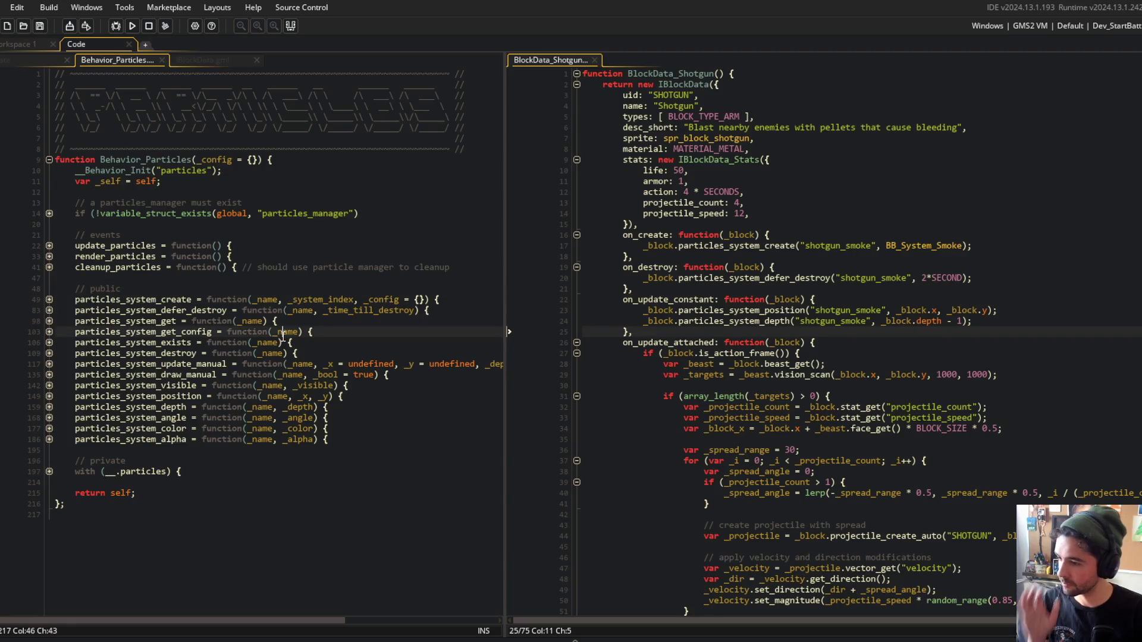
Look over the particle system functions and the smoke lines in the shotgun's on_destroy code.
{"action": "left_click", "coordinate": [305, 311]}
{"action": "left_click", "coordinate": [724, 300]}
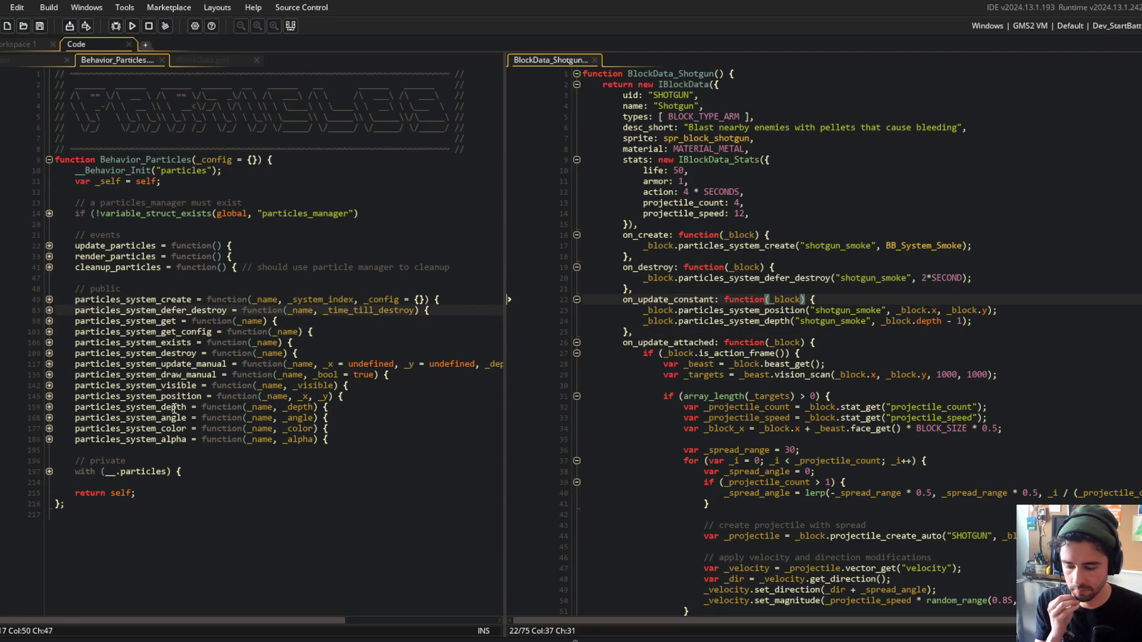
{"action": "left_click", "coordinate": [902, 275]}
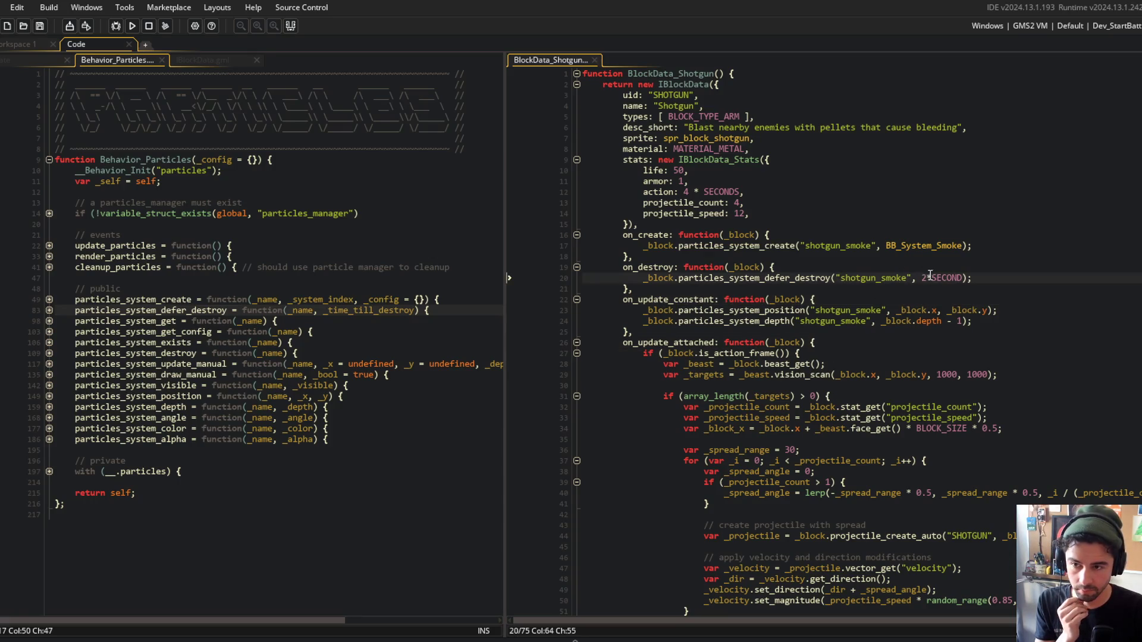
{"action": "left_click", "coordinate": [987, 321]}
{"action": "scroll", "coordinate": [987, 321], "scroll_direction": "down", "scroll_amount": 4}
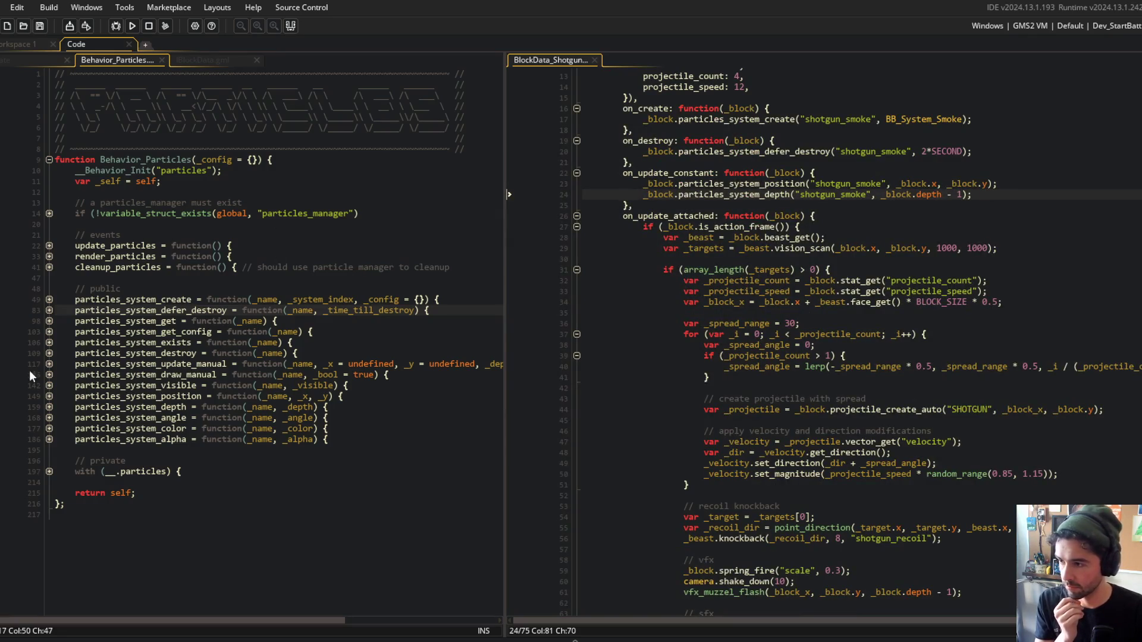
{"action": "left_click", "coordinate": [50, 364]}
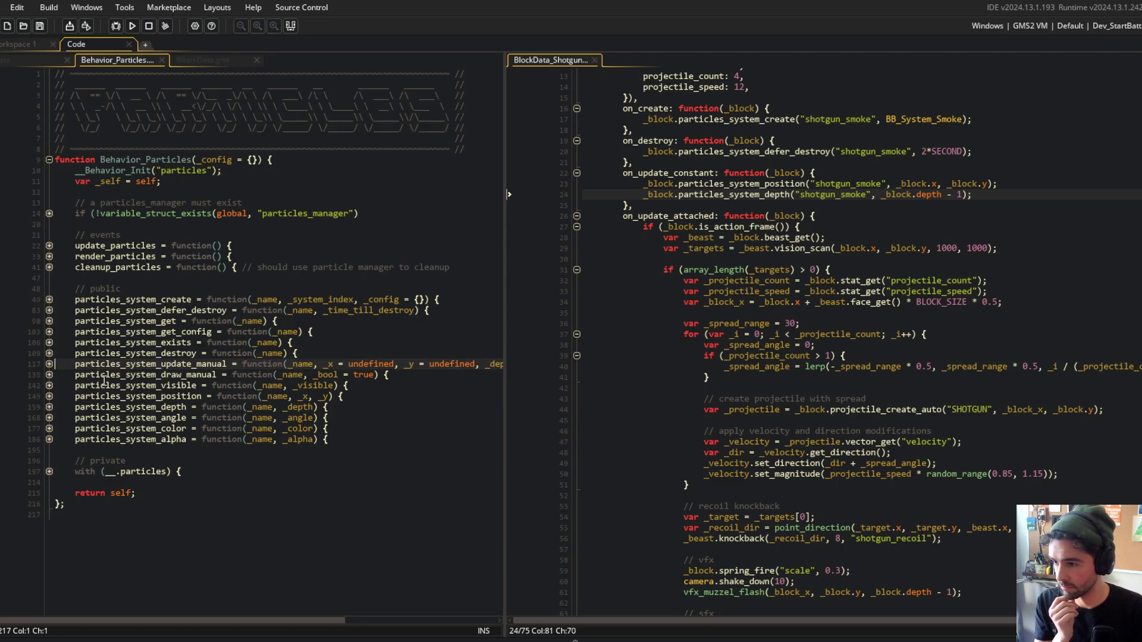
Expand and collapse particles_system_visible, then show IBlockData.gml in the left editor.
{"action": "left_click", "coordinate": [49, 385]}
{"action": "left_click", "coordinate": [50, 396]}
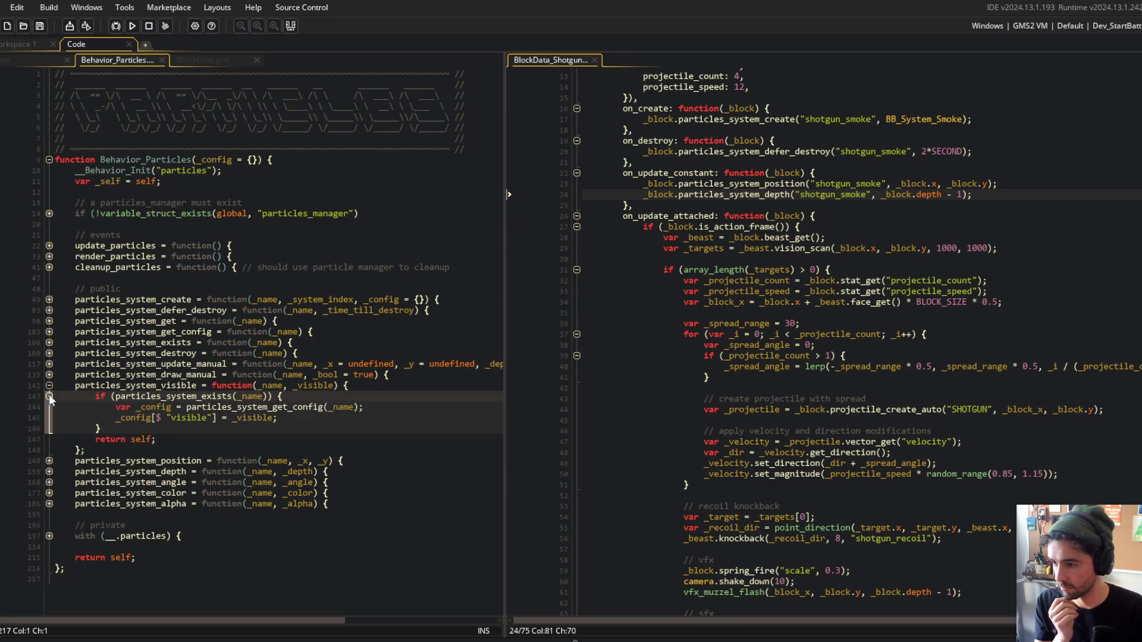
{"action": "left_click", "coordinate": [49, 385]}
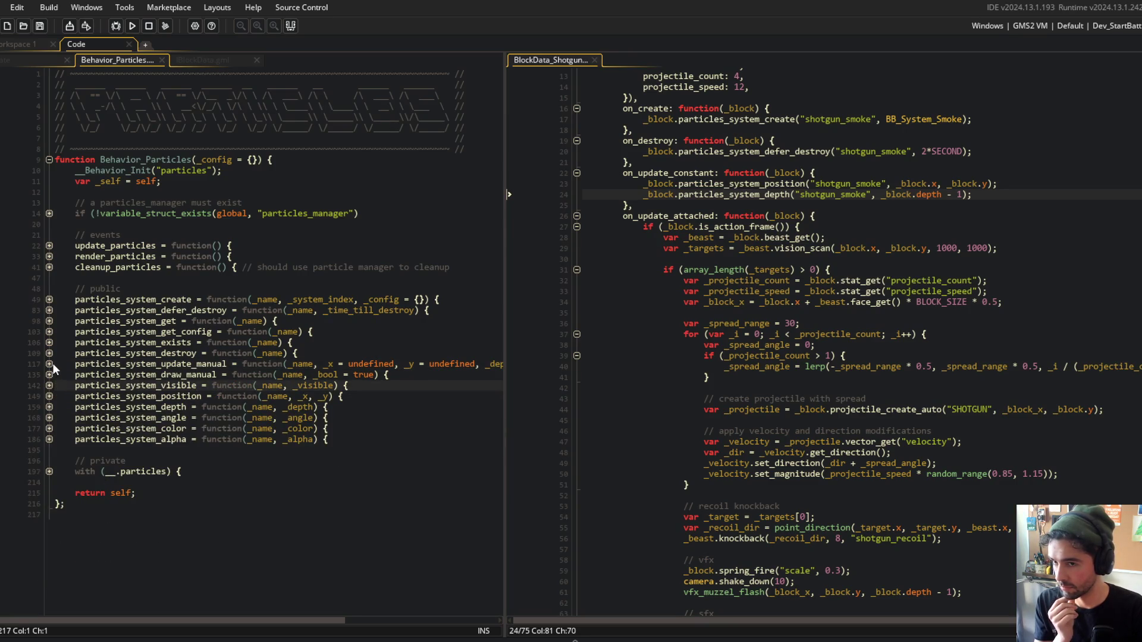
{"action": "left_click", "coordinate": [215, 60]}
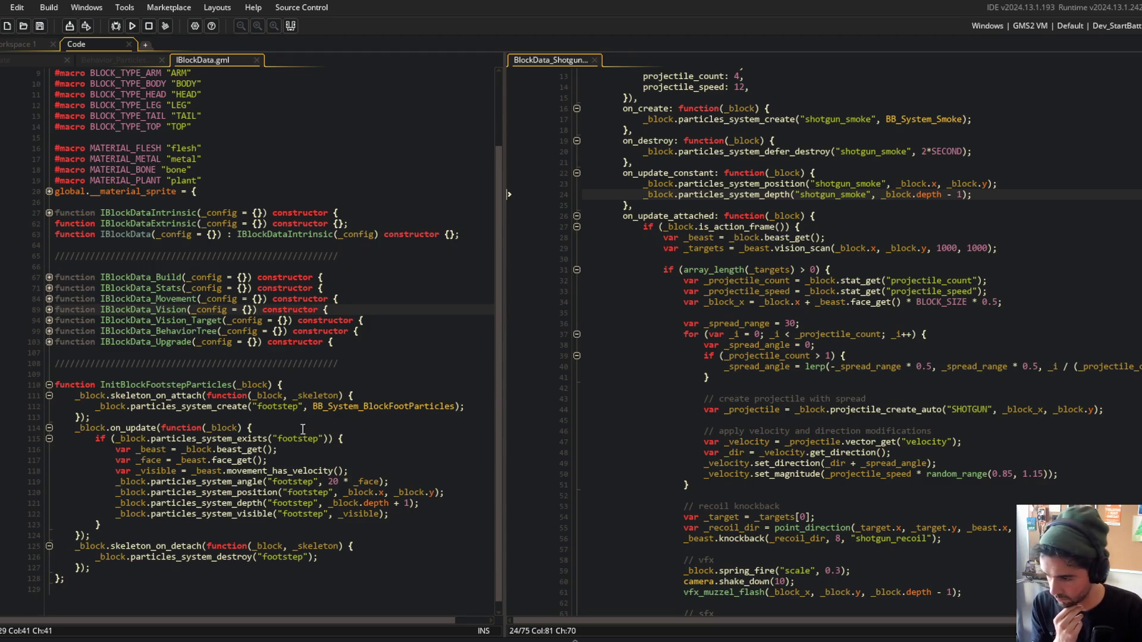
{"action": "key", "text": "End"}
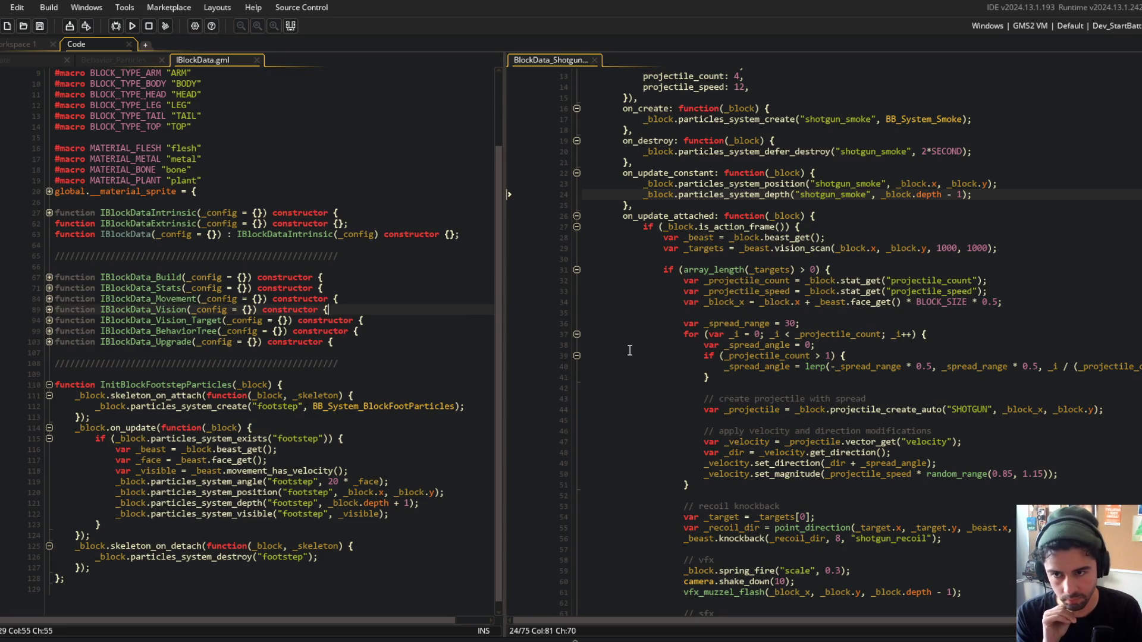
{"action": "left_click", "coordinate": [810, 303]}
{"action": "scroll", "coordinate": [810, 303], "scroll_direction": "up", "scroll_amount": 2}
Add _block.particles_system_visible("shotgun_smoke", true); after the smoke creation call and save.
{"action": "left_click", "coordinate": [997, 196]}
{"action": "key", "text": "Return"}
{"action": "type", "text": "_bl"}
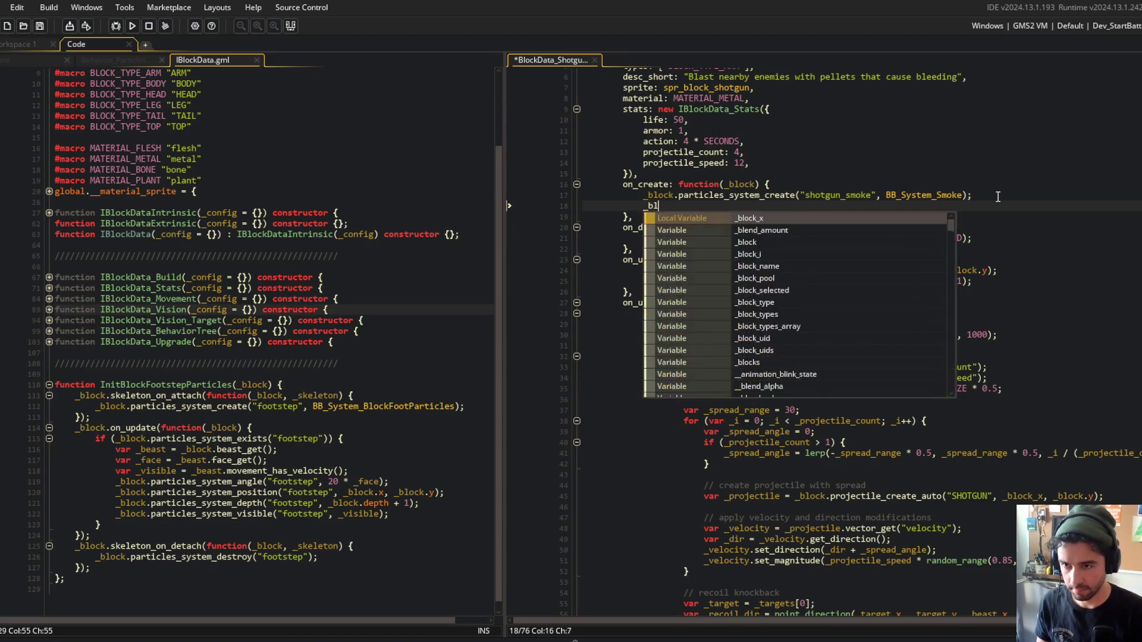
{"action": "type", "text": "ock.particles_syste"}
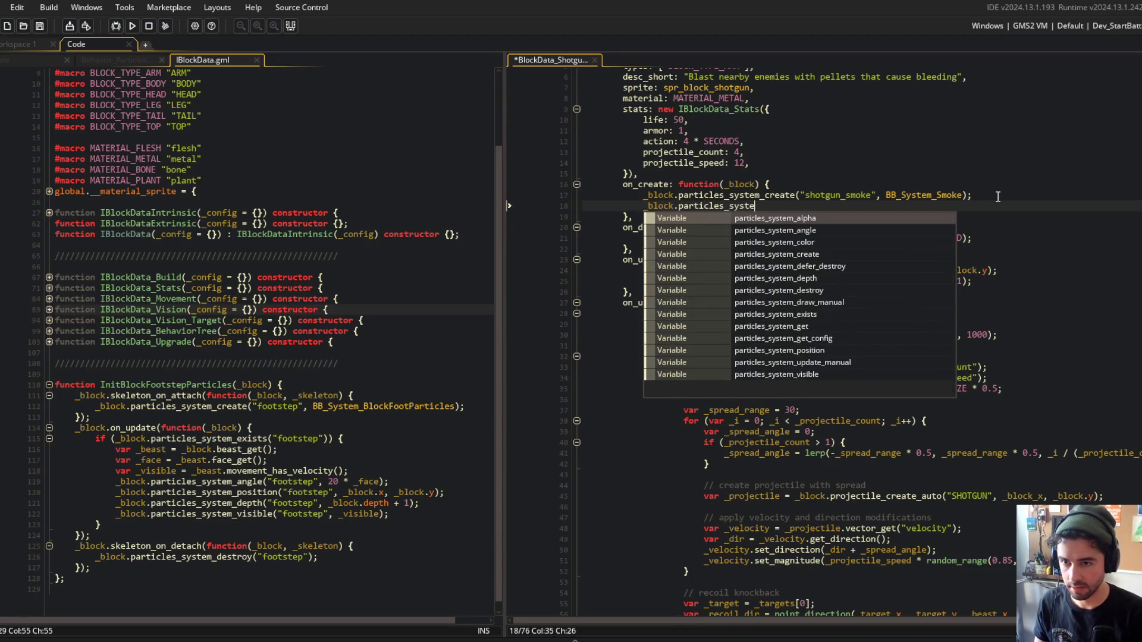
{"action": "type", "text": "m_visib"}
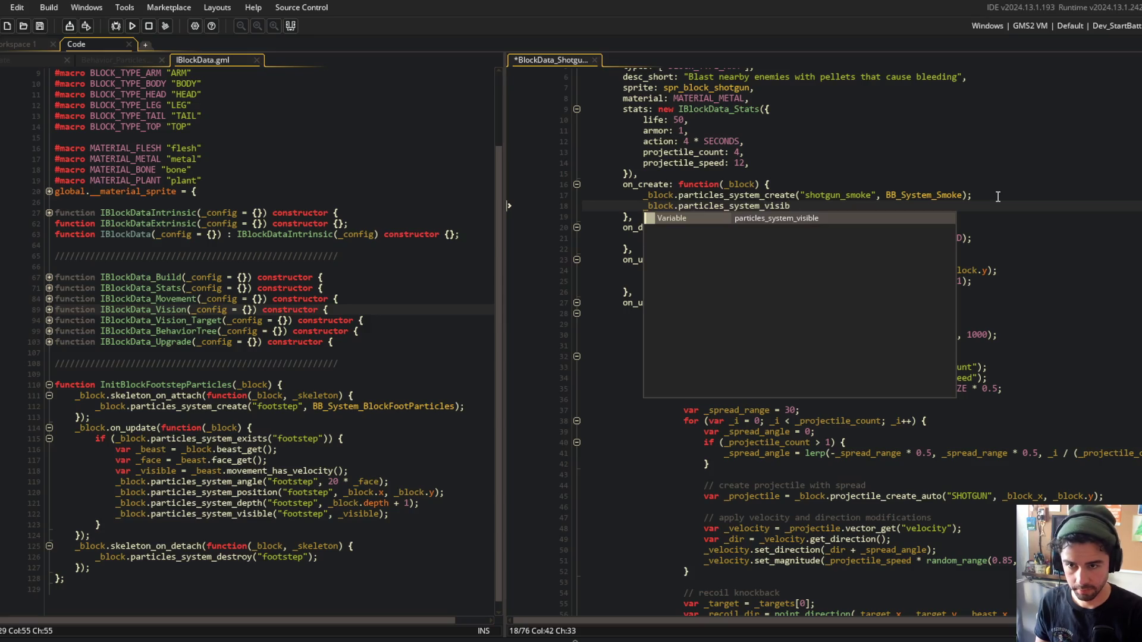
{"action": "type", "text": "le(\"shotgun_"}
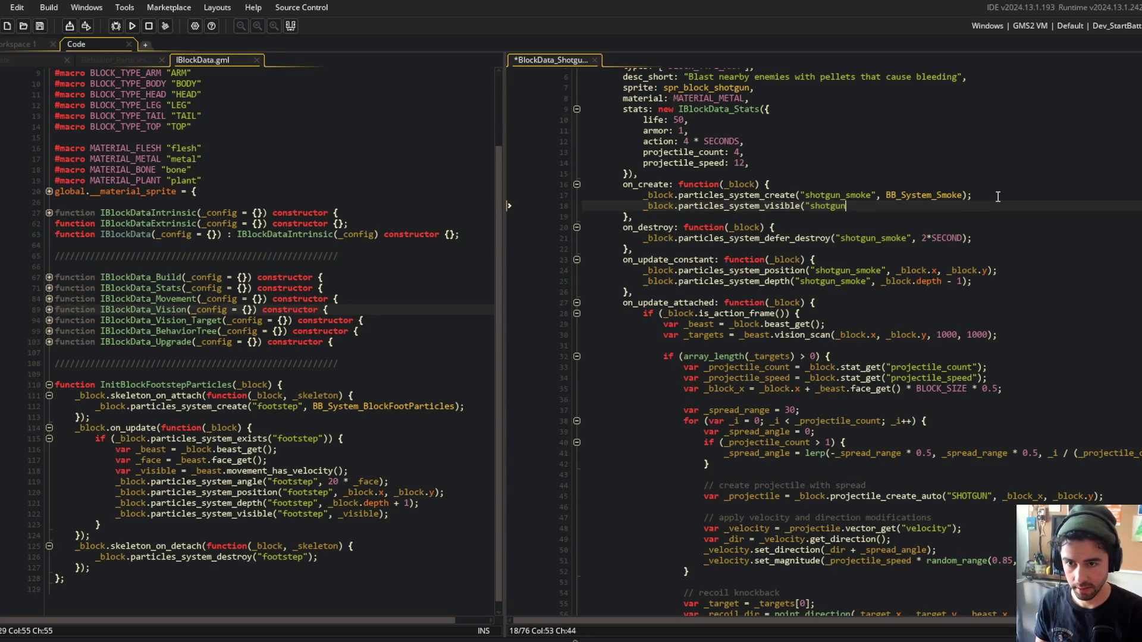
{"action": "type", "text": "smoke\", true"}
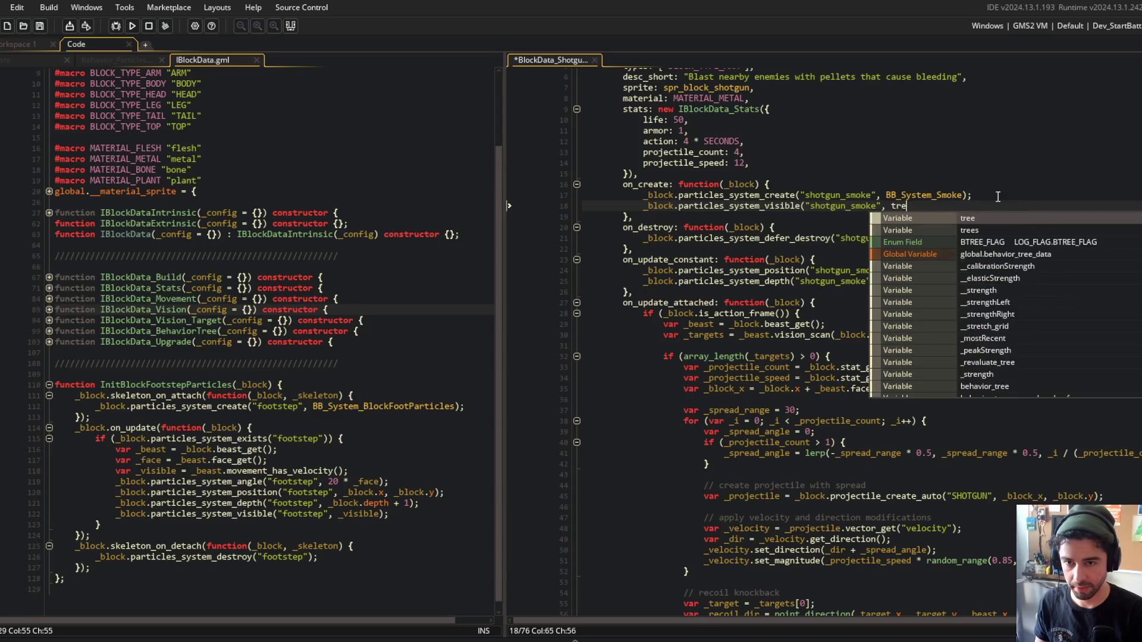
{"action": "type", "text": ");"}
{"action": "key", "text": "ctrl+s"}
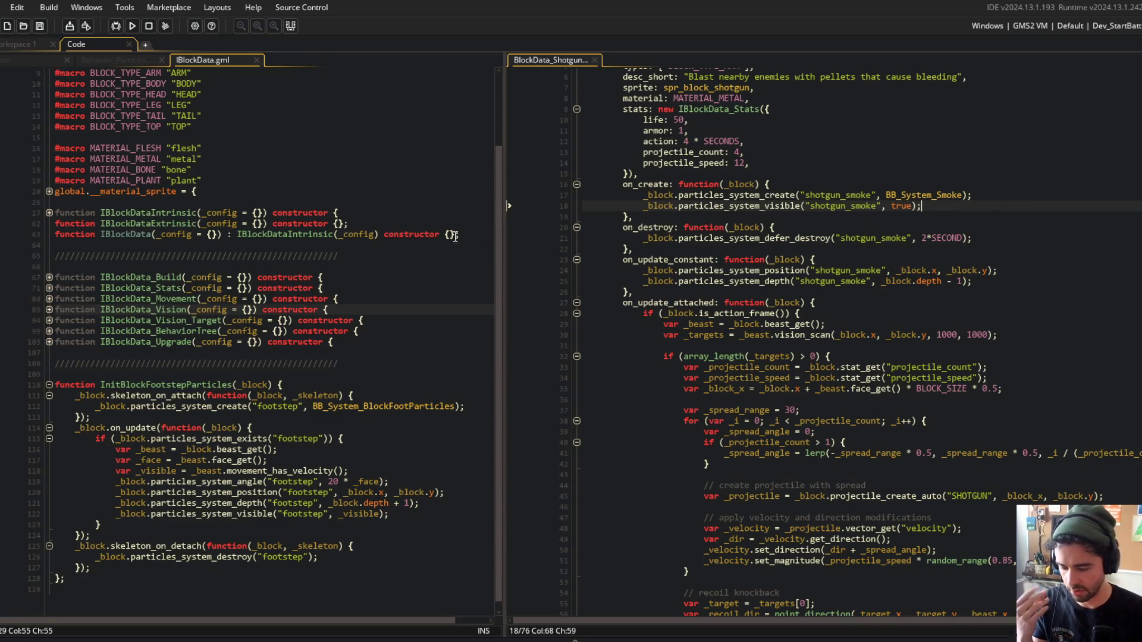
Show the Behavior_Particles script in the left code editor.
{"action": "left_click", "coordinate": [348, 164]}
{"action": "left_click", "coordinate": [134, 60]}
{"action": "left_click", "coordinate": [122, 278]}
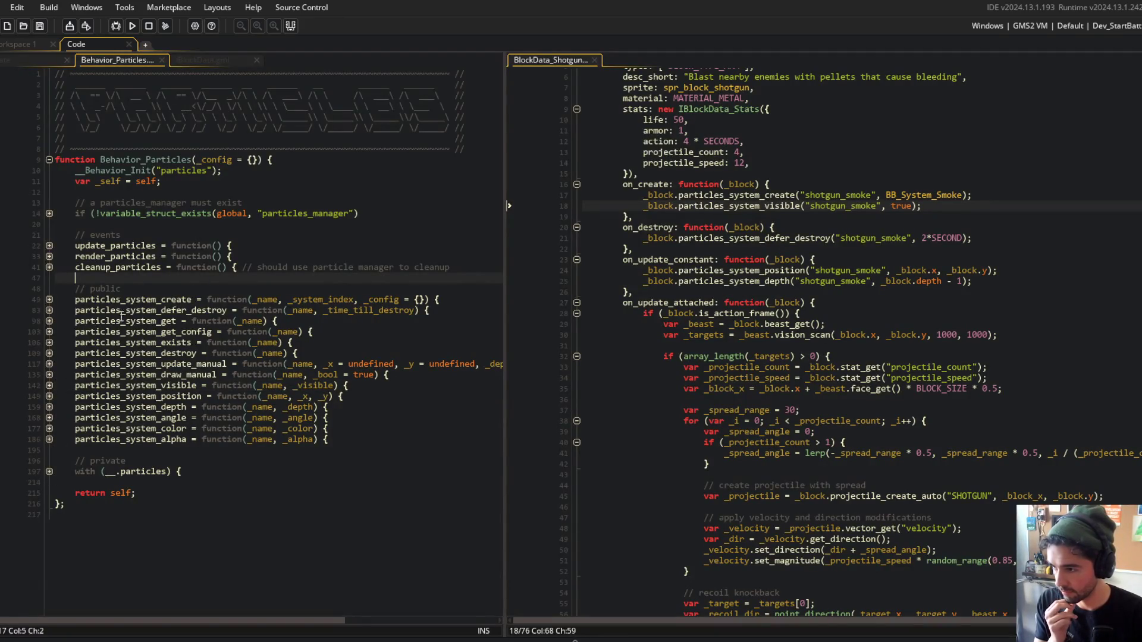
{"action": "left_click", "coordinate": [49, 299]}
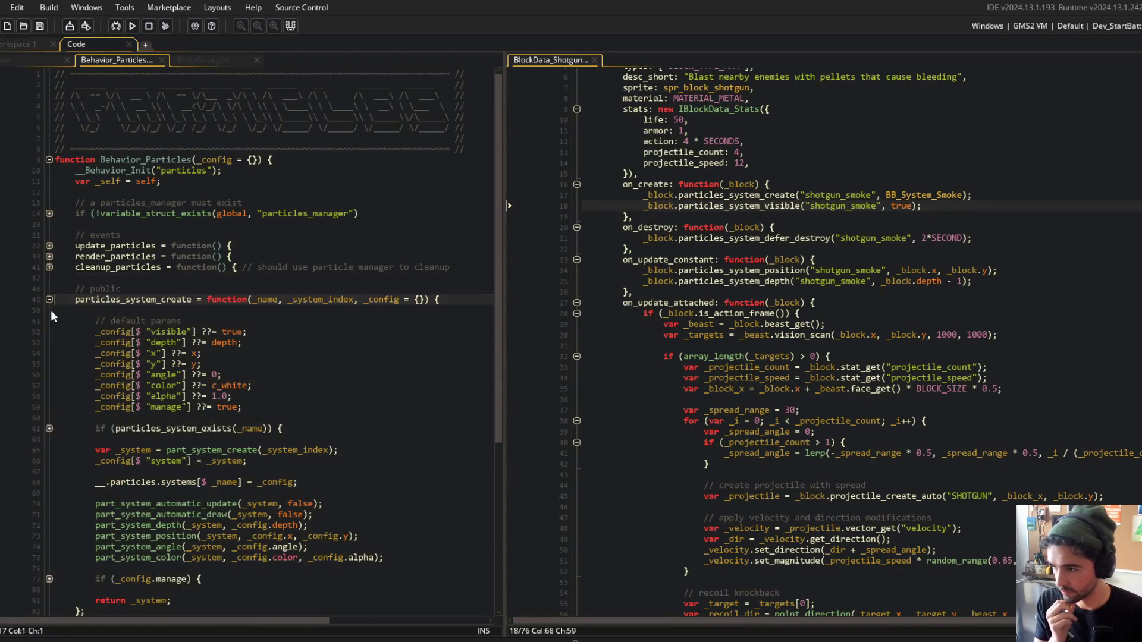
{"action": "double_click", "coordinate": [165, 407]}
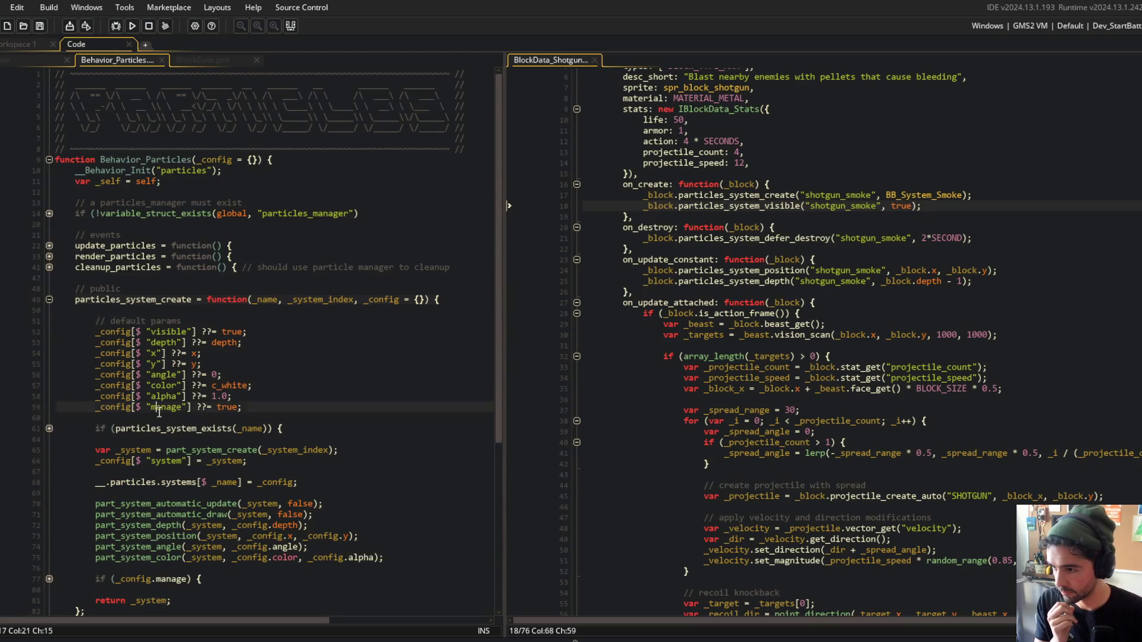
{"action": "double_click", "coordinate": [164, 332]}
{"action": "left_click", "coordinate": [49, 428]}
{"action": "left_click", "coordinate": [49, 428]}
{"action": "left_click", "coordinate": [255, 409]}
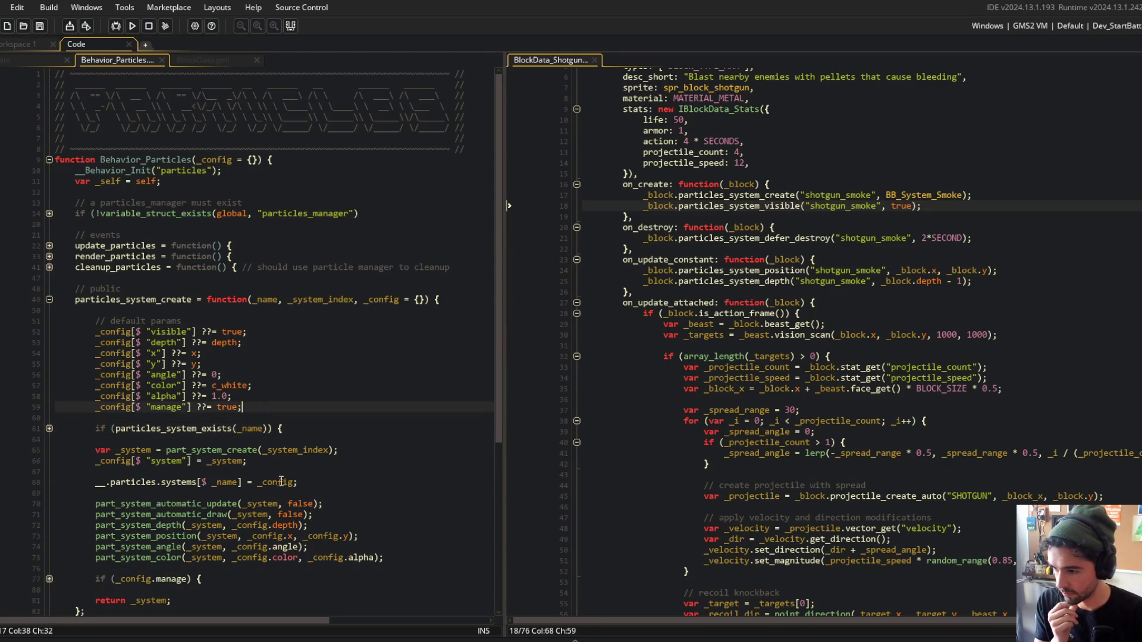
{"action": "left_click", "coordinate": [190, 503]}
{"action": "left_click", "coordinate": [70, 300]}
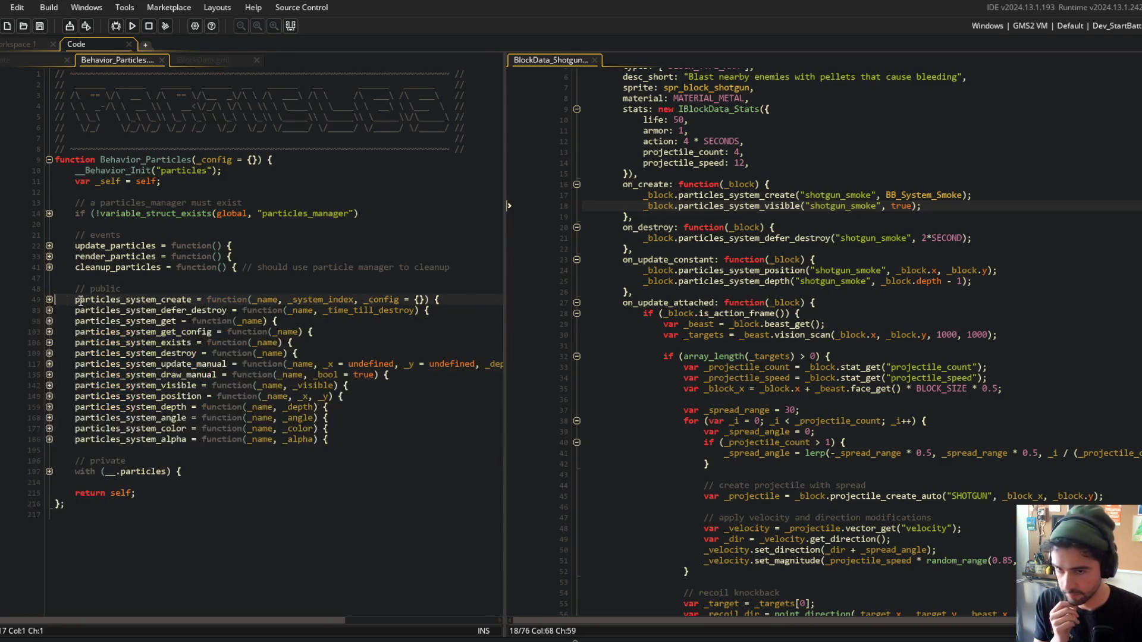
{"action": "left_click", "coordinate": [943, 230]}
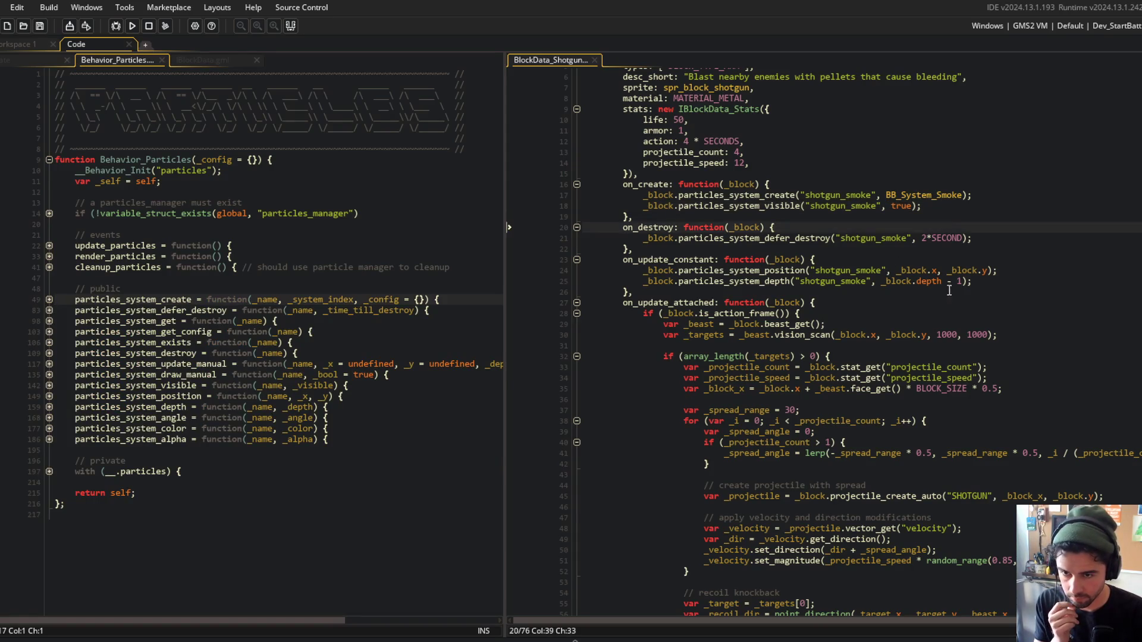
{"action": "left_click", "coordinate": [942, 210]}
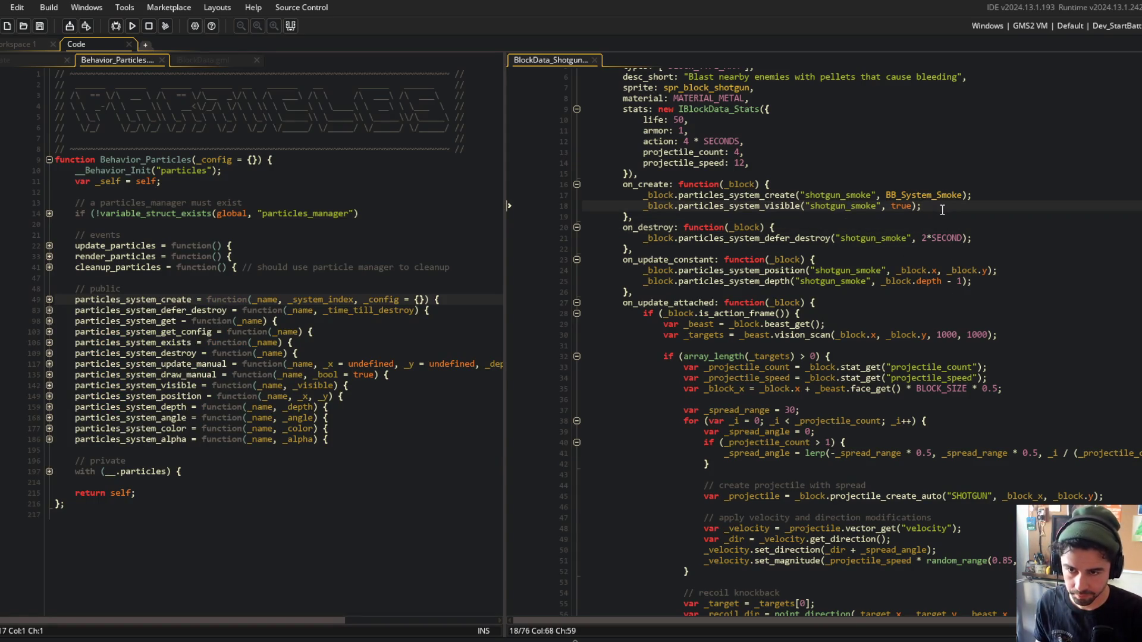
Add _block.particles_system_alpha("shotgun_smoke", 0); after the visible call and save.
{"action": "key", "text": "Return"}
{"action": "type", "text": "_block."}
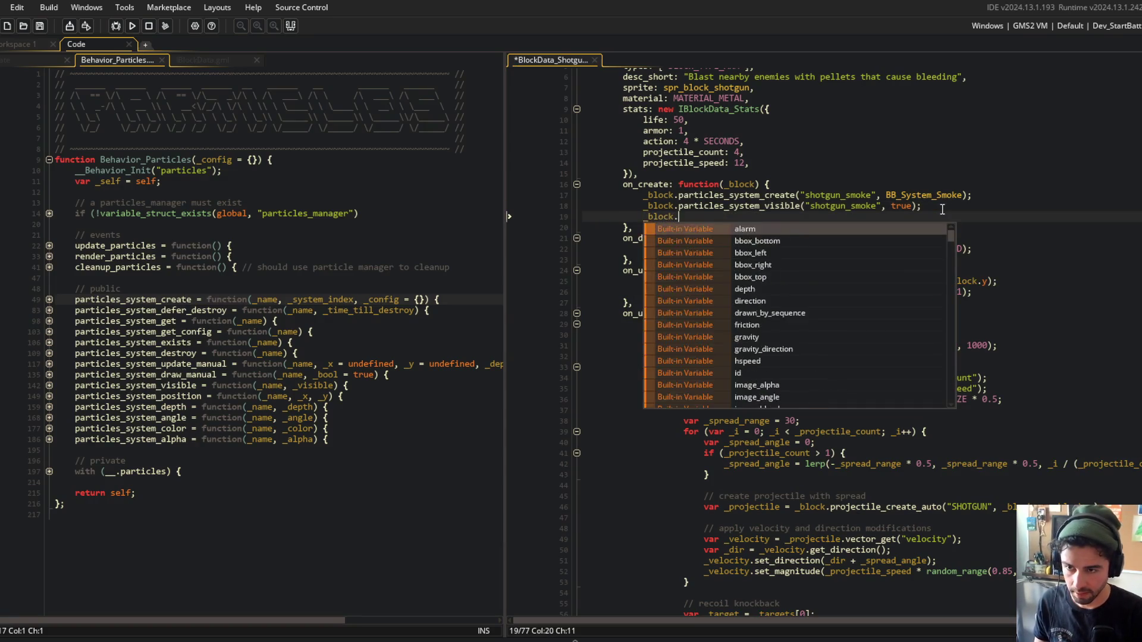
{"action": "type", "text": "particle"}
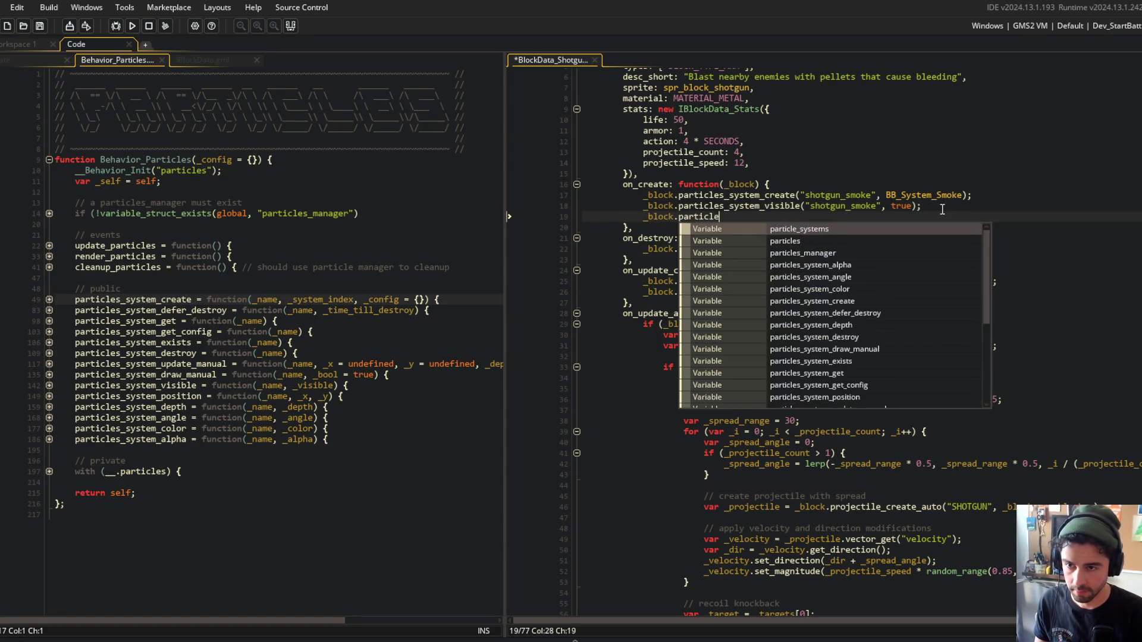
{"action": "type", "text": "s_system_alpha("}
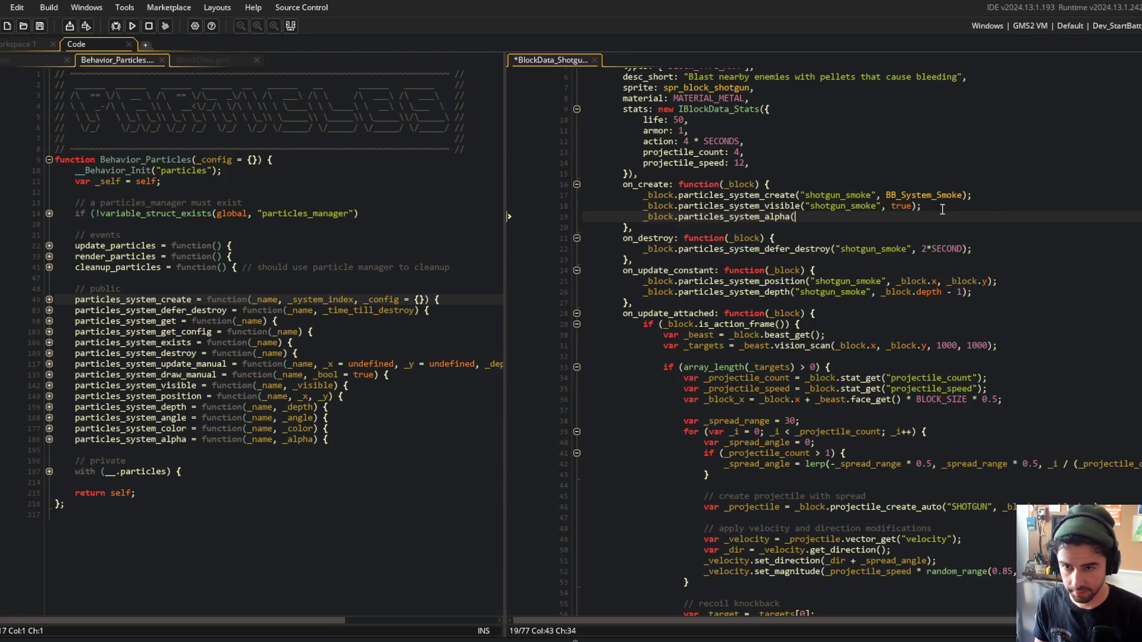
{"action": "type", "text": "\"shotgun_smoke\", 0"}
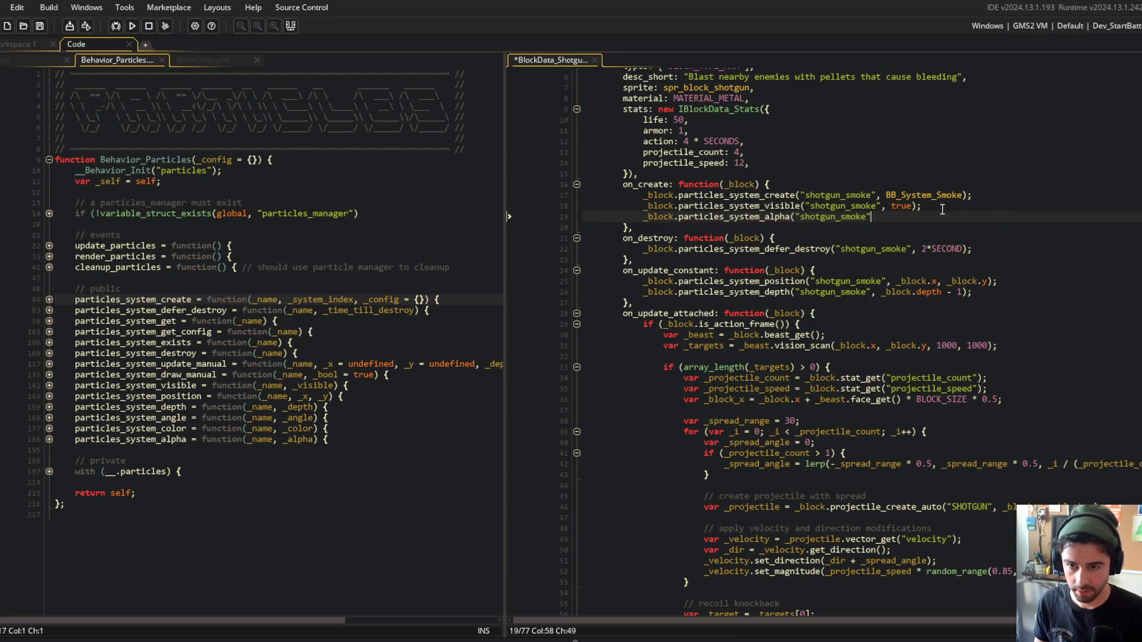
{"action": "type", "text": ");"}
{"action": "key", "text": "ctrl+s"}
{"action": "scroll", "coordinate": [928, 226], "scroll_direction": "up", "scroll_amount": 2}
Insert _block.blackboard_set("smoke_alpha", 0); at the top of on_create and save.
{"action": "left_click", "coordinate": [909, 238]}
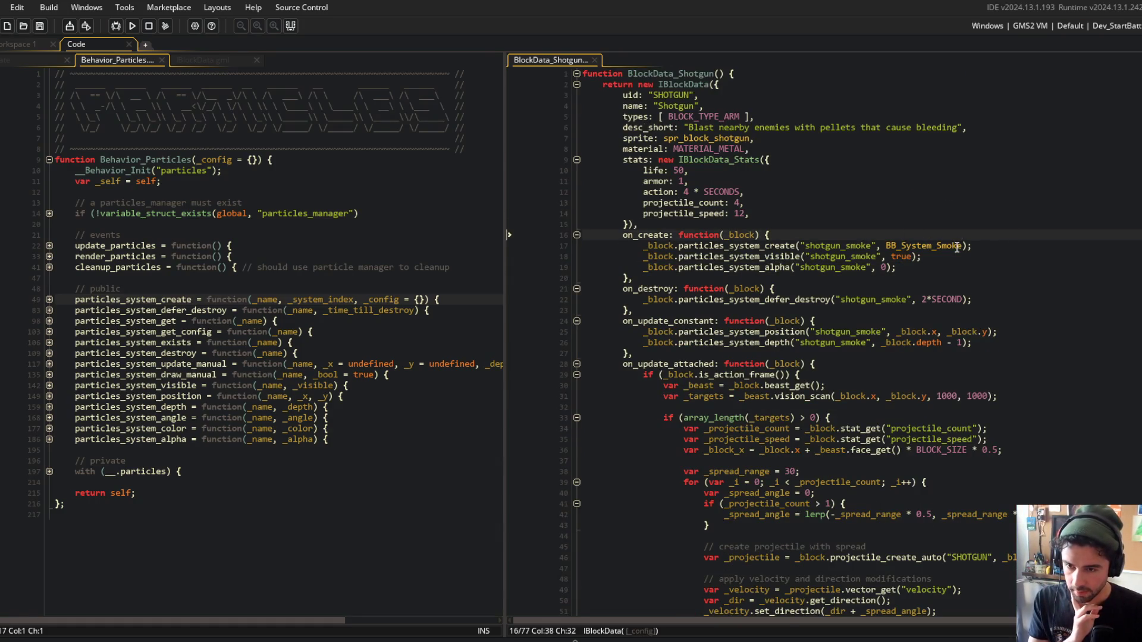
{"action": "key", "text": "Return"}
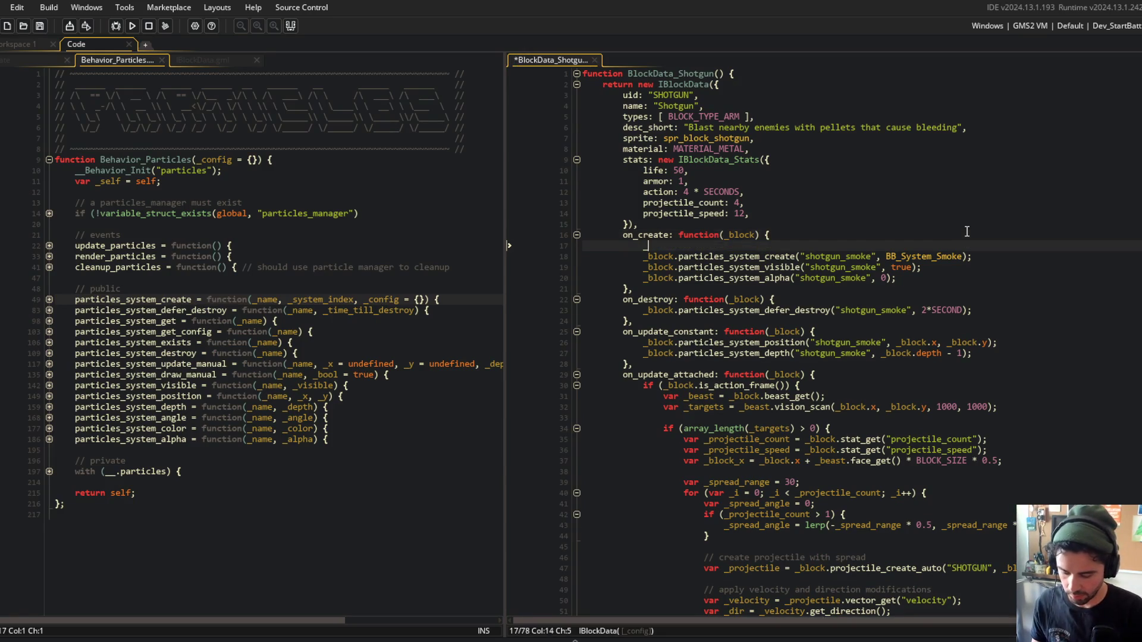
{"action": "type", "text": "_block.blackb"}
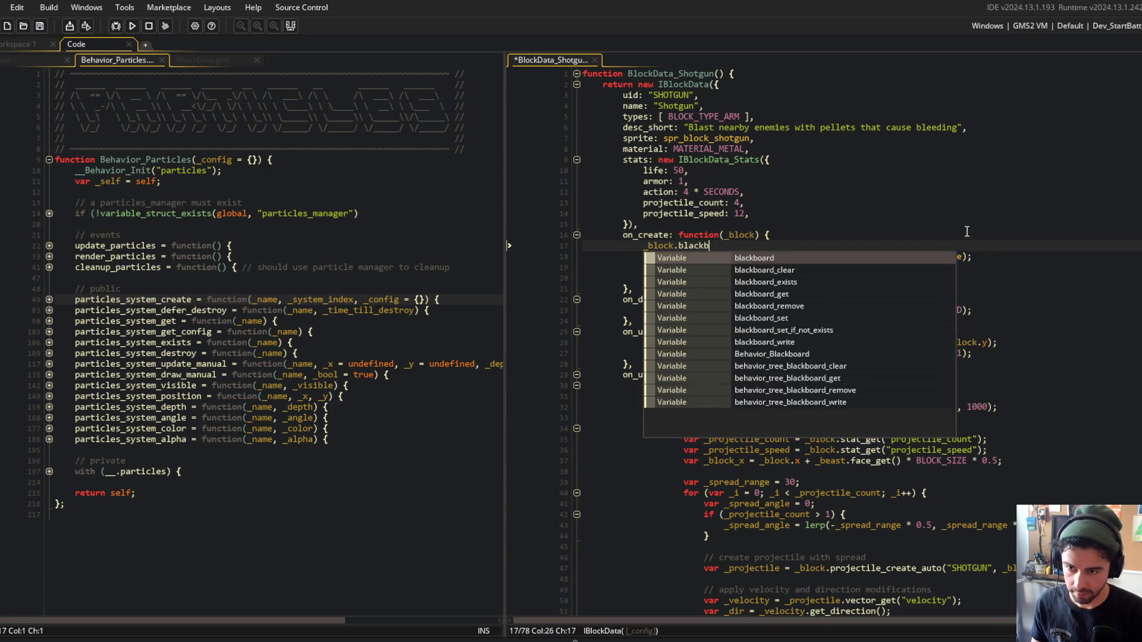
{"action": "type", "text": "oard_set(\"smoke_alpha\", "}
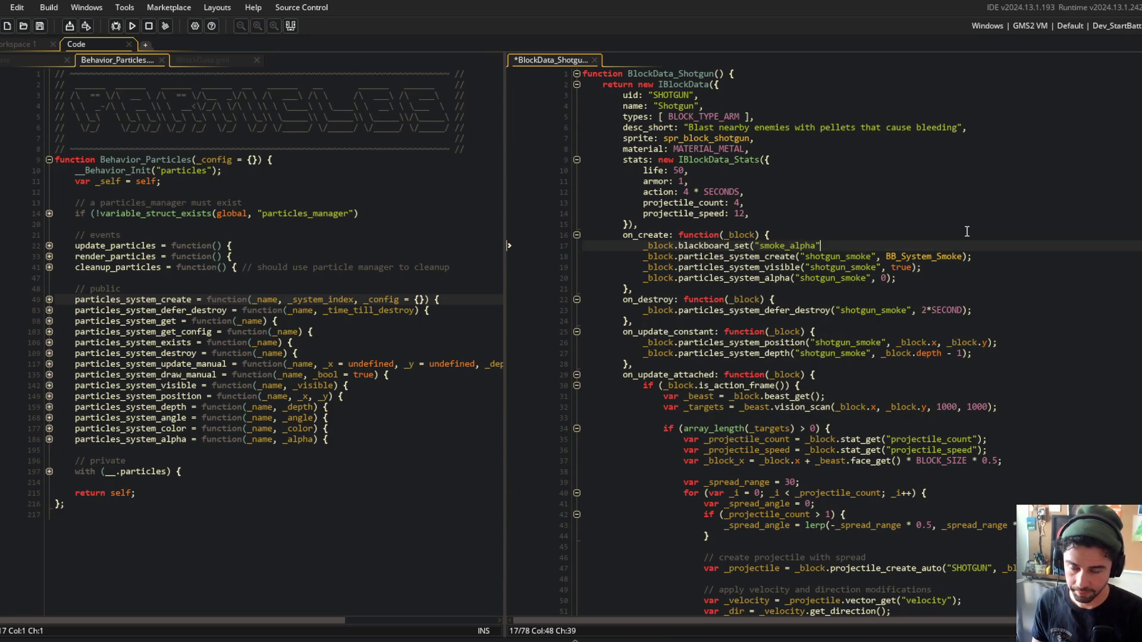
{"action": "type", "text": "0);"}
{"action": "key", "text": "ctrl+s"}
Paste the alpha line into on_update_constant using _block.blackboard_get("smoke_alpha") as alpha, then save.
{"action": "left_click", "coordinate": [996, 325]}
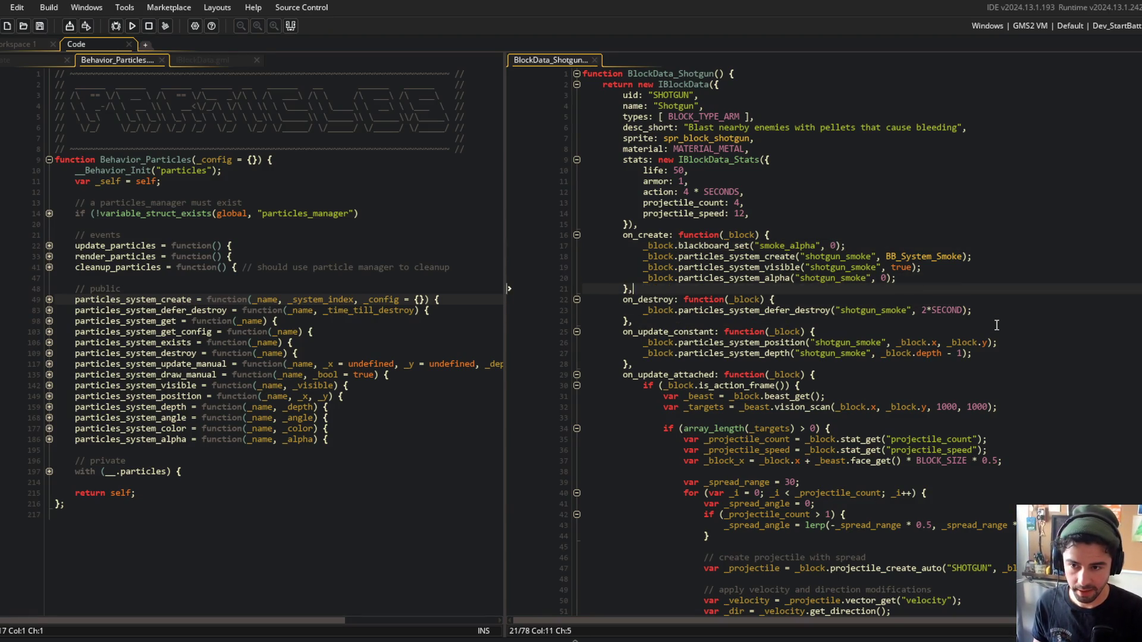
{"action": "key", "text": "Down"}
{"action": "key", "text": "Down"}
{"action": "key", "text": "Down"}
{"action": "key", "text": "End"}
{"action": "key", "text": "Return"}
{"action": "type", "text": "_block.particles_system_alpha(\"shotgun_smoke\", 0);"}
{"action": "key", "text": "Left"}
{"action": "key", "text": "Left"}
{"action": "key", "text": "BackSpace"}
{"action": "type", "text": "_block.b"}
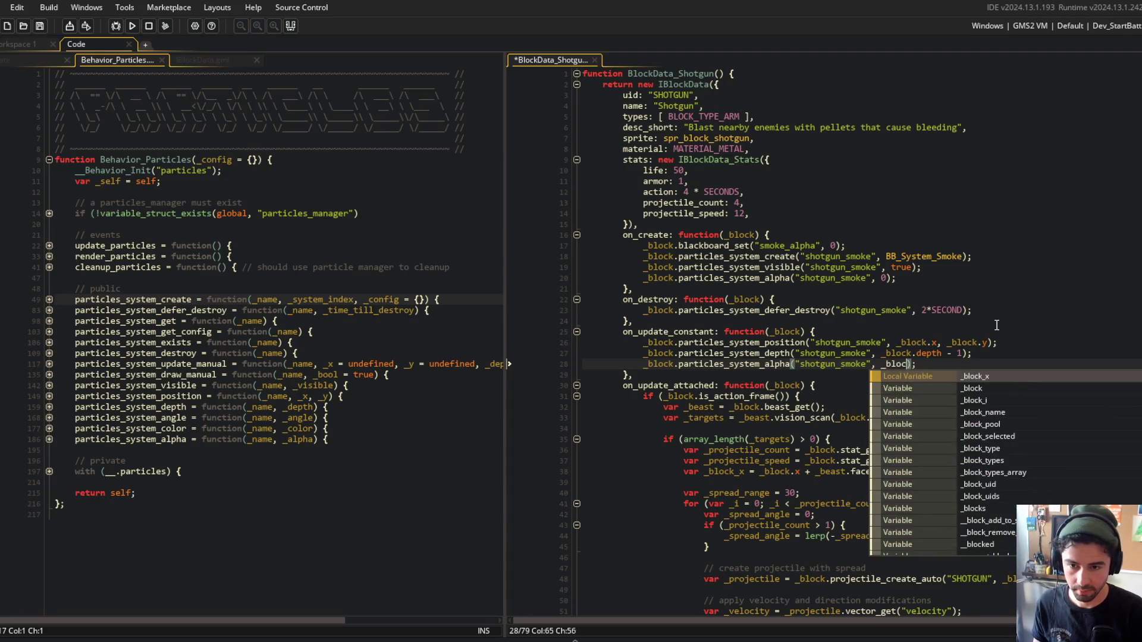
{"action": "type", "text": "lackboard_get"}
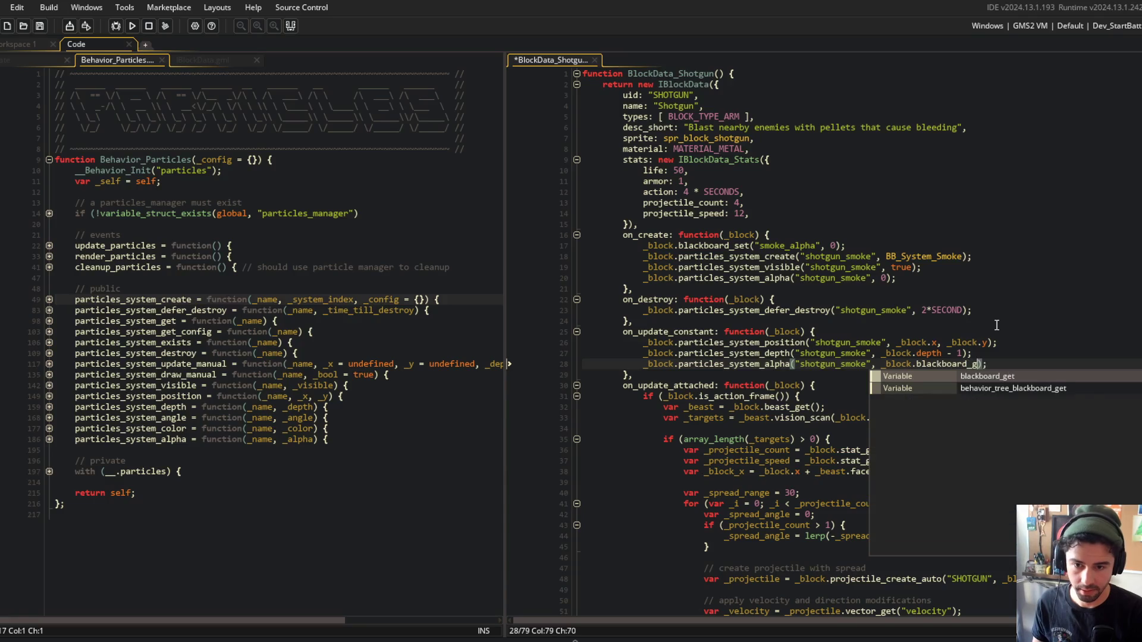
{"action": "type", "text": "(\"smoke_alpha"}
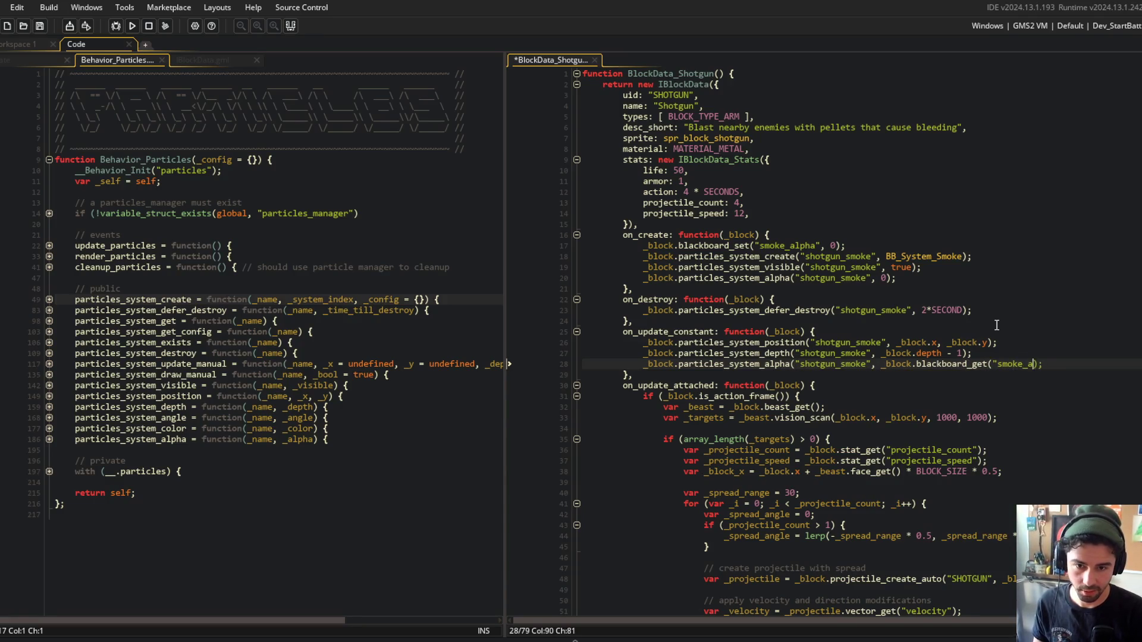
{"action": "type", "text": "\")"}
{"action": "key", "text": "ctrl+s"}
Set the smoke fade step to 0.05 and save the script.
{"action": "scroll", "coordinate": [912, 287], "scroll_direction": "down", "scroll_amount": 5}
{"action": "left_click", "coordinate": [913, 287]}
{"action": "left_click_drag", "start_coordinate": [505, 105], "coordinate": [390, 106]}
{"action": "scroll", "coordinate": [595, 238], "scroll_direction": "up", "scroll_amount": 3}
{"action": "left_click", "coordinate": [575, 205]}
{"action": "scroll", "coordinate": [604, 196], "scroll_direction": "down", "scroll_amount": 4}
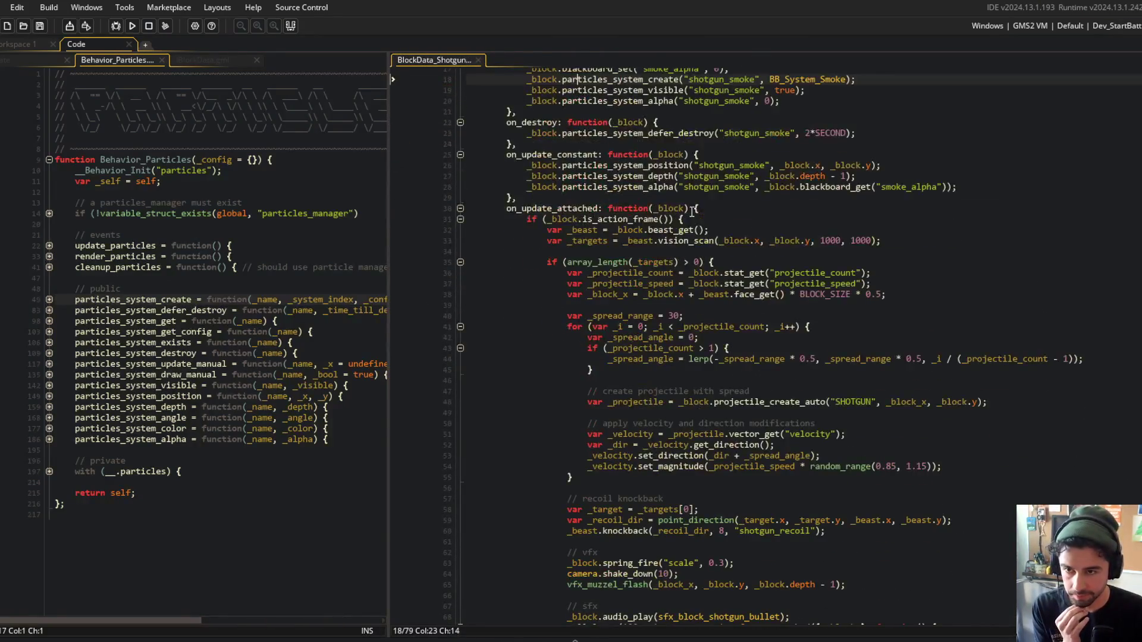
{"action": "scroll", "coordinate": [690, 215], "scroll_direction": "up", "scroll_amount": 2}
{"action": "left_click", "coordinate": [740, 251]}
{"action": "left_click", "coordinate": [788, 137]}
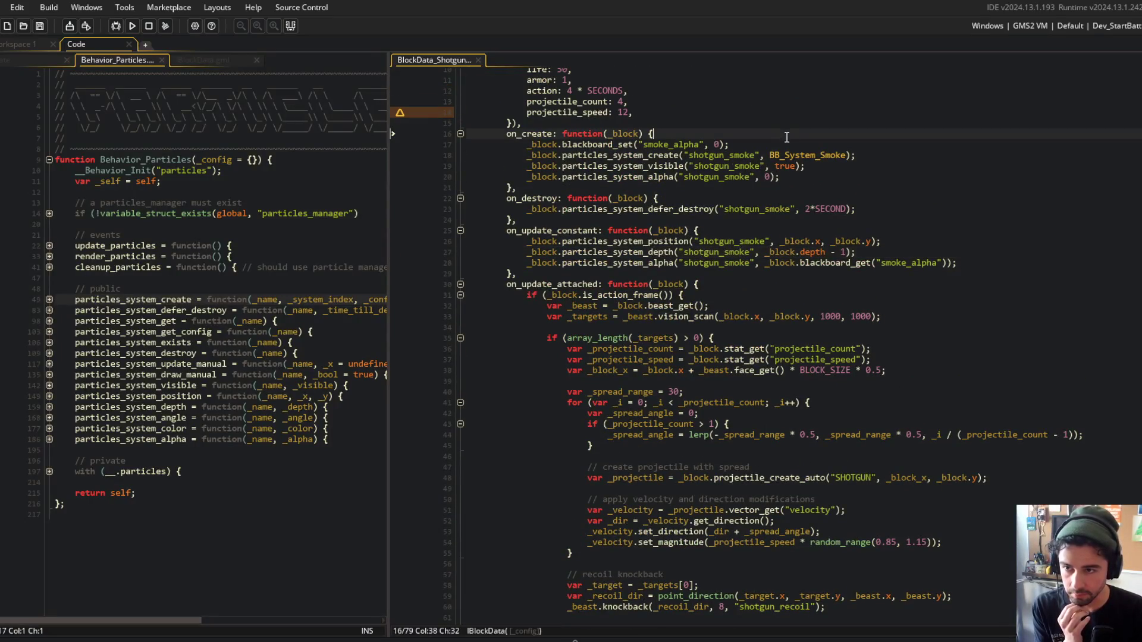
{"action": "scroll", "coordinate": [716, 176], "scroll_direction": "down", "scroll_amount": 3}
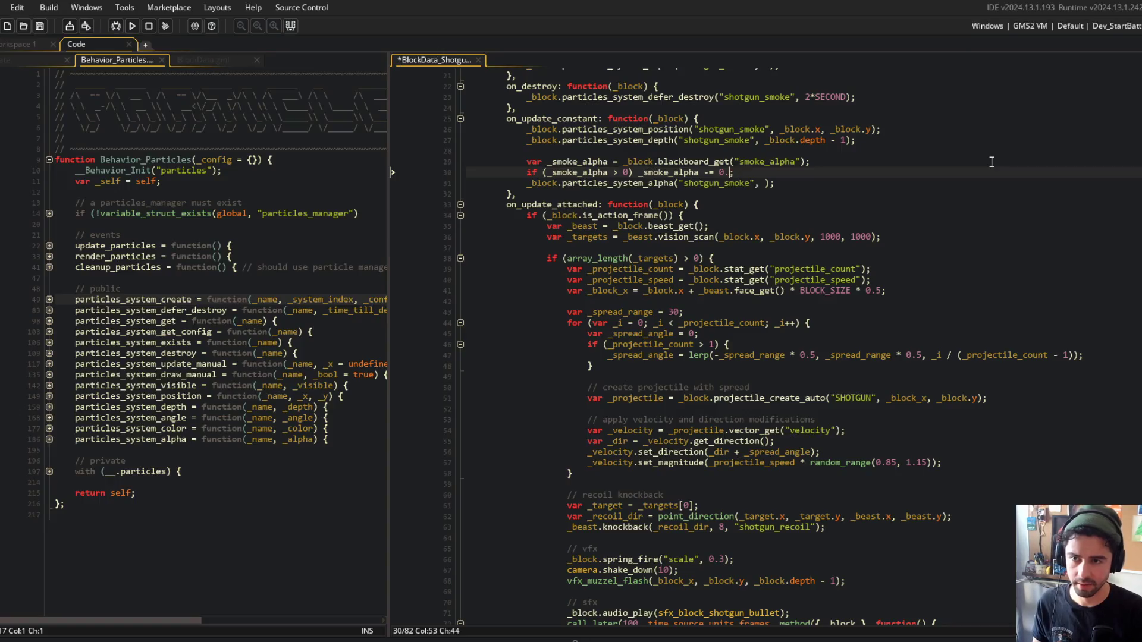
{"action": "type", "text": "05"}
{"action": "key", "text": "ctrl+s"}
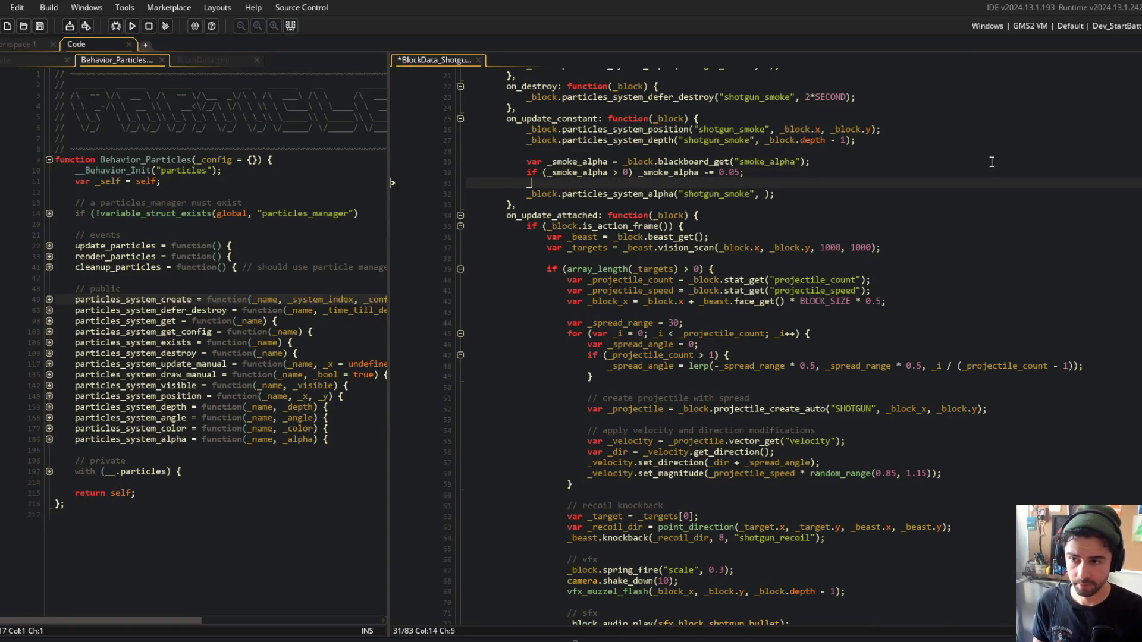
Write _smoke_alpha back with blackboard_set("smoke_alpha", ...) and start a comment above the fade code.
{"action": "type", "text": "block.bl"}
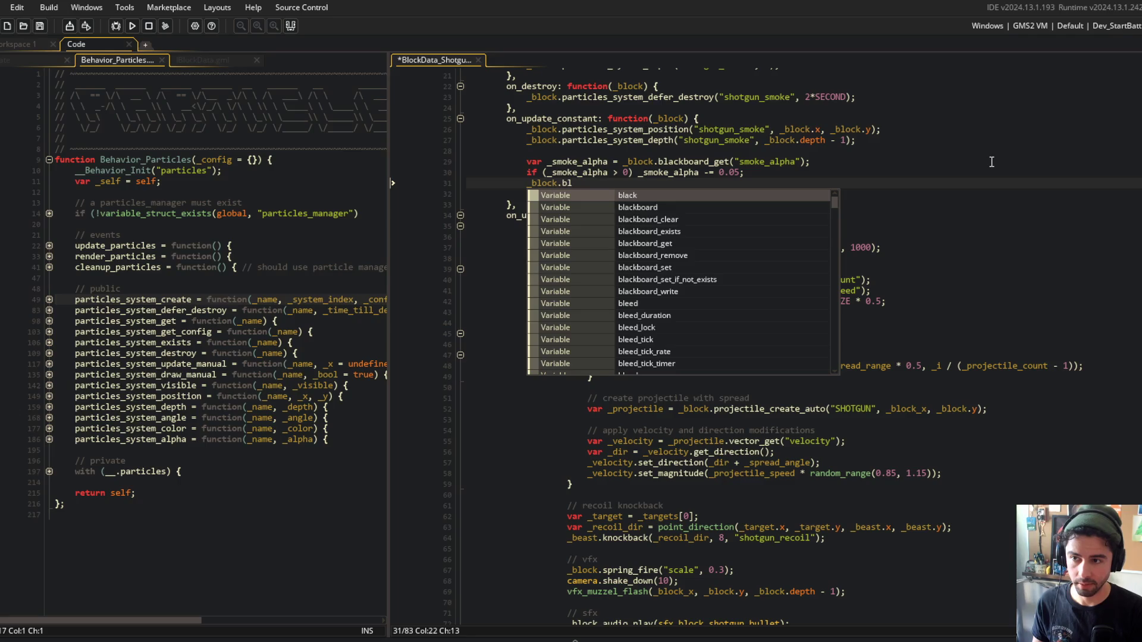
{"action": "type", "text": "ackboard_set(\""}
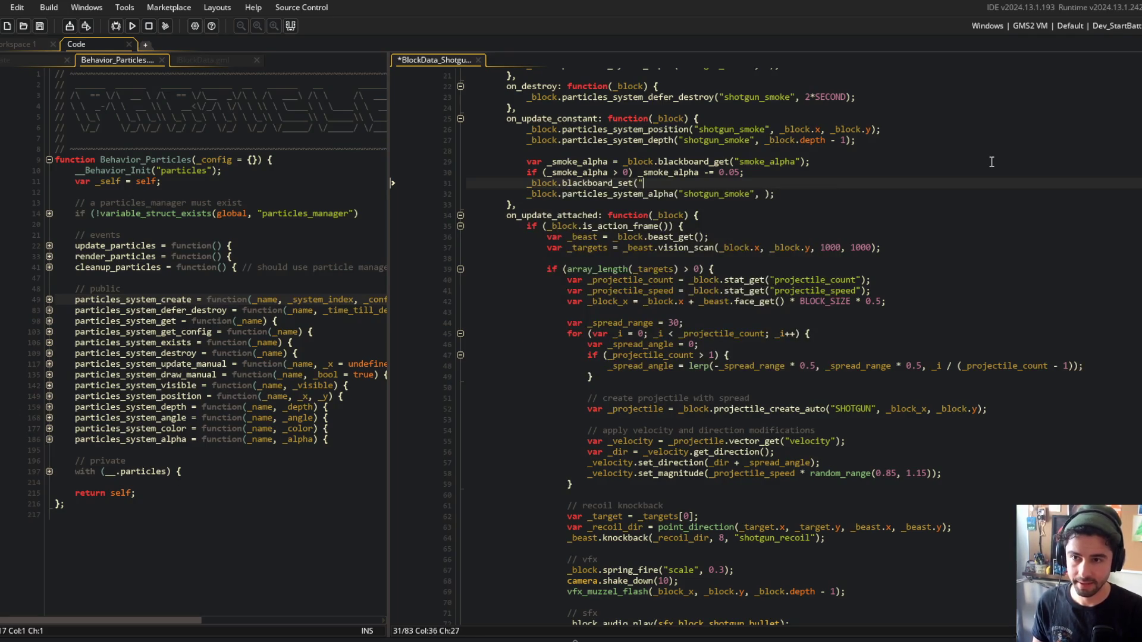
{"action": "type", "text": "smoke_alpha\", _smoke_alpha);"}
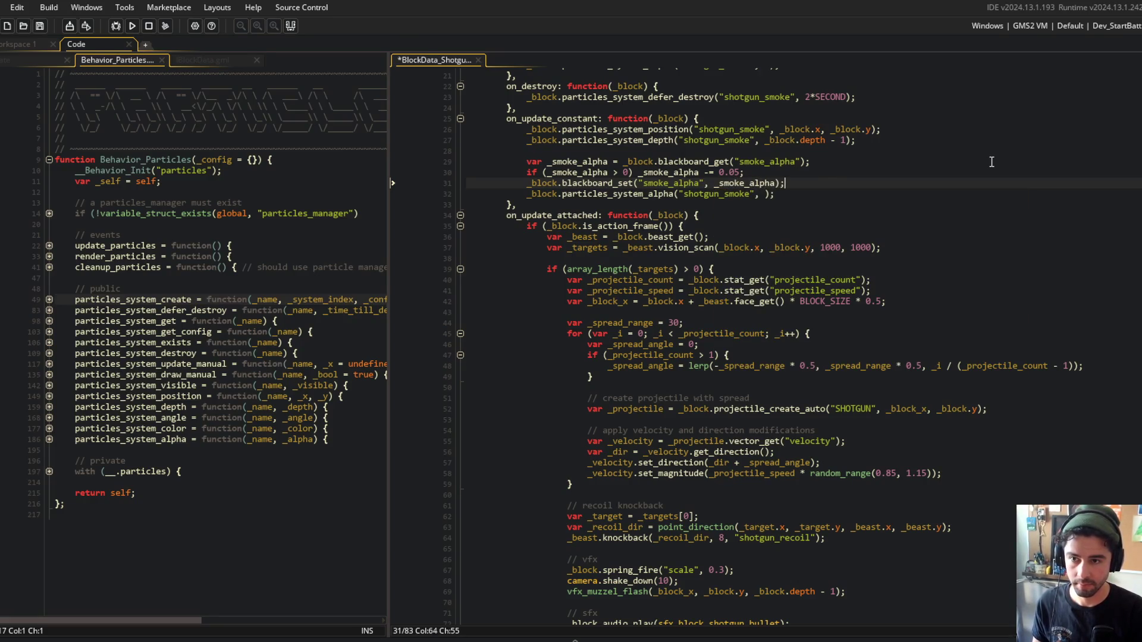
{"action": "key", "text": "Down"}
{"action": "key", "text": "Left"}
{"action": "key", "text": "Left"}
{"action": "type", "text": "_smoke_alpha"}
{"action": "left_click", "coordinate": [992, 162]}
{"action": "key", "text": "Home"}
{"action": "key", "text": "Return"}
{"action": "key", "text": "Up"}
{"action": "type", "text": "/"}
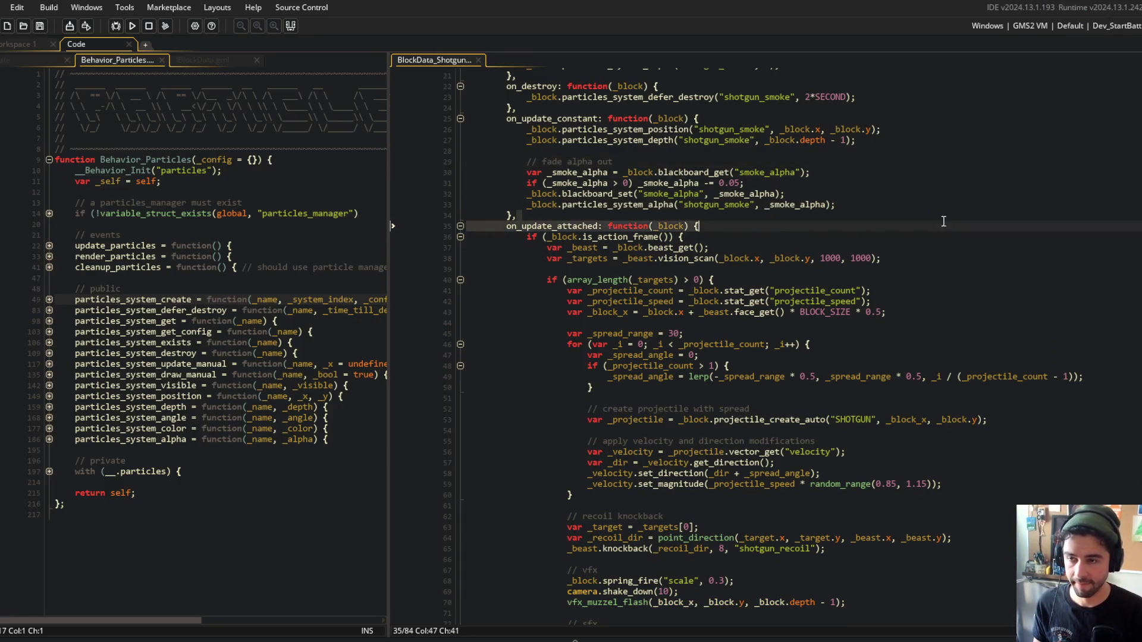
Review the _smoke_alpha uses and the blackboard_set line in the update code.
{"action": "scroll", "coordinate": [653, 261], "scroll_direction": "up", "scroll_amount": 3}
{"action": "key", "text": "Down"}
{"action": "key", "text": "Left"}
{"action": "key", "text": "Down"}
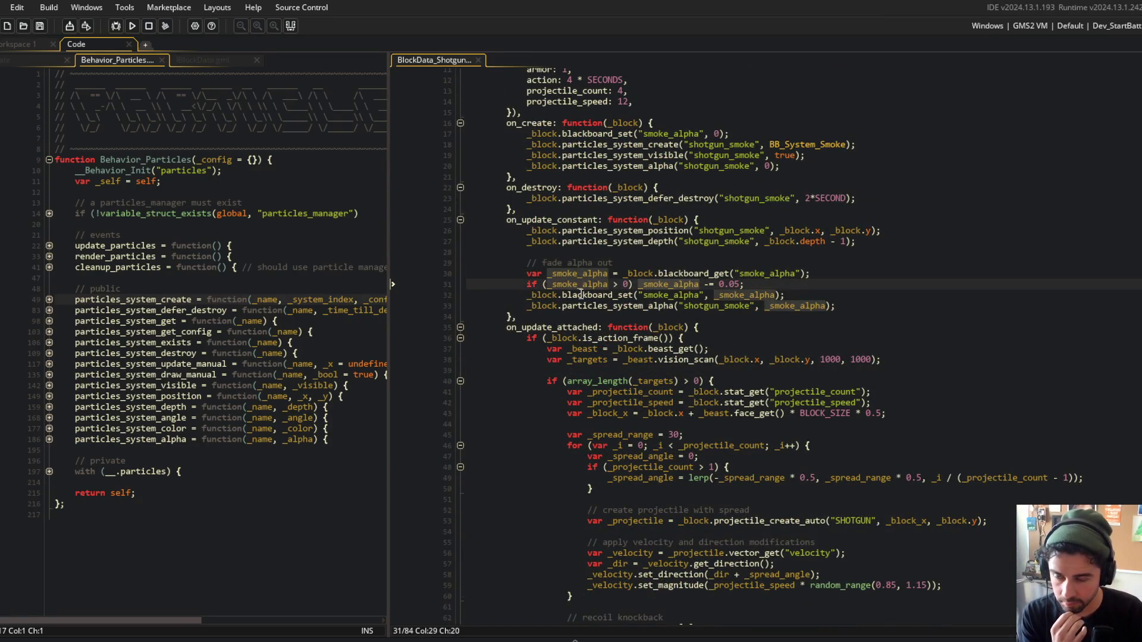
{"action": "left_click", "coordinate": [698, 284]}
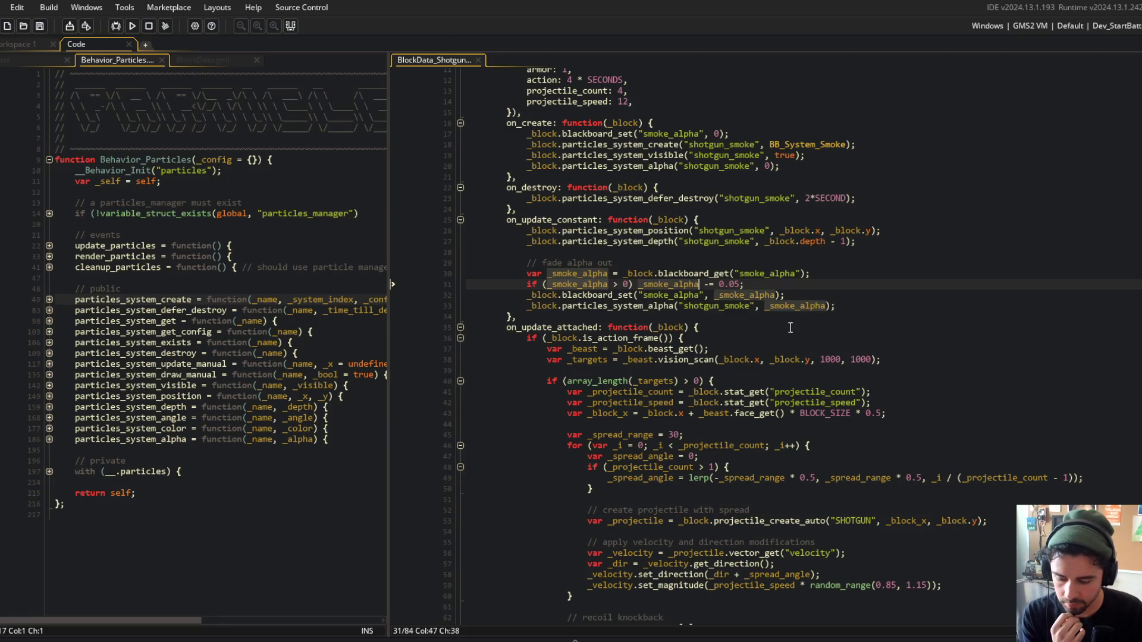
{"action": "key", "text": "End"}
{"action": "scroll", "coordinate": [792, 277], "scroll_direction": "down", "scroll_amount": 4}
{"action": "left_click", "coordinate": [898, 234]}
{"action": "scroll", "coordinate": [898, 233], "scroll_direction": "down", "scroll_amount": 3}
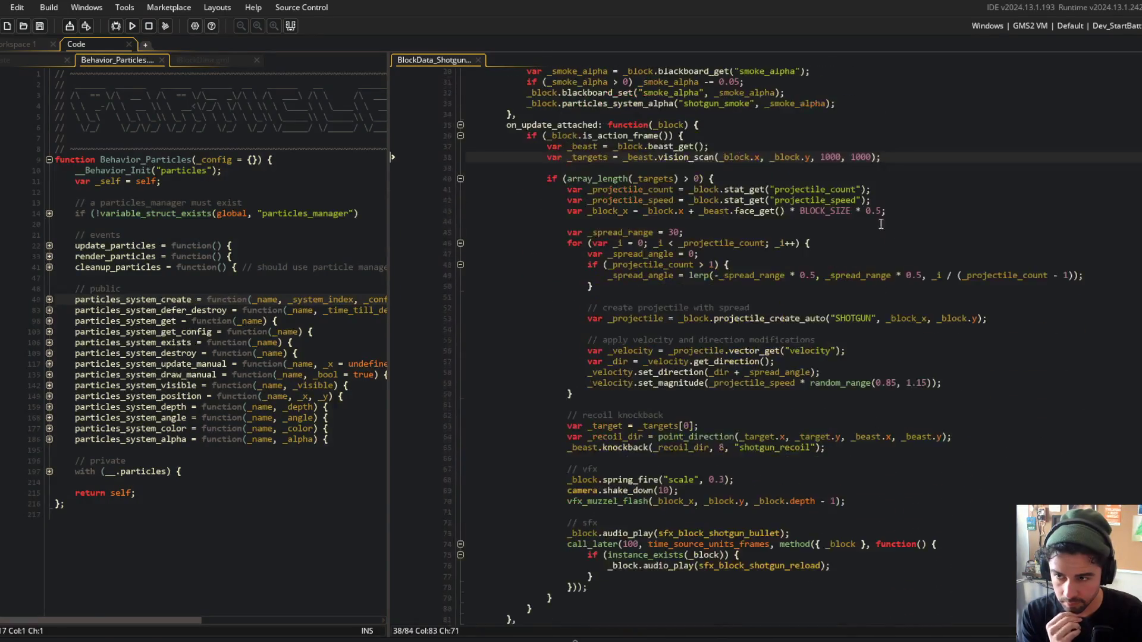
{"action": "scroll", "coordinate": [848, 178], "scroll_direction": "up", "scroll_amount": 3}
Paste the smoke_alpha blackboard_set line after vfx_muzzel_flash with value 1, then run the game.
{"action": "left_click", "coordinate": [589, 194]}
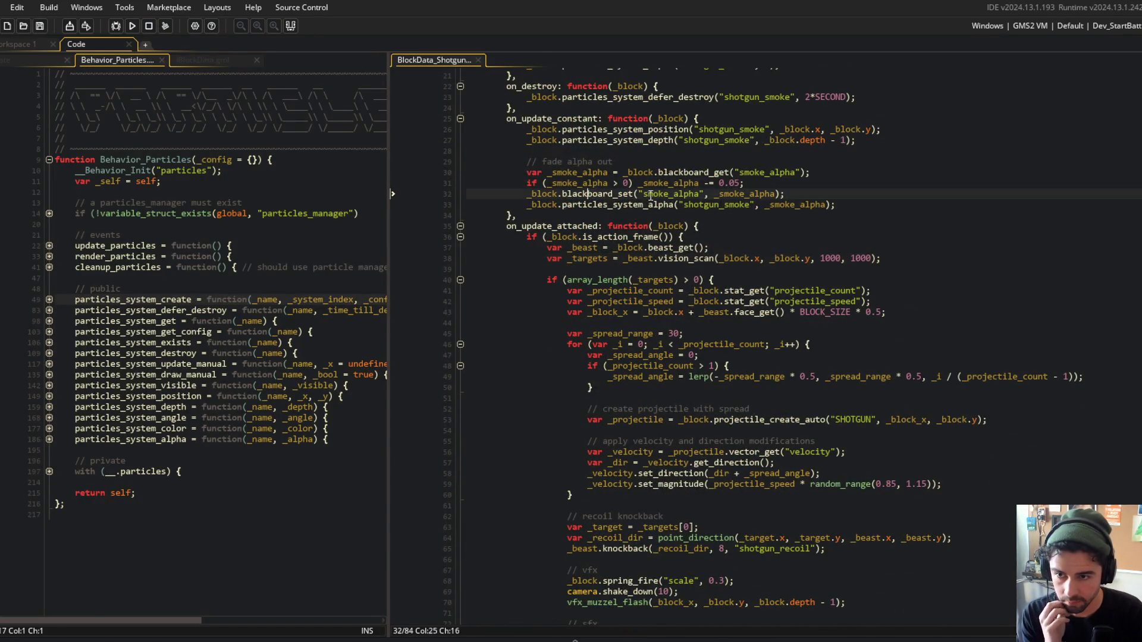
{"action": "left_click", "coordinate": [526, 194]}
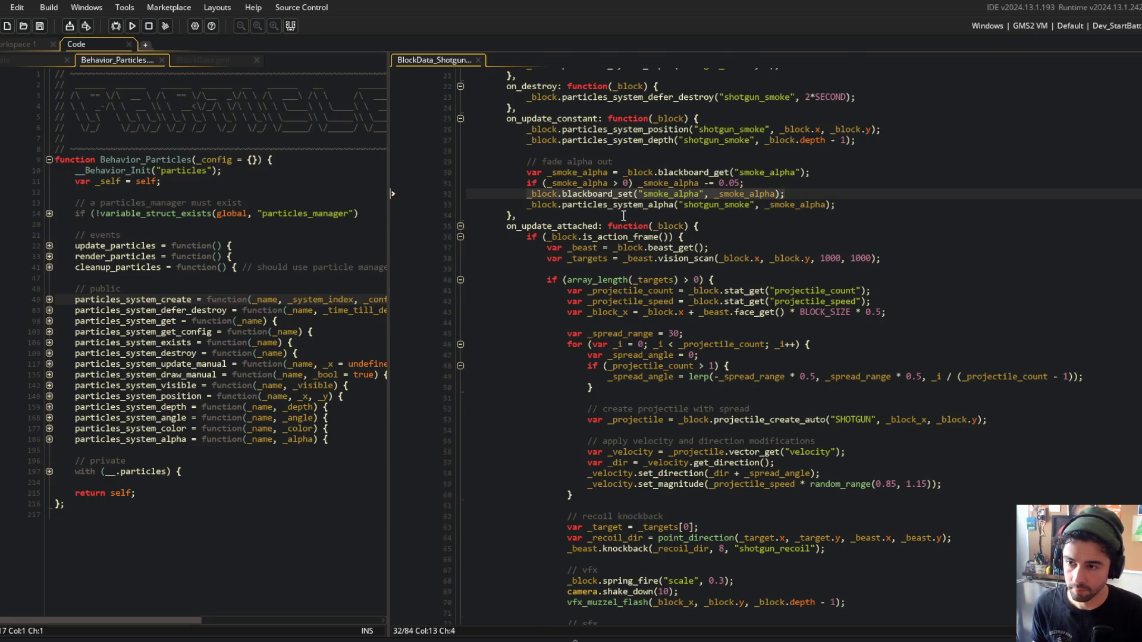
{"action": "scroll", "coordinate": [786, 411], "scroll_direction": "down", "scroll_amount": 5}
{"action": "left_click", "coordinate": [925, 448]}
{"action": "key", "text": "Return"}
{"action": "type", "text": "_block.blackboard_set(\"smoke_alpha\", _smoke_alpha);"}
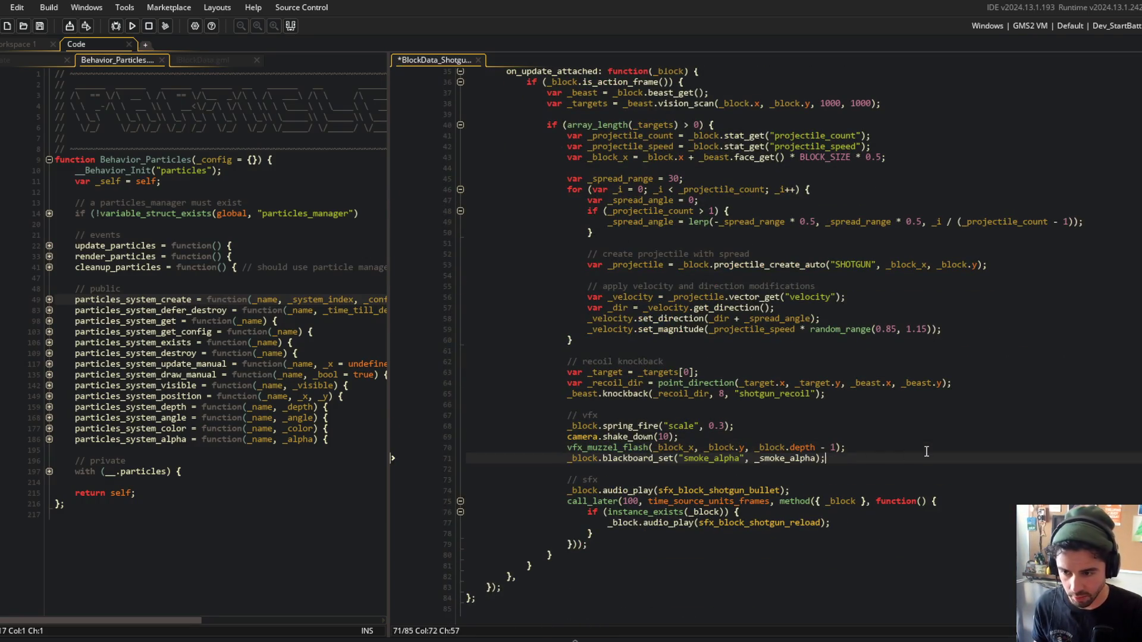
{"action": "key", "text": "ctrl+BackSpace"}
{"action": "type", "text": "1"}
{"action": "key", "text": "F5"}
{"action": "scroll", "coordinate": [752, 279], "scroll_direction": "up", "scroll_amount": 5}
Close the game, trim the fade step to _smoke_alpha -= 0.0001, and run again.
{"action": "scroll", "coordinate": [753, 279], "scroll_direction": "down", "scroll_amount": 5}
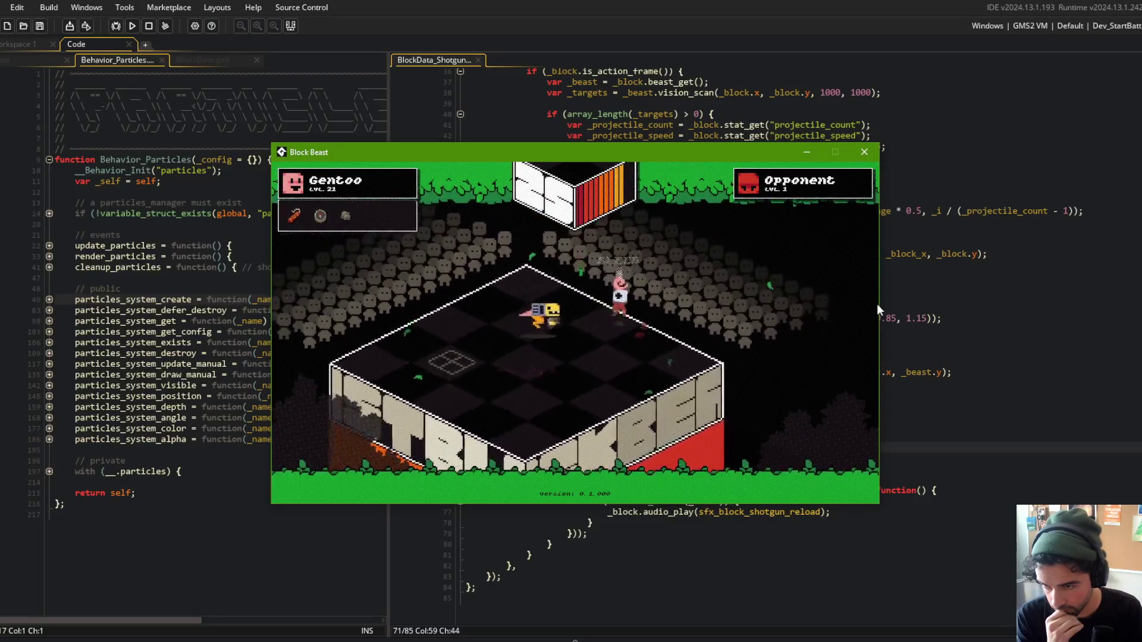
{"action": "key", "text": "Escape"}
{"action": "scroll", "coordinate": [777, 331], "scroll_direction": "up", "scroll_amount": 9}
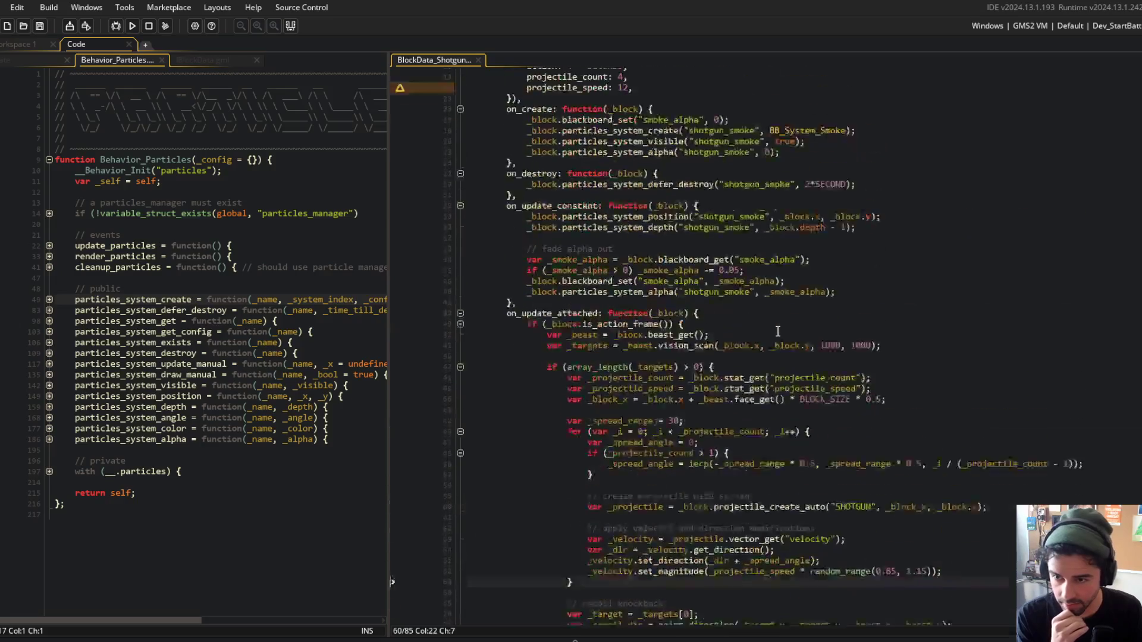
{"action": "left_click", "coordinate": [786, 278]}
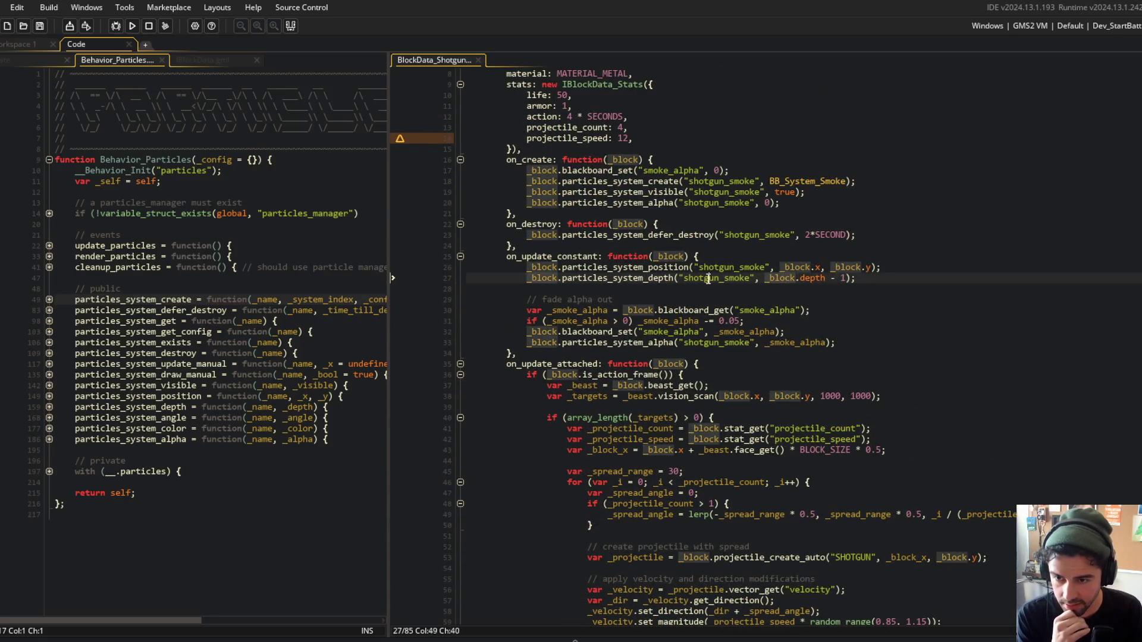
{"action": "left_click", "coordinate": [674, 322]}
{"action": "key", "text": "BackSpace"}
{"action": "type", "text": "01"}
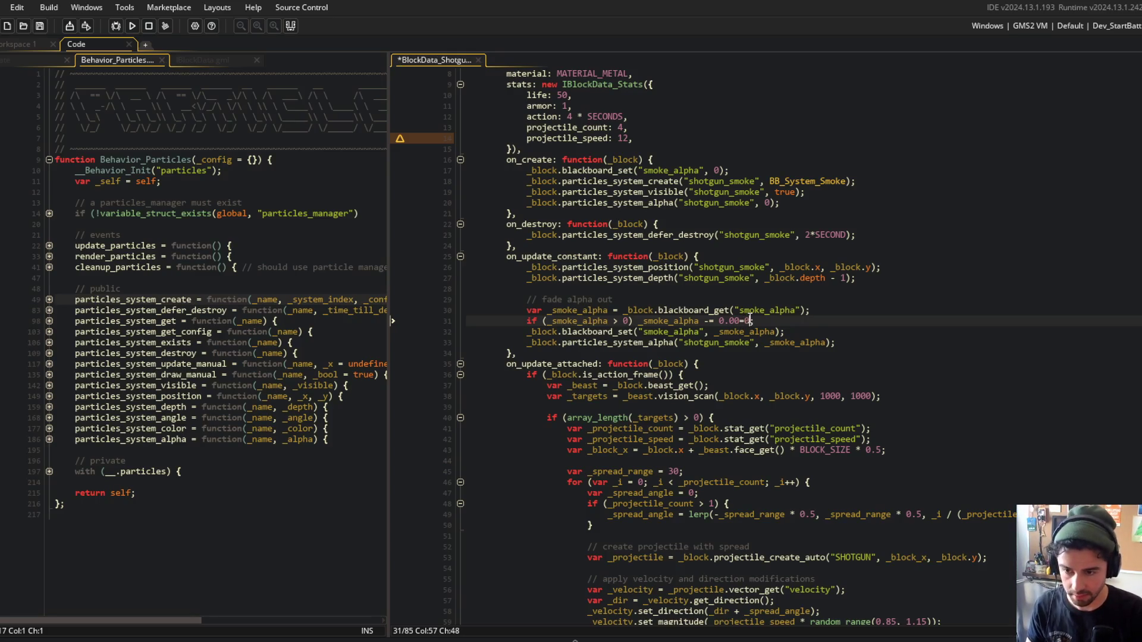
{"action": "key", "text": "BackSpace"}
{"action": "key", "text": "F5"}
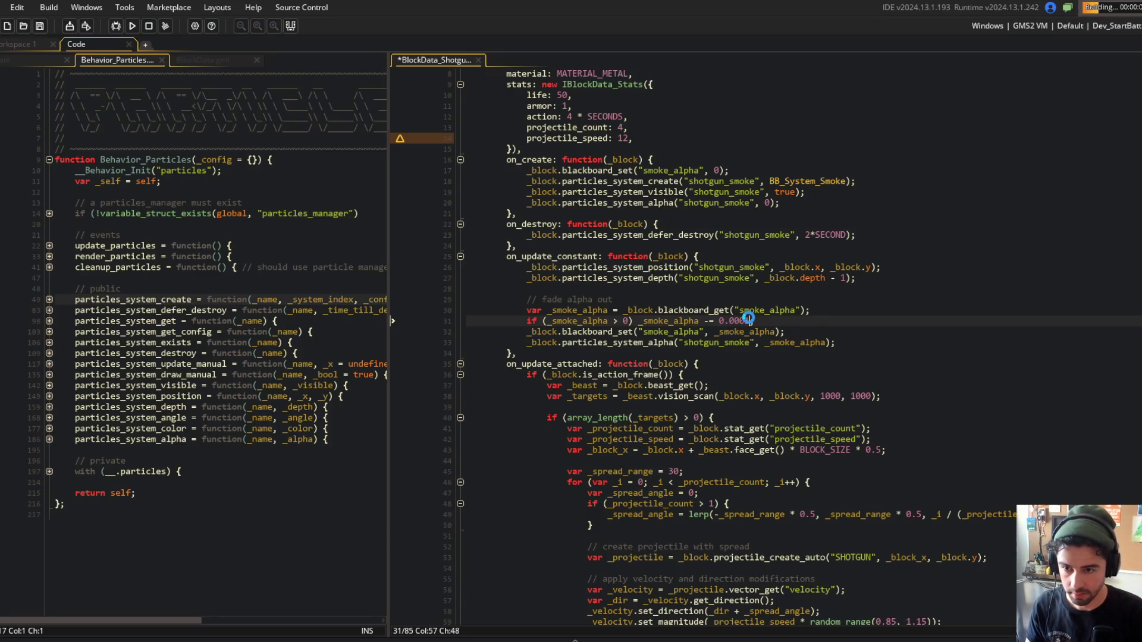
{"action": "left_click", "coordinate": [732, 268]}
{"action": "scroll", "coordinate": [743, 279], "scroll_direction": "down", "scroll_amount": 2}
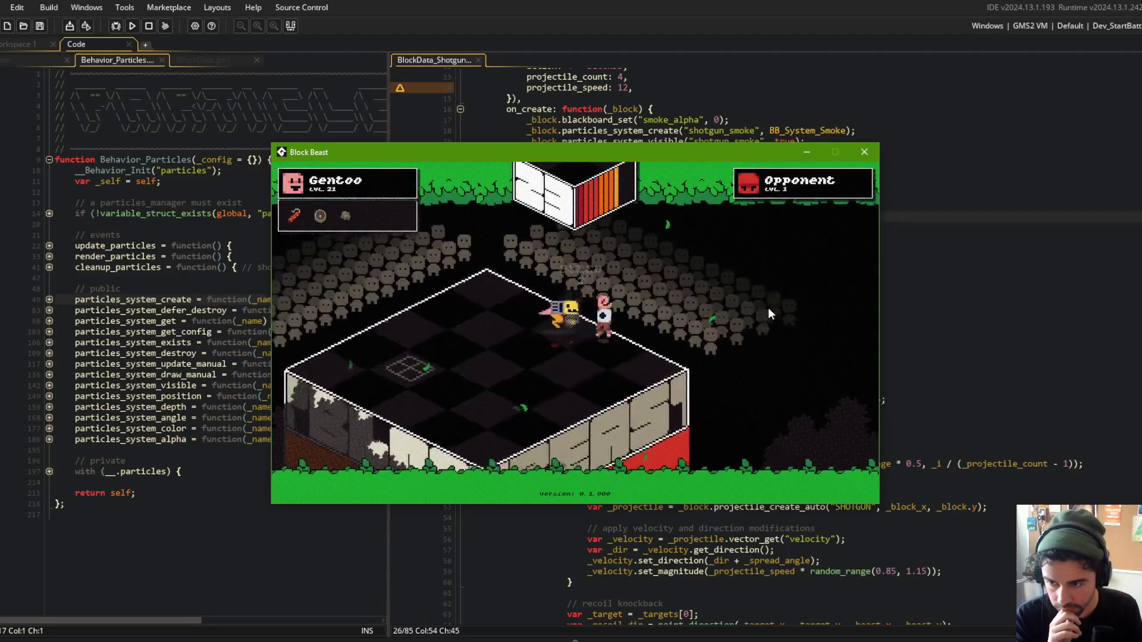
Close the game and add var _beast = _block.beast_get(); at the start of on_update_constant.
{"action": "left_click", "coordinate": [872, 153]}
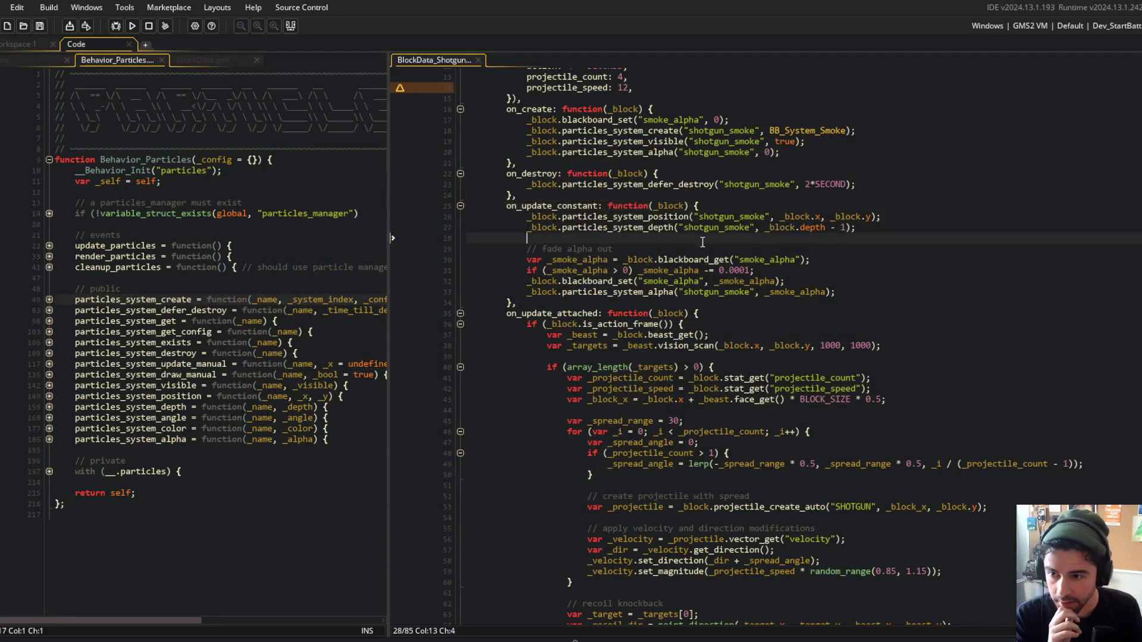
{"action": "left_click", "coordinate": [820, 206]}
{"action": "key", "text": "Return"}
{"action": "key", "text": "Return"}
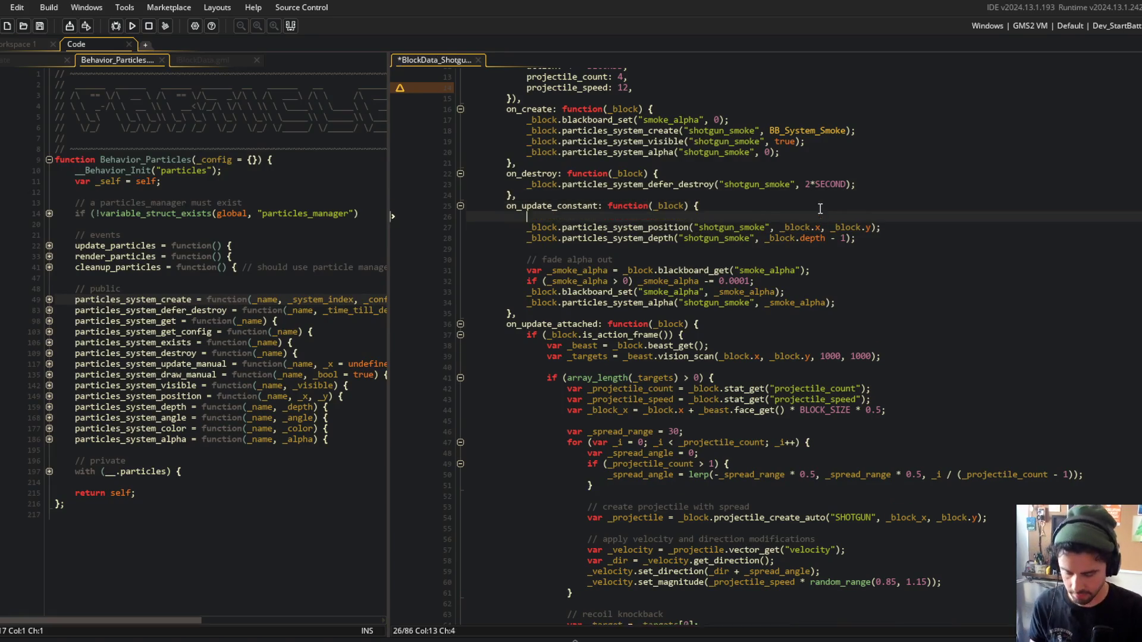
{"action": "type", "text": "var _bl"}
{"action": "key", "text": "BackSpace"}
{"action": "key", "text": "BackSpace"}
{"action": "key", "text": "BackSpace"}
{"action": "type", "text": "beast = _block.beast_get()"}
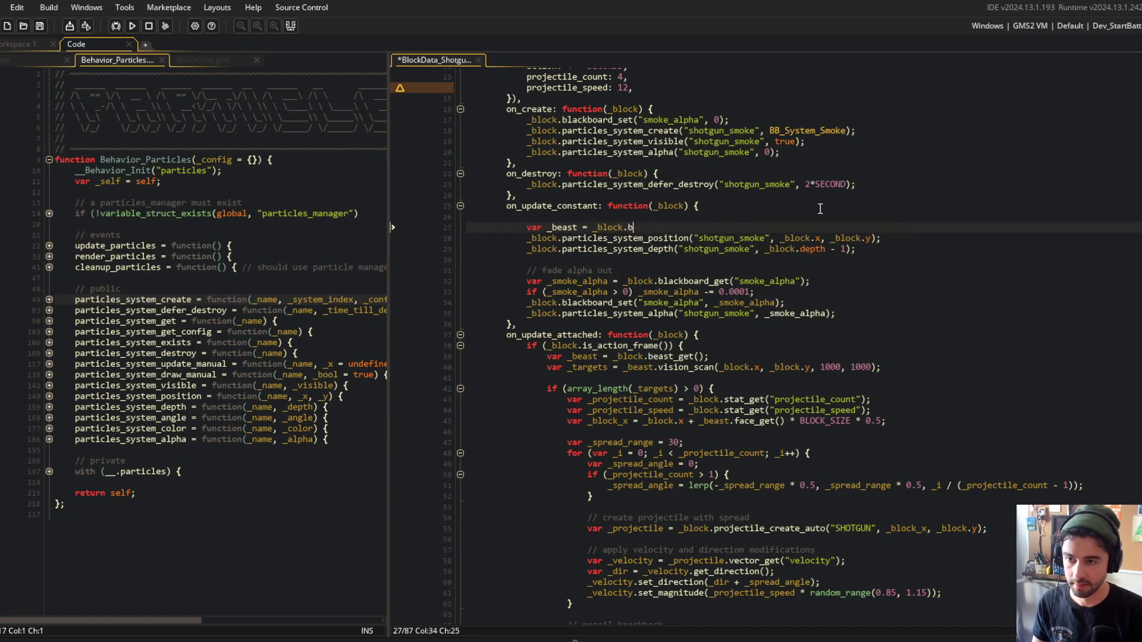
{"action": "type", "text": ";"}
{"action": "key", "text": "Return"}
{"action": "type", "text": "var _b"}
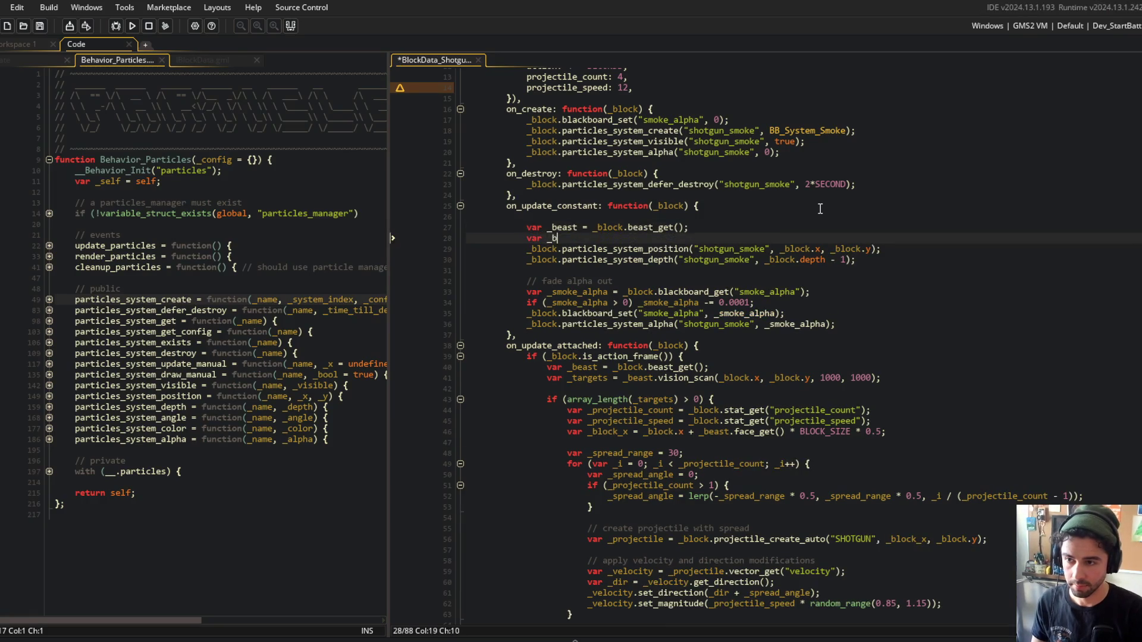
{"action": "type", "text": "_x"}
Define _block_x from _block.x, BLOCK_SIZE and _beast.face_get(), following the firing offset formula.
{"action": "left_click", "coordinate": [828, 387]}
{"action": "scroll", "coordinate": [812, 375], "scroll_direction": "down", "scroll_amount": 4}
{"action": "left_click", "coordinate": [629, 369]}
{"action": "scroll", "coordinate": [624, 483], "scroll_direction": "down", "scroll_amount": 4}
{"action": "scroll", "coordinate": [631, 483], "scroll_direction": "up", "scroll_amount": 5}
{"action": "left_click", "coordinate": [659, 290]}
{"action": "type", "text": "= 0;"}
{"action": "key", "text": "BackSpace"}
{"action": "key", "text": "BackSpace"}
{"action": "type", "text": "_block.x ="}
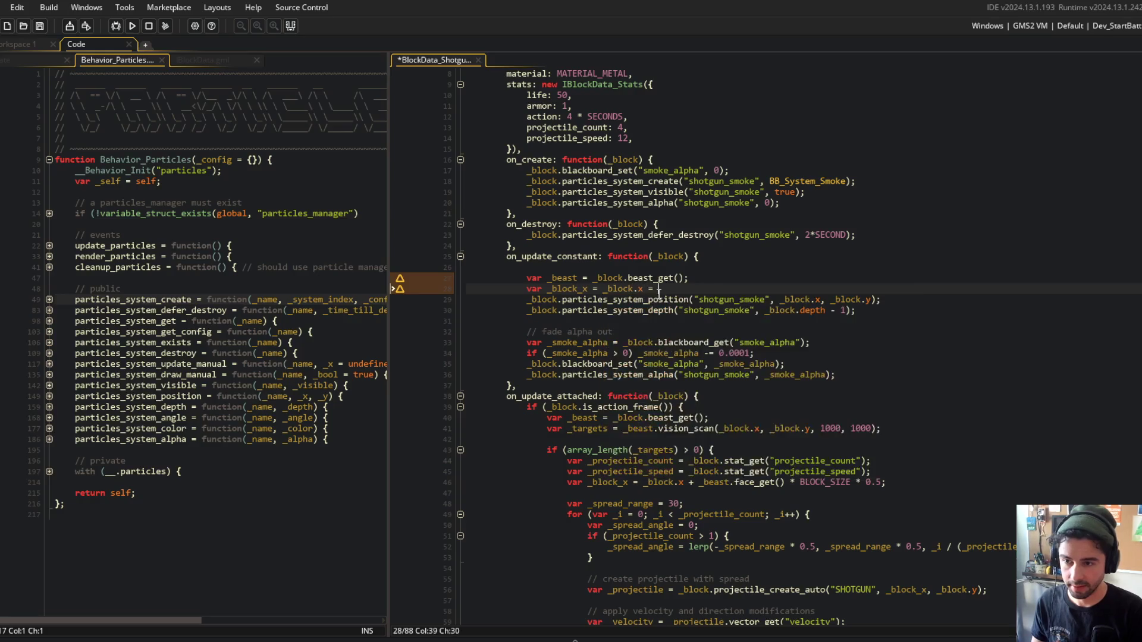
{"action": "type", "text": "LOCK_S"}
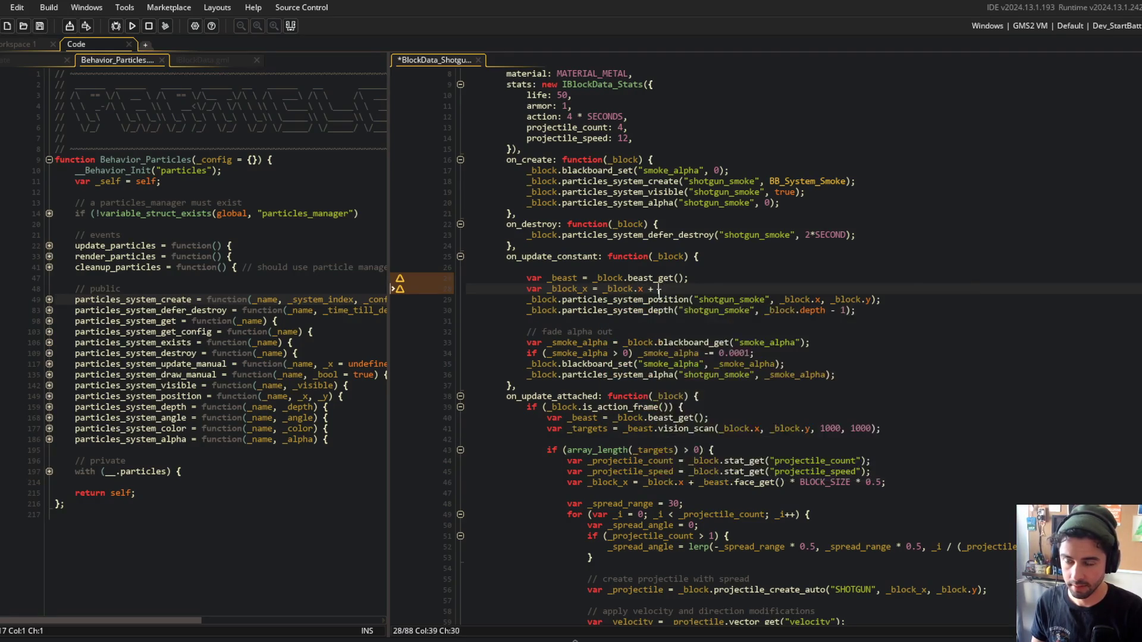
{"action": "type", "text": "IZE *"}
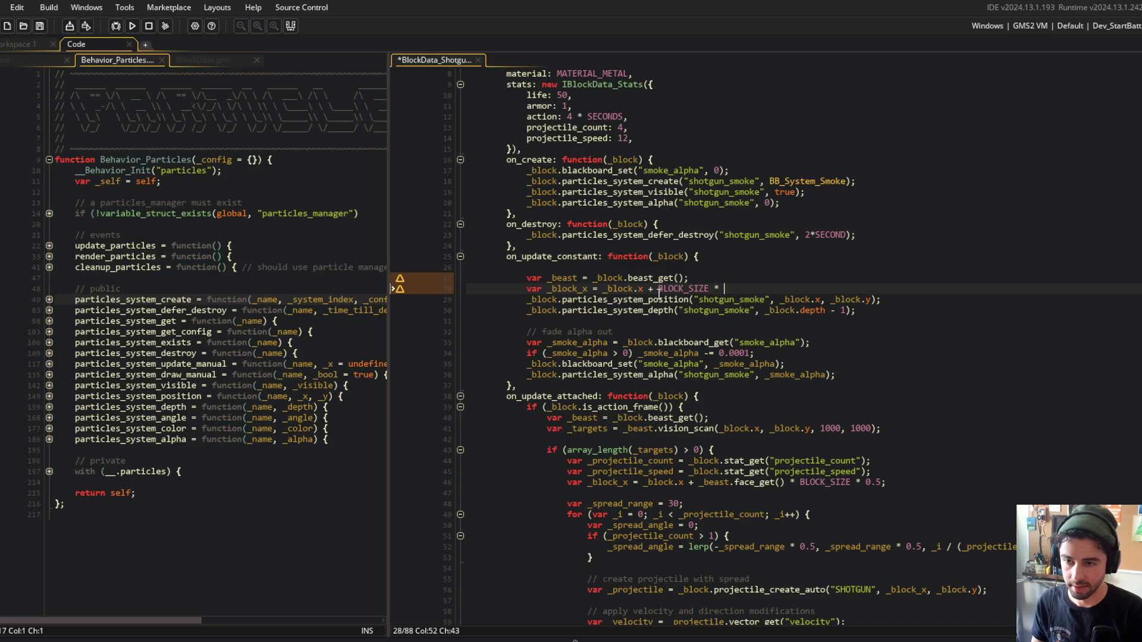
{"action": "type", "text": "_beast.g"}
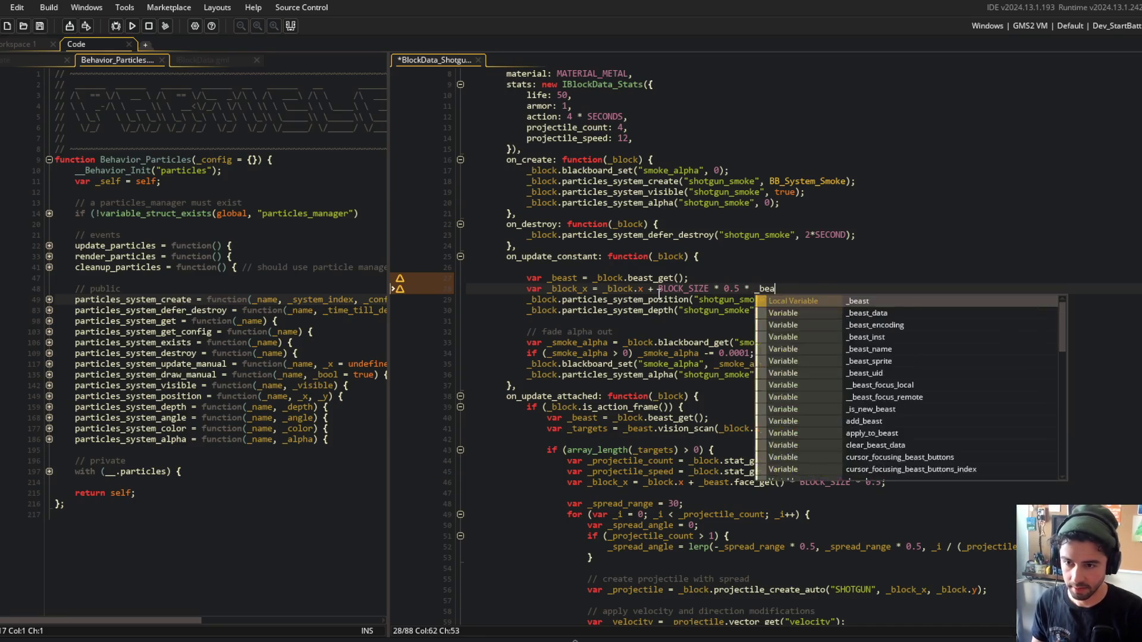
{"action": "key", "text": "BackSpace"}
{"action": "type", "text": "face_get();"}
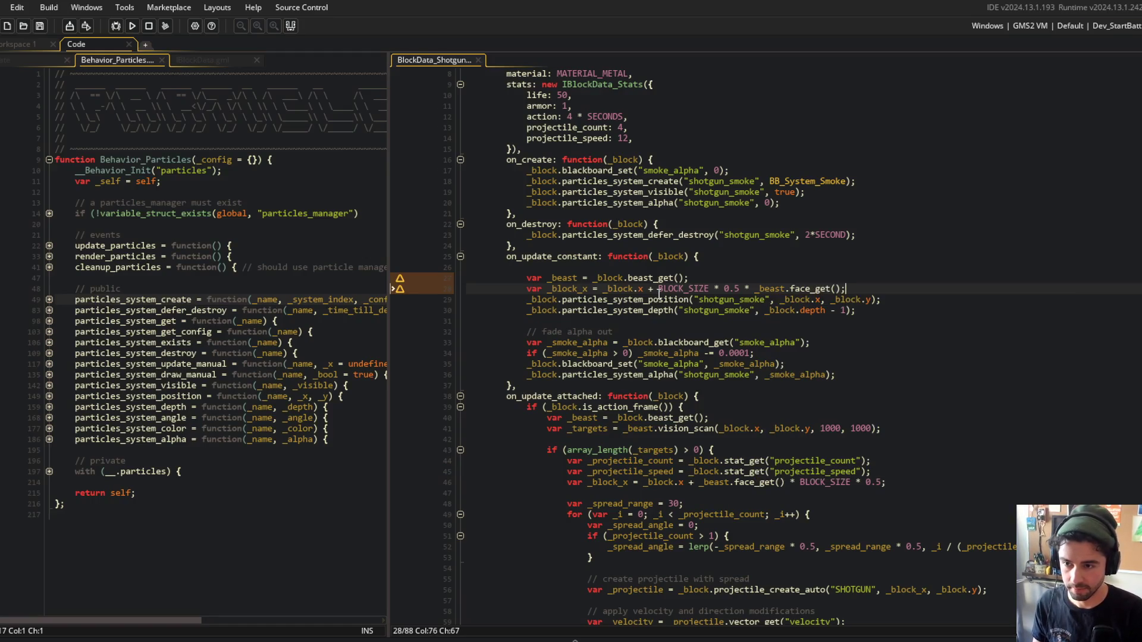
Regroup it as _block.x + (_beast.face_get() * BLOCK_SIZE * 0.5).
{"action": "left_click", "coordinate": [711, 222]}
{"action": "left_click", "coordinate": [655, 288]}
{"action": "type", "text": "("}
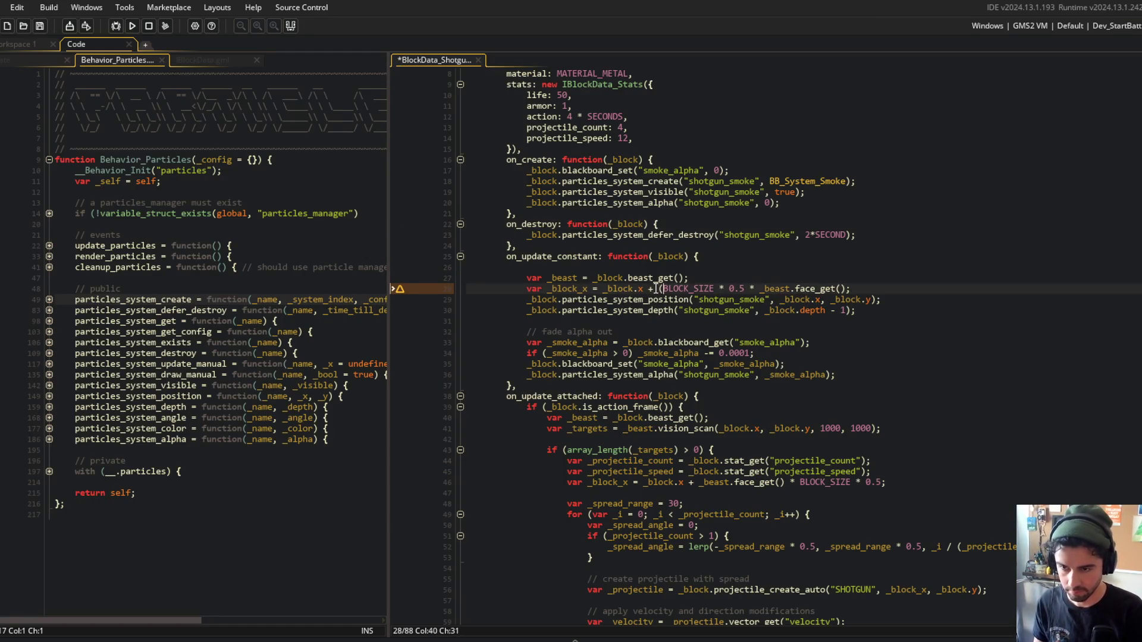
{"action": "type", "text": "_beast.face_get() "}
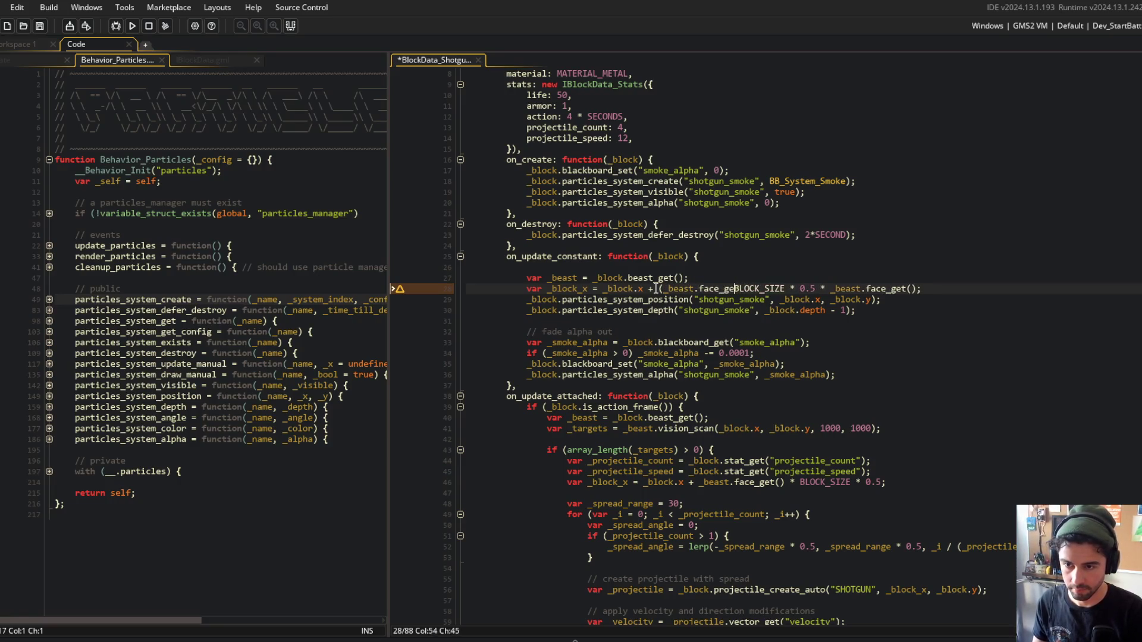
{"action": "type", "text": "*"}
{"action": "key", "text": "End"}
{"action": "key", "text": "Left"}
{"action": "key", "text": "ctrl+shift+Left"}
{"action": "key", "text": "ctrl+shift+Left"}
{"action": "key", "text": "ctrl+shift+Left"}
{"action": "key", "text": "BackSpace"}
Use _block_x as the x argument of the smoke position call and save.
{"action": "double_click", "coordinate": [564, 289]}
{"action": "key", "text": "ctrl+c"}
{"action": "double_click", "coordinate": [821, 299]}
{"action": "key", "text": "ctrl+v"}
{"action": "double_click", "coordinate": [823, 300]}
{"action": "key", "text": "ctrl+v"}
{"action": "key", "text": "ctrl+s"}
Change the fade step to 0.001, run the game to test, then return to the code.
{"action": "key", "text": "Down"}
{"action": "key", "text": "Down"}
{"action": "key", "text": "Down"}
{"action": "key", "text": "Left"}
{"action": "key", "text": "Left"}
{"action": "key", "text": "BackSpace"}
{"action": "key", "text": "F5"}
{"action": "left_click", "coordinate": [812, 235]}
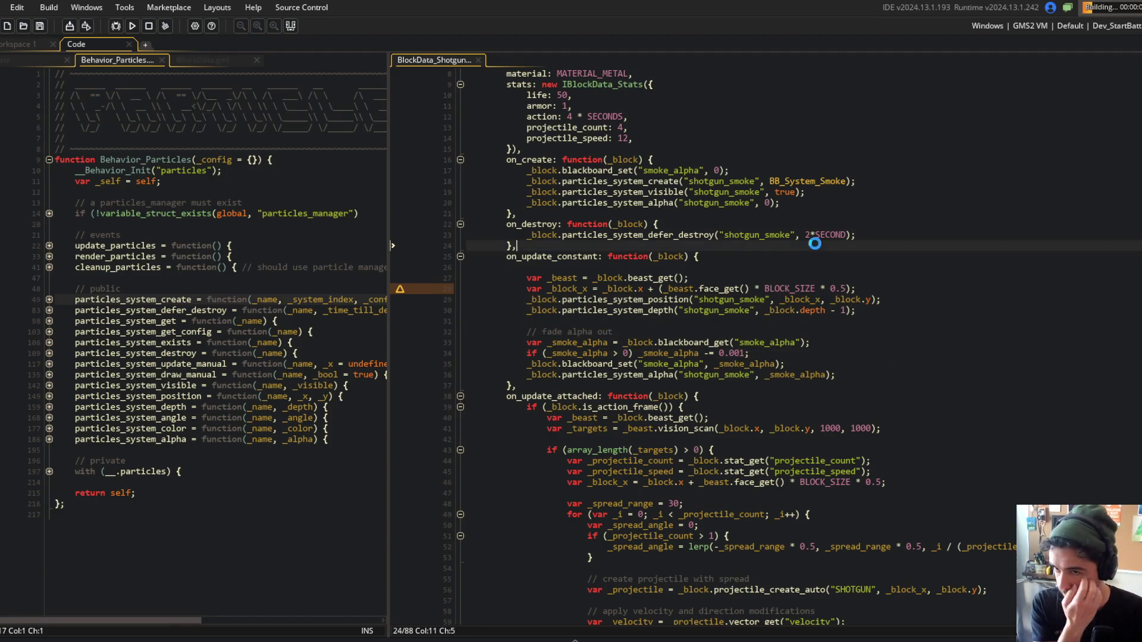
{"action": "scroll", "coordinate": [669, 244], "scroll_direction": "down", "scroll_amount": 2}
{"action": "left_click", "coordinate": [694, 218]}
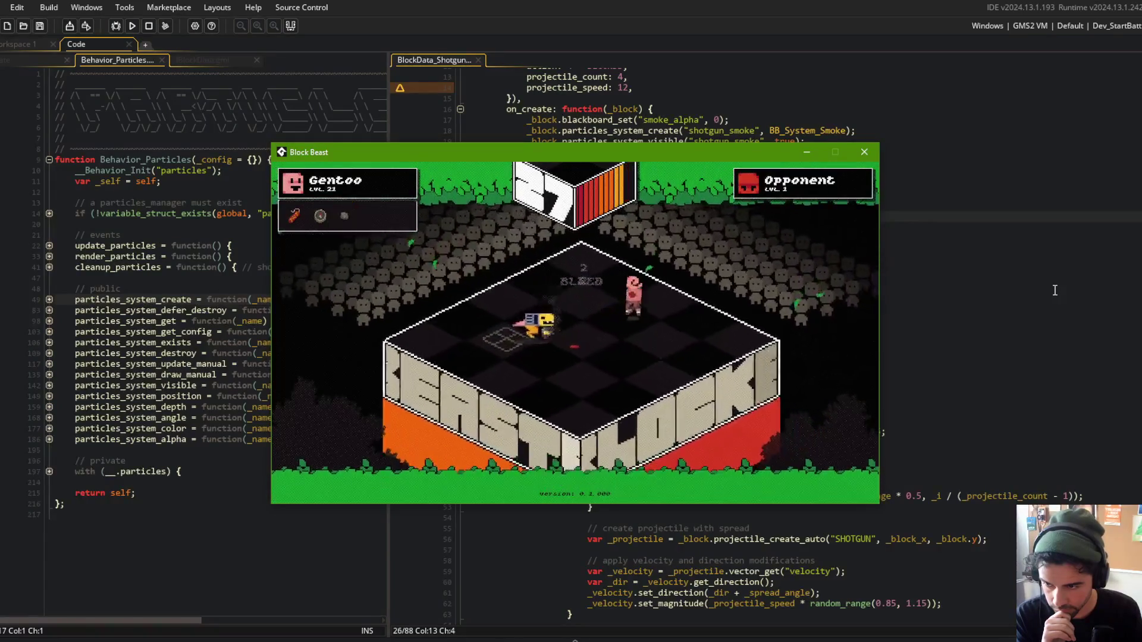
{"action": "left_click", "coordinate": [1054, 291]}
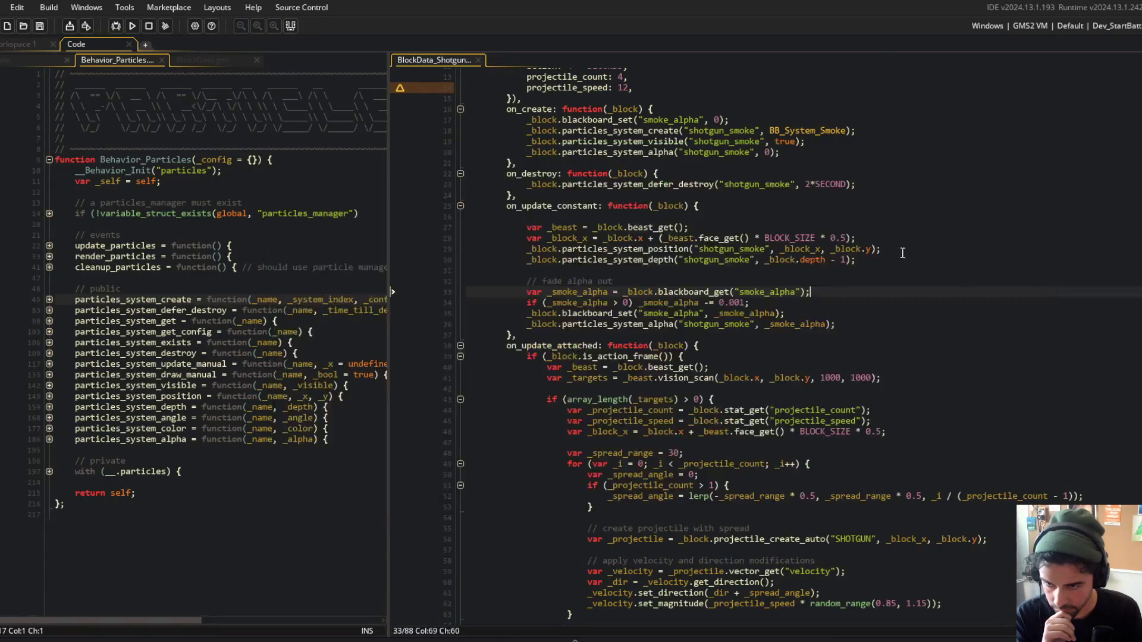
Change the fade step to 0.01 and run the game.
{"action": "left_click", "coordinate": [749, 302]}
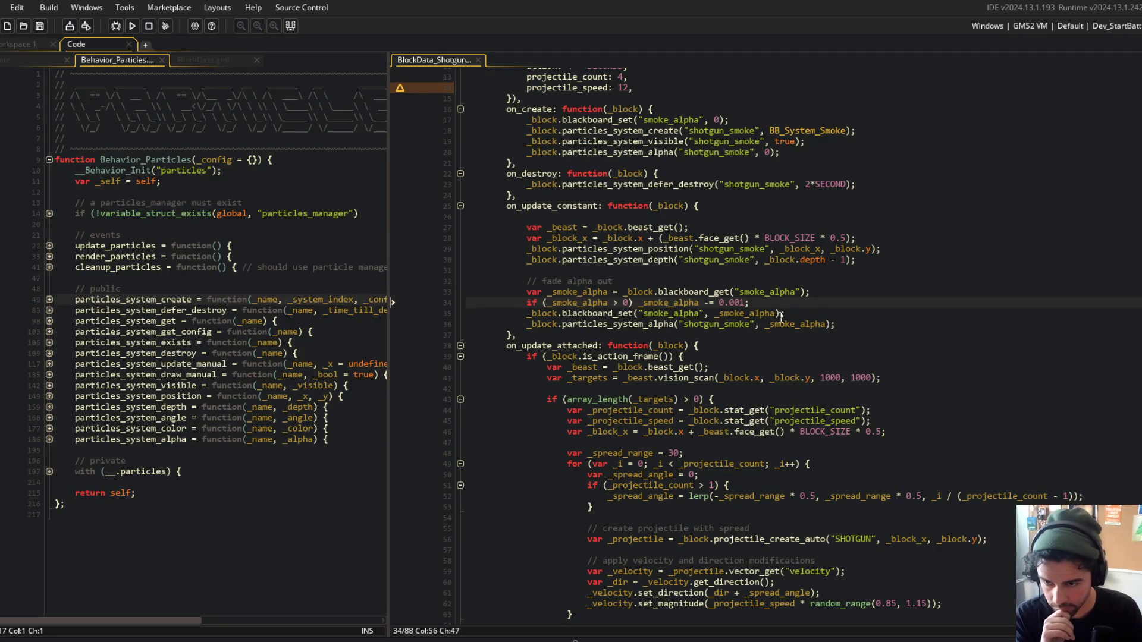
{"action": "key", "text": "BackSpace"}
{"action": "left_click", "coordinate": [759, 260]}
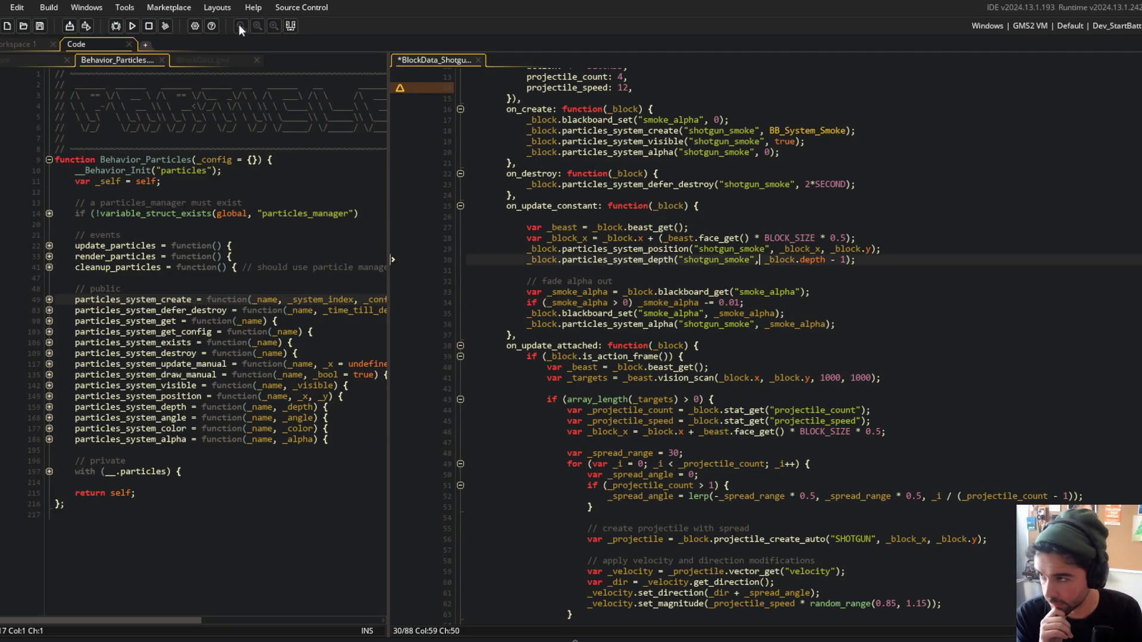
{"action": "left_click", "coordinate": [133, 28]}
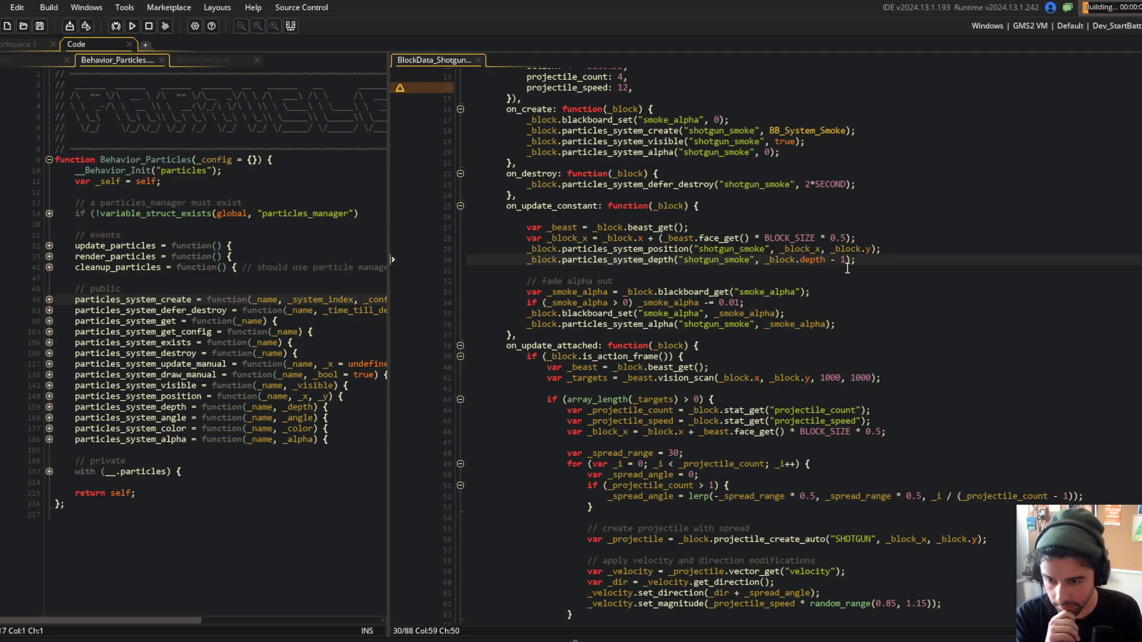
{"action": "left_click", "coordinate": [886, 250]}
Edit the fade comment to read "fade smoke alpha out".
{"action": "scroll", "coordinate": [773, 268], "scroll_direction": "up", "scroll_amount": 3}
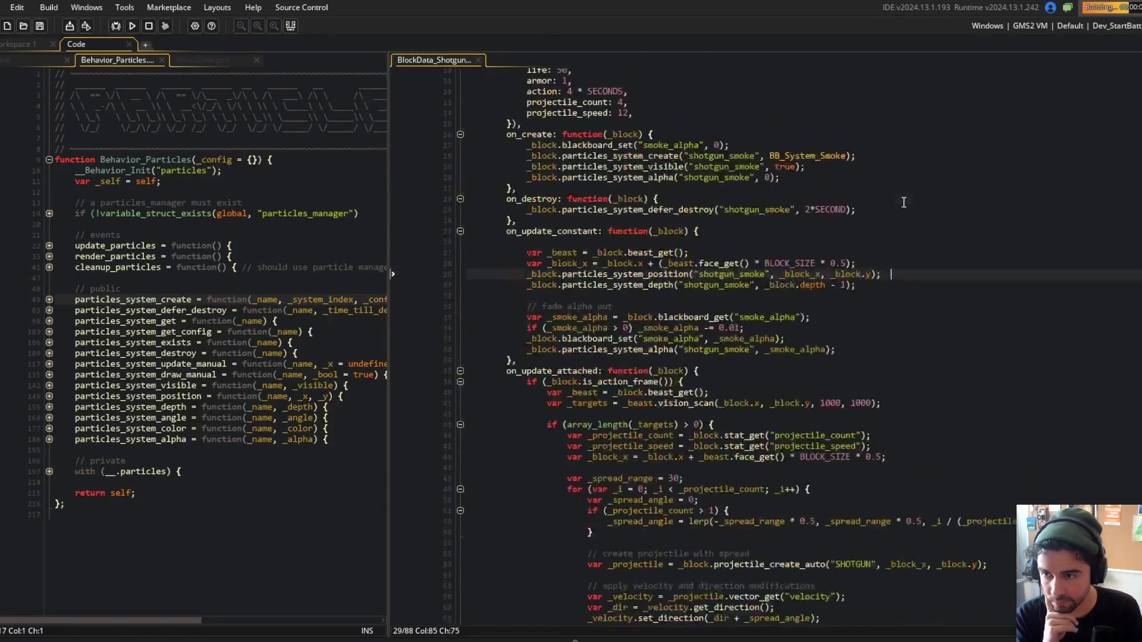
{"action": "left_click", "coordinate": [568, 382]}
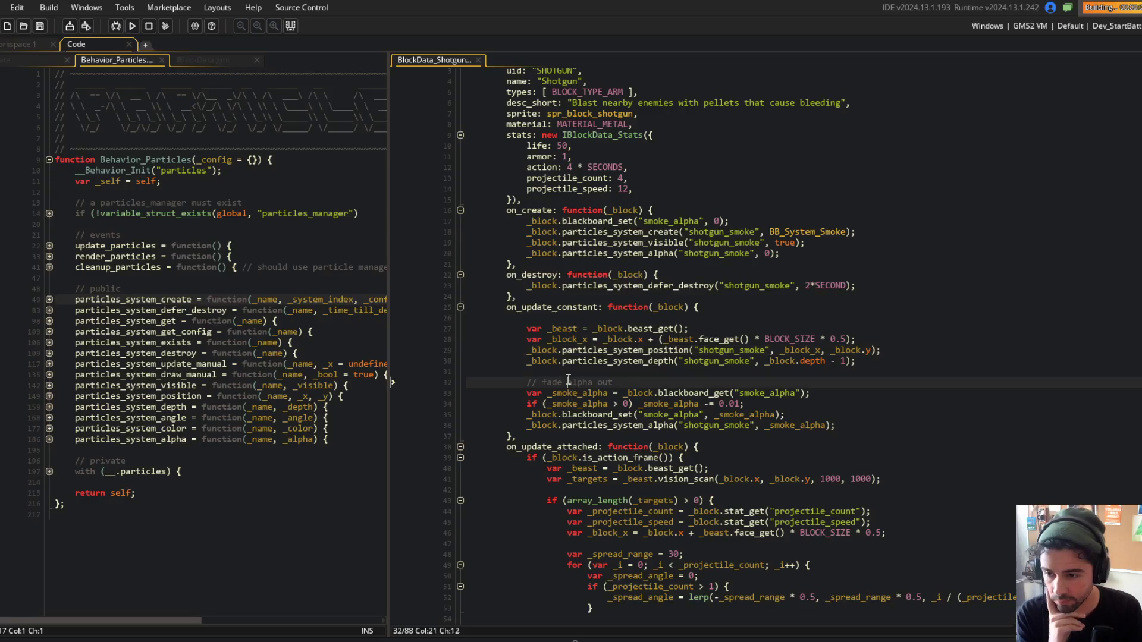
{"action": "type", "text": "smok"}
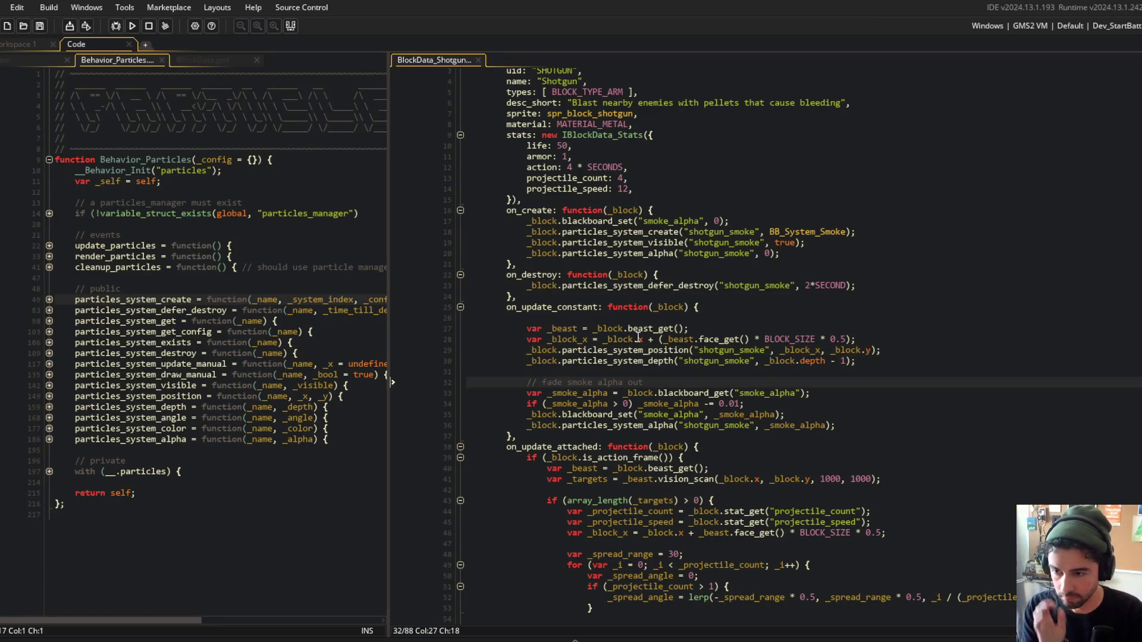
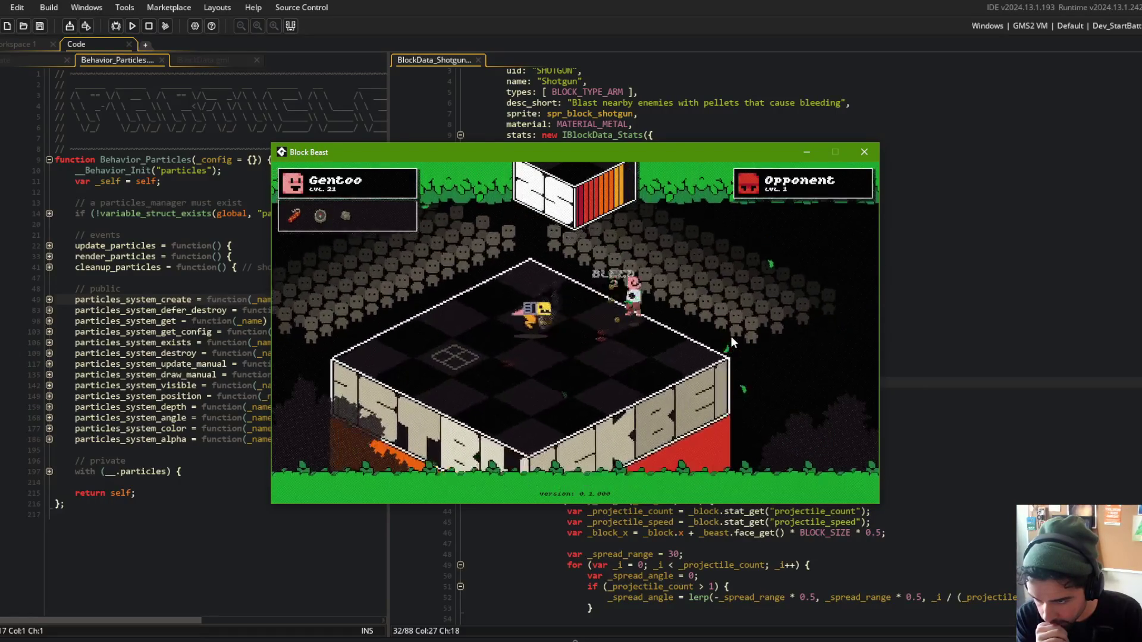
Jump to the vfx_muzzel_flash definition, inspect its fade settings, then fold it shut.
{"action": "left_click", "coordinate": [949, 167]}
{"action": "scroll", "coordinate": [783, 184], "scroll_direction": "down", "scroll_amount": 5}
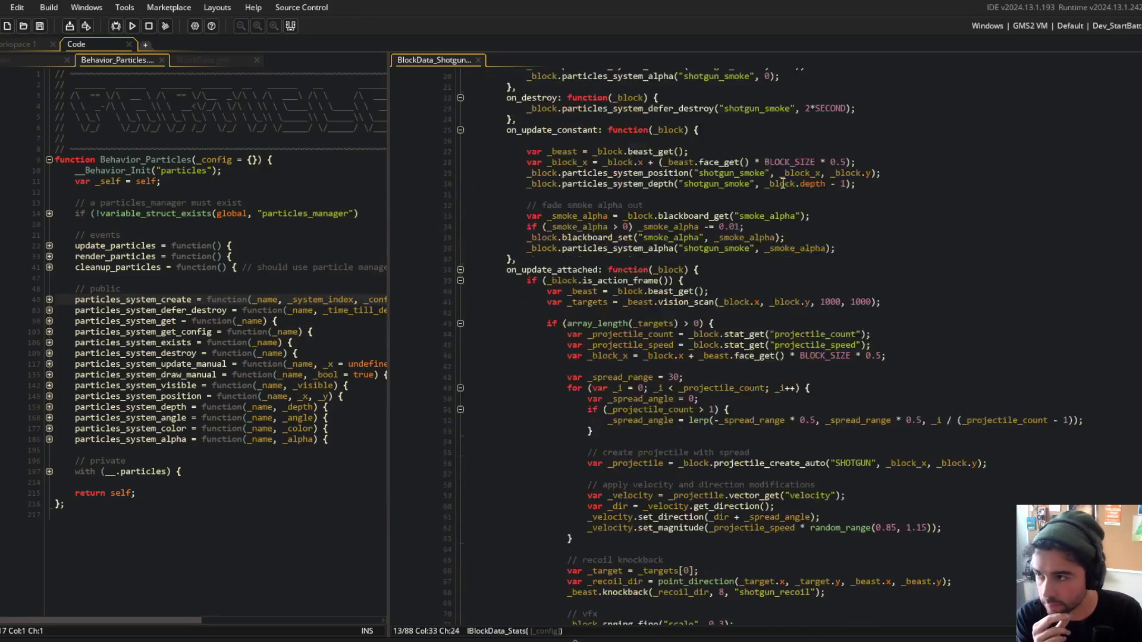
{"action": "scroll", "coordinate": [443, 288], "scroll_direction": "down", "scroll_amount": 6}
{"action": "left_click", "coordinate": [629, 437]}
{"action": "middle_click", "coordinate": [625, 437]}
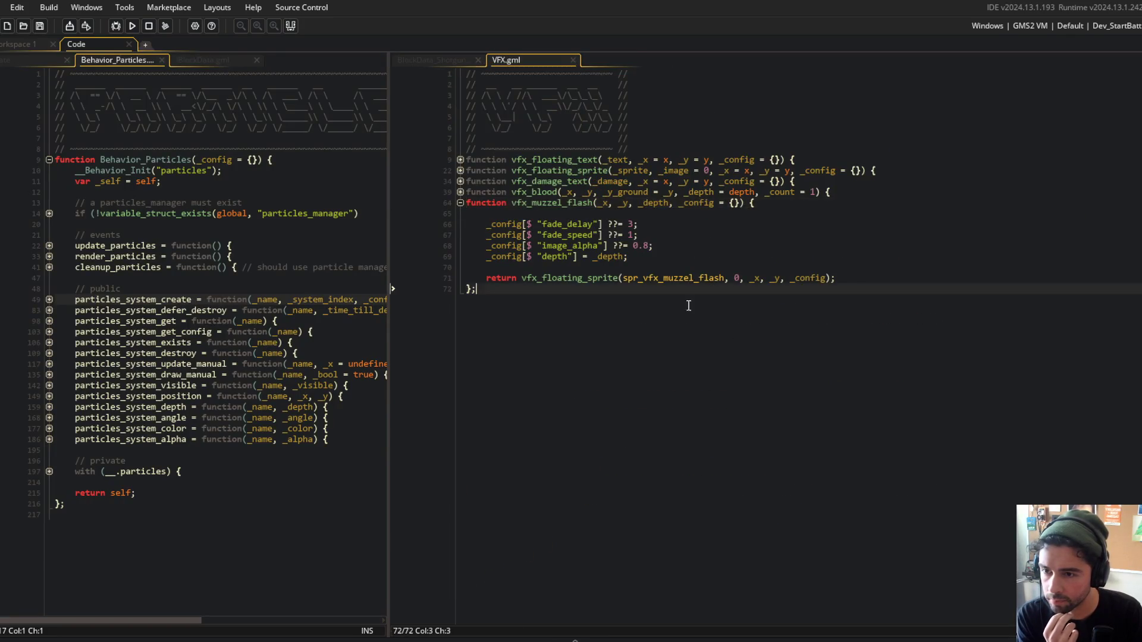
{"action": "left_click", "coordinate": [649, 224]}
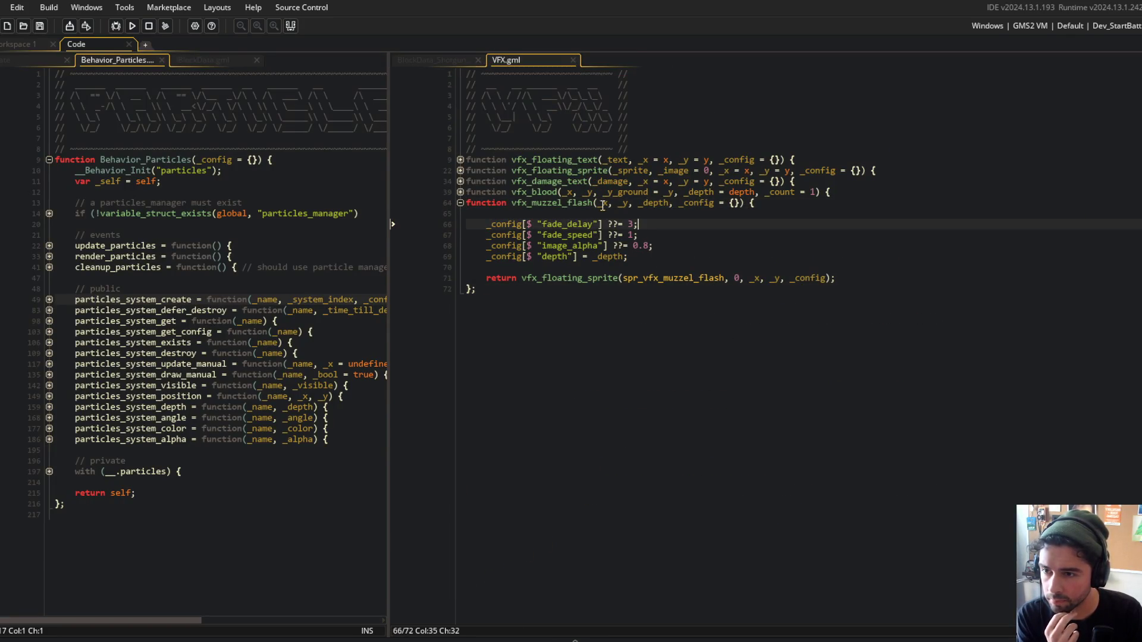
{"action": "left_click", "coordinate": [460, 203]}
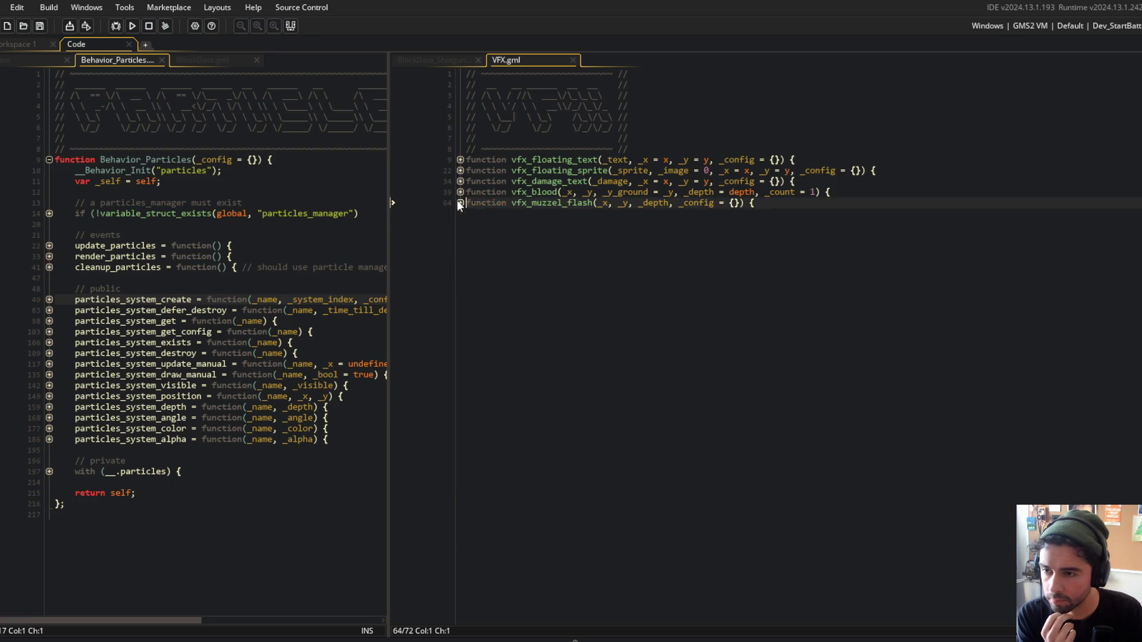
Return to the shotgun block data, glancing at the BlockData and Behavior_Particles scripts.
{"action": "left_click", "coordinate": [434, 60]}
{"action": "scroll", "coordinate": [534, 71], "scroll_direction": "up", "scroll_amount": 5}
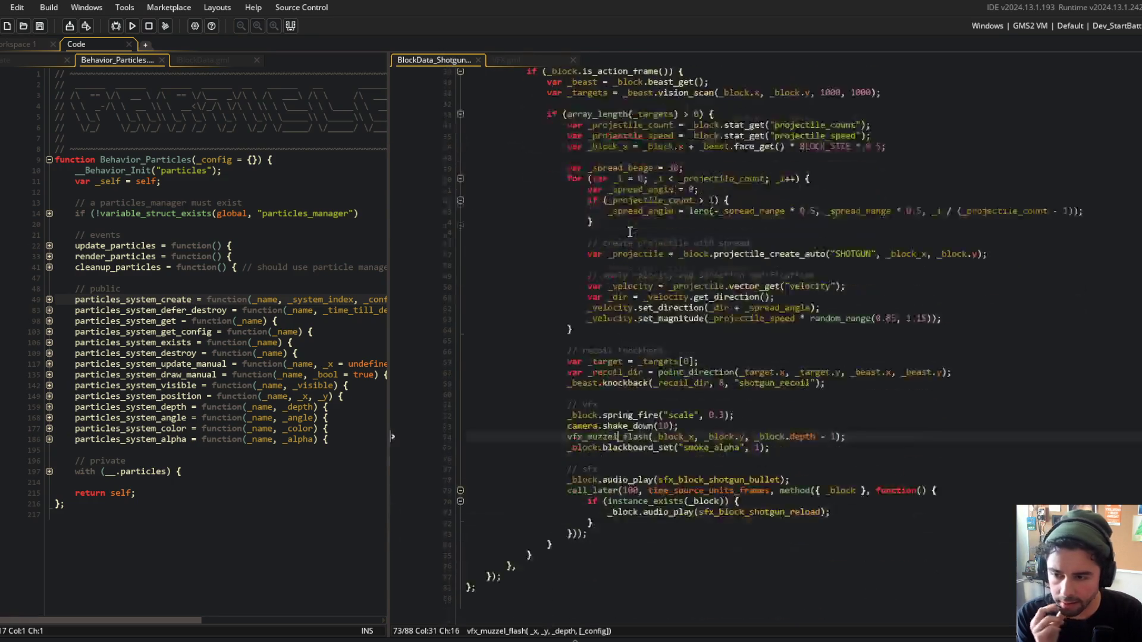
{"action": "left_click", "coordinate": [194, 60]}
{"action": "left_click", "coordinate": [121, 60]}
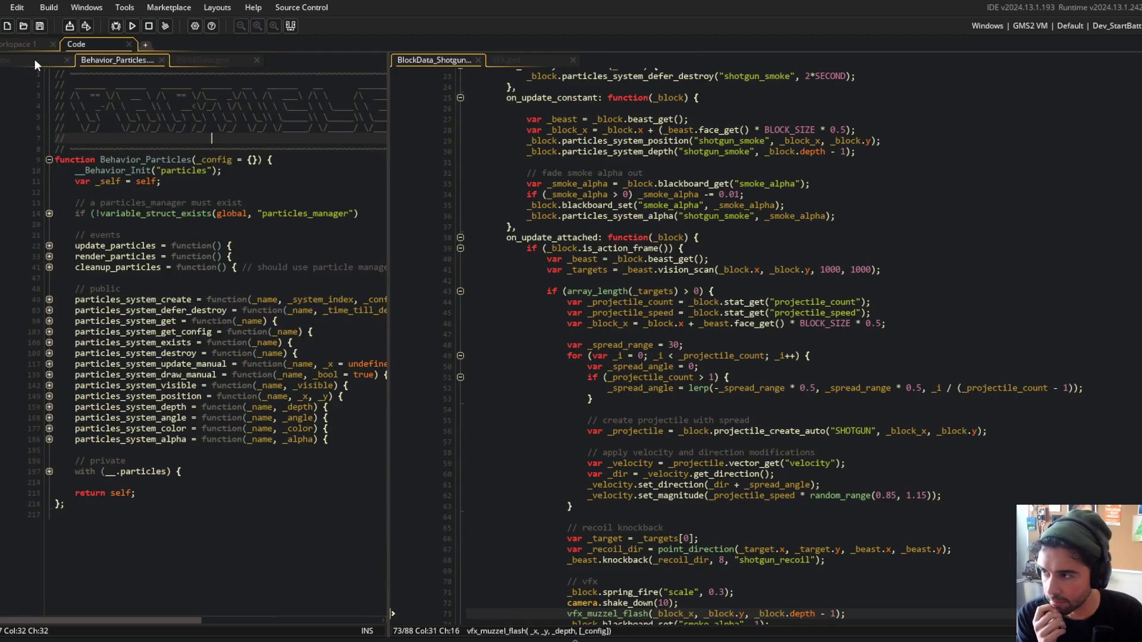
Open obj_beast through the asset search and look through its skeleton section.
{"action": "left_click", "coordinate": [131, 182]}
{"action": "key", "text": "ctrl+t"}
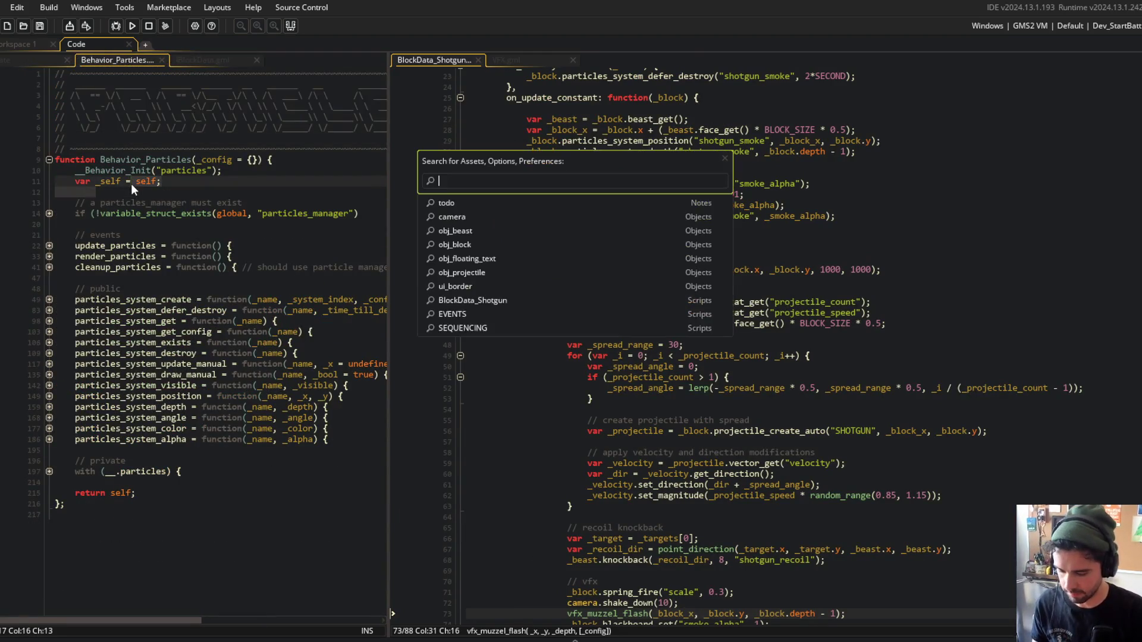
{"action": "type", "text": "obj_beast"}
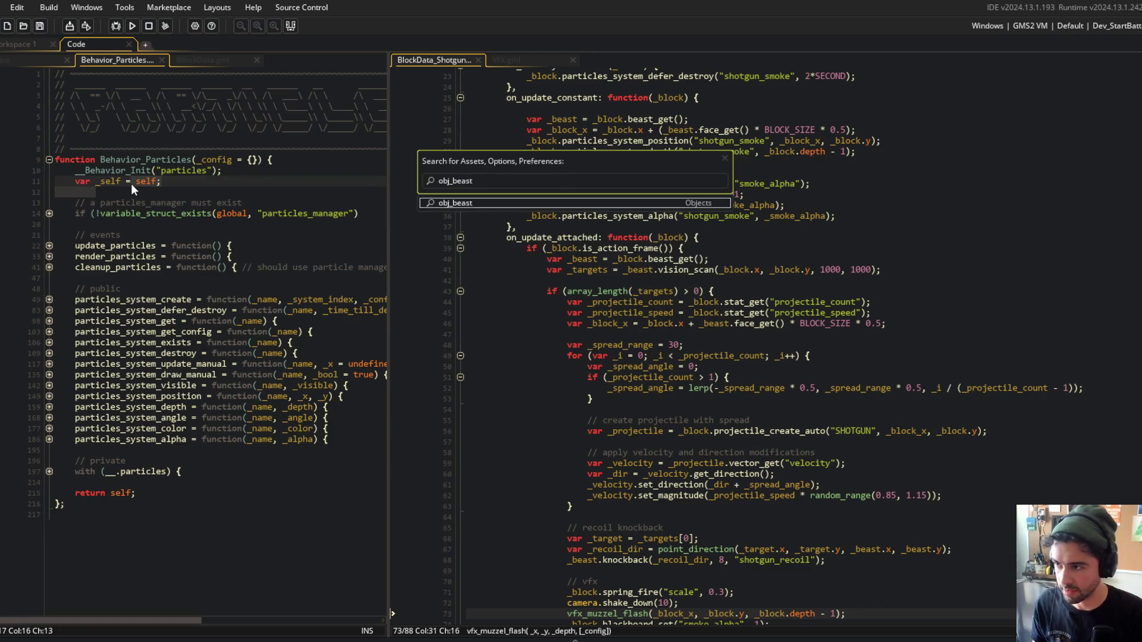
{"action": "key", "text": "Return"}
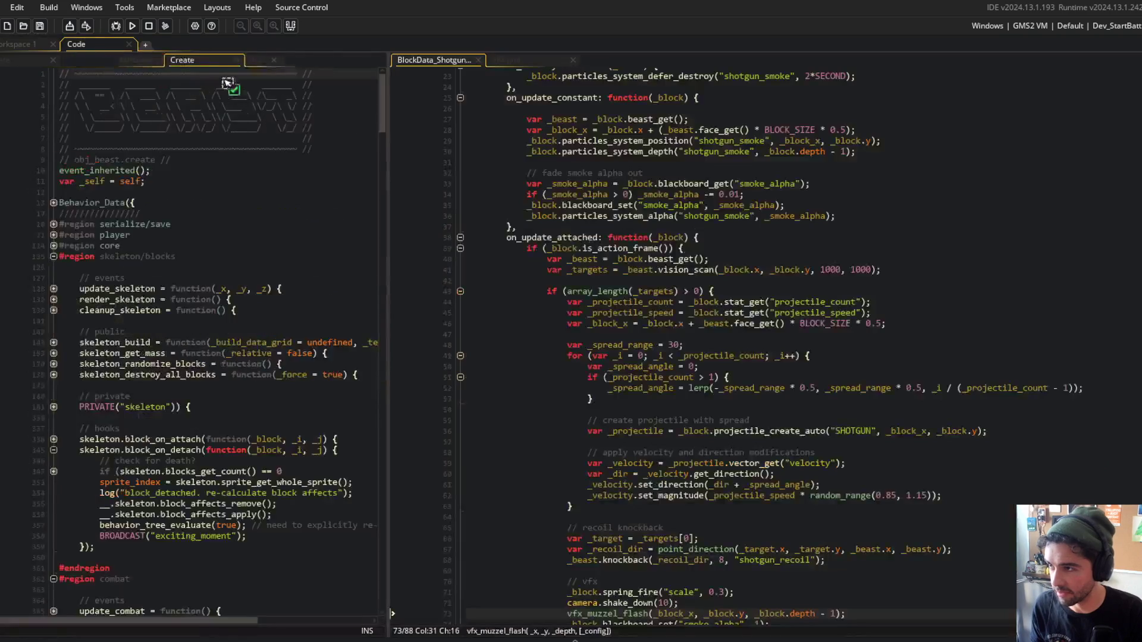
{"action": "scroll", "coordinate": [88, 272], "scroll_direction": "down", "scroll_amount": 4}
{"action": "left_click", "coordinate": [88, 272]}
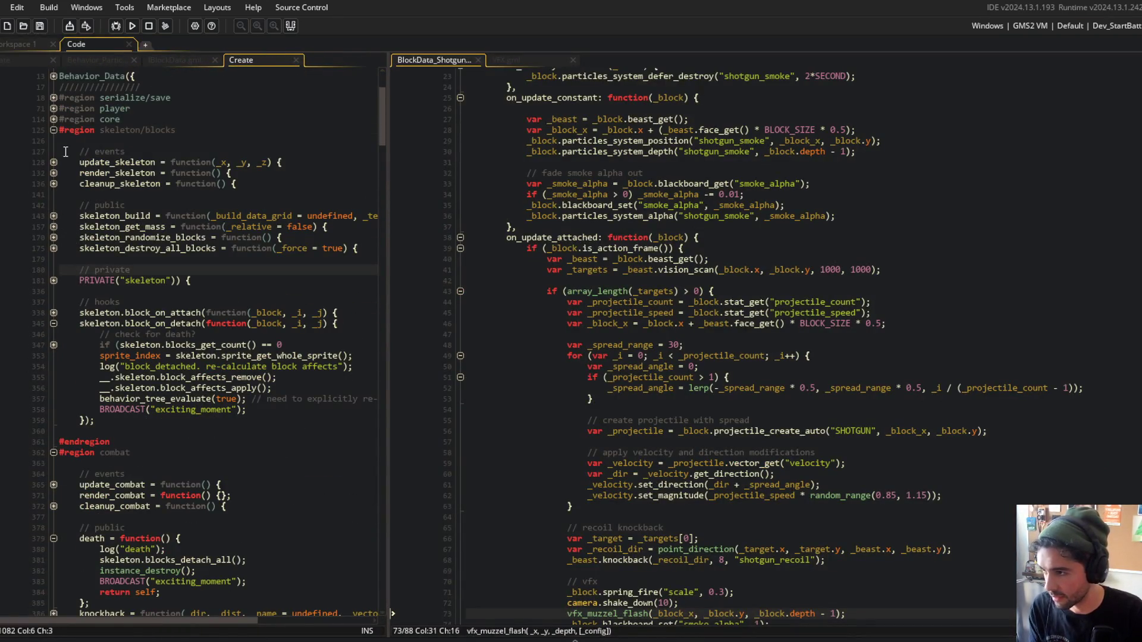
{"action": "left_click", "coordinate": [214, 302]}
Open Skeleton.gml and expand its pivot region to inspect pivot_set_degree and other pivot functions.
{"action": "key", "text": "ctrl+t"}
{"action": "type", "text": "ske"}
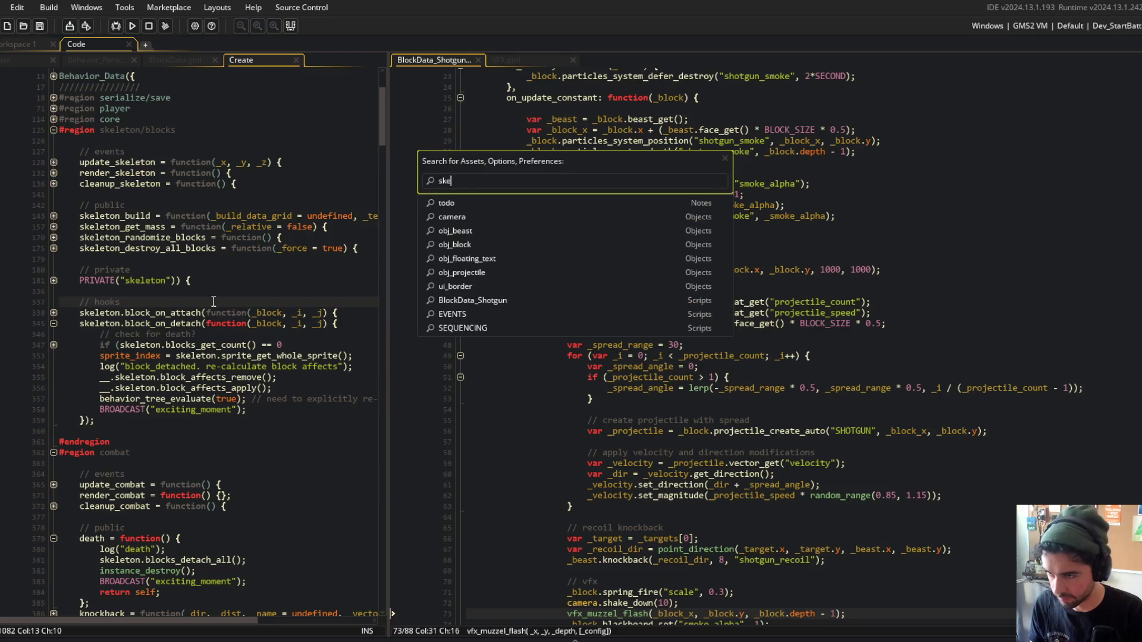
{"action": "key", "text": "Return"}
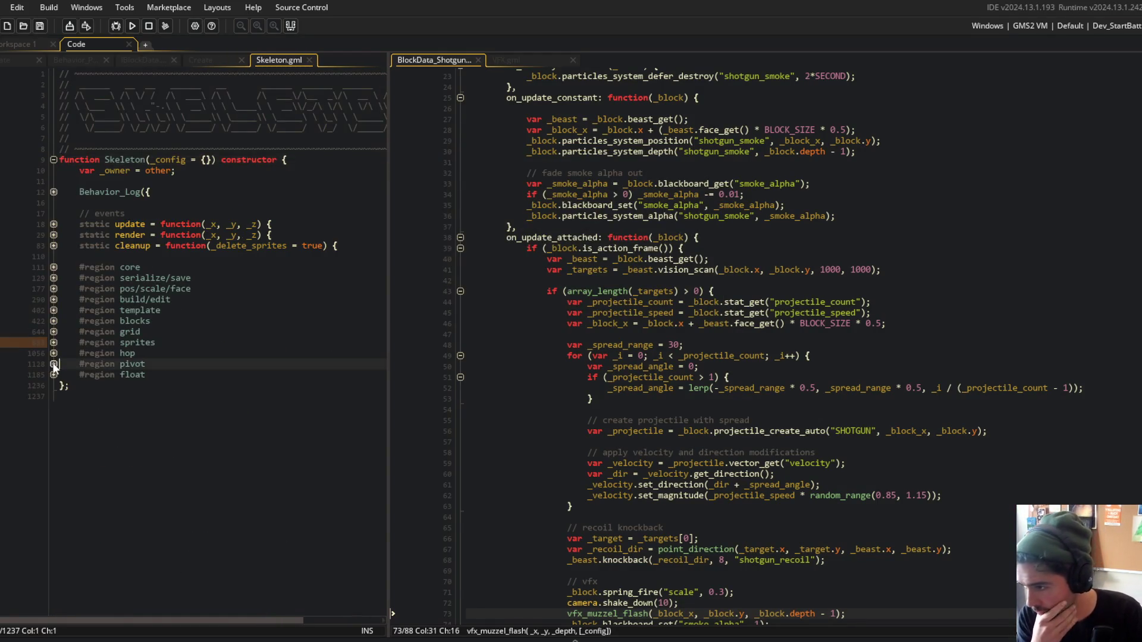
{"action": "left_click", "coordinate": [54, 364]}
{"action": "left_click", "coordinate": [202, 418]}
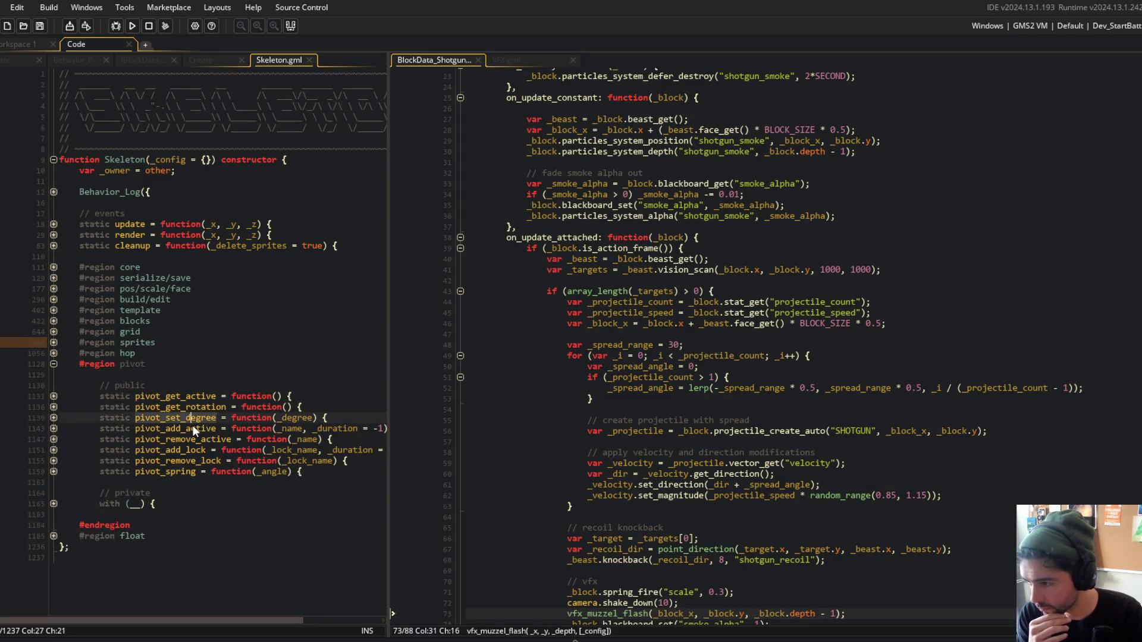
{"action": "left_click", "coordinate": [206, 450]}
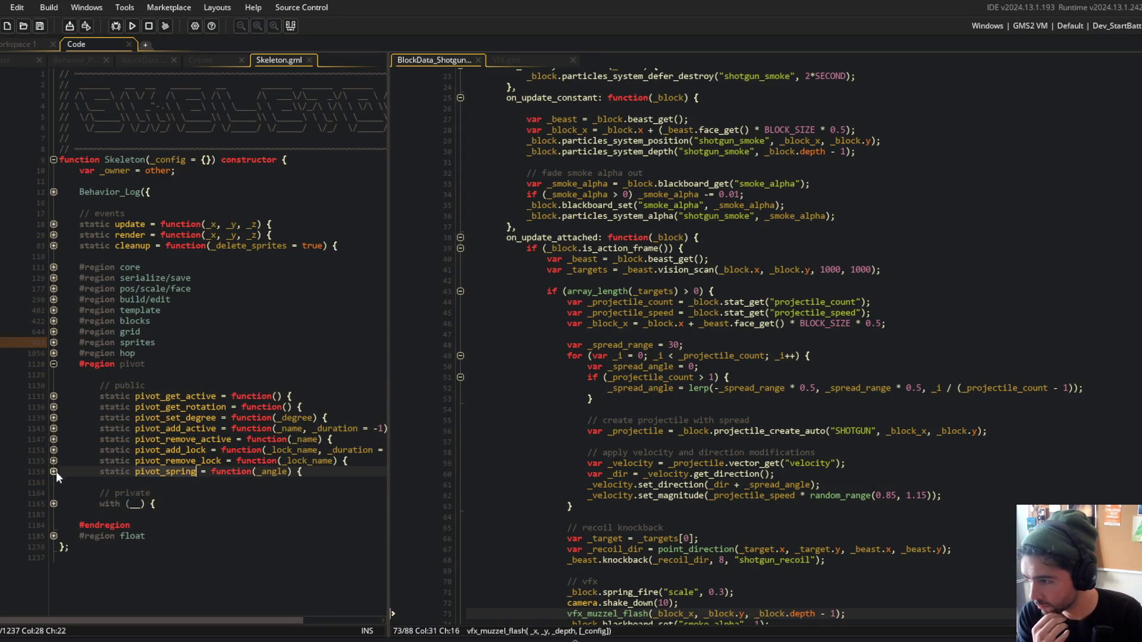
{"action": "scroll", "coordinate": [791, 461], "scroll_direction": "down", "scroll_amount": 5}
{"action": "left_click", "coordinate": [791, 456]}
Add _beast.skeleton.pivot_spring(15 * _beast.face_get()); after the smoke alpha reset.
{"action": "left_click", "coordinate": [875, 473]}
{"action": "key", "text": "Return"}
{"action": "type", "text": "_be"}
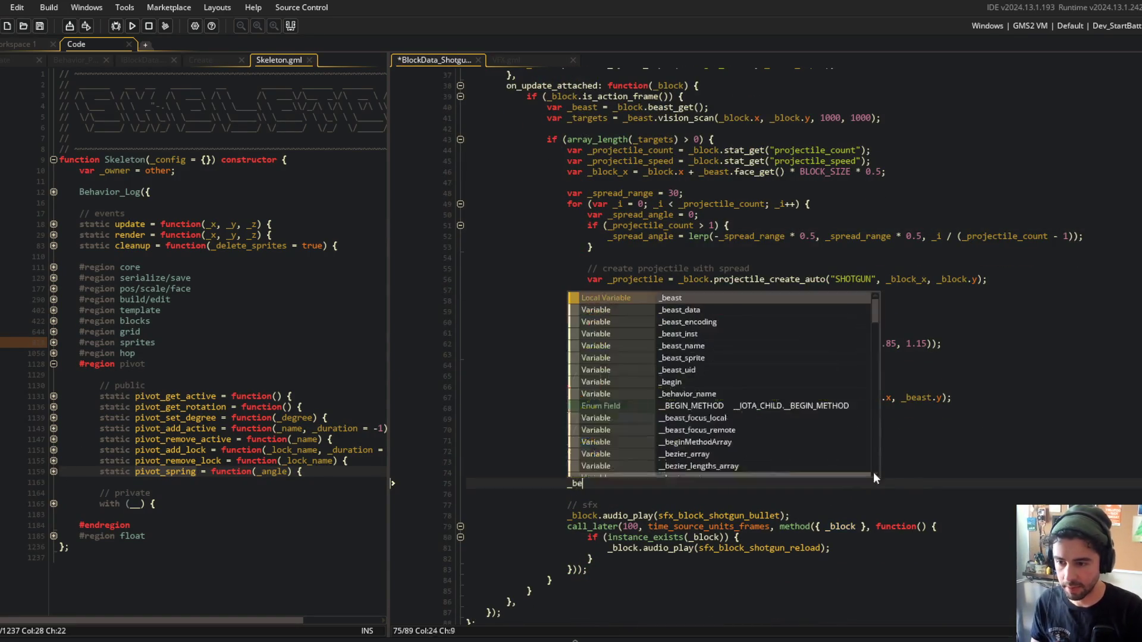
{"action": "type", "text": "ast.skeleton.pi"}
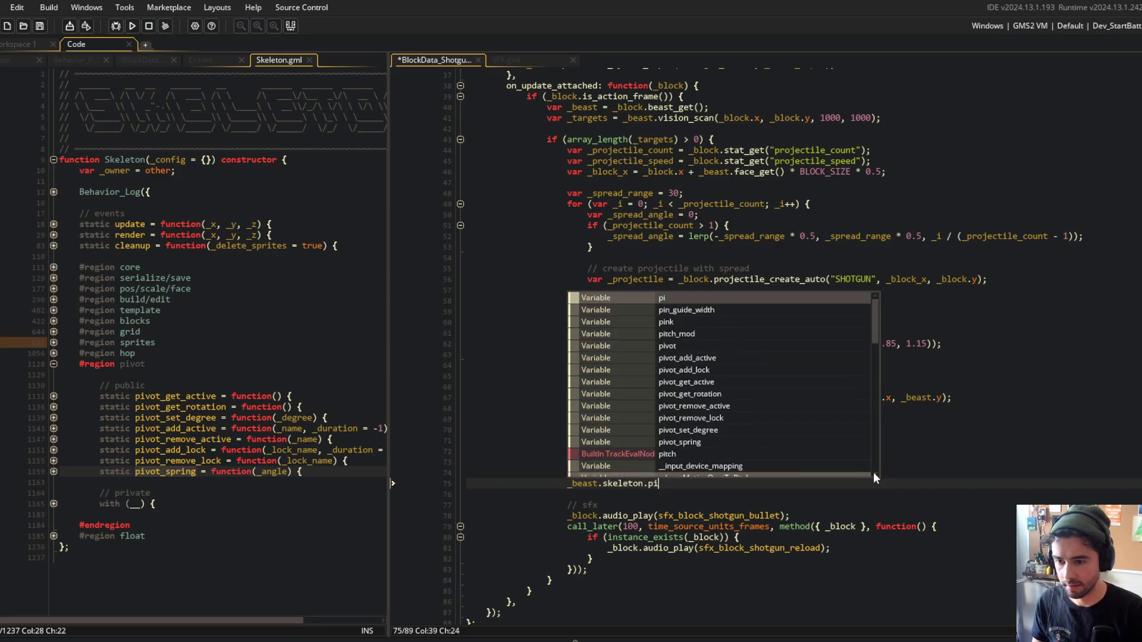
{"action": "type", "text": "vot_spri"}
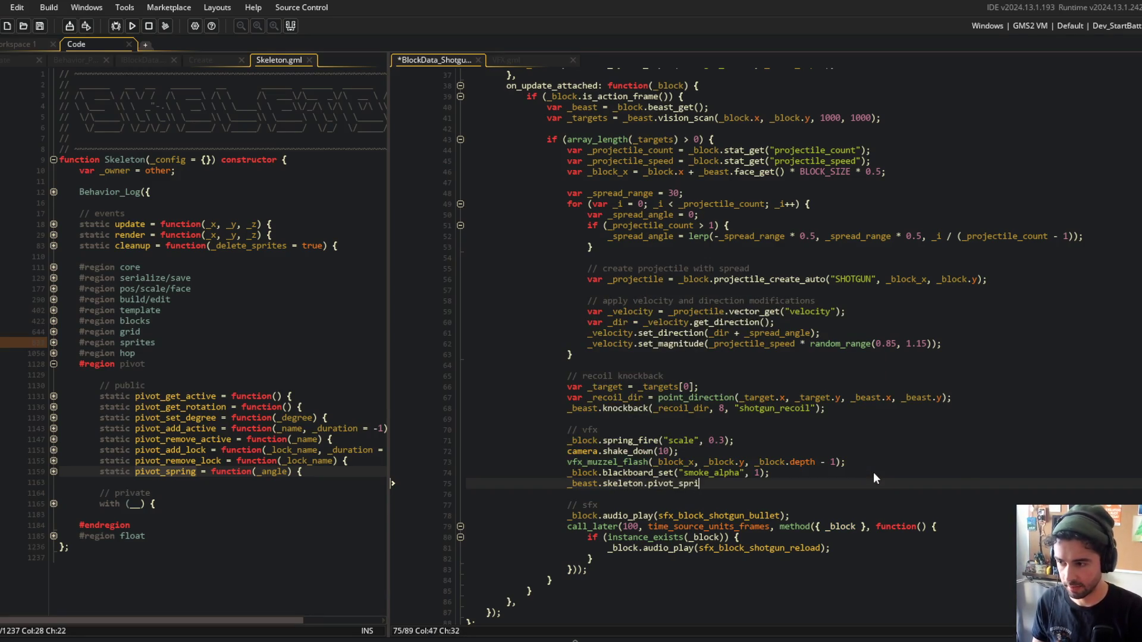
{"action": "type", "text": "ng(15 * _"}
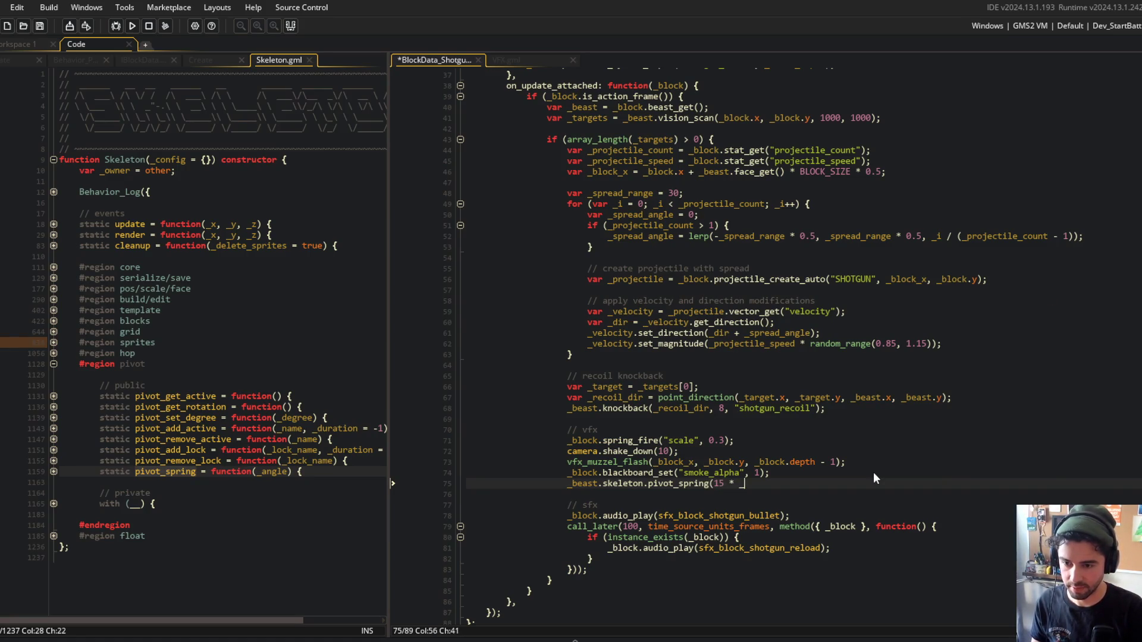
{"action": "type", "text": "beast.face_get())"}
{"action": "key", "text": "ctrl+s"}
{"action": "type", "text": ";"}
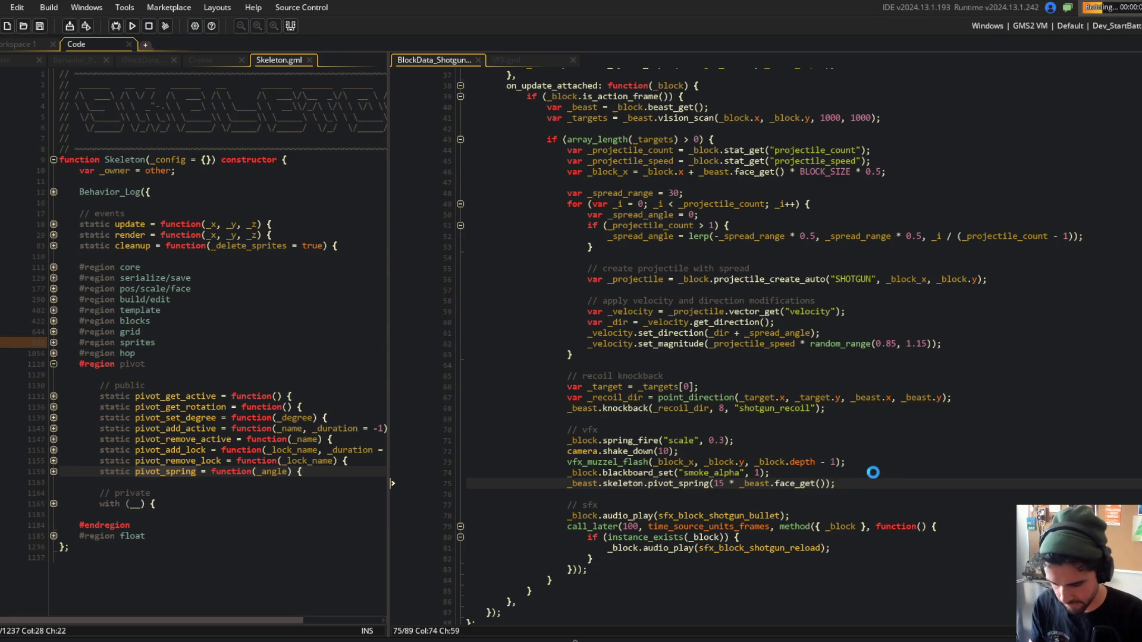
Try the pivot spring in the running game, then close it.
{"action": "scroll", "coordinate": [687, 447], "scroll_direction": "down", "scroll_amount": 1}
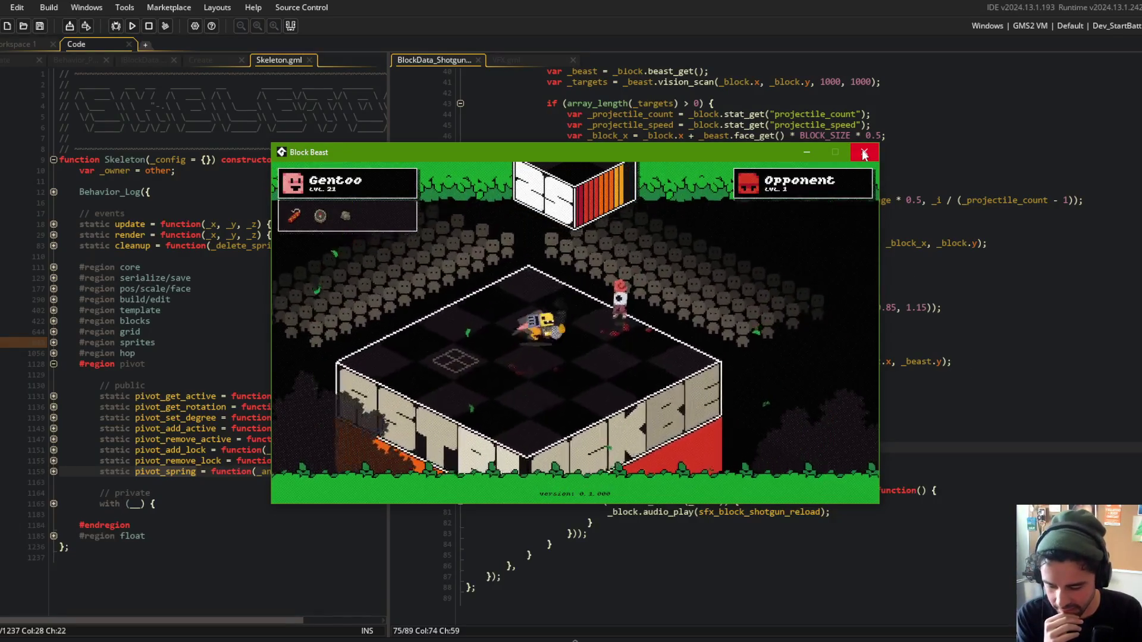
{"action": "left_click", "coordinate": [864, 154]}
{"action": "left_click", "coordinate": [946, 308]}
{"action": "left_click", "coordinate": [814, 383]}
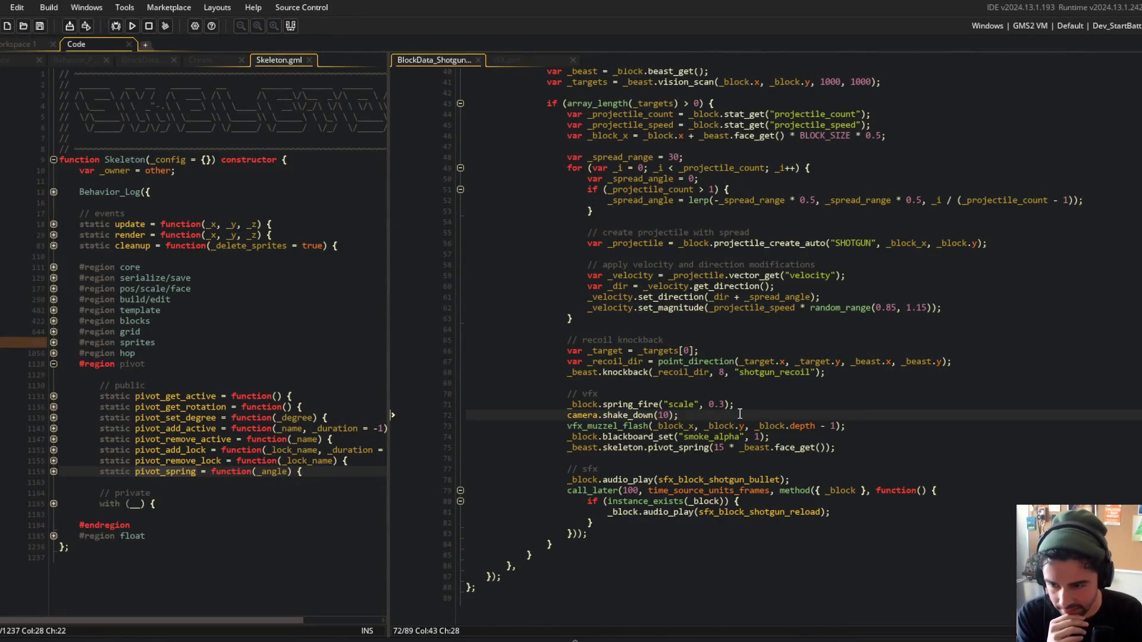
Set the shotgun knockback from 8 to 16, test it in game, then switch to VFX.gml.
{"action": "left_click", "coordinate": [724, 373]}
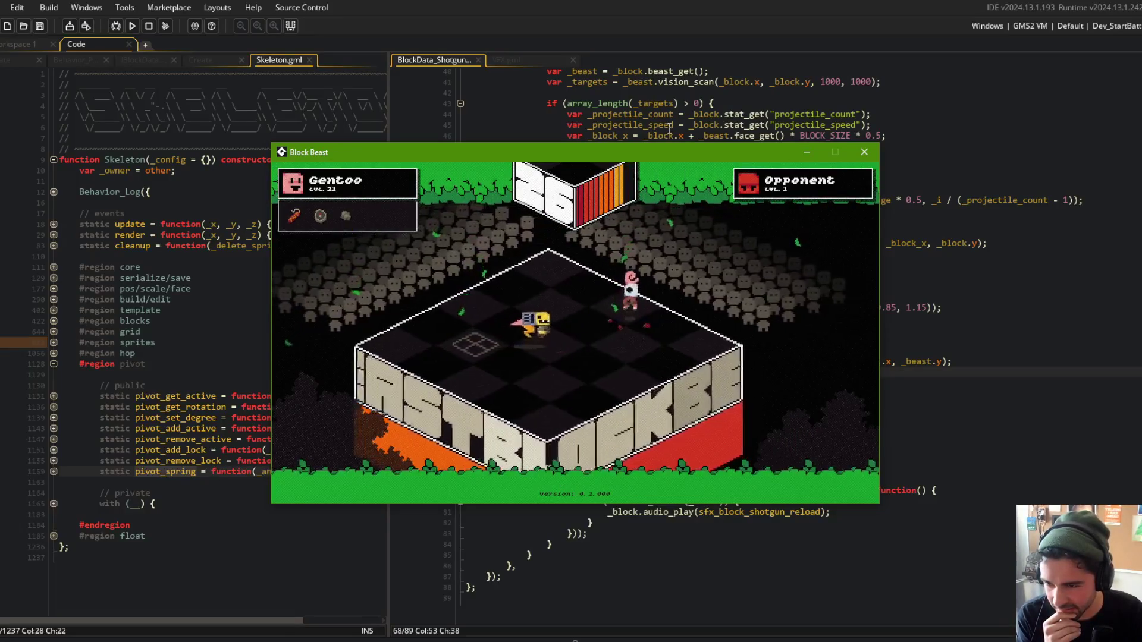
{"action": "left_click", "coordinate": [864, 152]}
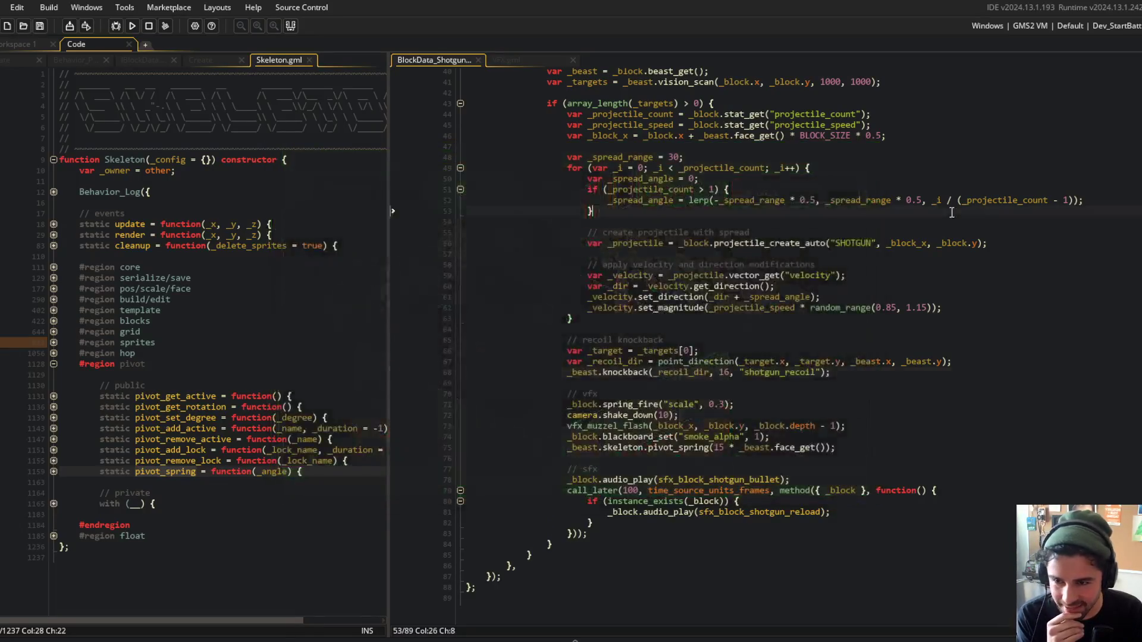
{"action": "left_click", "coordinate": [810, 212]}
{"action": "scroll", "coordinate": [809, 220], "scroll_direction": "up", "scroll_amount": 6}
{"action": "left_click", "coordinate": [493, 61]}
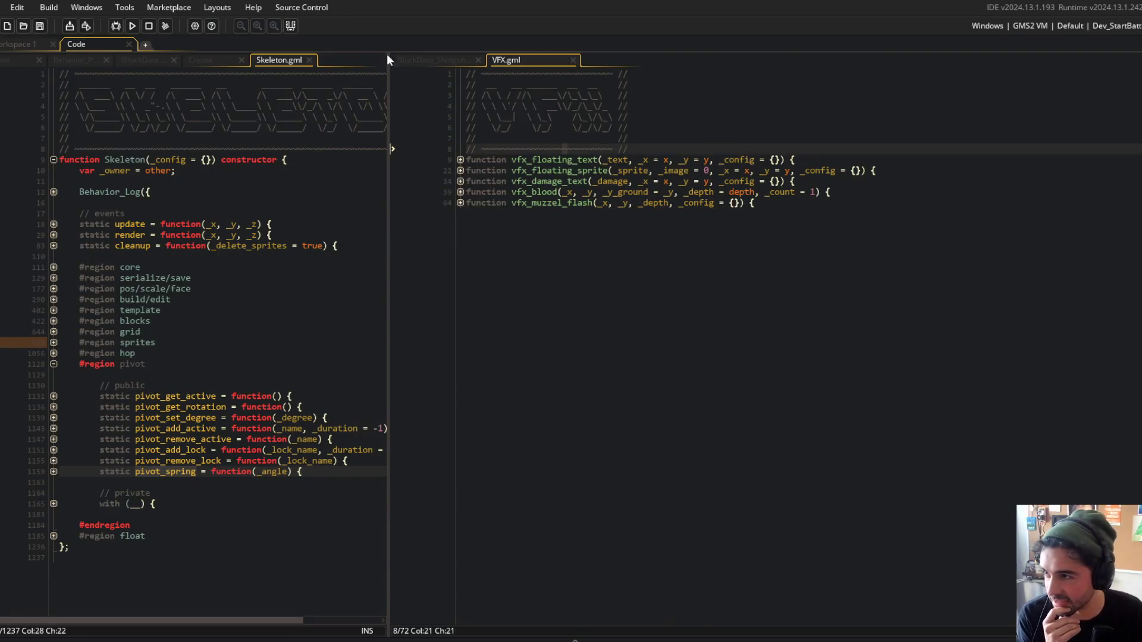
Close the Behavior_Particles and Skeleton scripts, leaving the shotgun code in view.
{"action": "left_click", "coordinate": [434, 61]}
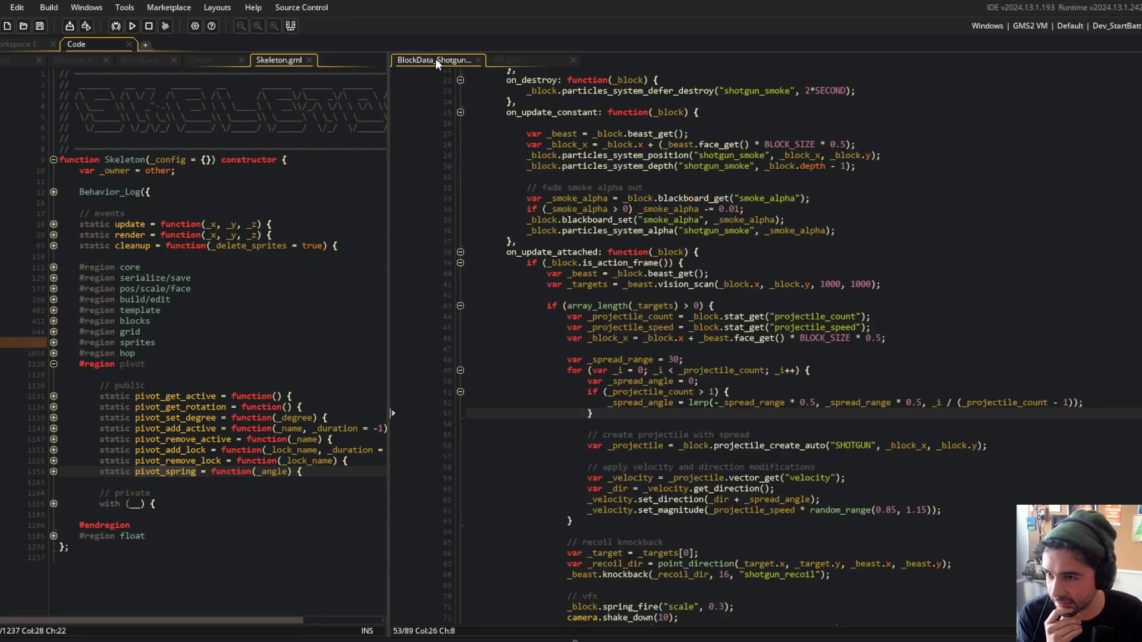
{"action": "left_click", "coordinate": [65, 60]}
{"action": "left_click", "coordinate": [105, 58]}
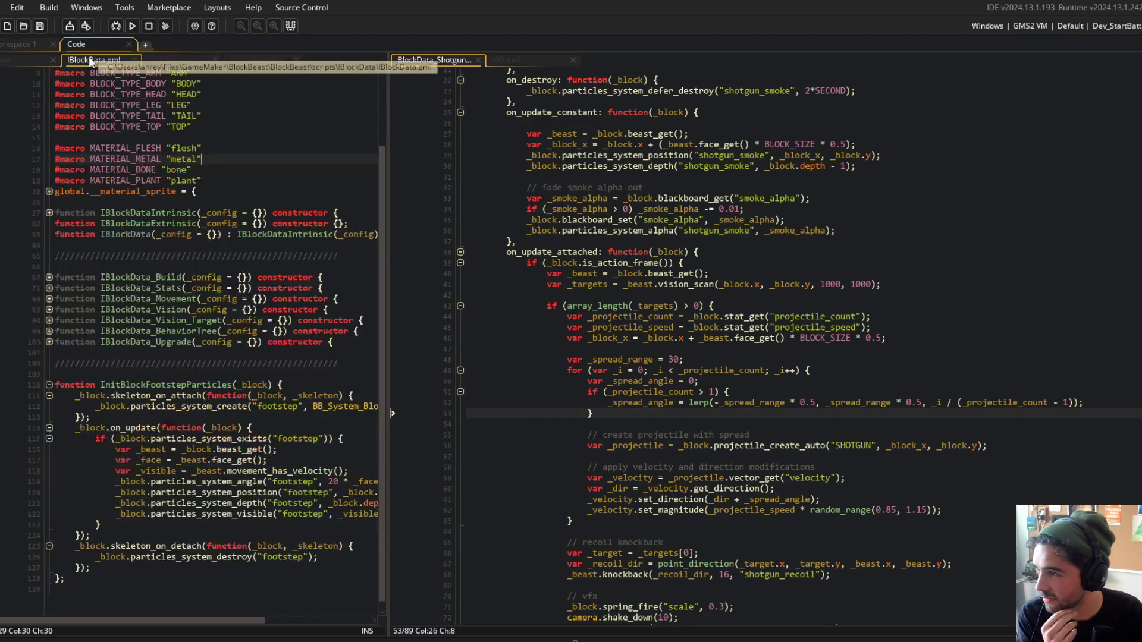
{"action": "middle_click", "coordinate": [89, 61]}
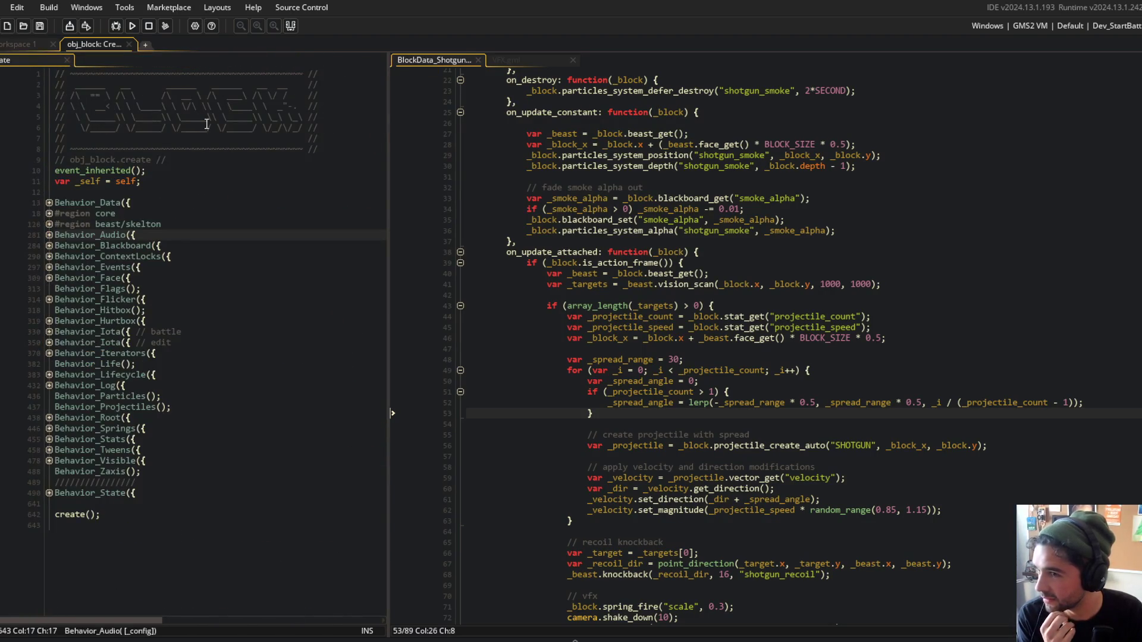
{"action": "left_click", "coordinate": [688, 317]}
{"action": "left_click", "coordinate": [511, 196]}
Open the global projectile_data script in the left pane and widen that pane.
{"action": "key", "text": "ctrl+t"}
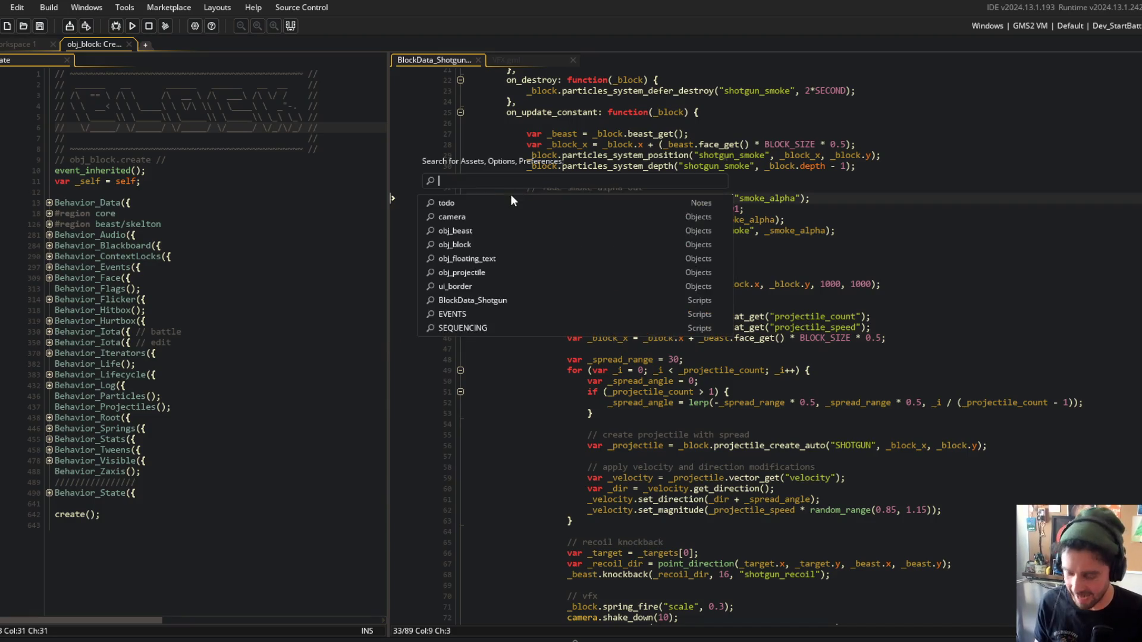
{"action": "type", "text": "p"}
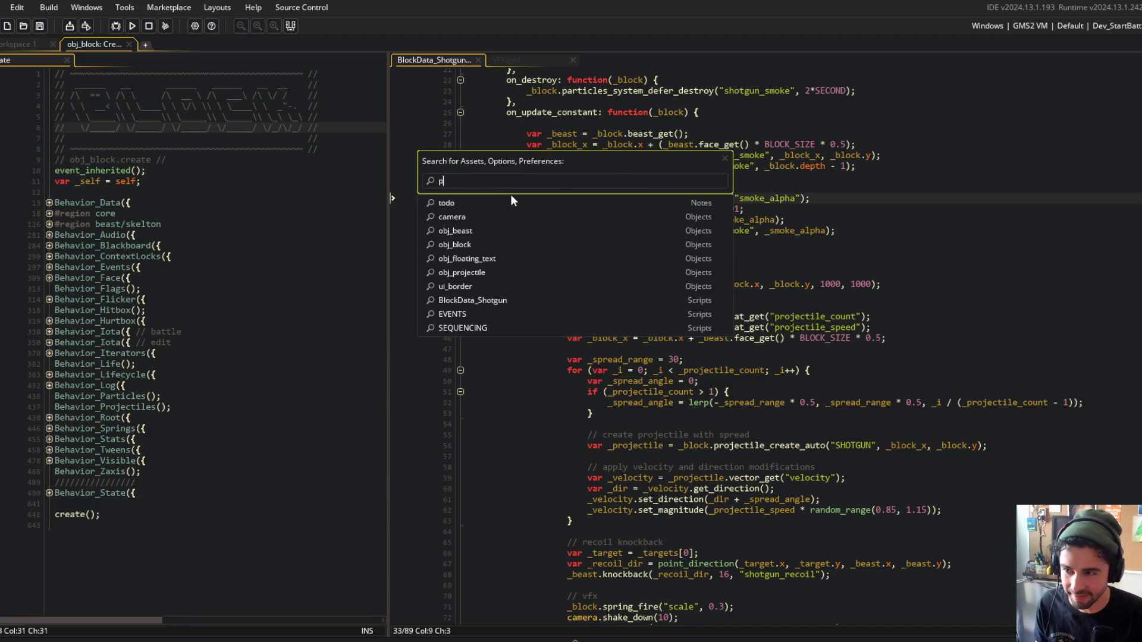
{"action": "type", "text": "rojectile_data"}
{"action": "key", "text": "Return"}
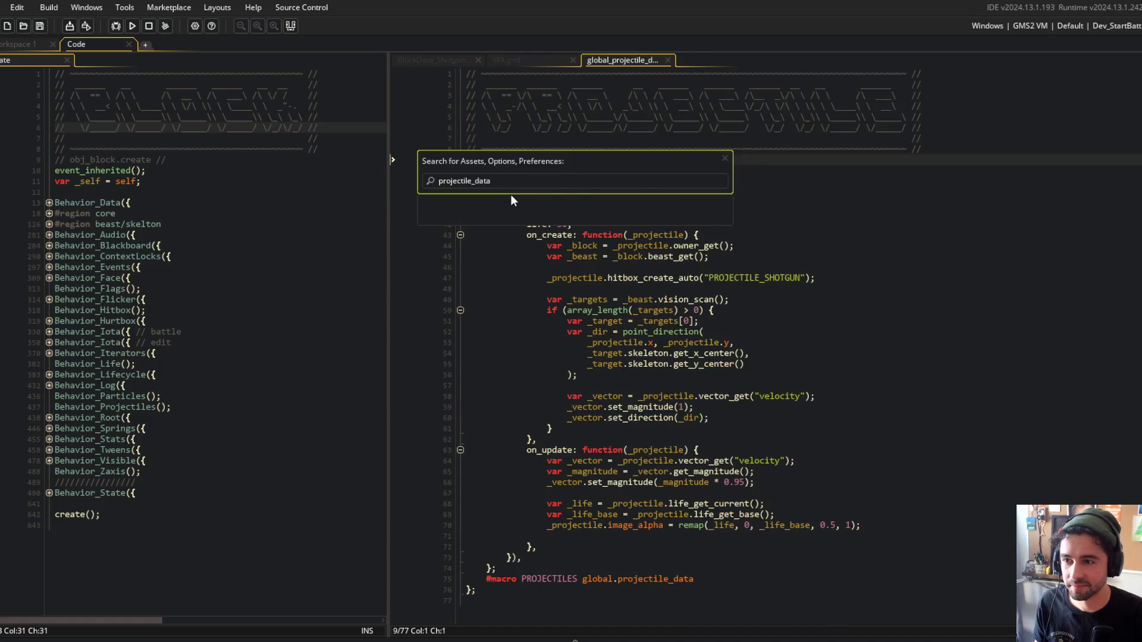
{"action": "left_click_drag", "start_coordinate": [359, 67], "coordinate": [359, 67]}
{"action": "left_click", "coordinate": [312, 278]}
{"action": "left_click", "coordinate": [186, 246]}
{"action": "key", "text": "Up"}
{"action": "scroll", "coordinate": [198, 246], "scroll_direction": "down", "scroll_amount": 1}
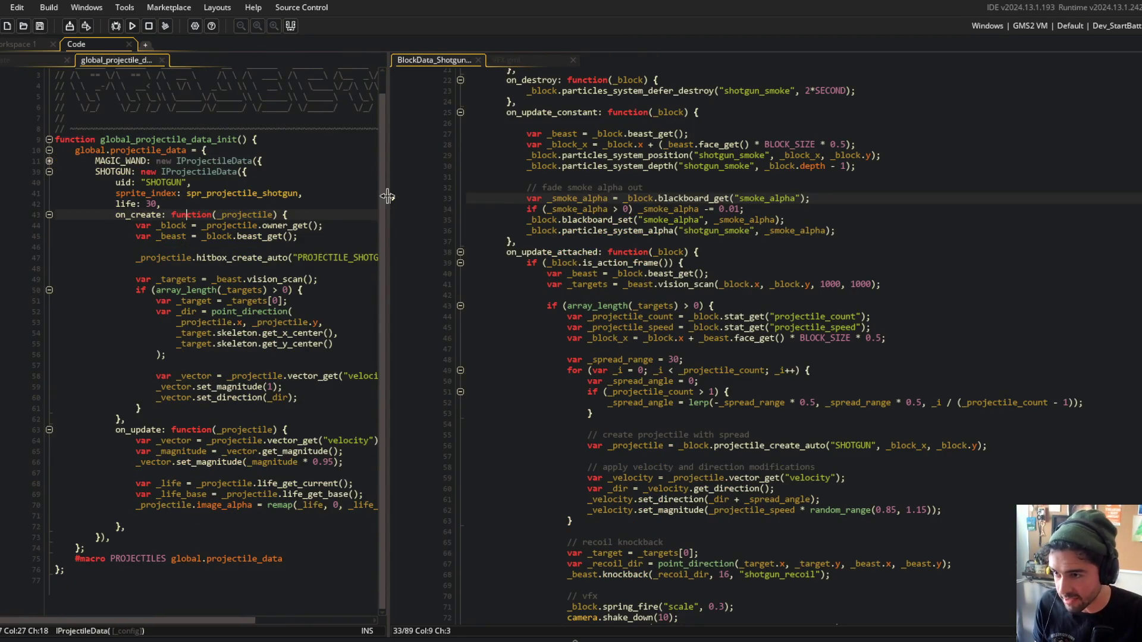
{"action": "left_click_drag", "start_coordinate": [387, 198], "coordinate": [490, 198]}
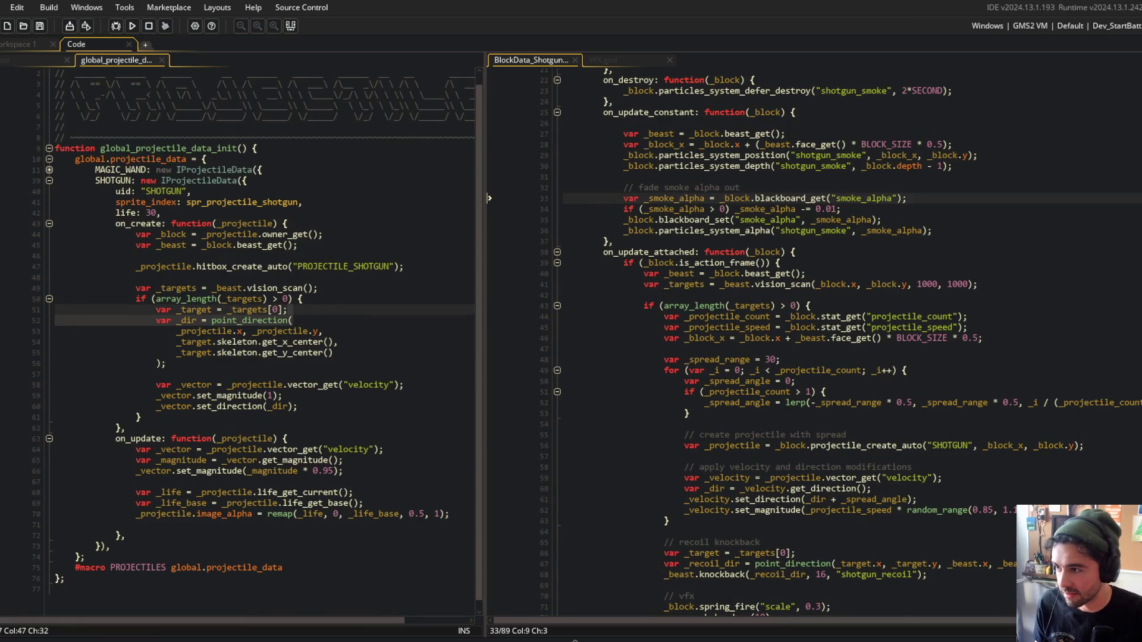
Open the Asset Browser, collapse the folders, and expand entities down to the projectile sprites.
{"action": "left_click", "coordinate": [3, 353]}
{"action": "left_click", "coordinate": [8, 453]}
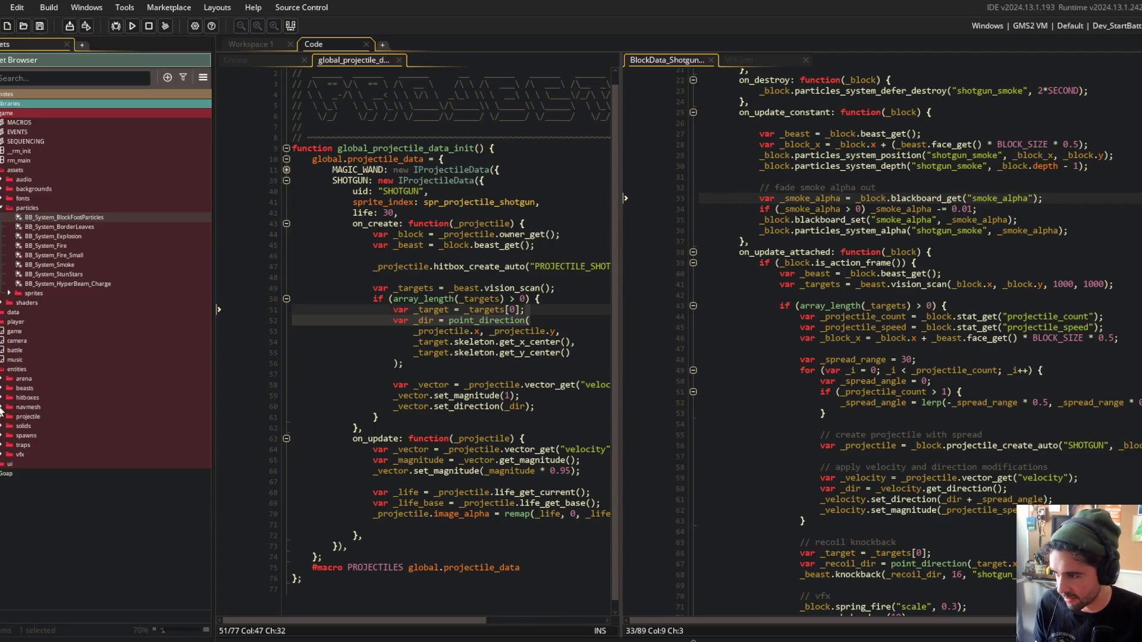
{"action": "left_click", "coordinate": [2, 370]}
{"action": "left_click", "coordinate": [2, 208]}
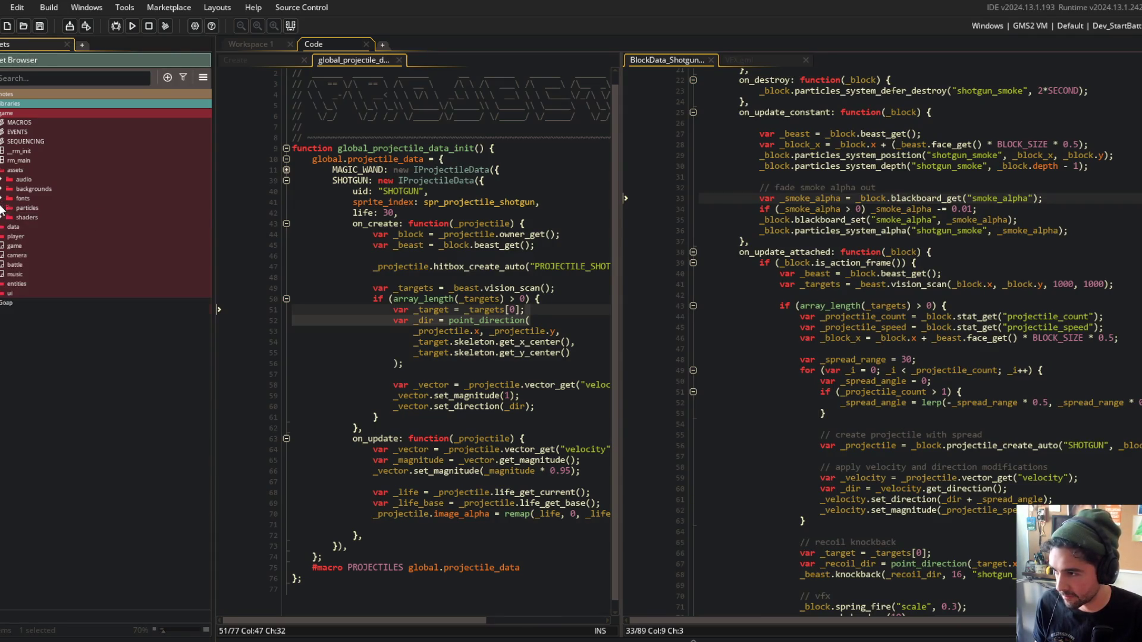
{"action": "left_click", "coordinate": [1, 170]}
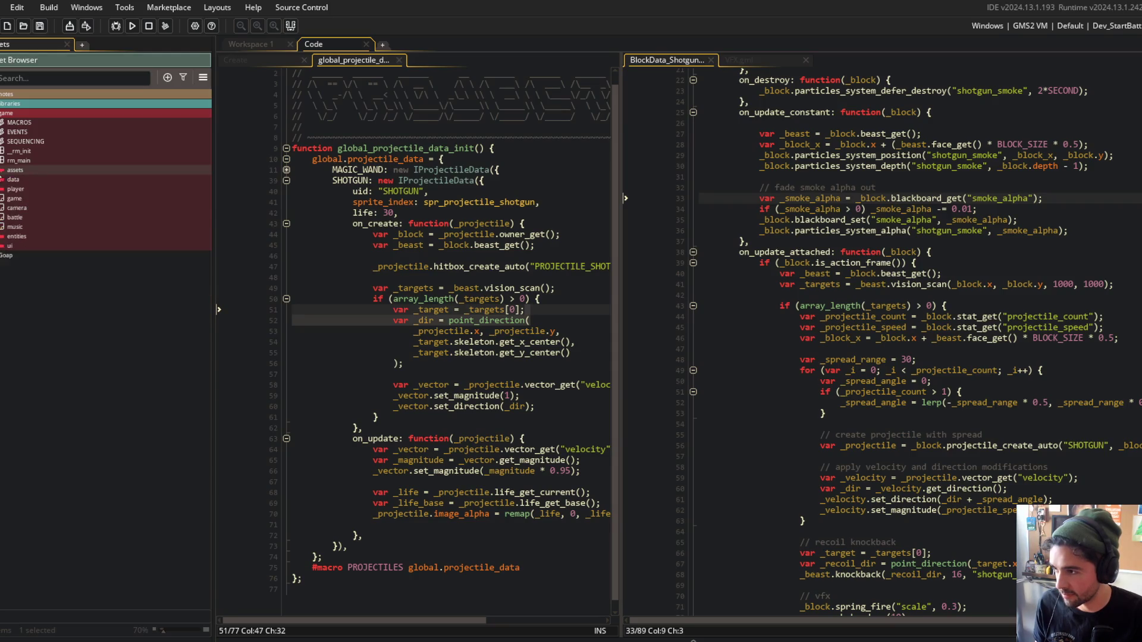
{"action": "left_click", "coordinate": [2, 236]}
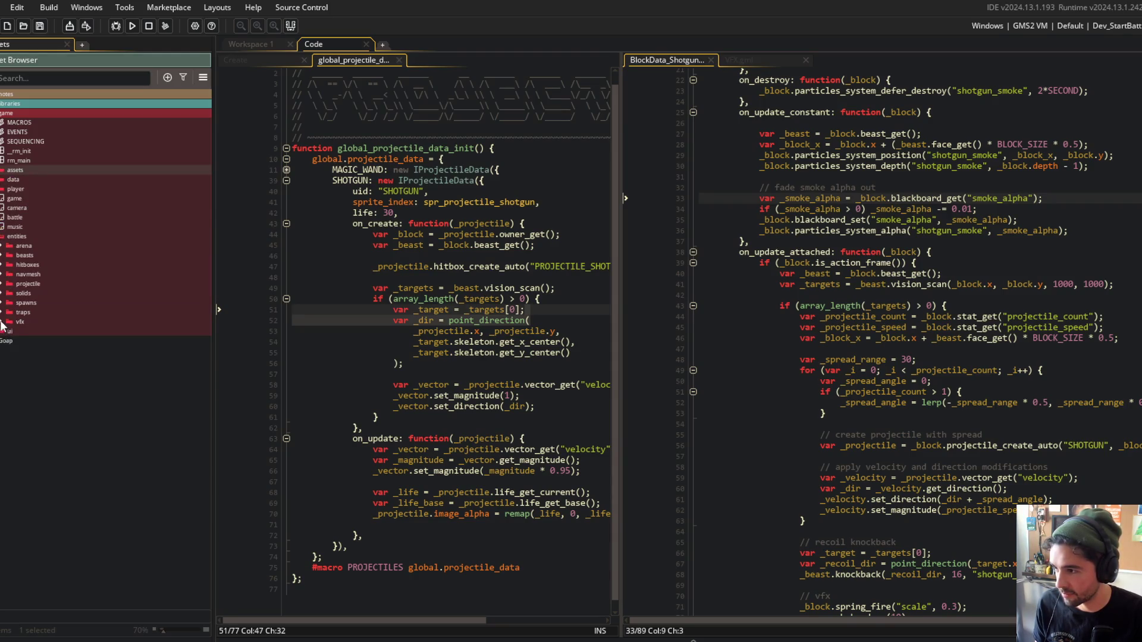
{"action": "left_click", "coordinate": [2, 283]}
{"action": "left_click", "coordinate": [9, 303]}
Resize spr_projectile_shotgun from 12×12 to 24×24.
{"action": "double_click", "coordinate": [47, 321]}
{"action": "left_click", "coordinate": [242, 235]}
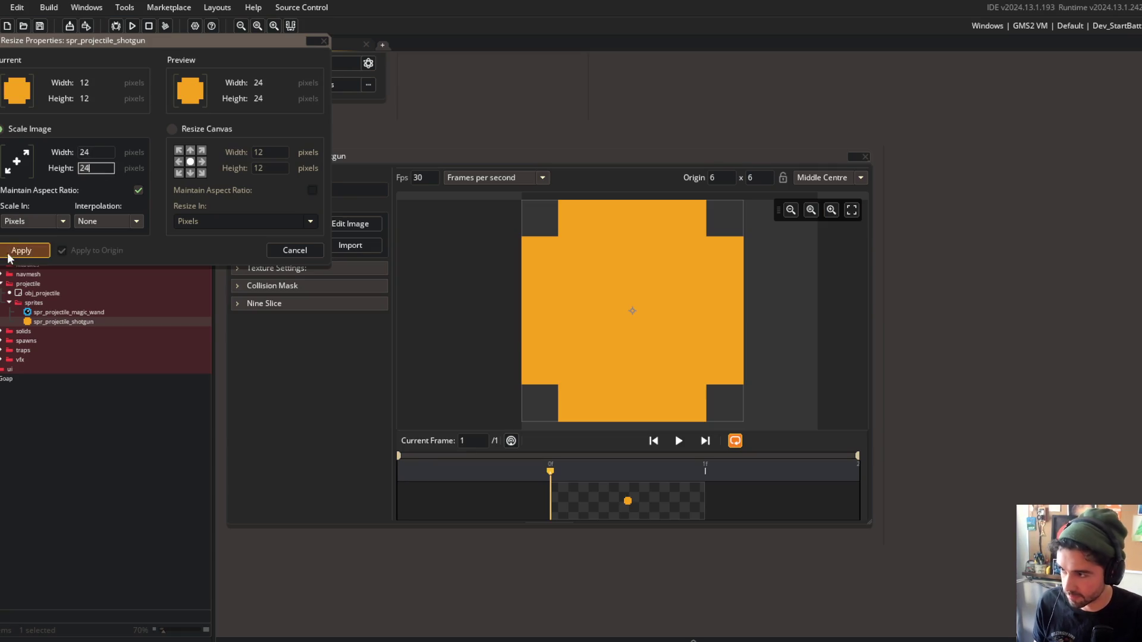
{"action": "left_click", "coordinate": [20, 250]}
Clear the sprite canvas, draw a filled orange circle filling it, and run the game.
{"action": "left_click", "coordinate": [344, 224]}
{"action": "key", "text": "e"}
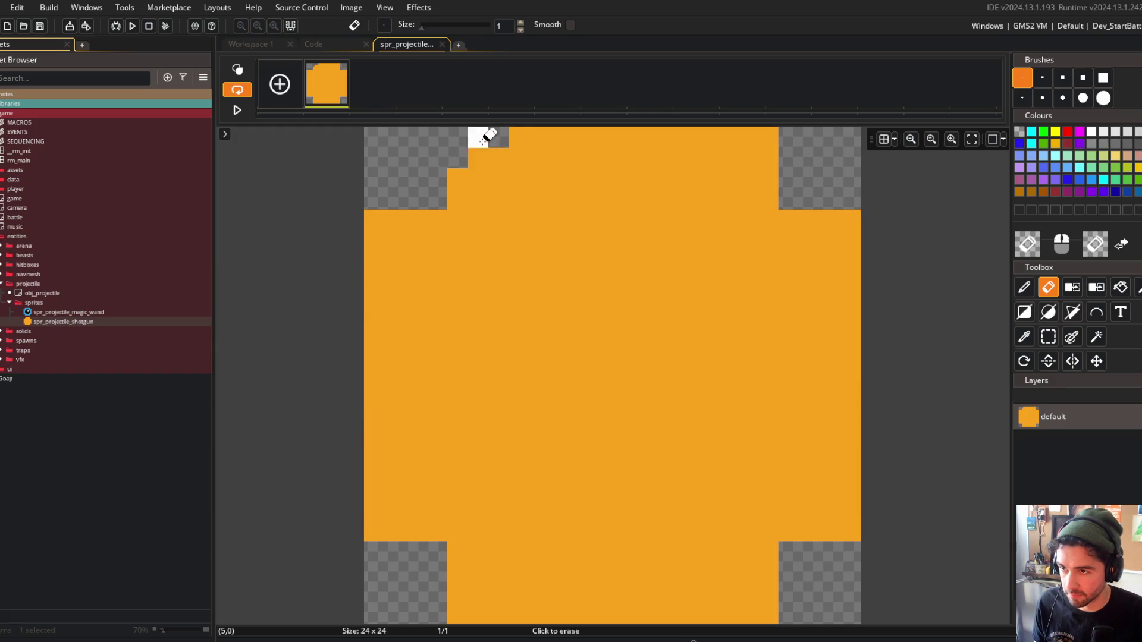
{"action": "key", "text": "ctrl+a"}
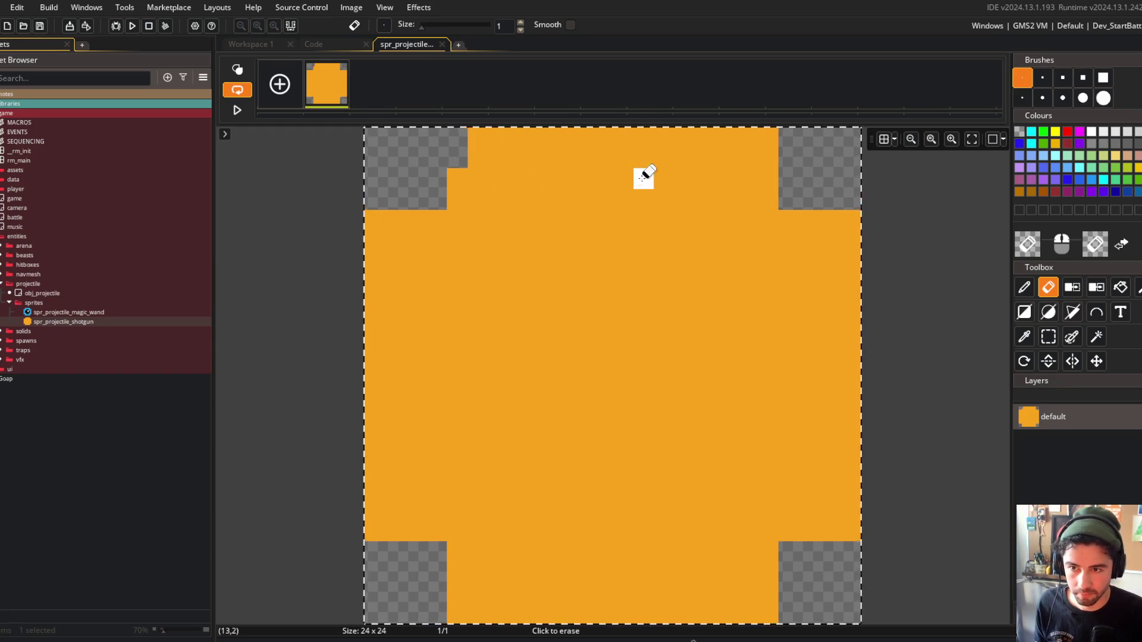
{"action": "key", "text": "p"}
{"action": "left_click", "coordinate": [795, 263], "text": "ctrl"}
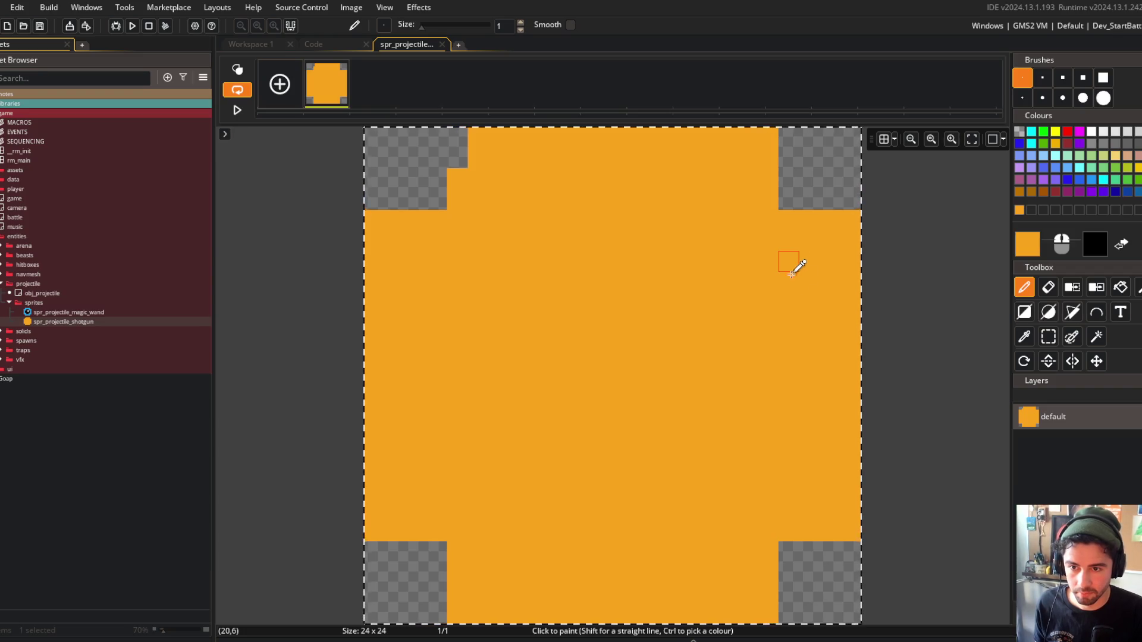
{"action": "key", "text": "Delete"}
{"action": "left_click", "coordinate": [1048, 311]}
{"action": "scroll", "coordinate": [835, 273], "scroll_direction": "down", "scroll_amount": 2}
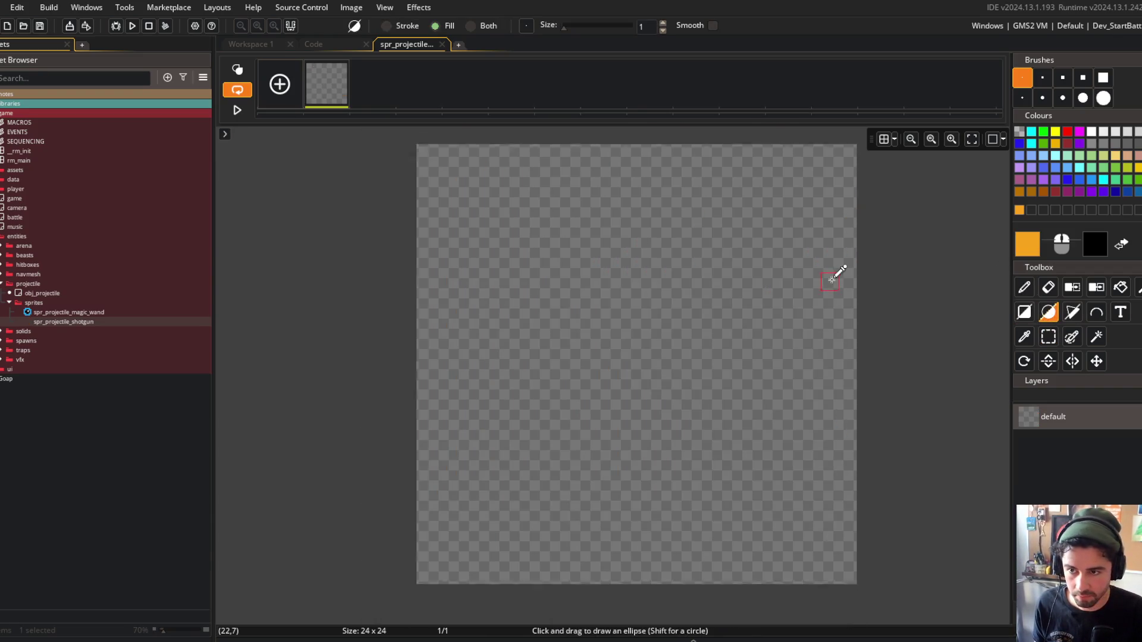
{"action": "left_click_drag", "start_coordinate": [469, 166], "coordinate": [853, 547]}
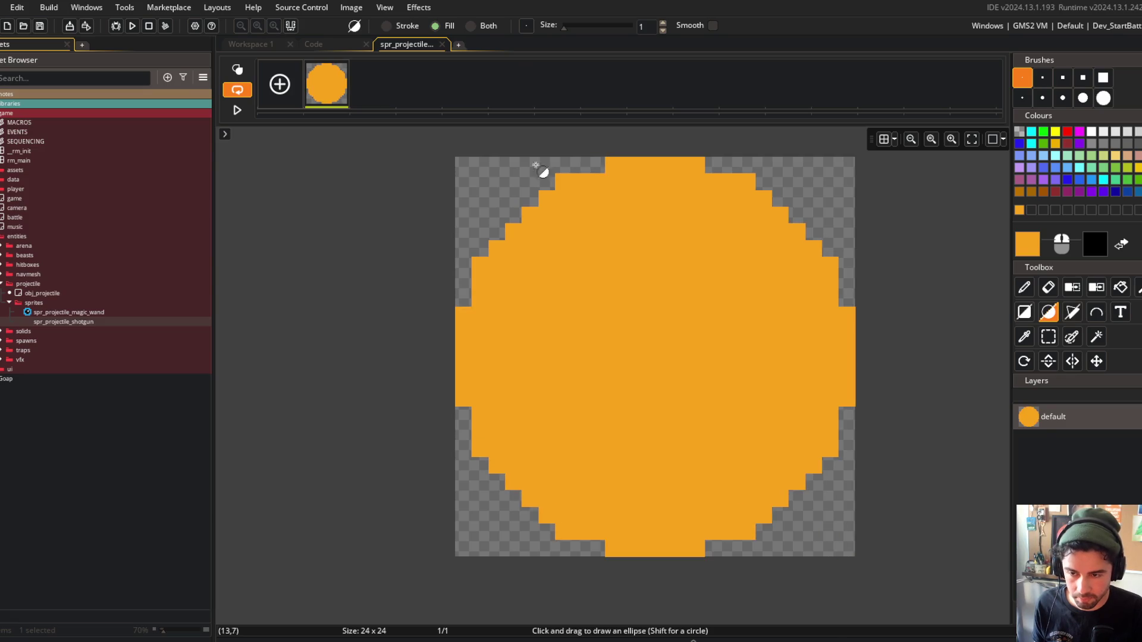
{"action": "left_click", "coordinate": [133, 27]}
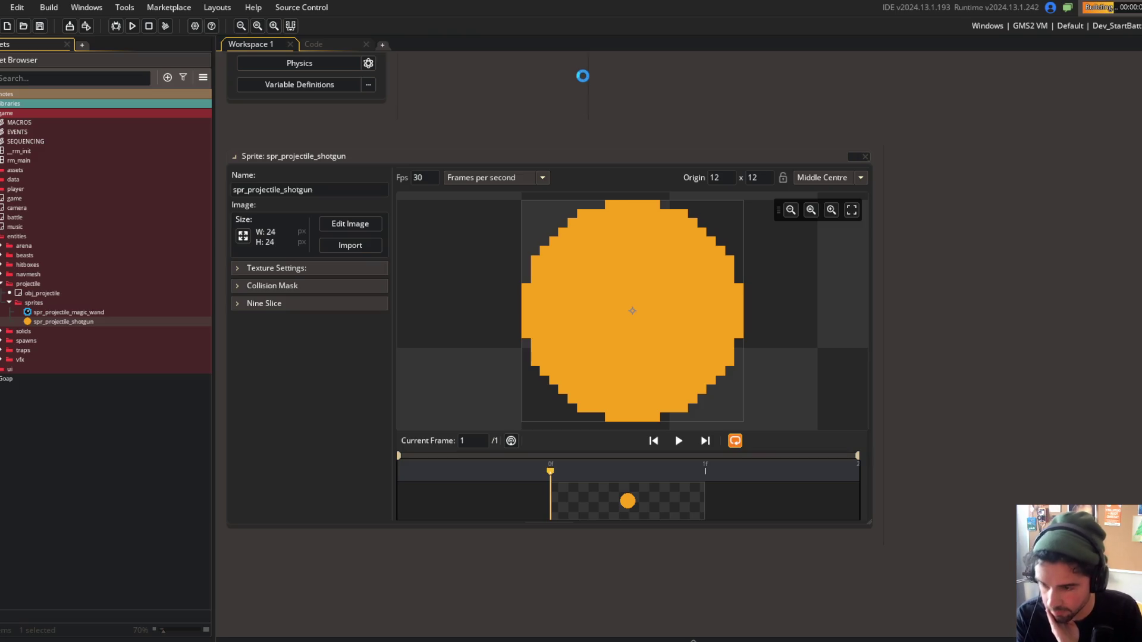
{"action": "scroll", "coordinate": [560, 101], "scroll_direction": "up", "scroll_amount": 5}
Open the magic wand projectile sprite, close the test run, and unfold vfx_muzzel_flash in VFX.gml.
{"action": "double_click", "coordinate": [113, 314]}
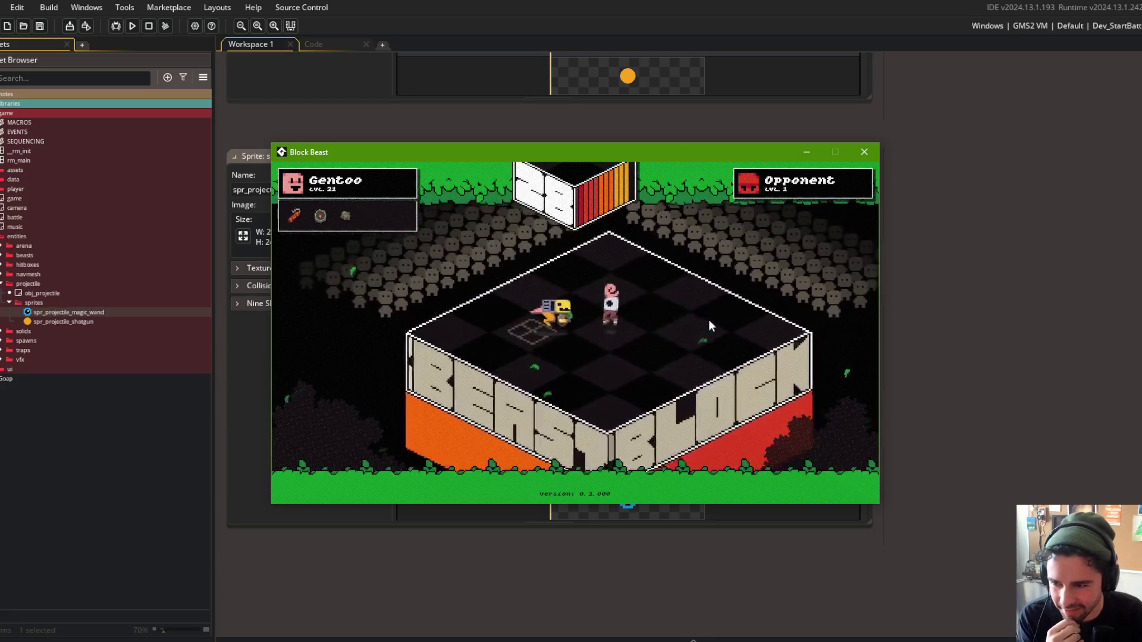
{"action": "left_click", "coordinate": [864, 153]}
{"action": "left_click", "coordinate": [320, 43]}
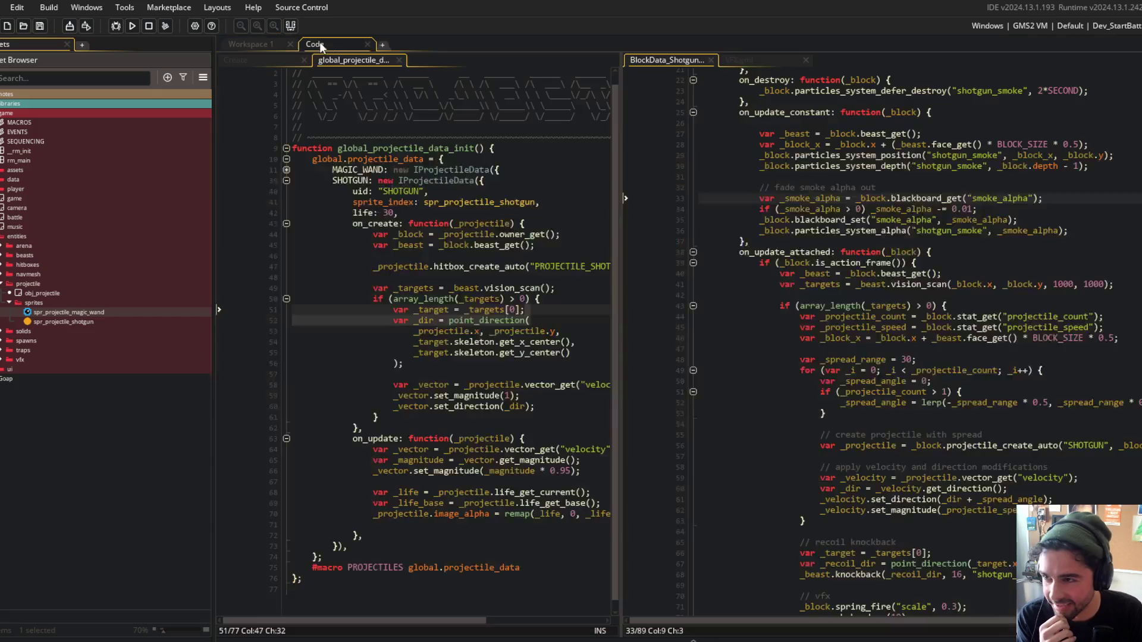
{"action": "left_click", "coordinate": [781, 60]}
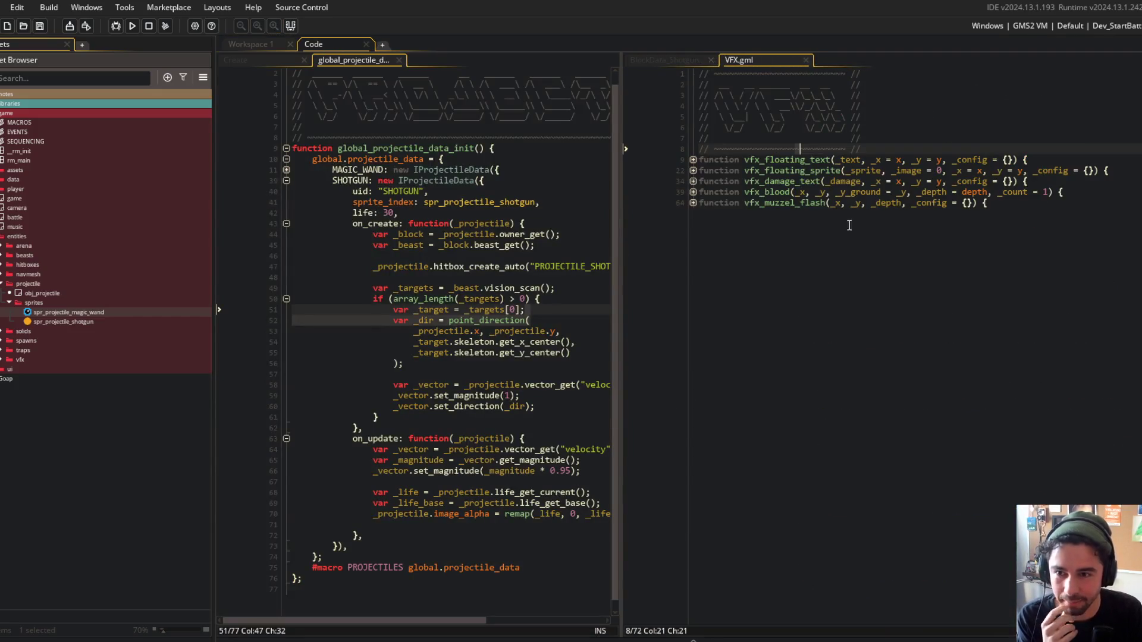
{"action": "left_click", "coordinate": [692, 202]}
{"action": "left_click", "coordinate": [898, 246]}
Make the muzzle flash image_alpha default to 1 and launch a test run.
{"action": "type", "text": "1"}
{"action": "key", "text": "ctrl+s"}
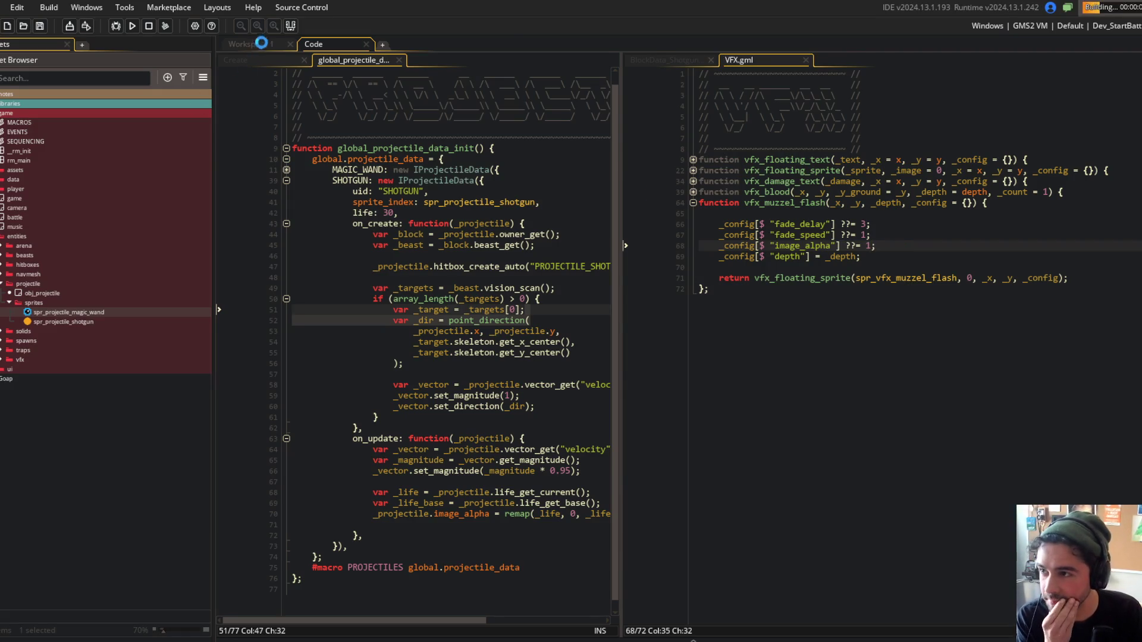
{"action": "left_click", "coordinate": [260, 43]}
{"action": "scroll", "coordinate": [504, 134], "scroll_direction": "up", "scroll_amount": 6}
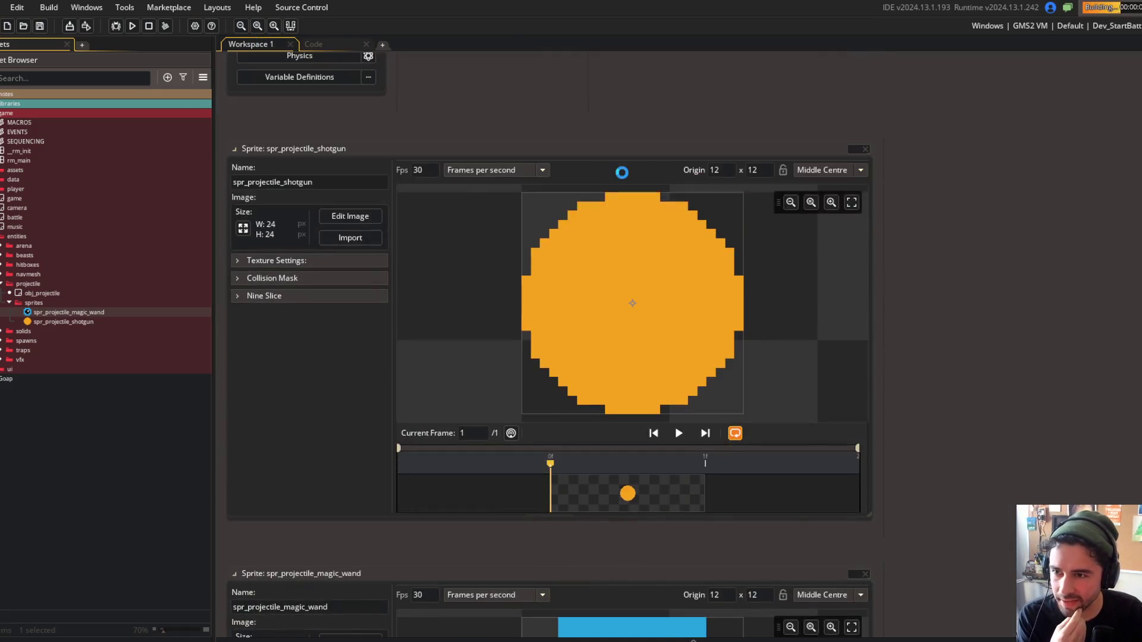
Close all sprite editor windows and the running game, returning to the code editors.
{"action": "right_click", "coordinate": [640, 148]}
{"action": "left_click", "coordinate": [678, 169]}
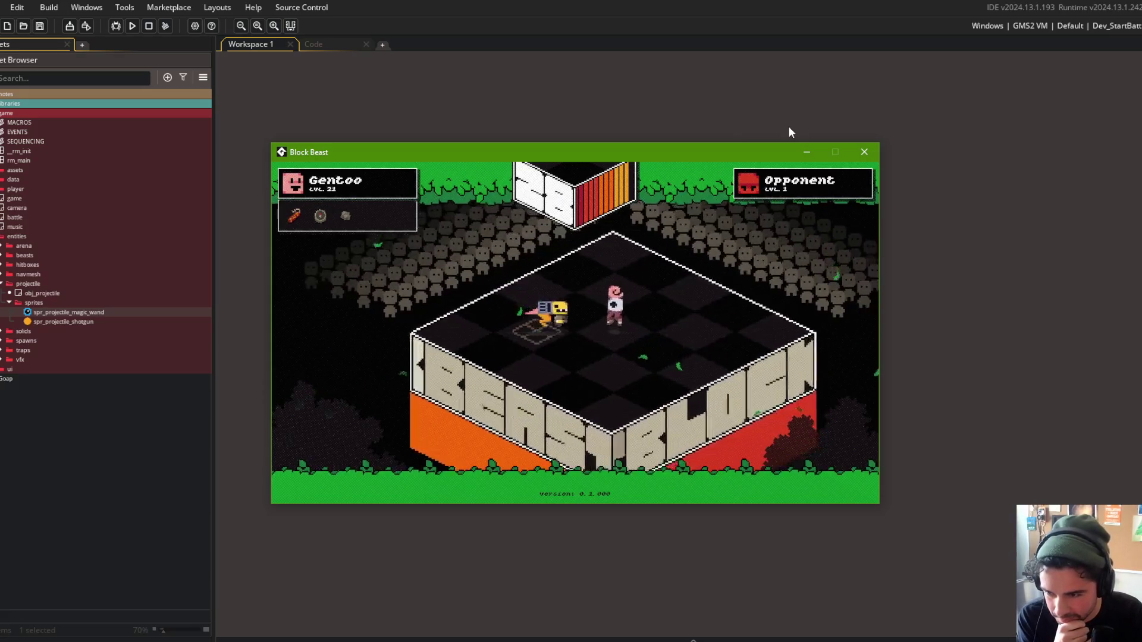
{"action": "left_click", "coordinate": [864, 152]}
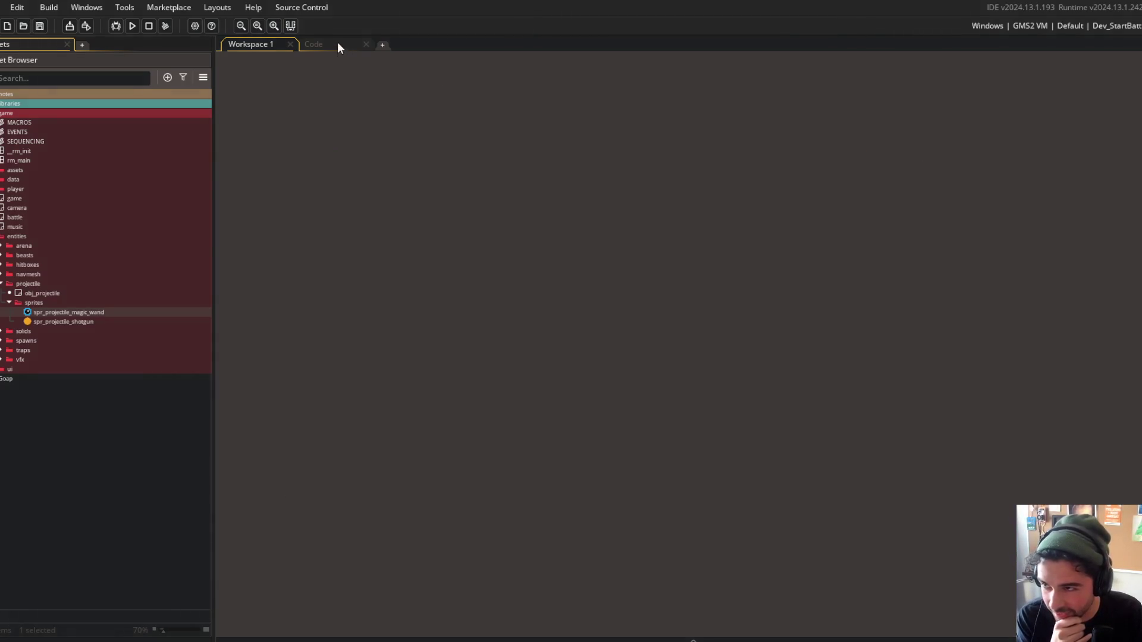
{"action": "left_click", "coordinate": [336, 44]}
Raise the shotgun knockback on line 68 to 32, run the game, and hide the Asset Browser.
{"action": "left_click", "coordinate": [663, 60]}
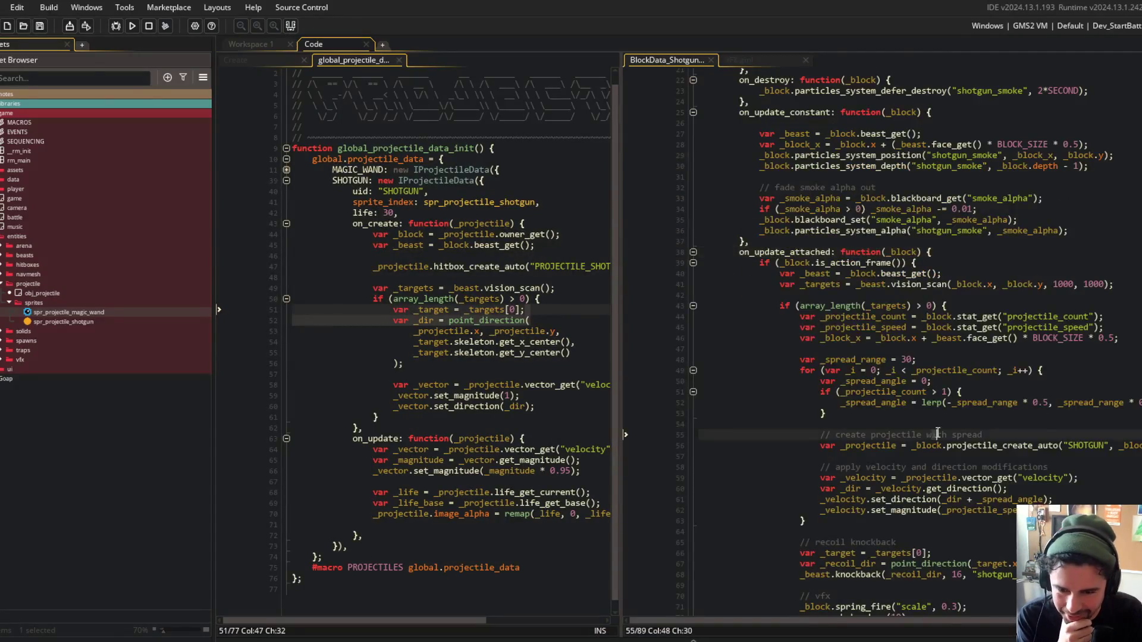
{"action": "left_click", "coordinate": [959, 449]}
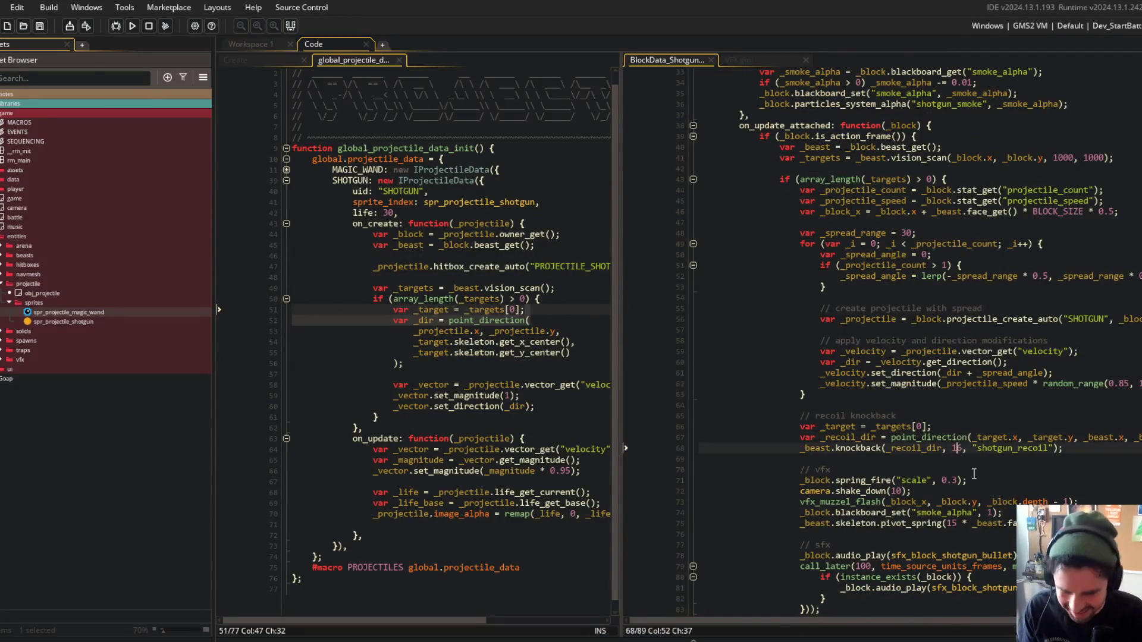
{"action": "type", "text": "32"}
{"action": "key", "text": "F5"}
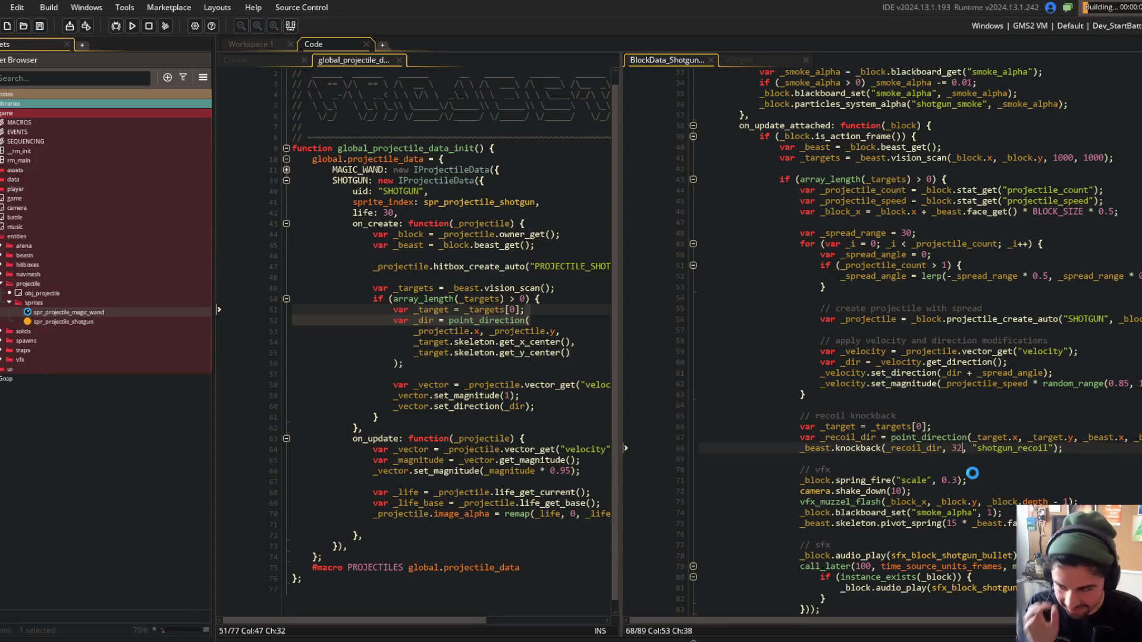
{"action": "key", "text": "F12"}
{"action": "scroll", "coordinate": [677, 274], "scroll_direction": "down", "scroll_amount": 3}
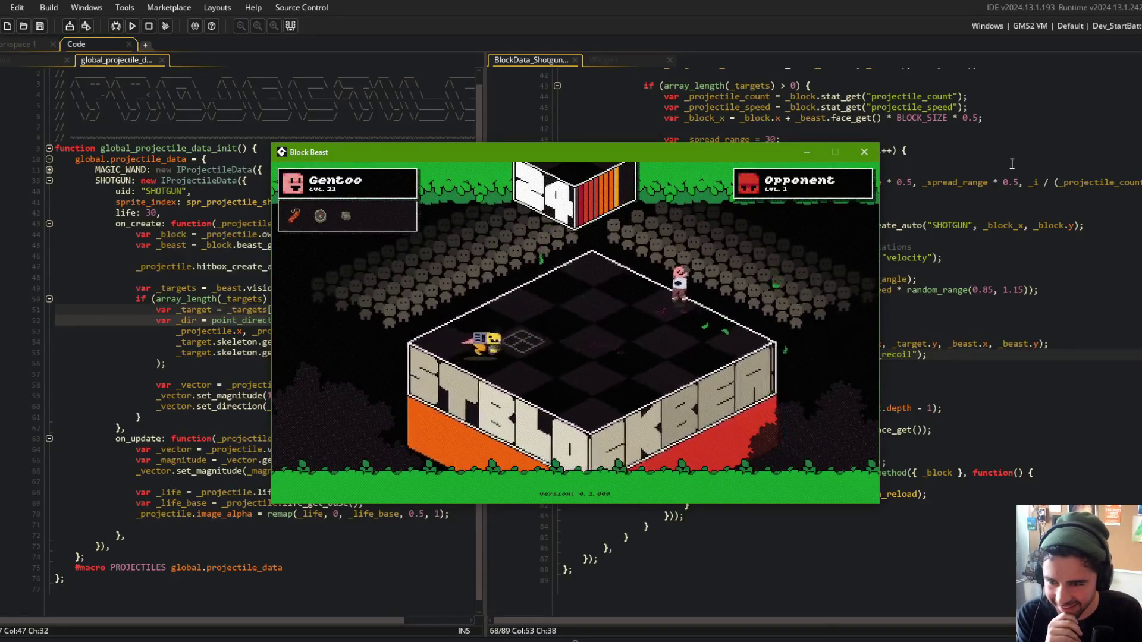
Close the running game and the VFX script, leaving the projectile data script in view.
{"action": "left_click", "coordinate": [866, 155]}
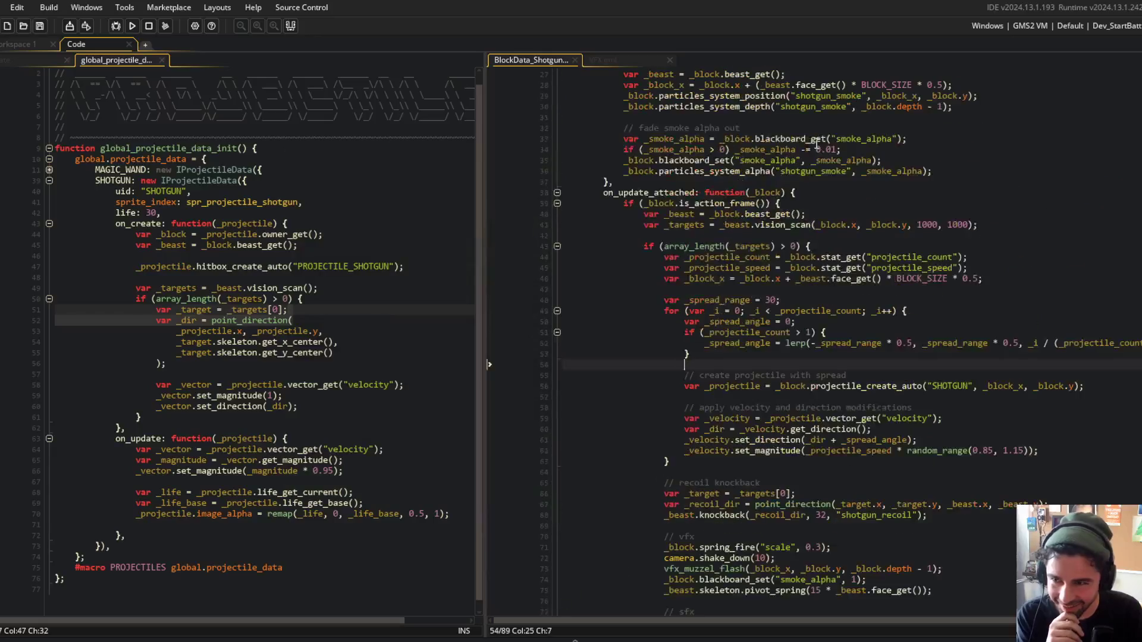
{"action": "left_click", "coordinate": [623, 59]}
{"action": "middle_click", "coordinate": [626, 59]}
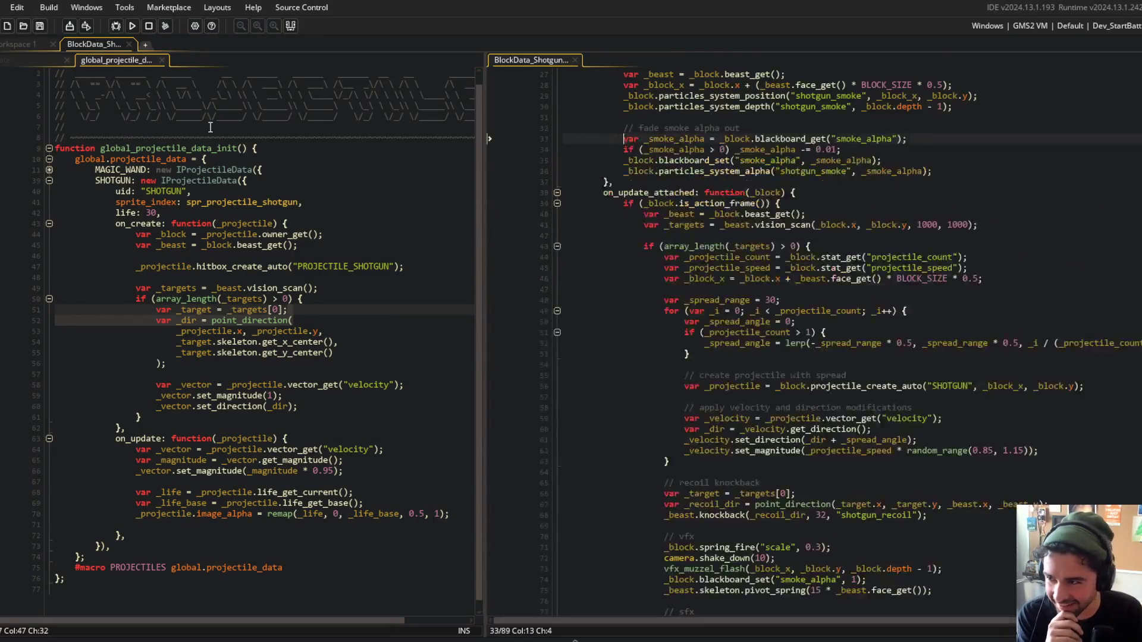
{"action": "left_click", "coordinate": [253, 217]}
{"action": "left_click", "coordinate": [266, 234]}
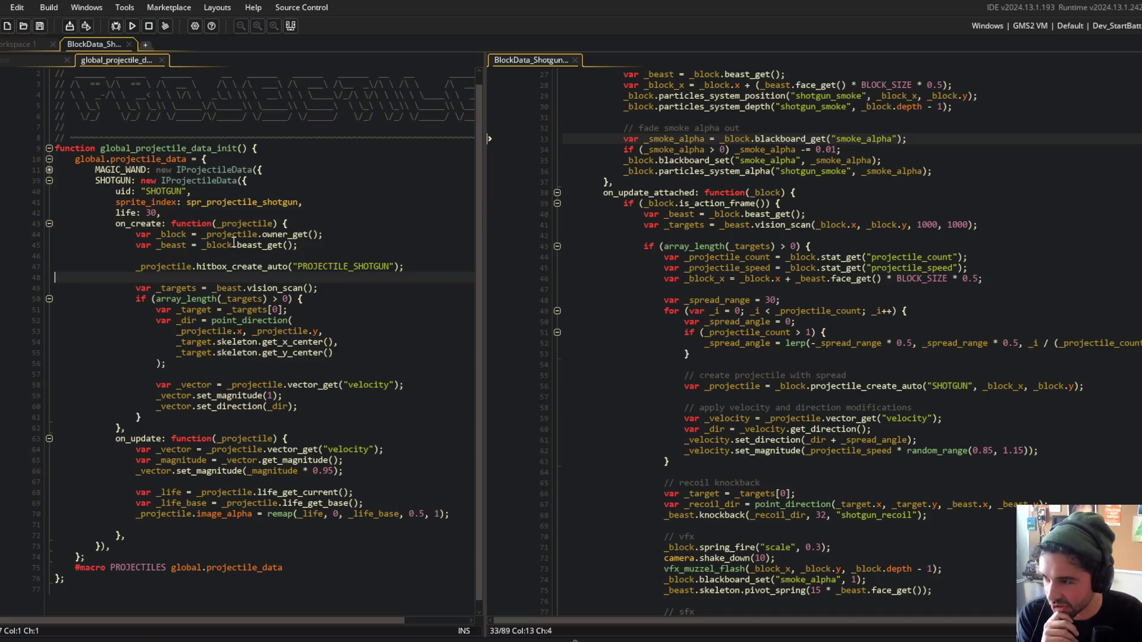
{"action": "left_click", "coordinate": [164, 180]}
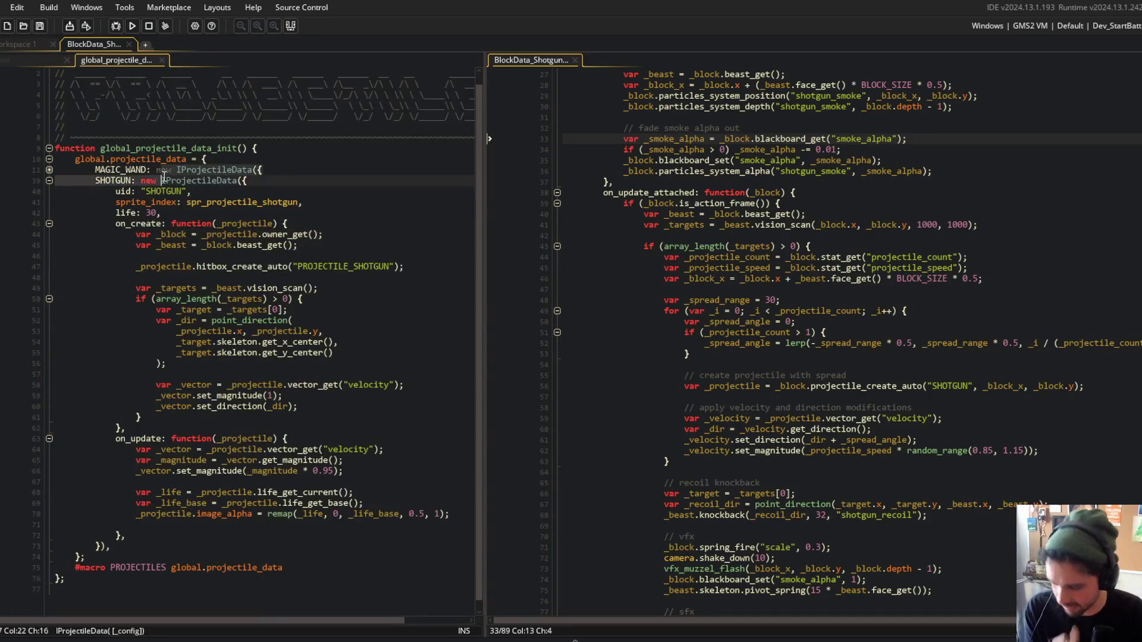
Open BlockData_Shotgun via the asset search and scroll to its on_create hooks.
{"action": "key", "text": "ctrl+t"}
{"action": "type", "text": "shotgunbloc"}
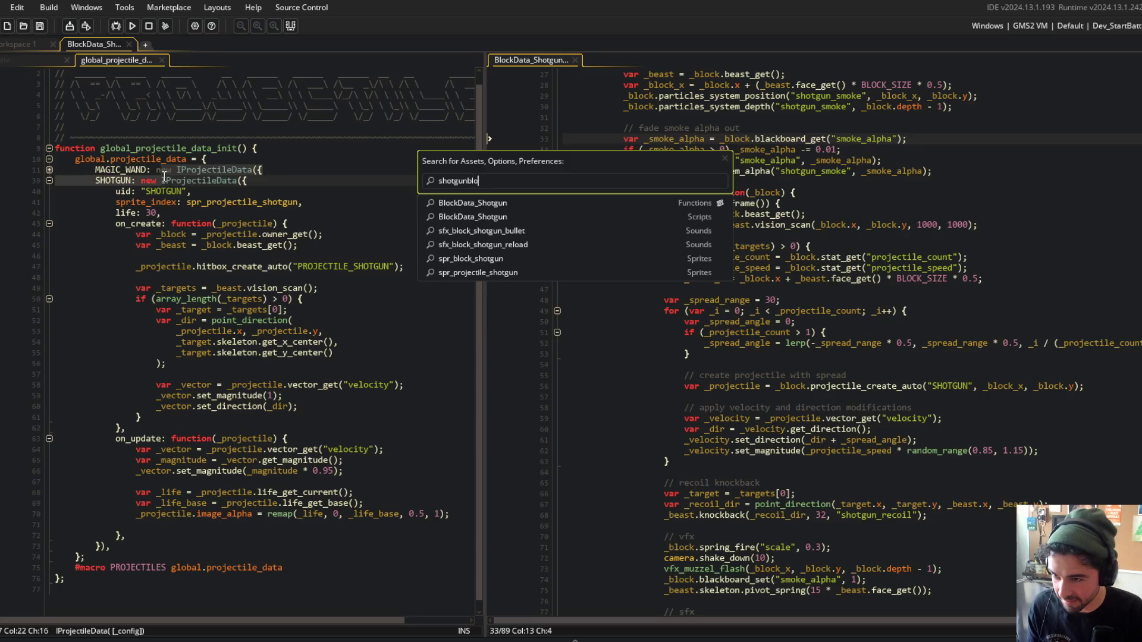
{"action": "key", "text": "BackSpace"}
{"action": "key", "text": "BackSpace"}
{"action": "key", "text": "Down"}
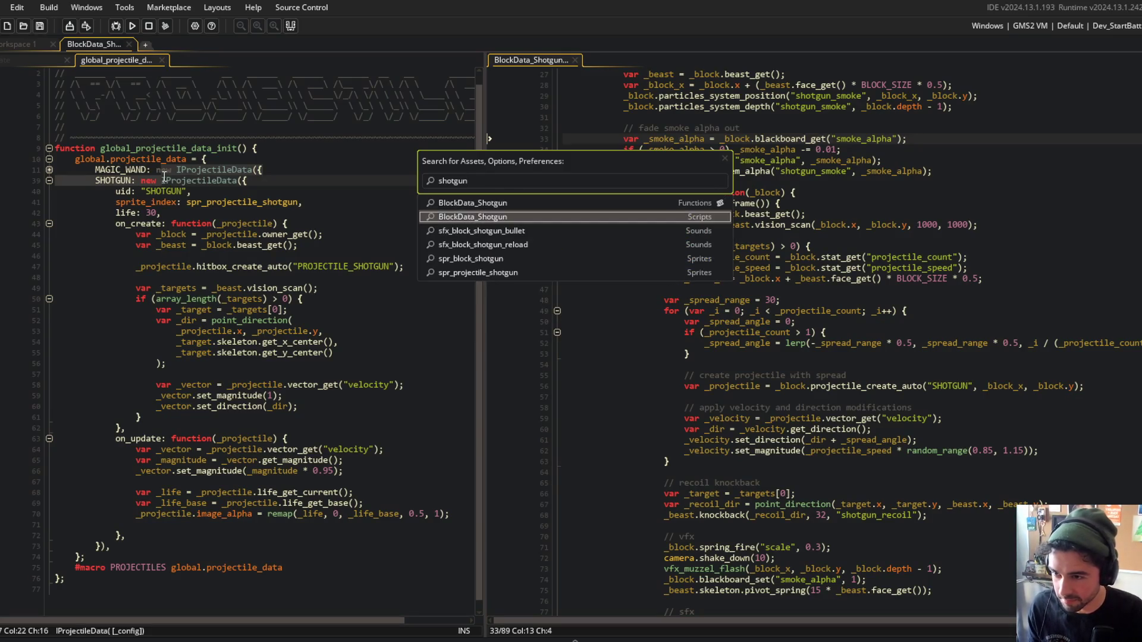
{"action": "key", "text": "Escape"}
{"action": "left_click", "coordinate": [357, 191]}
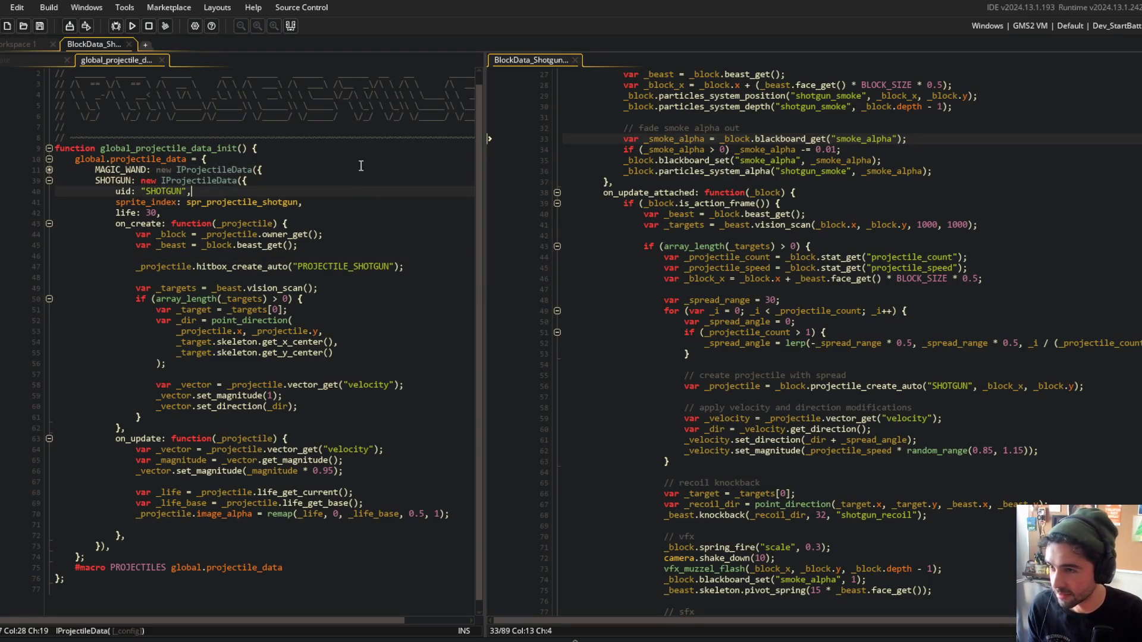
{"action": "scroll", "coordinate": [535, 146], "scroll_direction": "up", "scroll_amount": 9}
{"action": "scroll", "coordinate": [832, 267], "scroll_direction": "down", "scroll_amount": 5}
{"action": "key", "text": "Up"}
{"action": "key", "text": "Up"}
Replace the vision_scan range 1000, 1000 with 320, 150.
{"action": "left_click", "coordinate": [939, 352]}
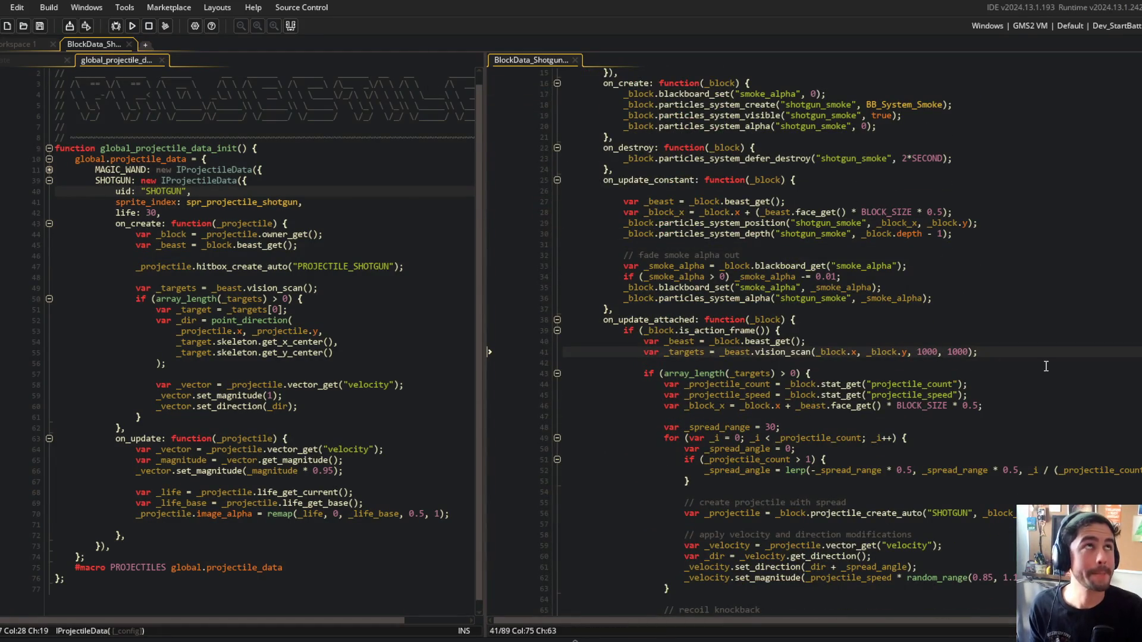
{"action": "key", "text": "Up"}
{"action": "key", "text": "Down"}
{"action": "key", "text": "ctrl+Left"}
{"action": "key", "text": "ctrl+Delete"}
{"action": "type", "text": "300"}
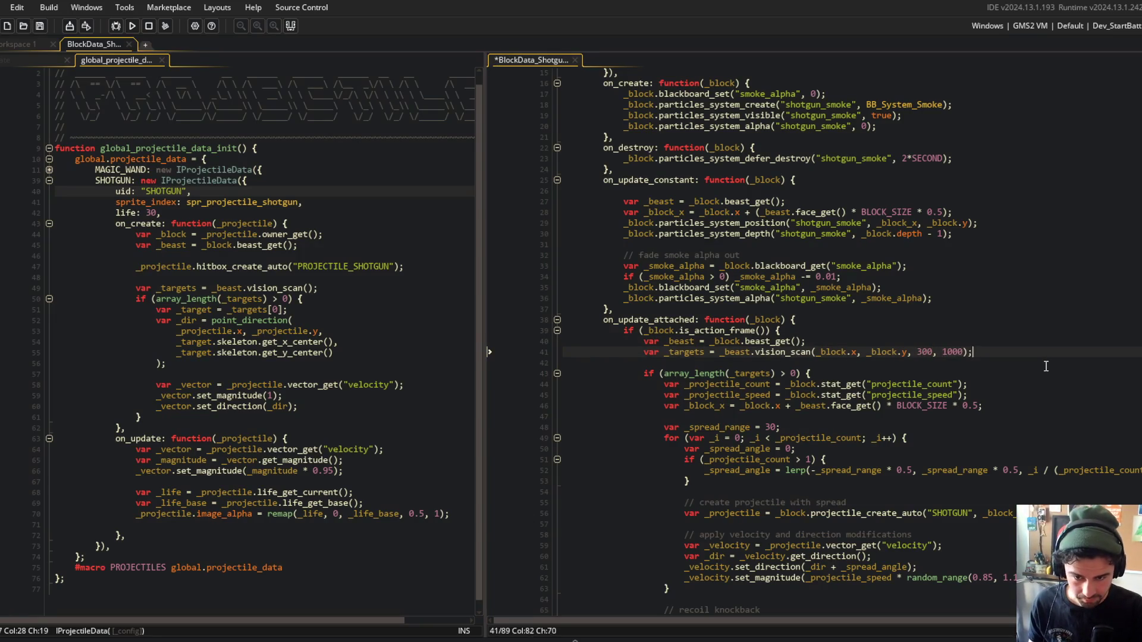
{"action": "key", "text": "ctrl+Right"}
{"action": "key", "text": "BackSpace"}
{"action": "key", "text": "BackSpace"}
{"action": "key", "text": "BackSpace"}
{"action": "type", "text": "50"}
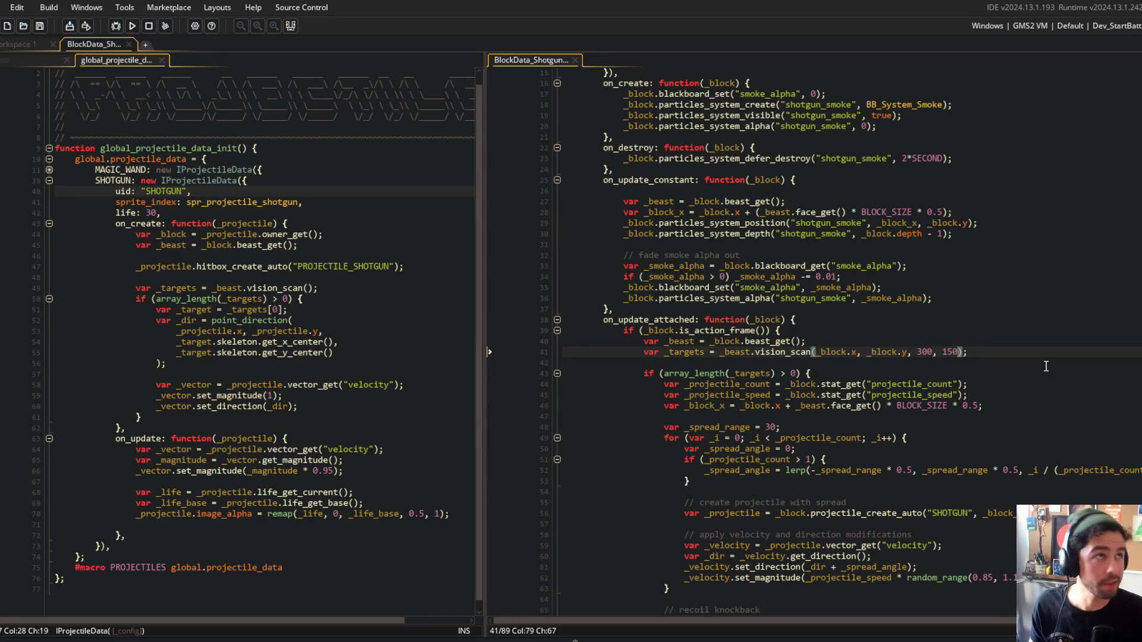
{"action": "key", "text": "Left"}
{"action": "key", "text": "Left"}
{"action": "key", "text": "Left"}
{"action": "key", "text": "BackSpace"}
{"action": "type", "text": "2"}
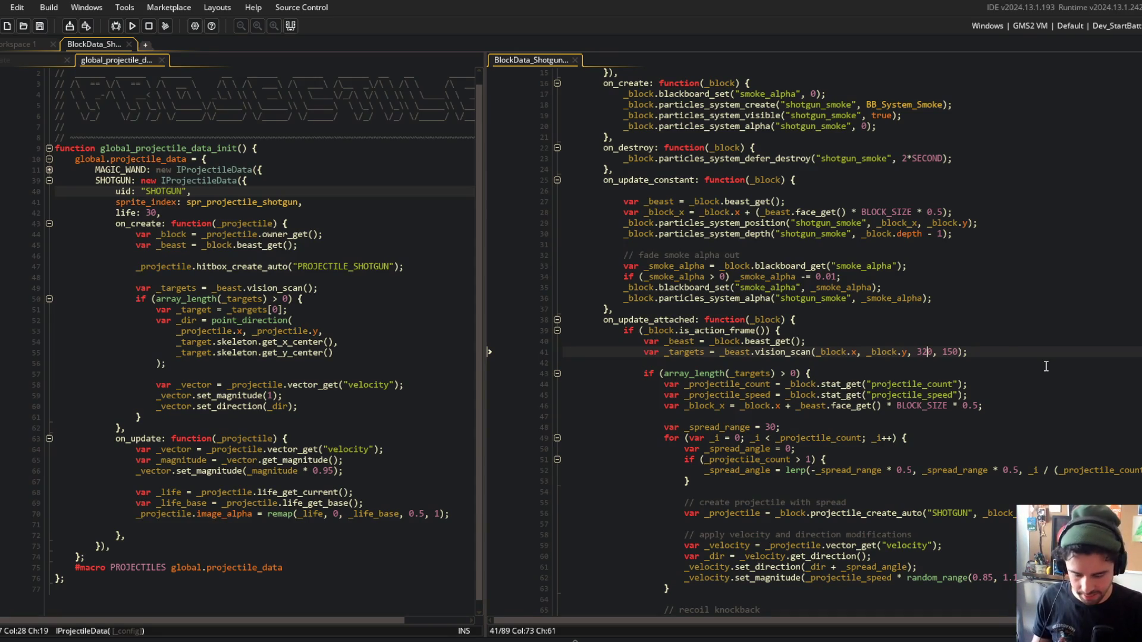
Change the second vision_scan value to 160, launch the game, and widen the shotgun pane.
{"action": "key", "text": "Page_Up"}
{"action": "left_click", "coordinate": [959, 503]}
{"action": "key", "text": "BackSpace"}
{"action": "type", "text": "0"}
{"action": "key", "text": "F5"}
{"action": "scroll", "coordinate": [973, 286], "scroll_direction": "down", "scroll_amount": 10}
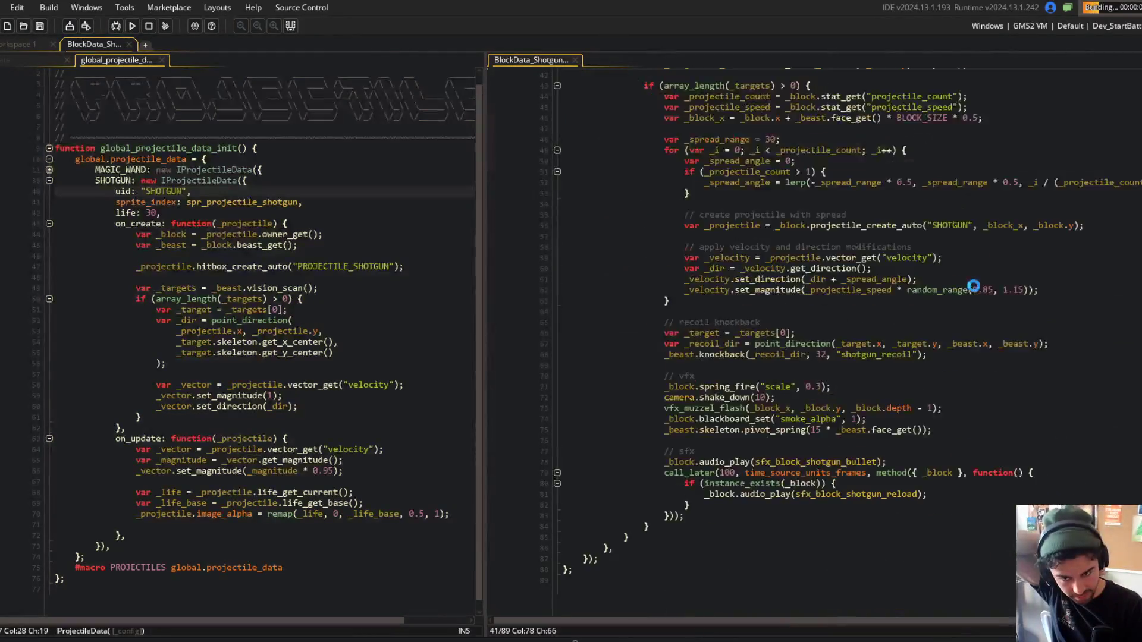
{"action": "scroll", "coordinate": [973, 286], "scroll_direction": "up", "scroll_amount": 5}
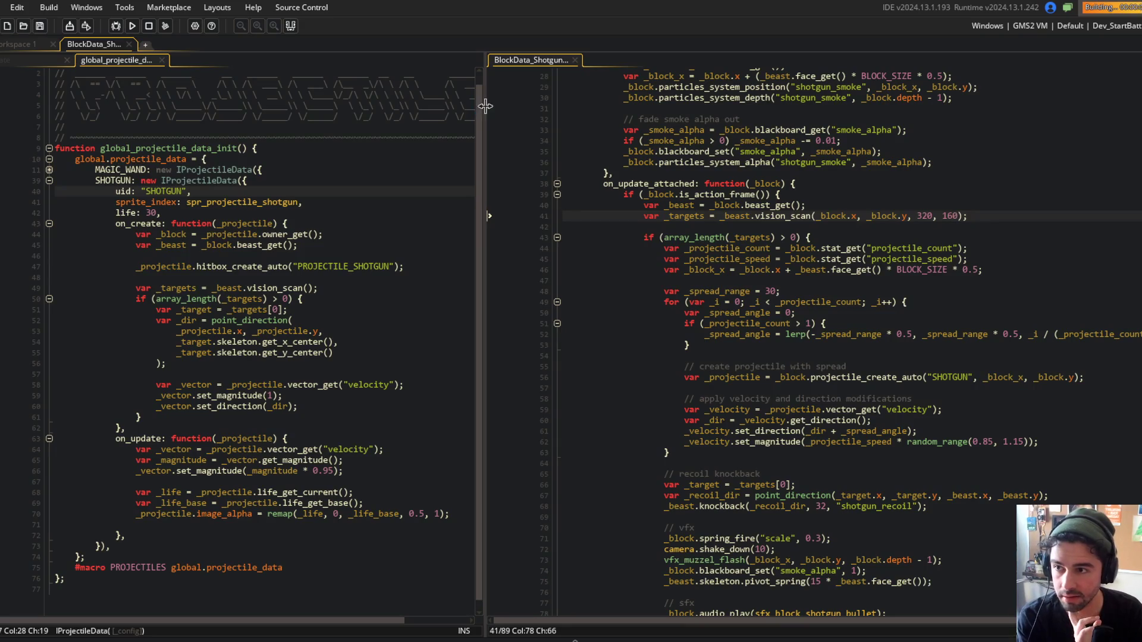
{"action": "left_click_drag", "start_coordinate": [484, 104], "coordinate": [430, 113]}
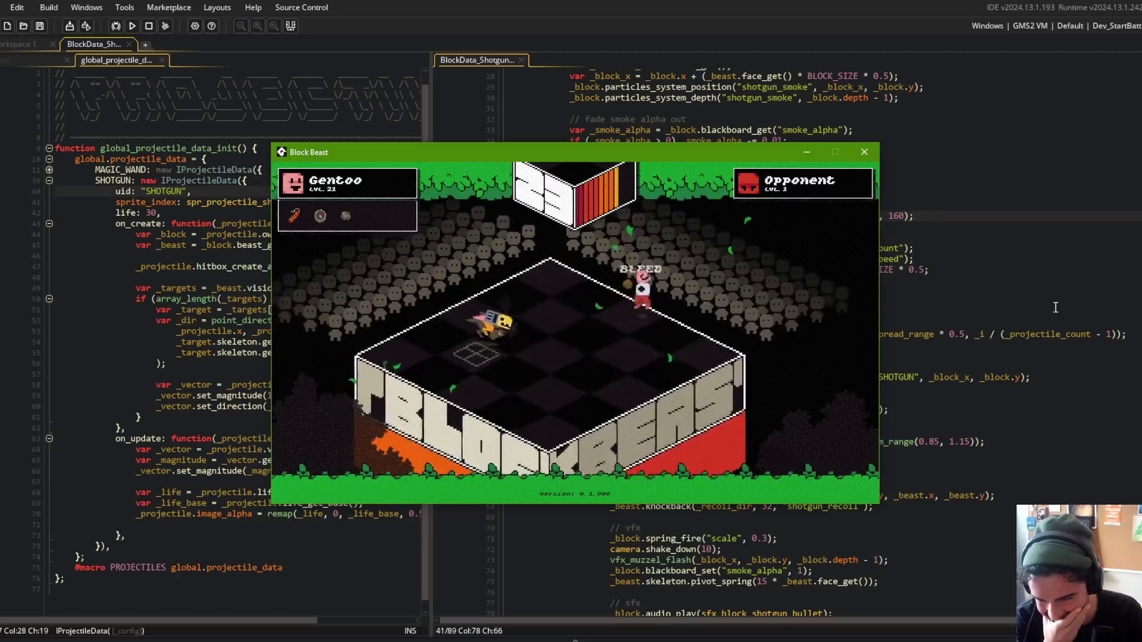
Change the shotgun's vision_scan range from 320 to 160, 80 and save the script.
{"action": "left_click", "coordinate": [1055, 307]}
{"action": "left_click", "coordinate": [871, 215]}
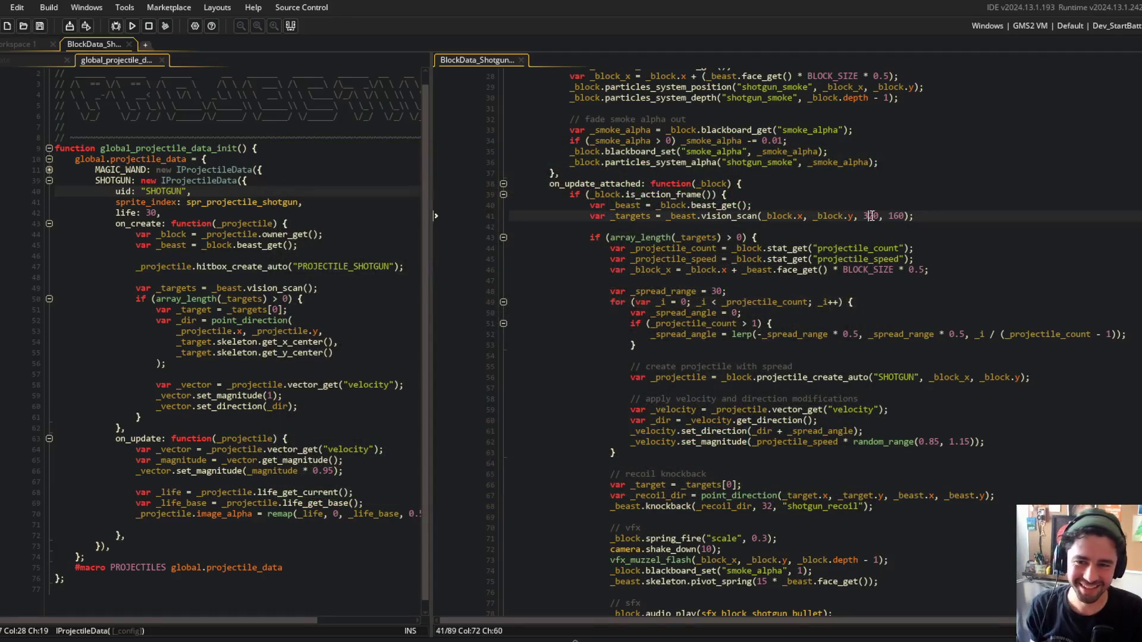
{"action": "key", "text": "BackSpace"}
{"action": "key", "text": "BackSpace"}
{"action": "key", "text": "Delete"}
{"action": "type", "text": "160"}
{"action": "key", "text": "Right"}
{"action": "key", "text": "Right"}
{"action": "key", "text": "Right"}
{"action": "key", "text": "BackSpace"}
{"action": "key", "text": "BackSpace"}
{"action": "key", "text": "BackSpace"}
{"action": "type", "text": "80"}
{"action": "key", "text": "ctrl+s"}
{"action": "key", "text": "Up"}
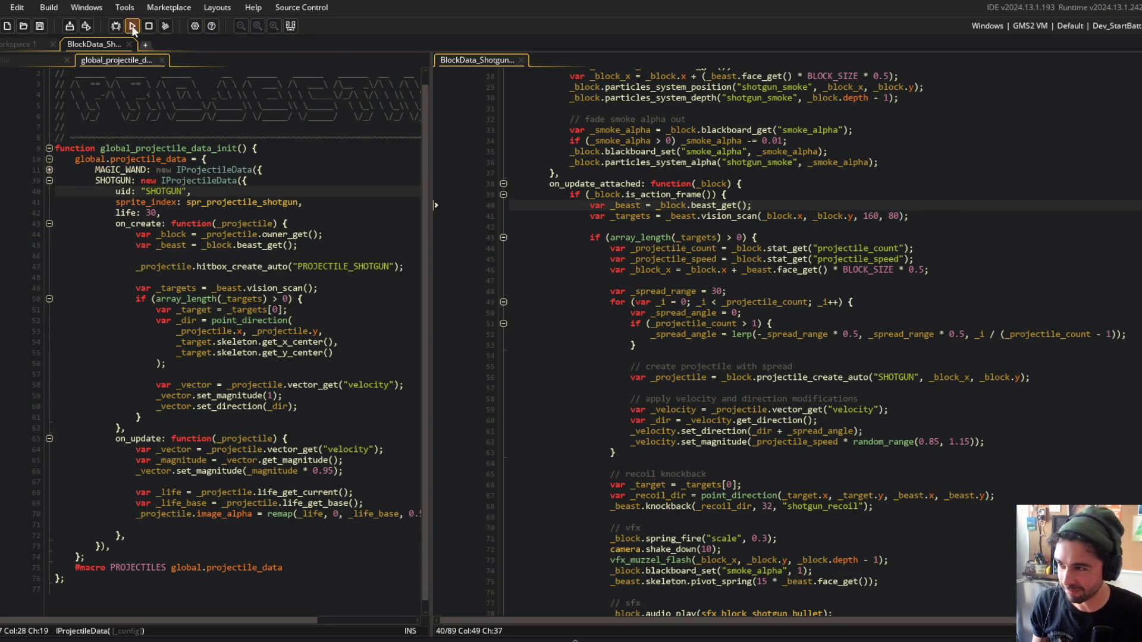
Run Block Beast to test the narrower scan range, then close the game.
{"action": "left_click", "coordinate": [130, 25]}
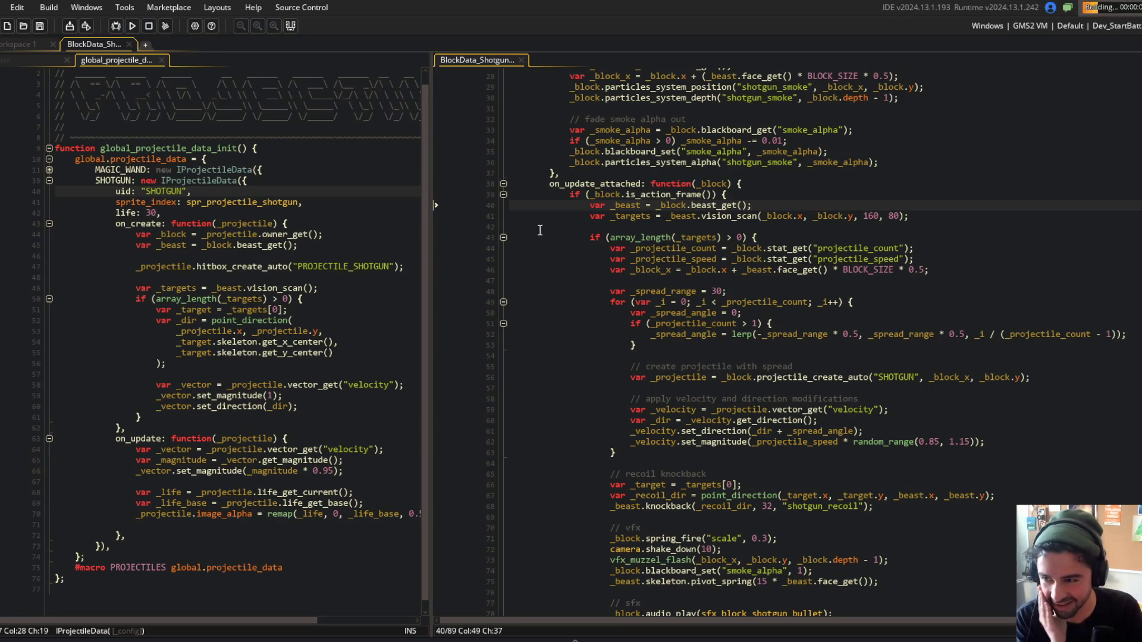
{"action": "left_click_drag", "start_coordinate": [432, 149], "coordinate": [401, 149]}
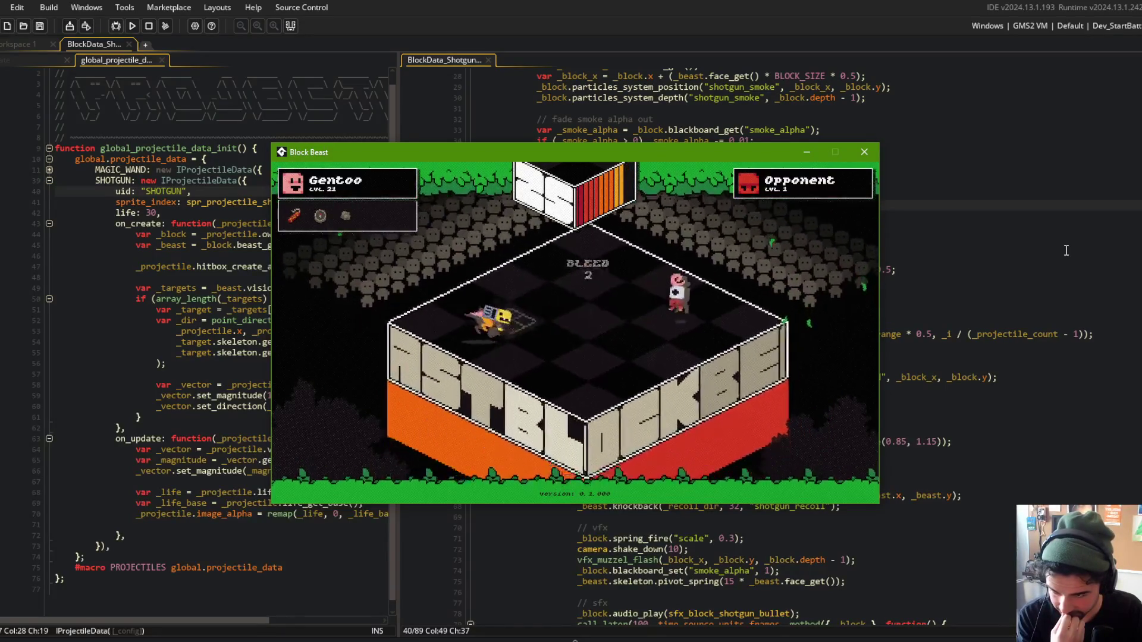
{"action": "left_click", "coordinate": [791, 205]}
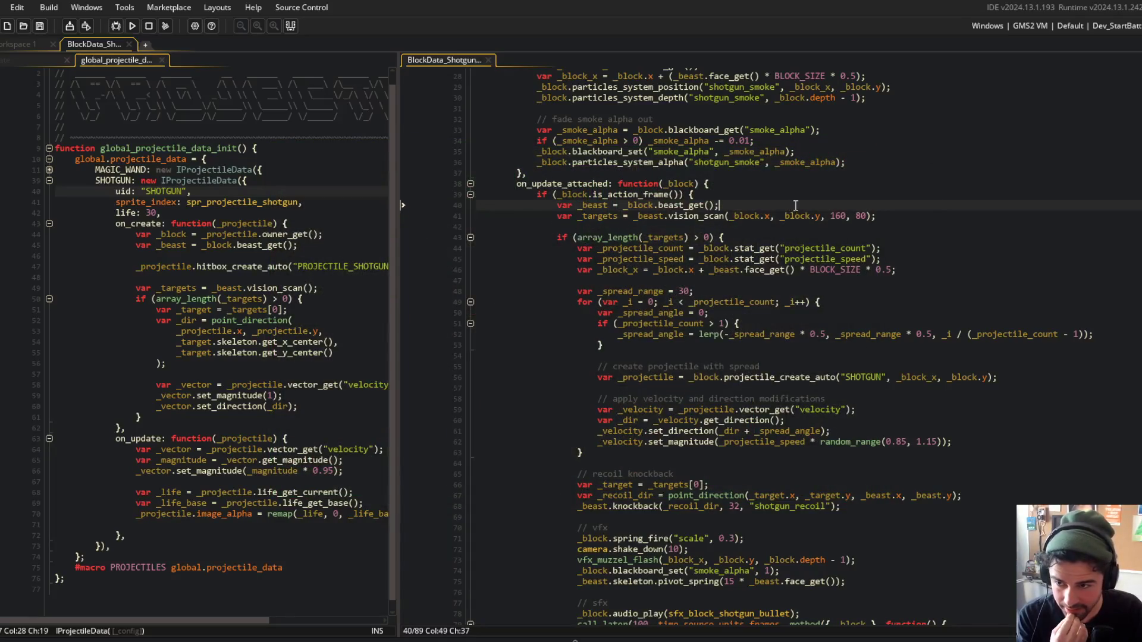
{"action": "scroll", "coordinate": [791, 205], "scroll_direction": "up", "scroll_amount": 2}
{"action": "key", "text": "Up"}
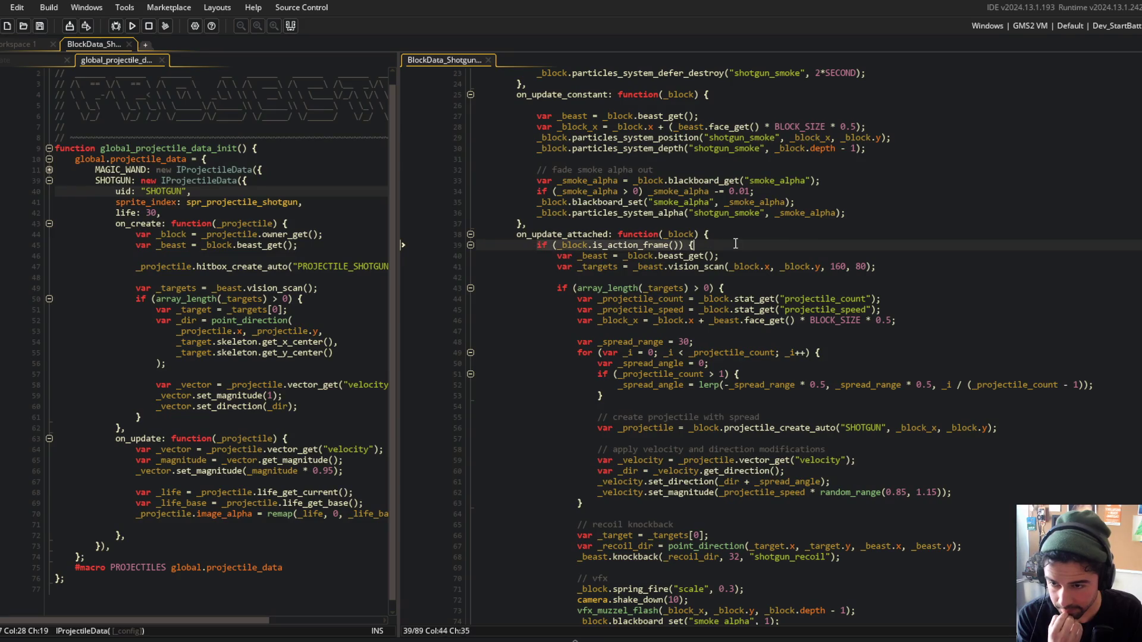
{"action": "left_click", "coordinate": [638, 245]}
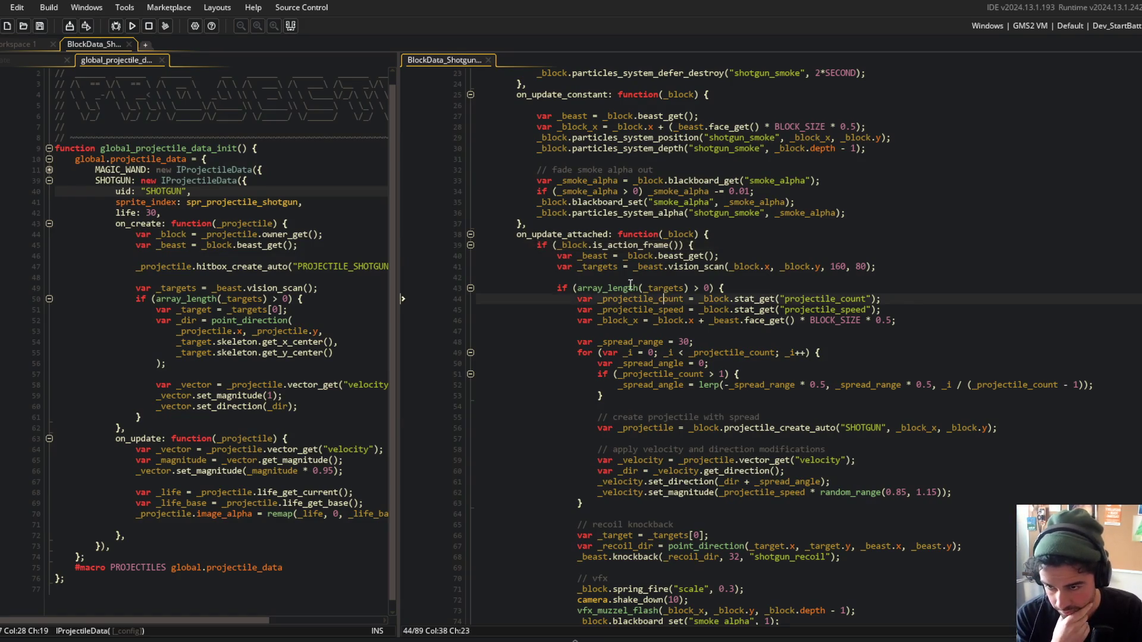
{"action": "left_click", "coordinate": [744, 249]}
{"action": "scroll", "coordinate": [744, 249], "scroll_direction": "up", "scroll_amount": 5}
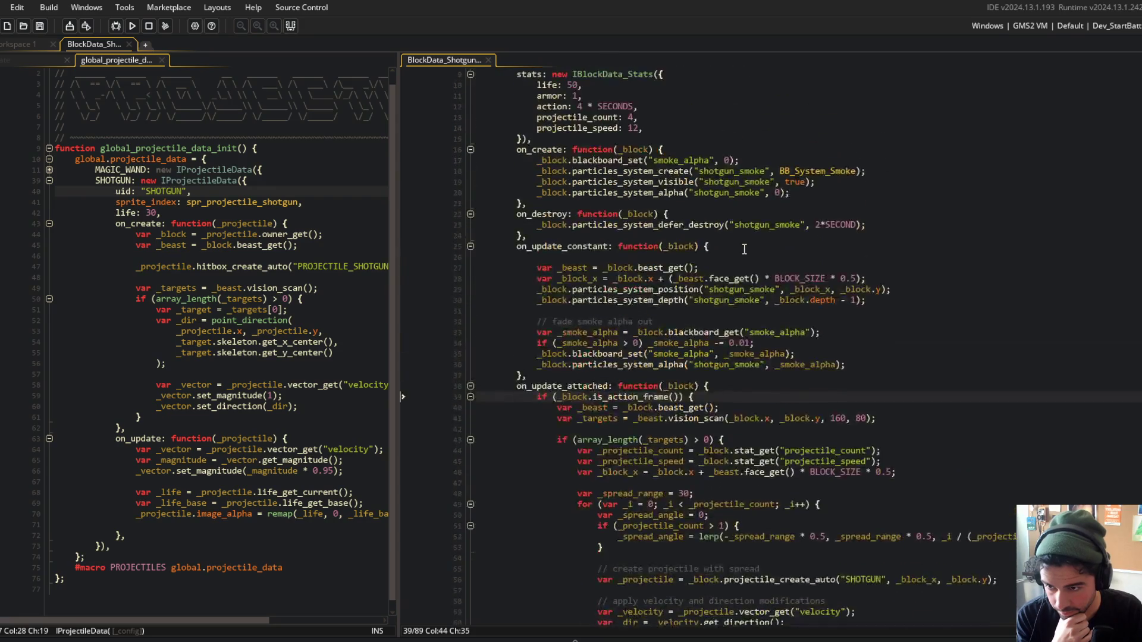
{"action": "scroll", "coordinate": [744, 249], "scroll_direction": "up", "scroll_amount": 3}
{"action": "left_click", "coordinate": [650, 398]}
{"action": "scroll", "coordinate": [649, 397], "scroll_direction": "down", "scroll_amount": 3}
{"action": "scroll", "coordinate": [649, 405], "scroll_direction": "up", "scroll_amount": 3}
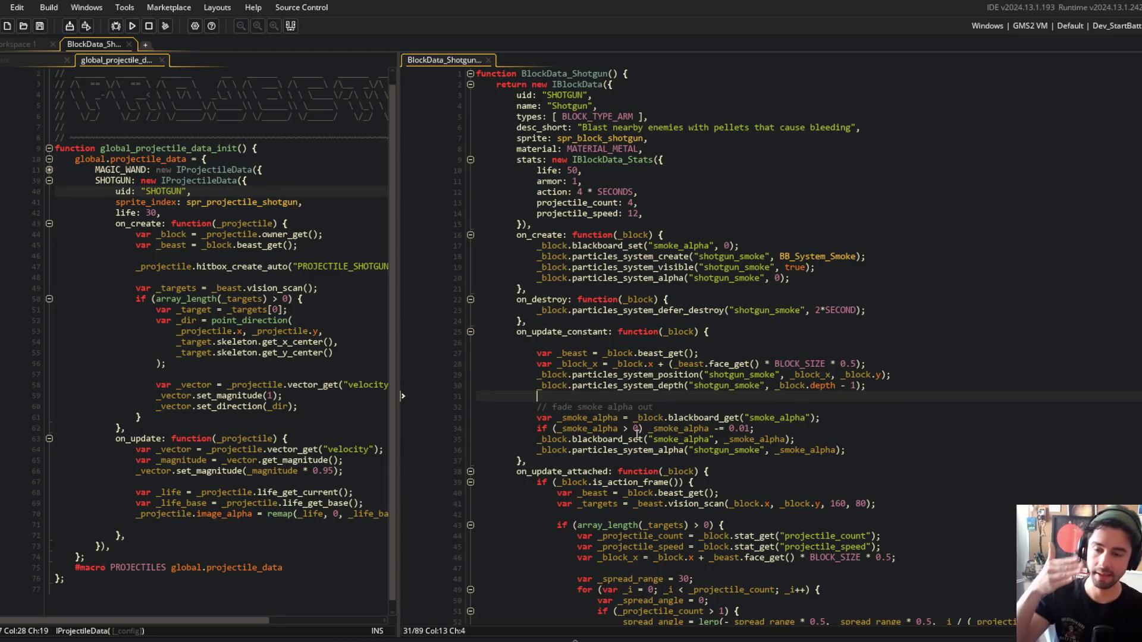
{"action": "left_click", "coordinate": [538, 483]}
{"action": "left_click_drag", "start_coordinate": [539, 482], "coordinate": [694, 482]}
{"action": "left_click", "coordinate": [695, 482]}
{"action": "scroll", "coordinate": [743, 457], "scroll_direction": "down", "scroll_amount": 2}
{"action": "left_click", "coordinate": [736, 447]}
{"action": "left_click", "coordinate": [132, 26]}
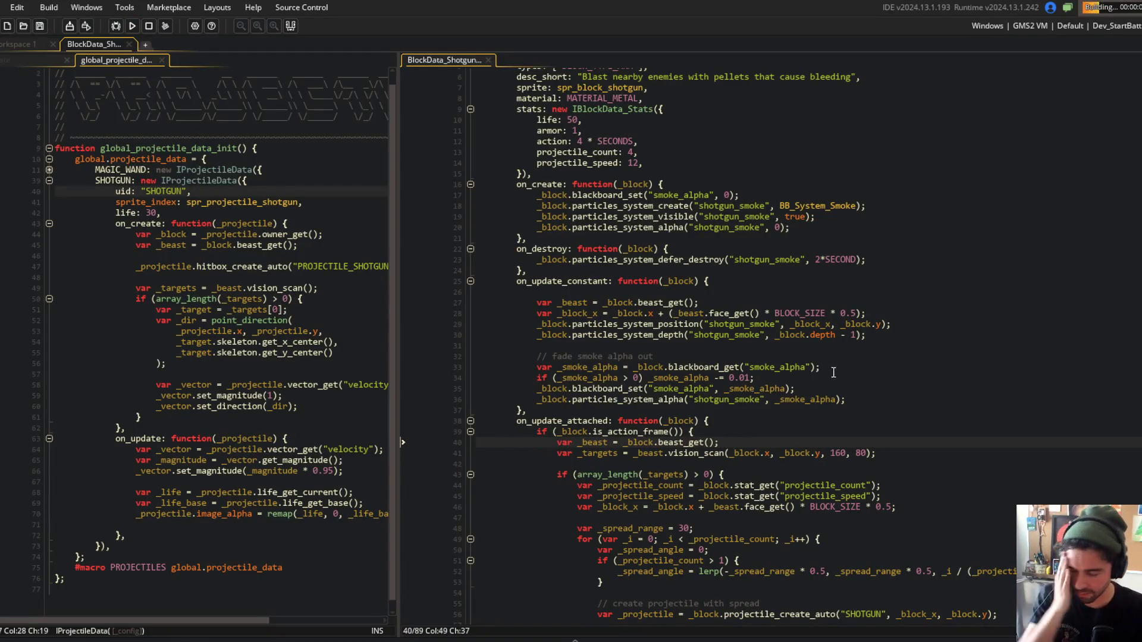
{"action": "left_click", "coordinate": [748, 427]}
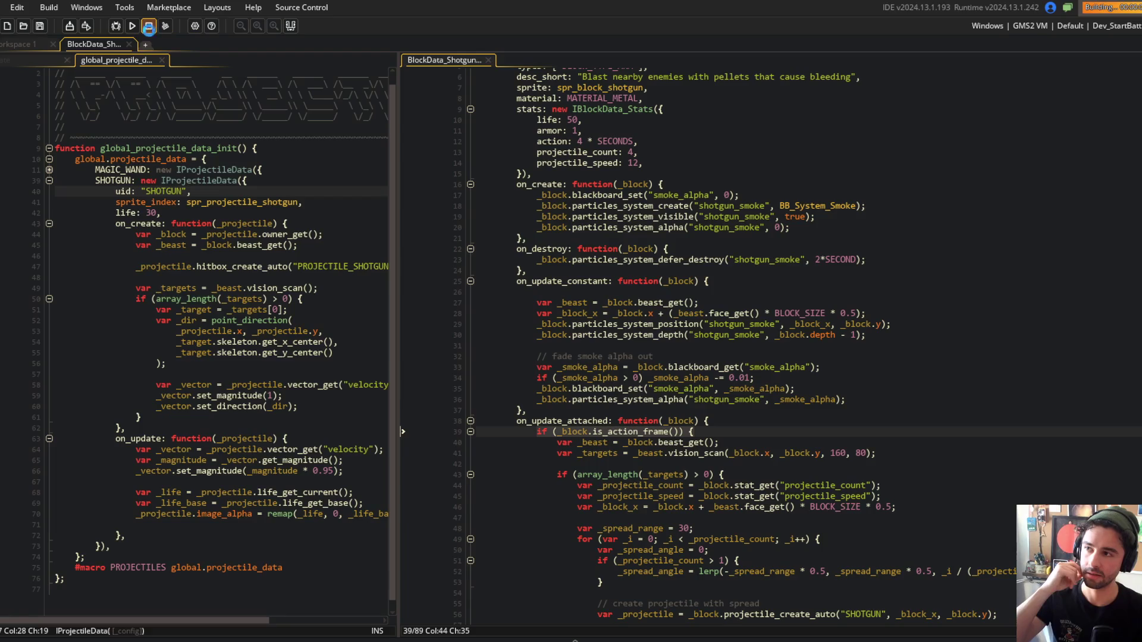
{"action": "left_click", "coordinate": [719, 378]}
{"action": "left_click", "coordinate": [746, 420]}
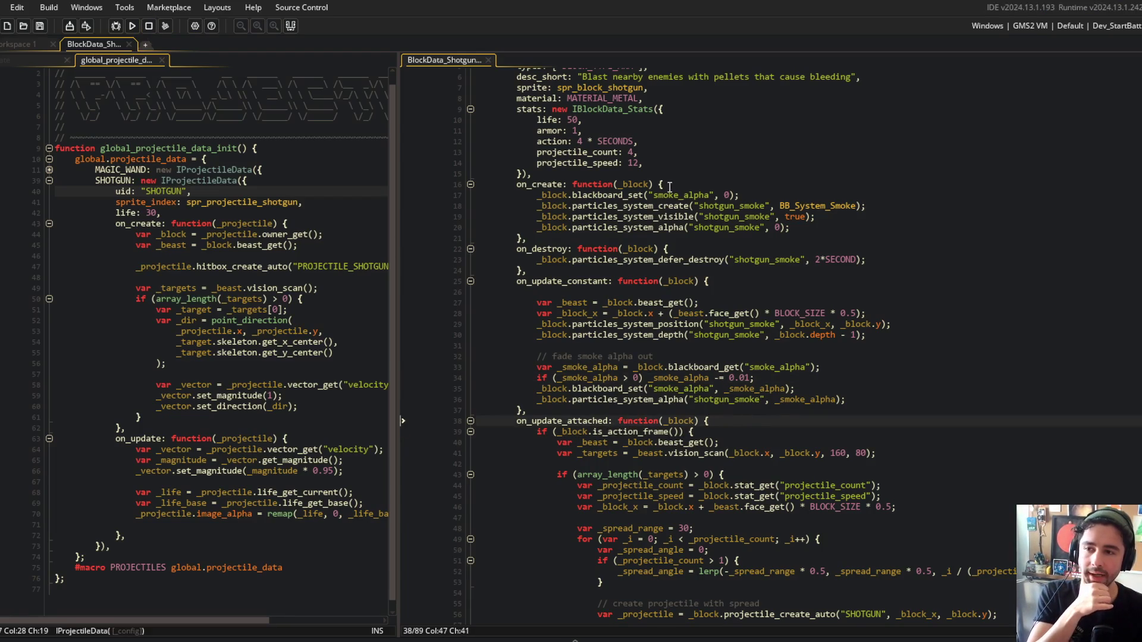
{"action": "scroll", "coordinate": [664, 190], "scroll_direction": "up", "scroll_amount": 2}
{"action": "scroll", "coordinate": [667, 213], "scroll_direction": "down", "scroll_amount": 3}
{"action": "scroll", "coordinate": [667, 213], "scroll_direction": "up", "scroll_amount": 3}
{"action": "left_click", "coordinate": [668, 235]}
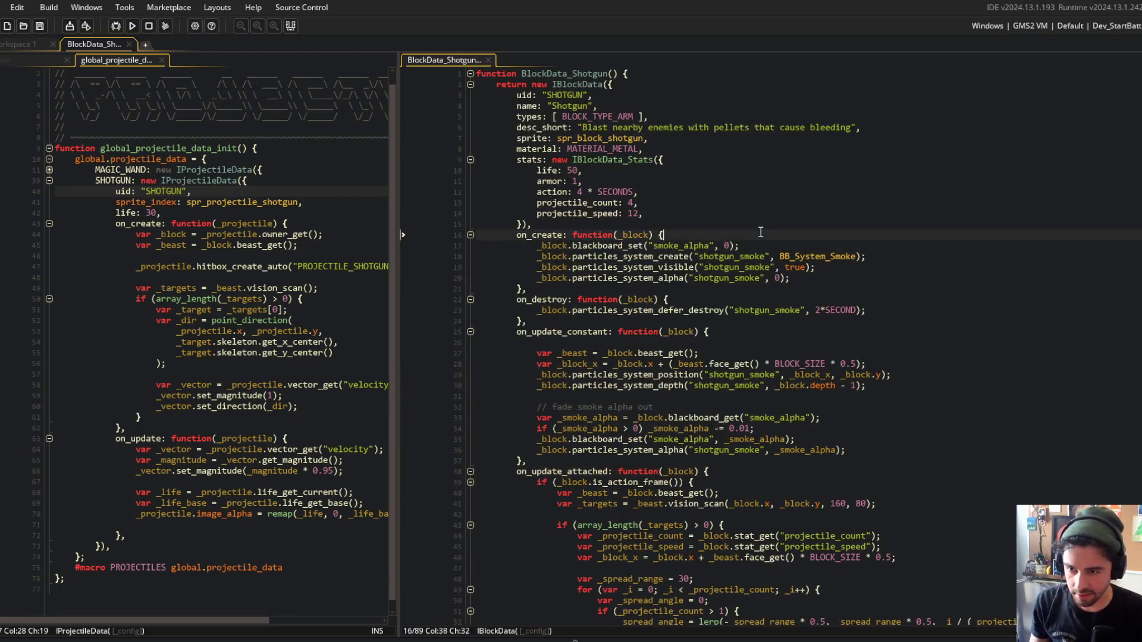
In on_create, add blackboard_set("shotgun_ready", true) and save the script.
{"action": "key", "text": "Return"}
{"action": "type", "text": "block.blackboard_set(\"s"}
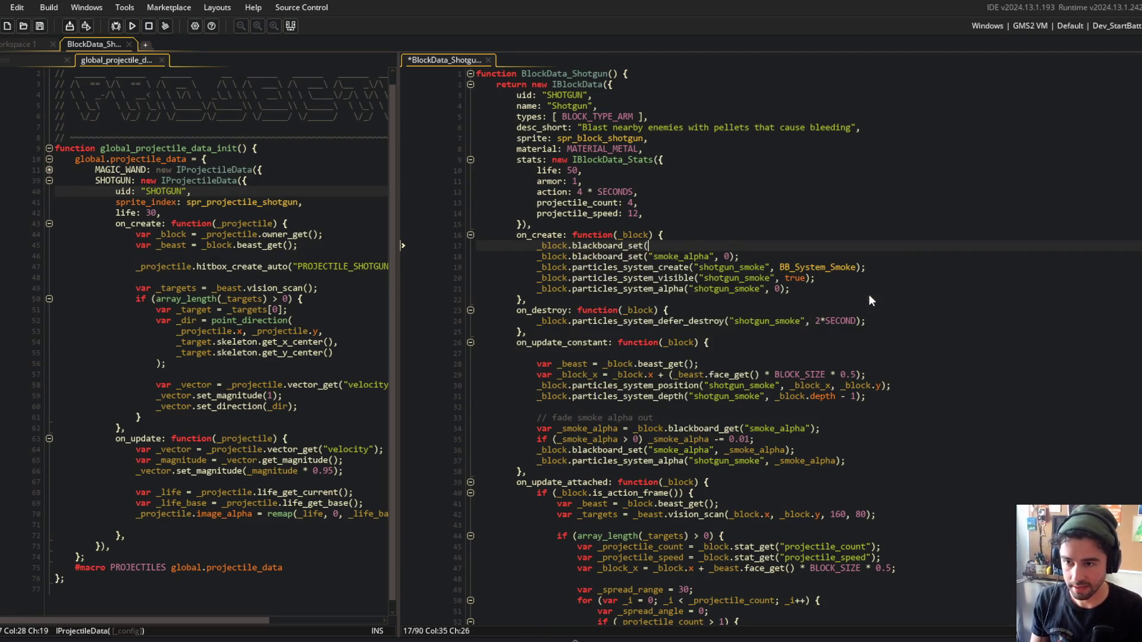
{"action": "type", "text": "hotgun_ready\", fal;"}
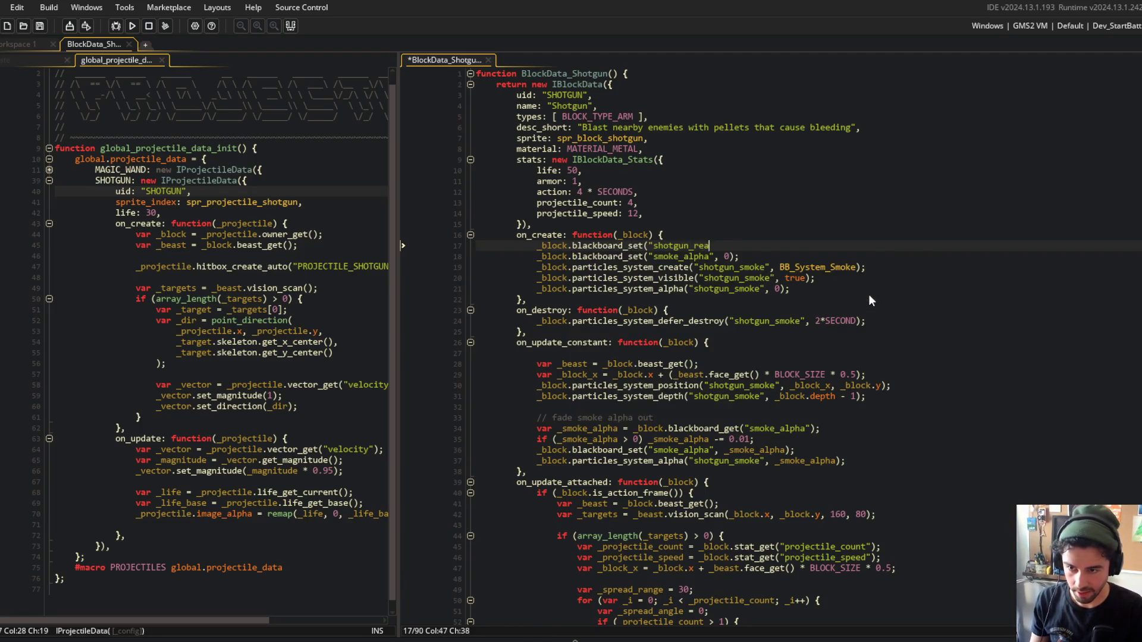
{"action": "key", "text": "BackSpace"}
{"action": "key", "text": "BackSpace"}
{"action": "key", "text": "BackSpace"}
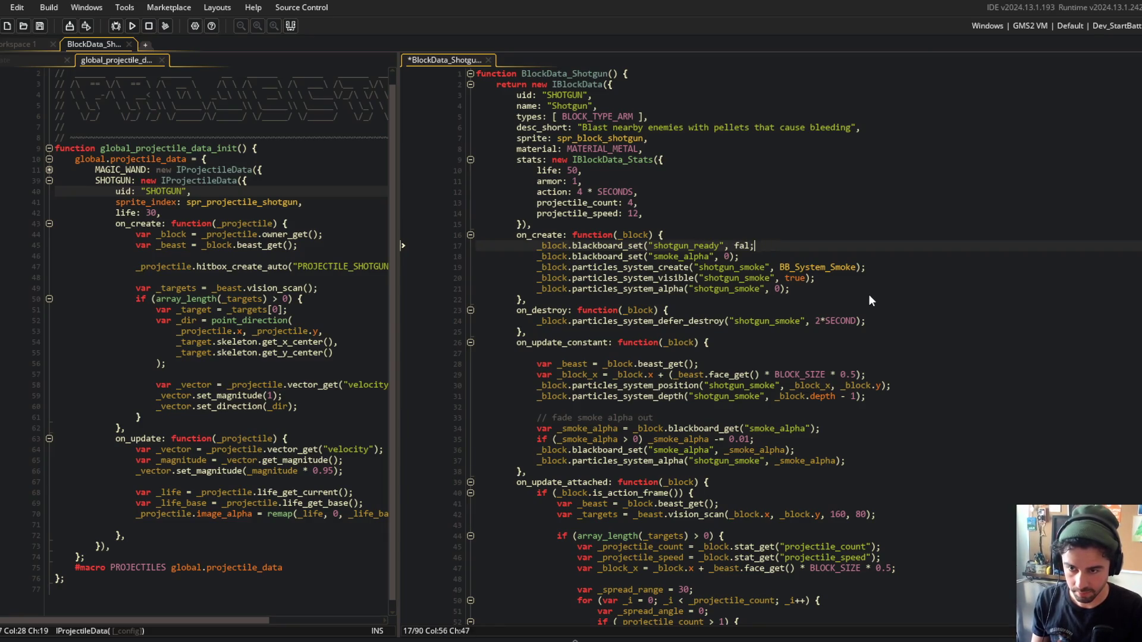
{"action": "type", "text": "true);"}
{"action": "key", "text": "ctrl+s"}
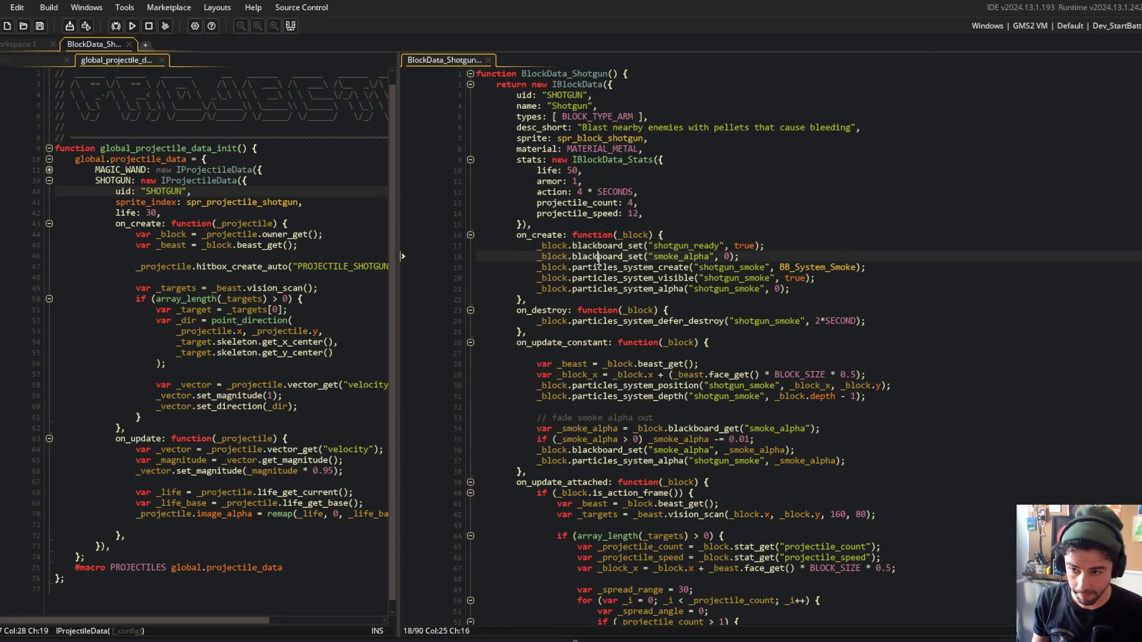
Add a shotgun_ready blackboard_set line in the action-frame check and an if (_block.blackboard_get("shotgun_ready")) { block.
{"action": "scroll", "coordinate": [776, 374], "scroll_direction": "down", "scroll_amount": 4}
{"action": "left_click", "coordinate": [800, 388]}
{"action": "left_click", "coordinate": [770, 369]}
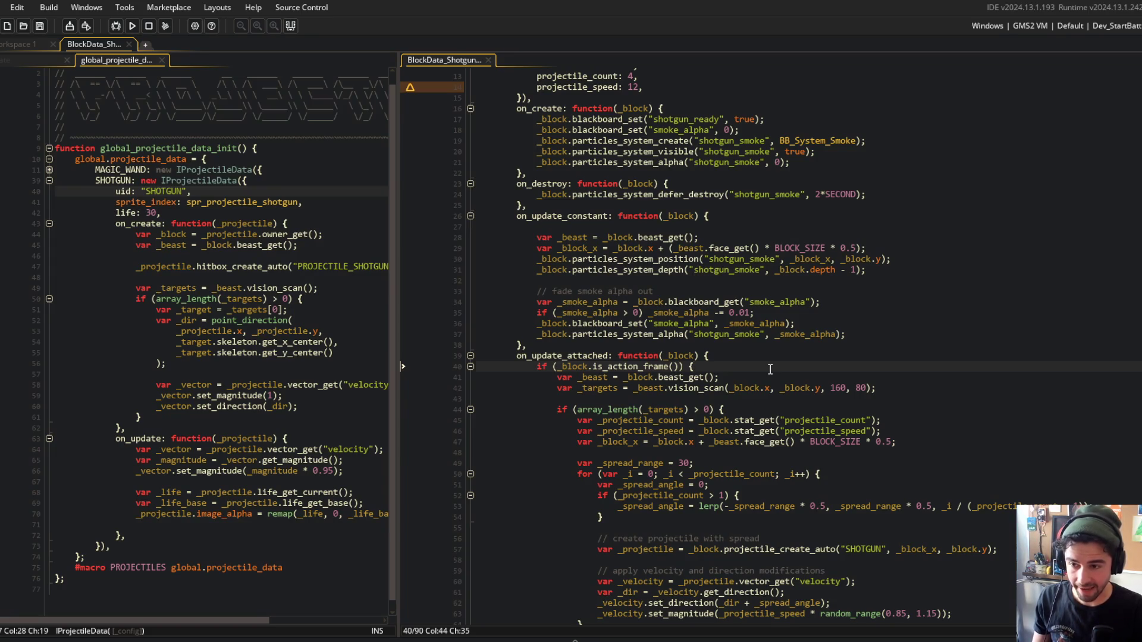
{"action": "key", "text": "Return"}
{"action": "type", "text": "_block"}
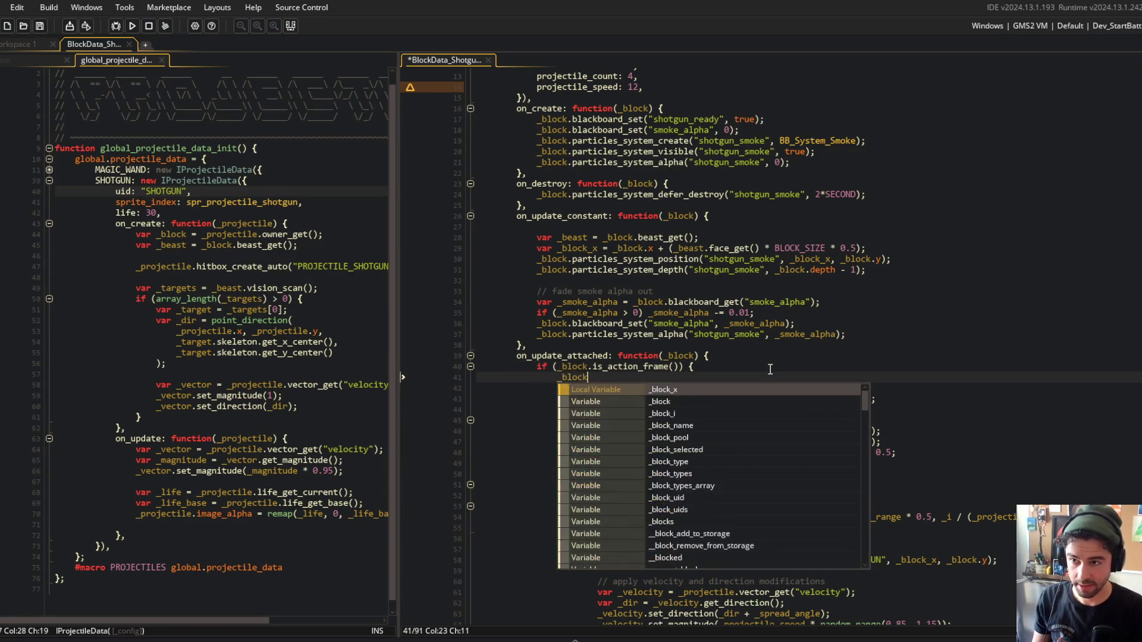
{"action": "type", "text": ".blaac"}
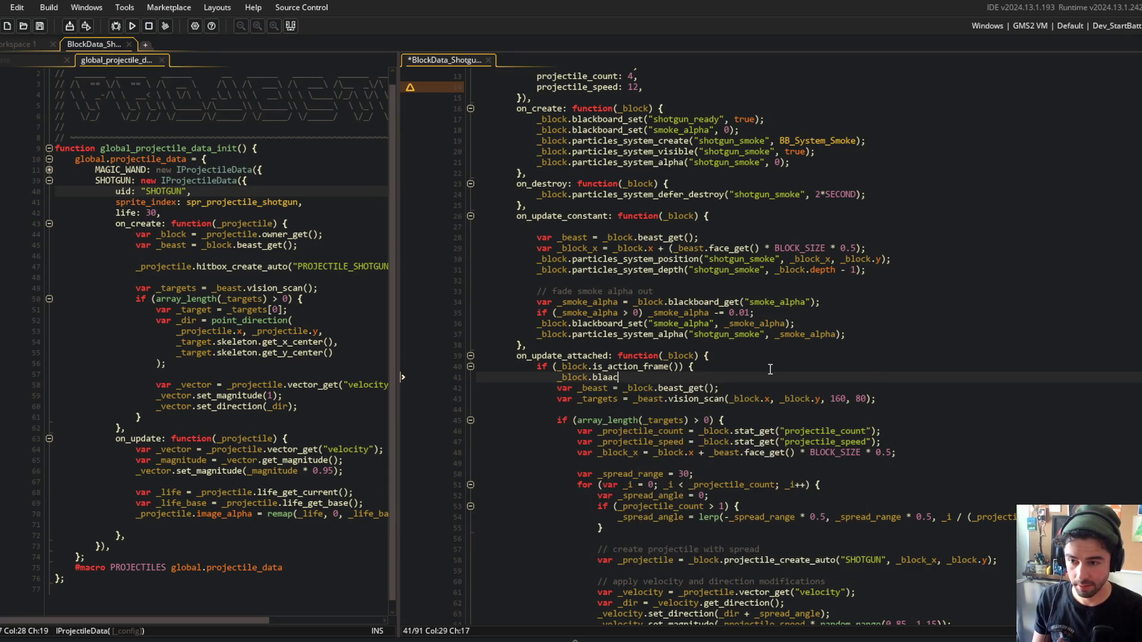
{"action": "key", "text": "BackSpace"}
{"action": "key", "text": "BackSpace"}
{"action": "type", "text": "ckboast_set({"}
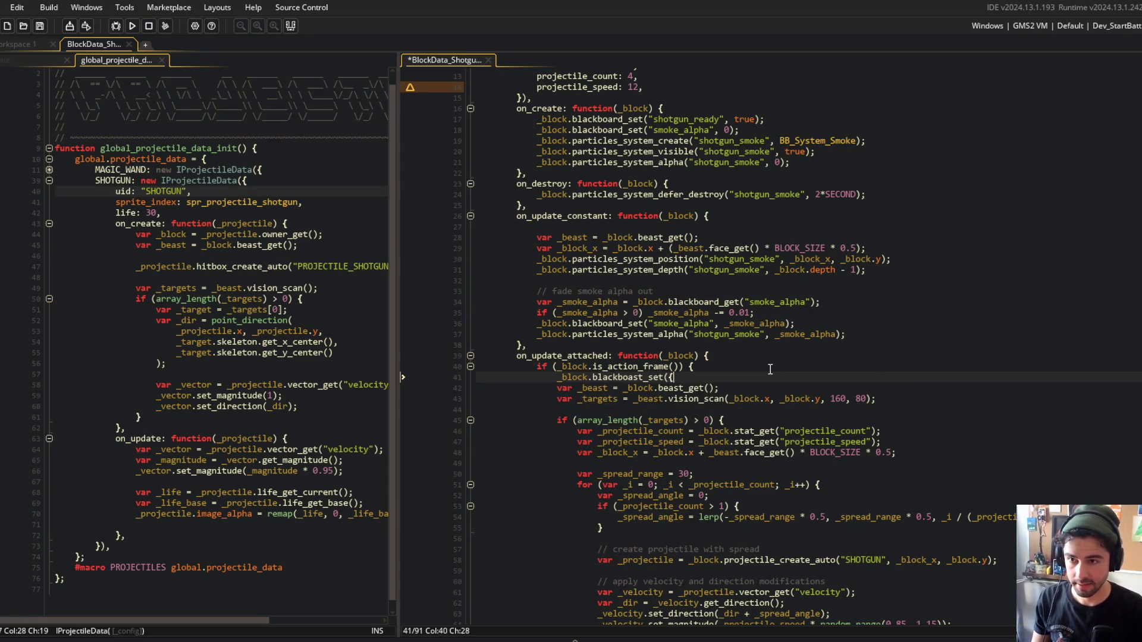
{"action": "key", "text": "BackSpace"}
{"action": "type", "text": "\"shotgun_ready\", true);"}
{"action": "key", "text": "Return"}
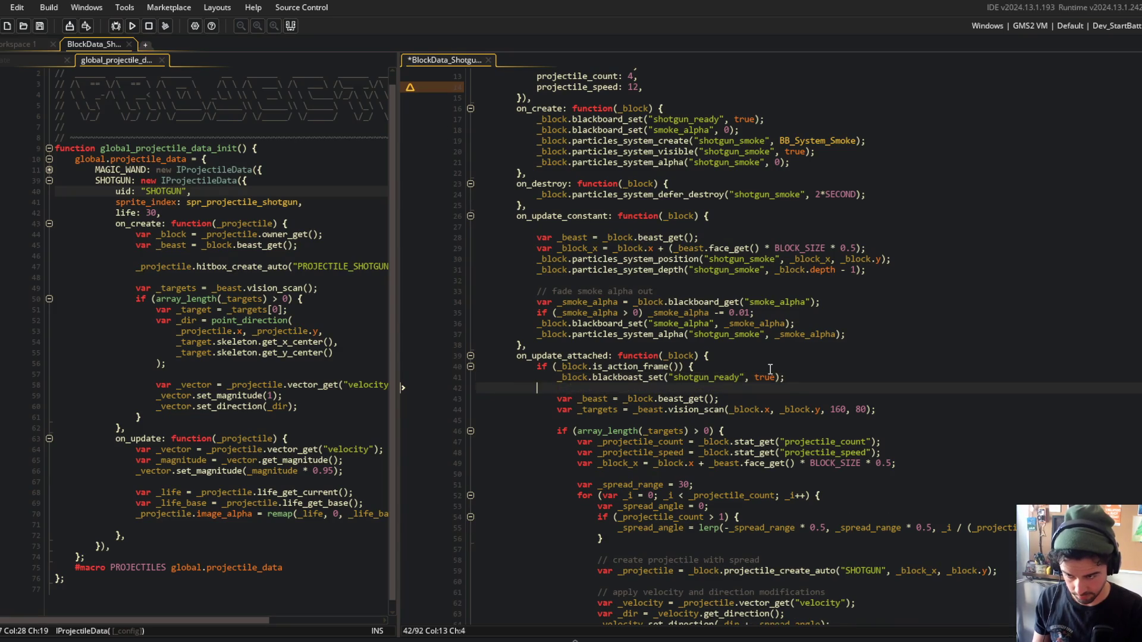
{"action": "type", "text": "}"}
{"action": "key", "text": "Return"}
{"action": "key", "text": "Return"}
{"action": "type", "text": "if (_bl"}
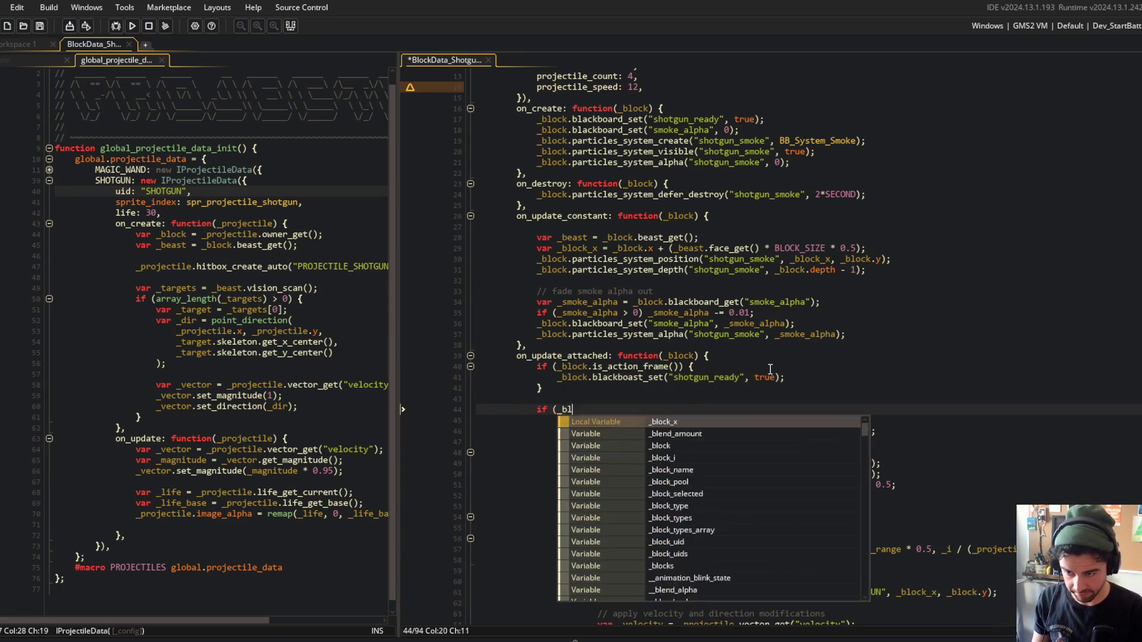
{"action": "type", "text": "okc.c.bl"}
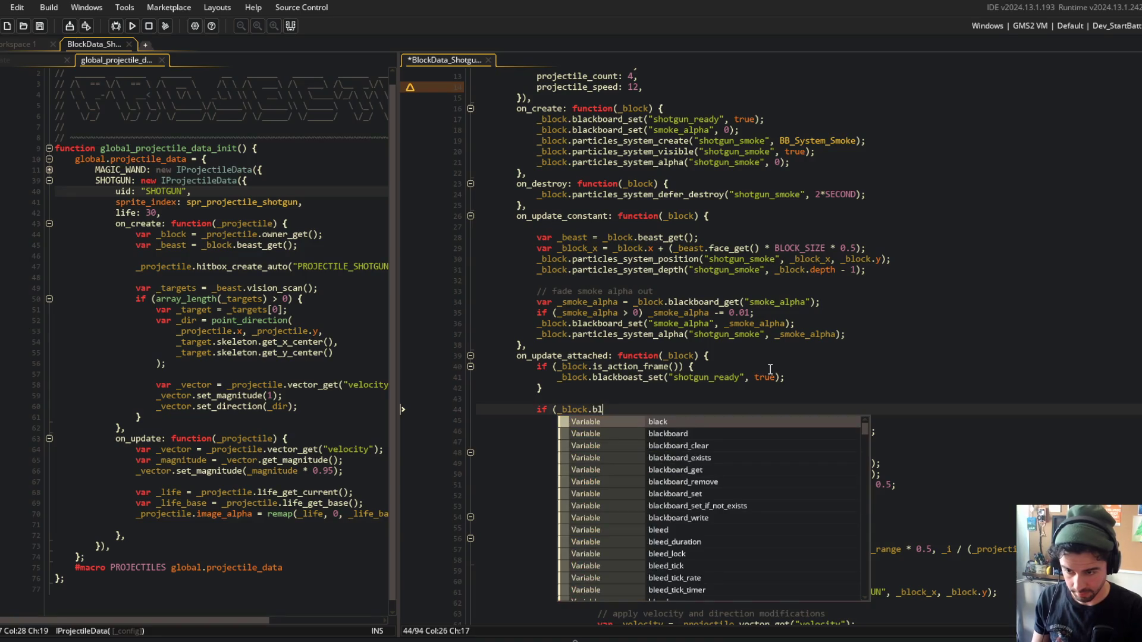
{"action": "type", "text": "ackboard_"}
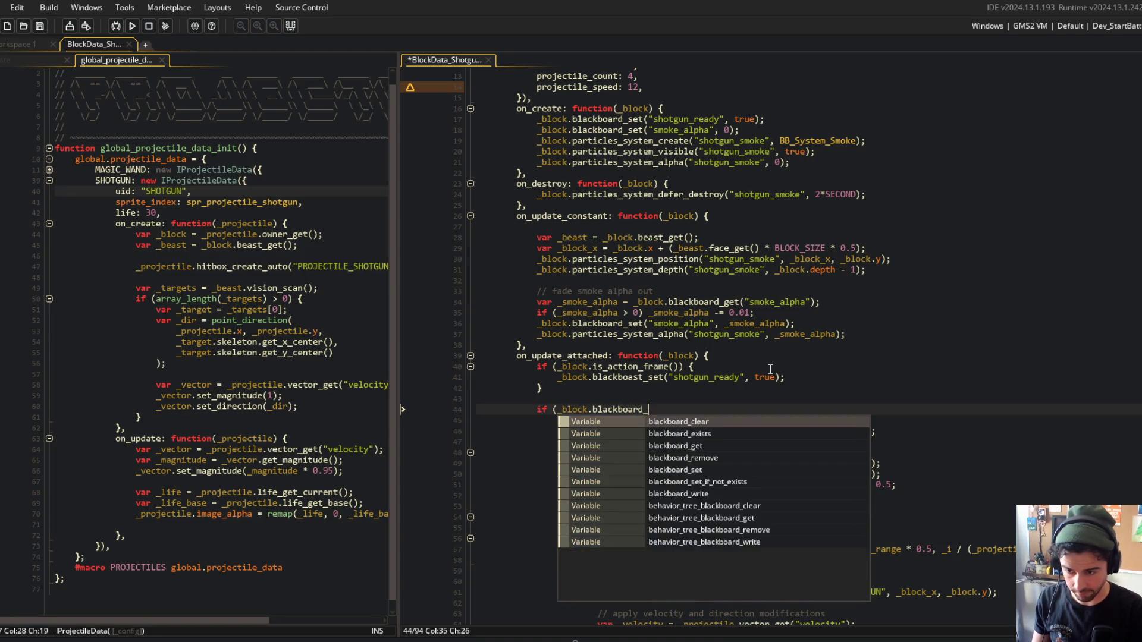
{"action": "type", "text": "get(hotgun_re"}
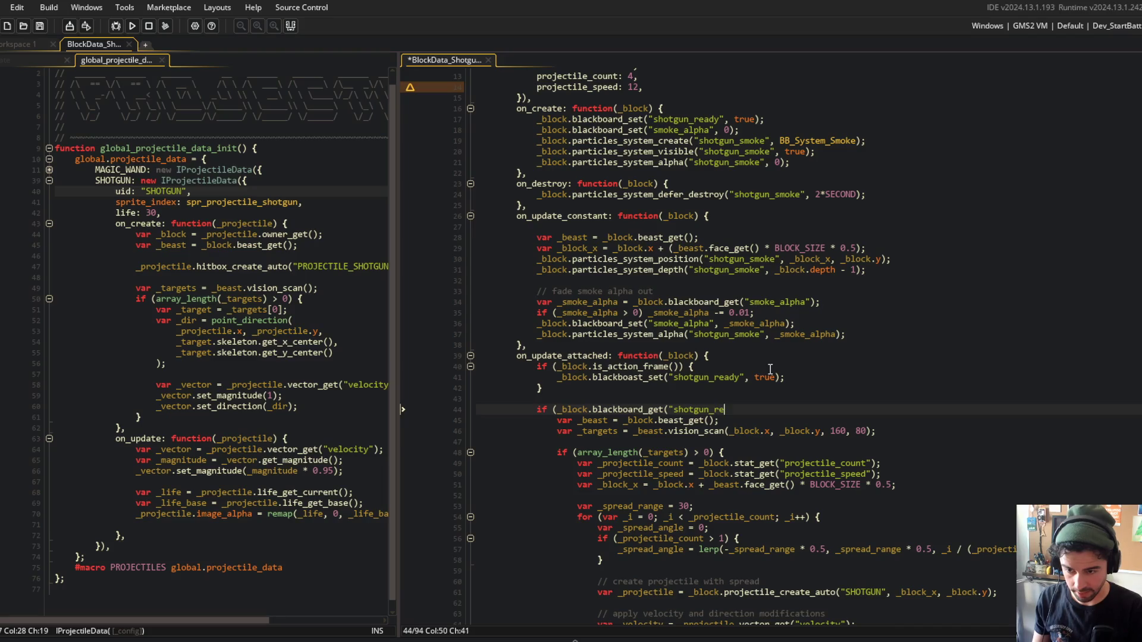
{"action": "type", "text": "ady\")) {"}
{"action": "key", "text": "ctrl+s"}
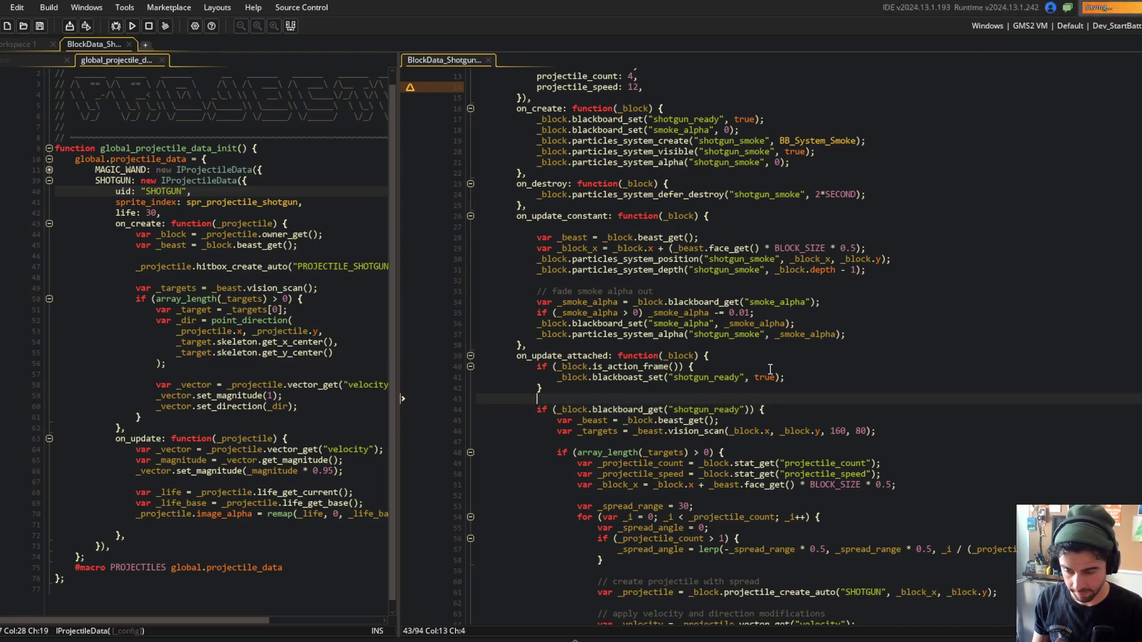
Change the blackboard call on line 41 from set to get.
{"action": "left_click", "coordinate": [606, 404]}
{"action": "left_click", "coordinate": [670, 377]}
{"action": "key", "text": "BackSpace"}
{"action": "key", "text": "BackSpace"}
{"action": "key", "text": "BackSpace"}
{"action": "type", "text": "get"}
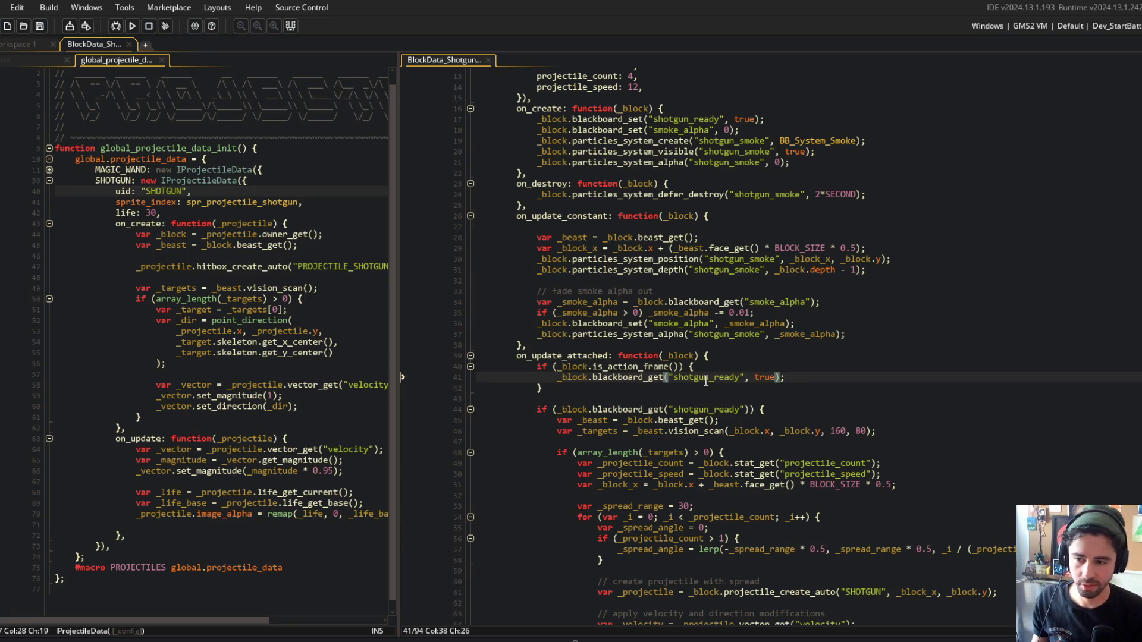
Inside the shotgun_ready check, add _block.blackboard_set("shotgun_ready", false); and save.
{"action": "left_click", "coordinate": [770, 409]}
{"action": "scroll", "coordinate": [796, 399], "scroll_direction": "down", "scroll_amount": 5}
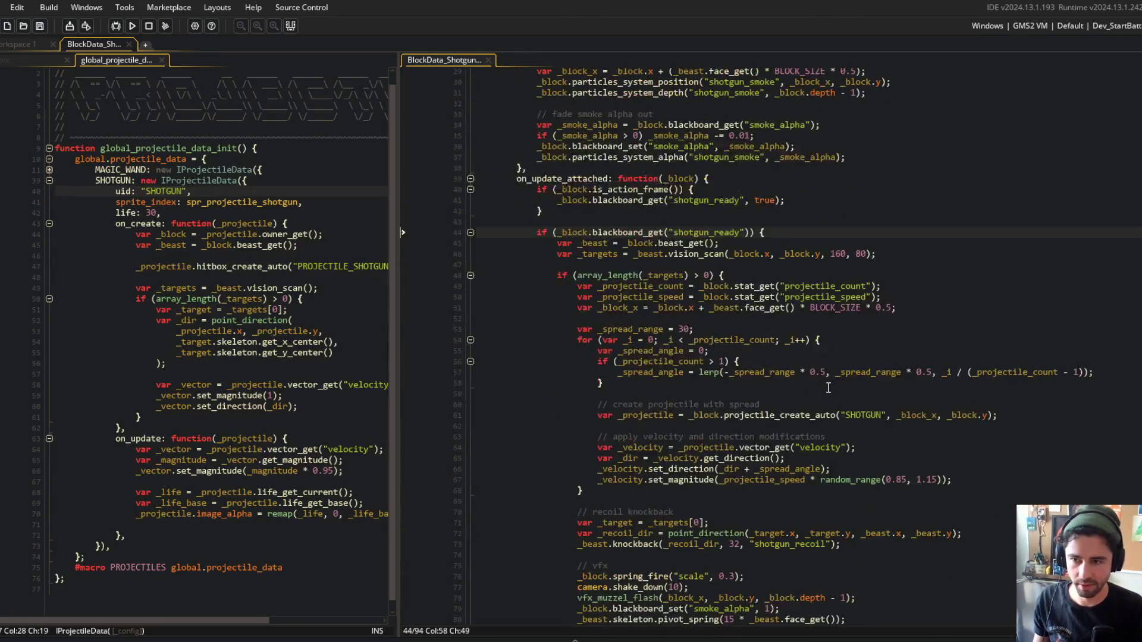
{"action": "key", "text": "Return"}
{"action": "type", "text": "_block."}
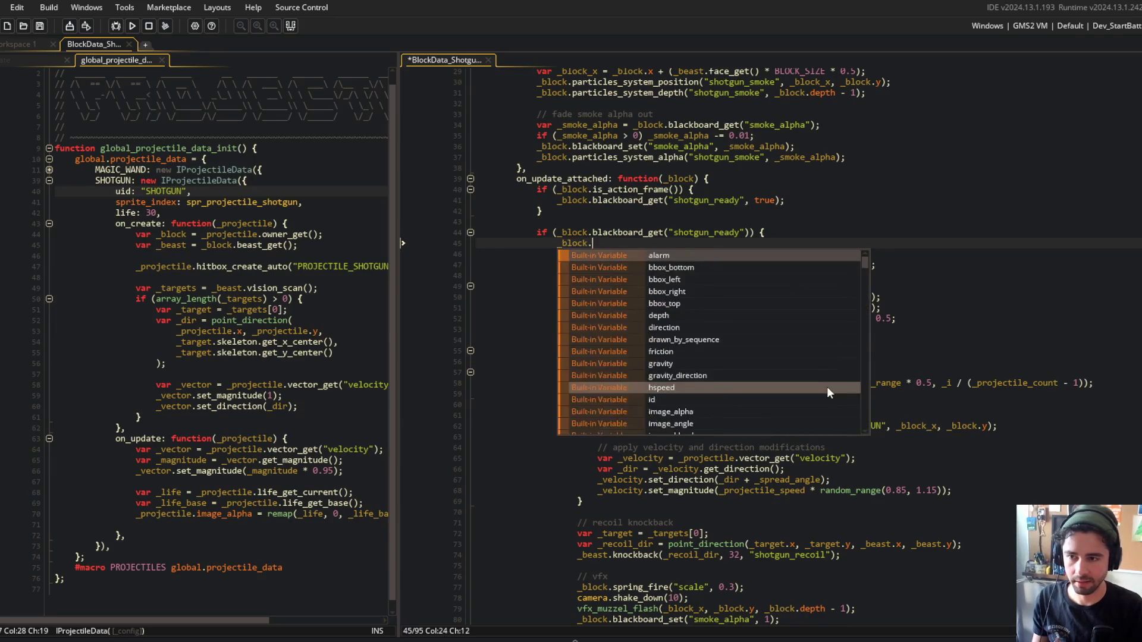
{"action": "type", "text": "blackboard_set(\"shot"}
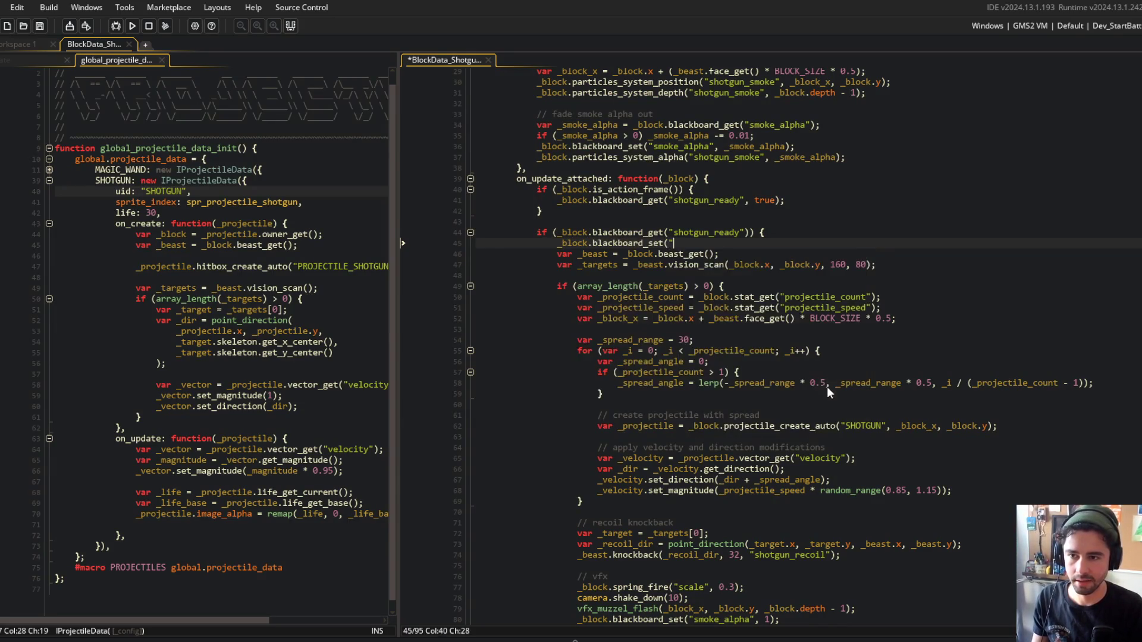
{"action": "type", "text": "gun_ready\", false);"}
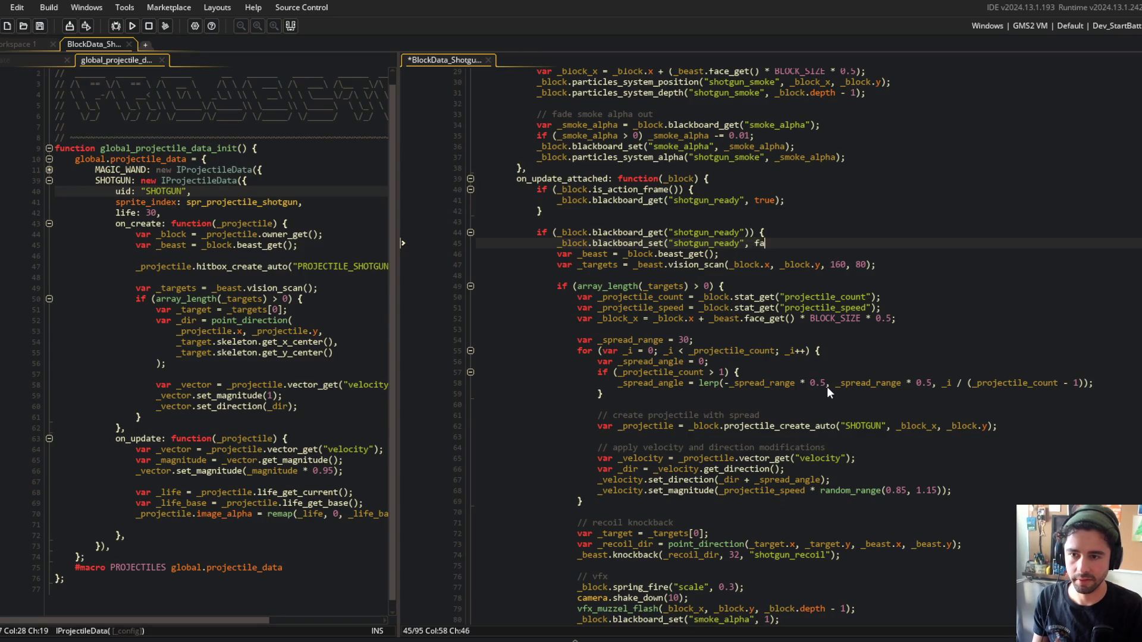
{"action": "key", "text": "Return"}
{"action": "key", "text": "ctrl+s"}
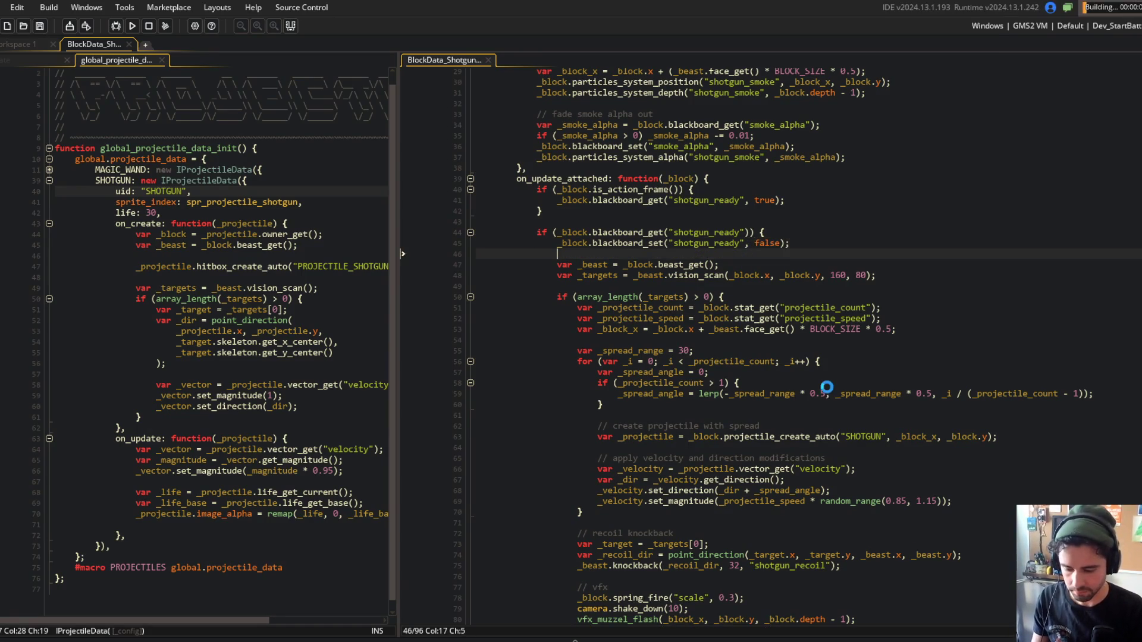
{"action": "left_click", "coordinate": [892, 319]}
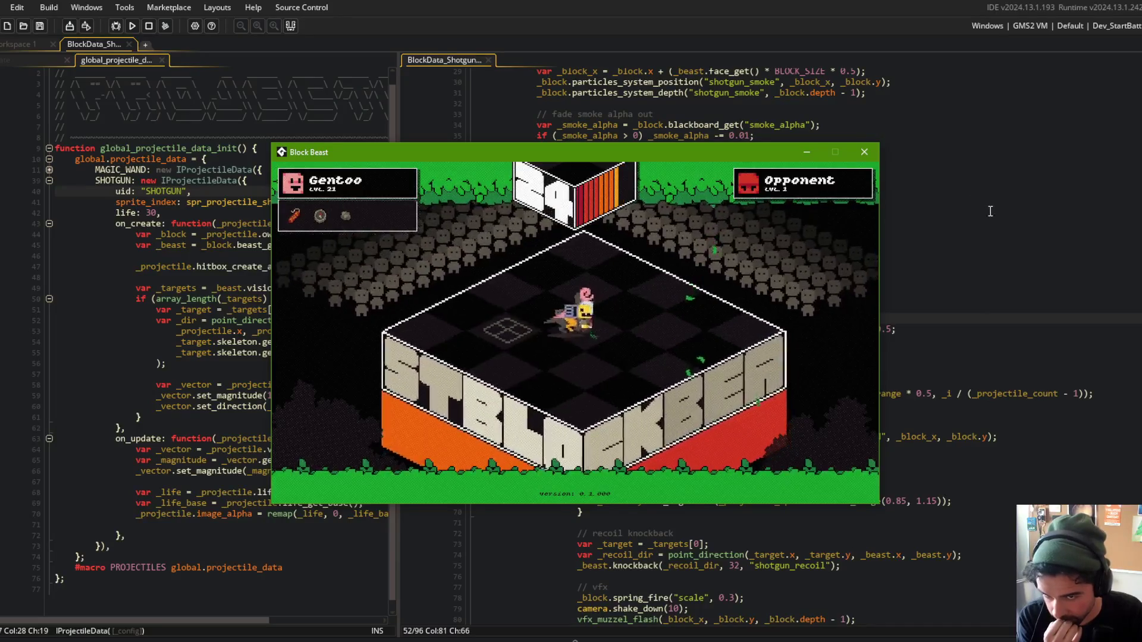
Return from the test run to the shotgun code and inspect the blackboard call on line 41.
{"action": "left_click", "coordinate": [882, 178]}
{"action": "scroll", "coordinate": [881, 180], "scroll_direction": "up", "scroll_amount": 5}
{"action": "left_click", "coordinate": [672, 377]}
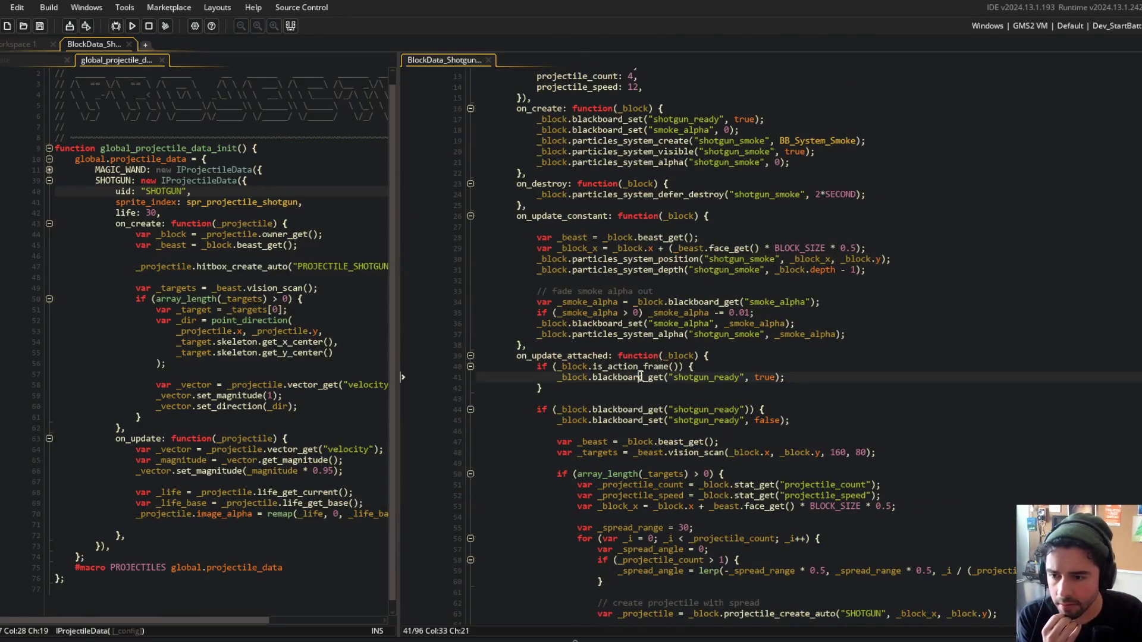
Highlight the shotgun_ready and blackboard_set uses, and make line 41 a blackboard_set call again.
{"action": "scroll", "coordinate": [735, 324], "scroll_direction": "up", "scroll_amount": 2}
{"action": "scroll", "coordinate": [624, 292], "scroll_direction": "up", "scroll_amount": 1}
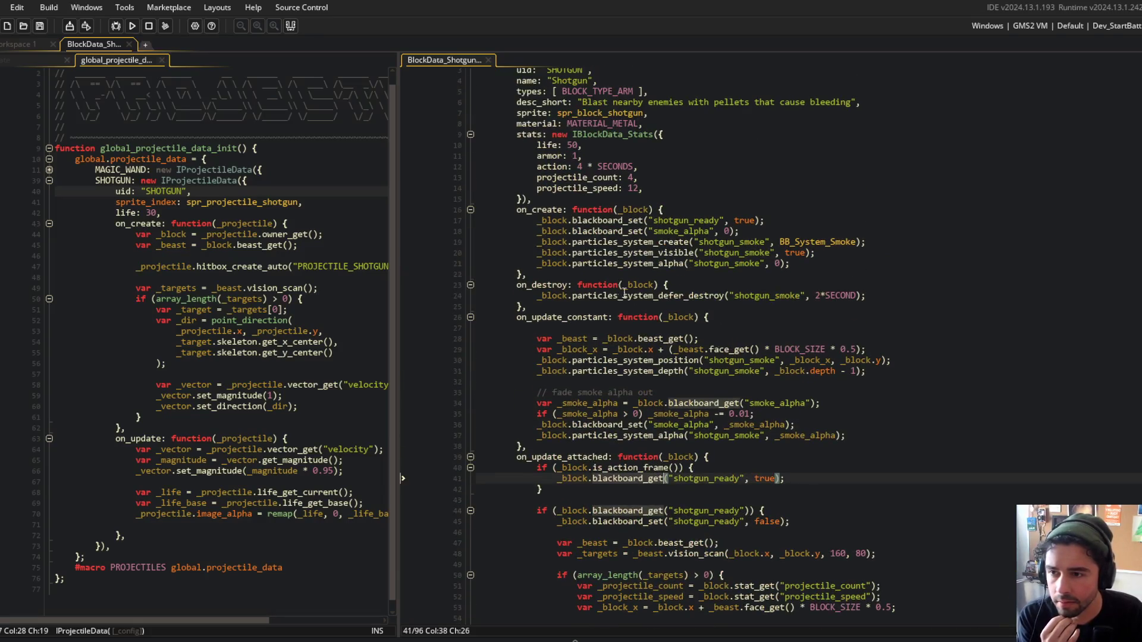
{"action": "double_click", "coordinate": [674, 220]}
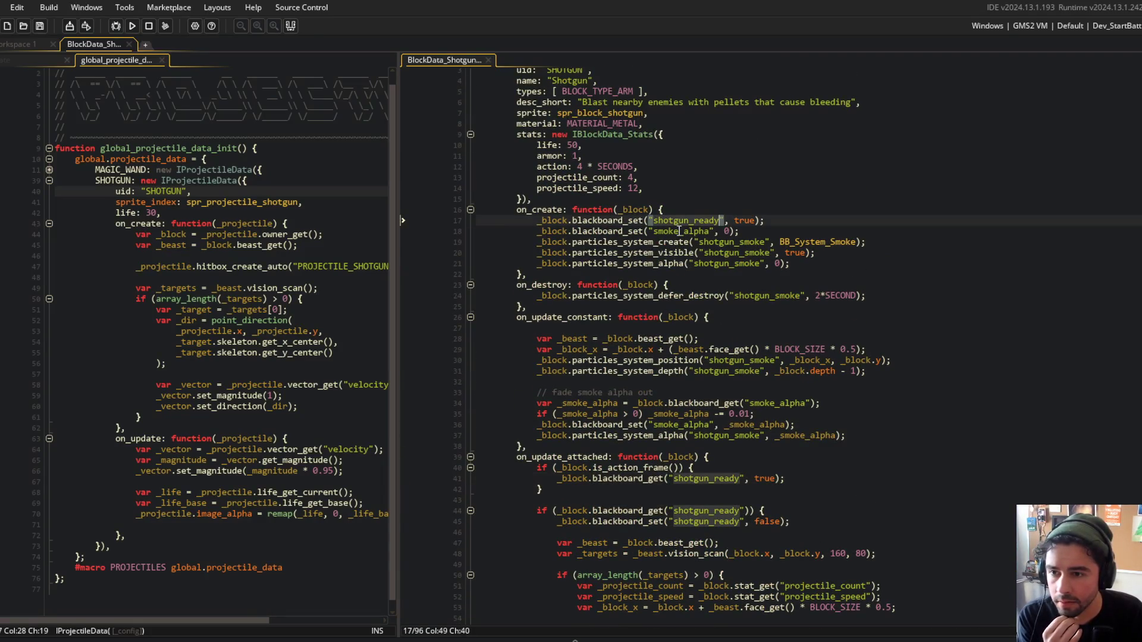
{"action": "double_click", "coordinate": [596, 221]}
{"action": "scroll", "coordinate": [652, 295], "scroll_direction": "down", "scroll_amount": 3}
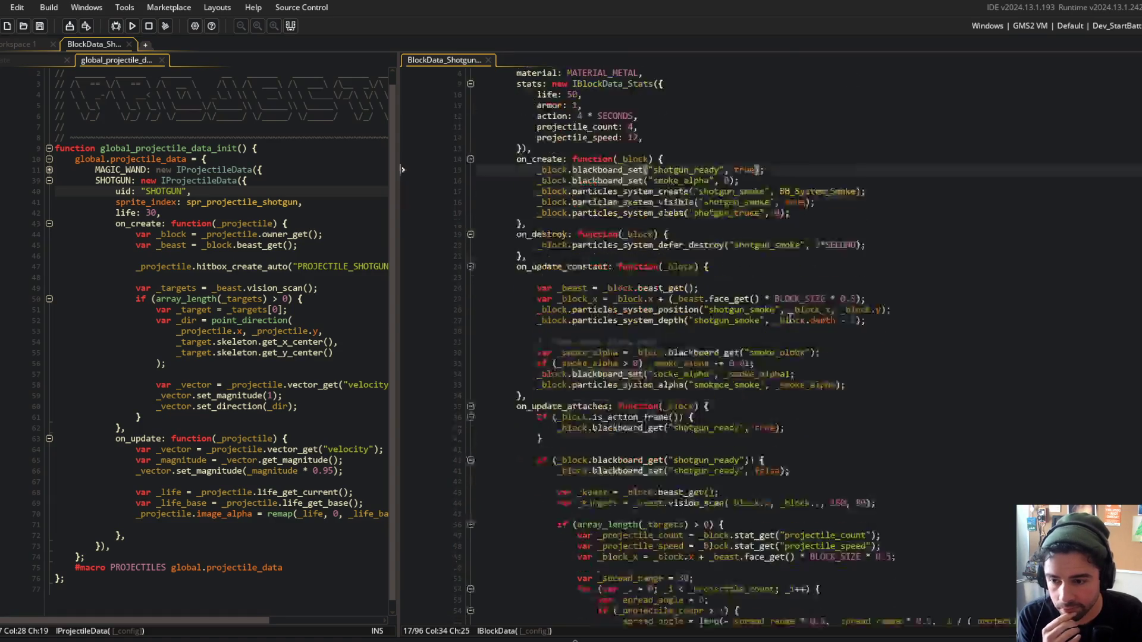
{"action": "left_click", "coordinate": [525, 367]}
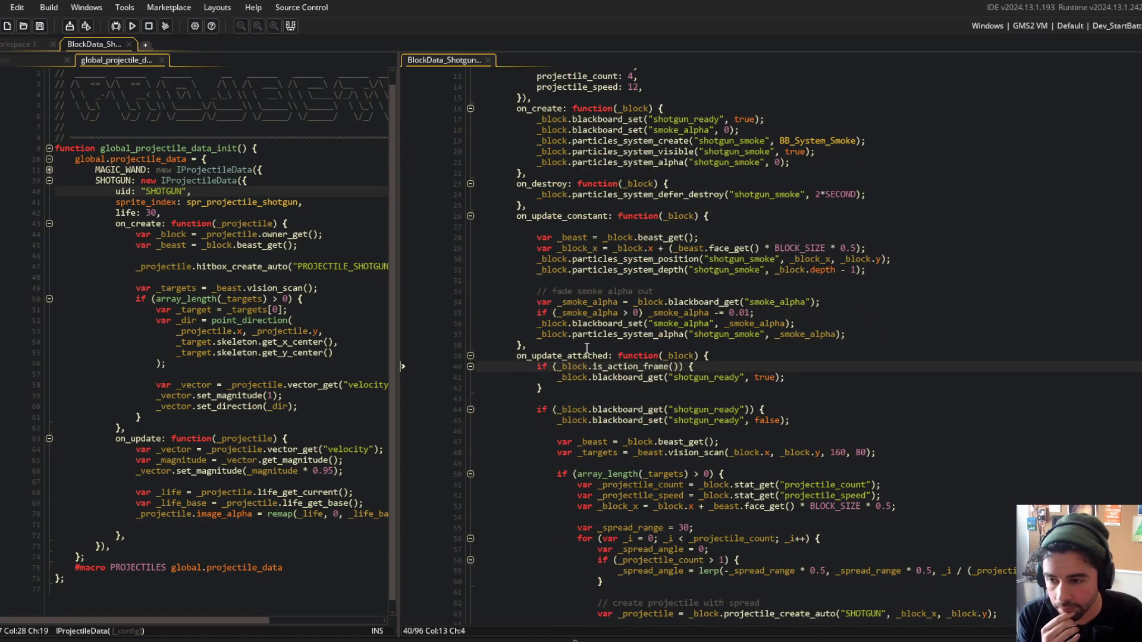
{"action": "left_click", "coordinate": [669, 367]}
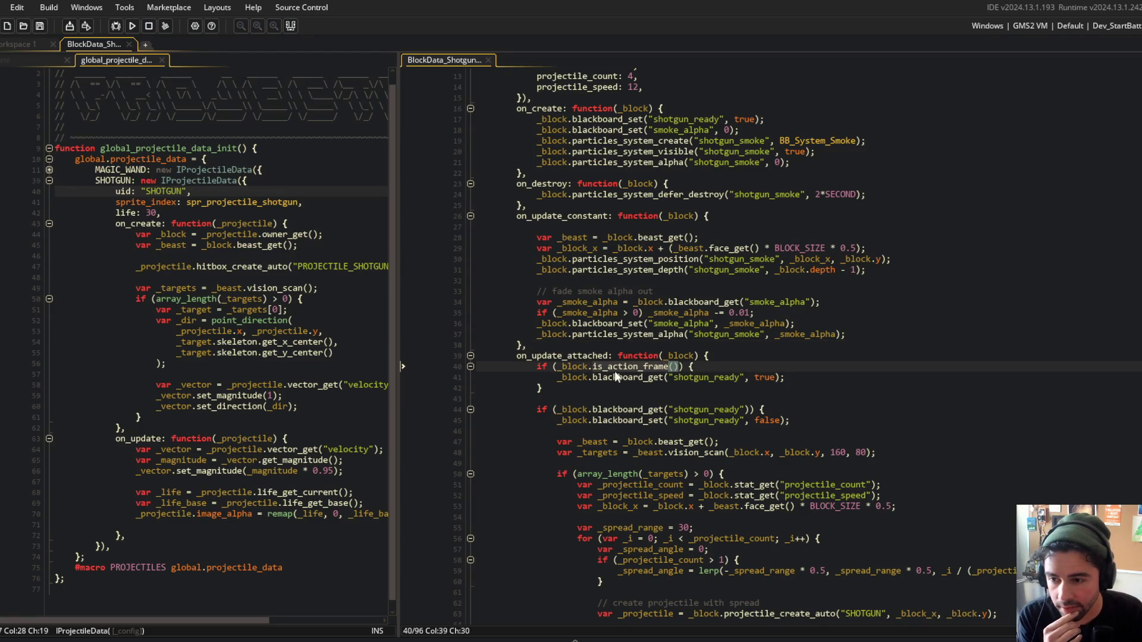
{"action": "left_click", "coordinate": [665, 378]}
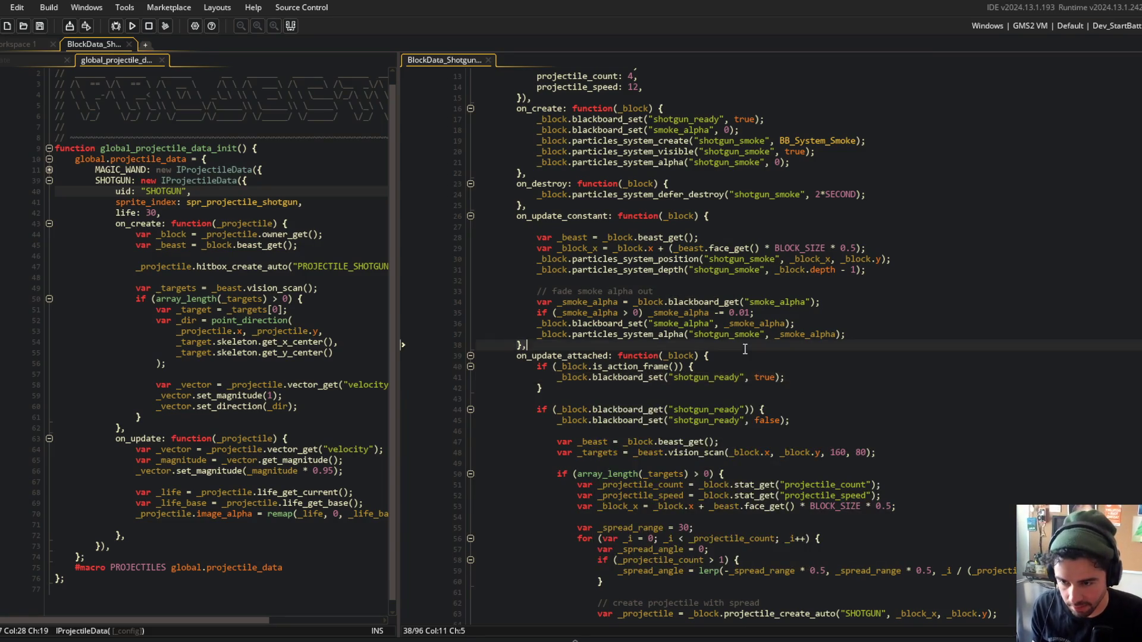
{"action": "scroll", "coordinate": [718, 370], "scroll_direction": "down", "scroll_amount": 2}
{"action": "left_click", "coordinate": [815, 257]}
Run Block Beast to test the fix, then close the game and return to the shotgun code.
{"action": "left_click", "coordinate": [136, 30]}
{"action": "left_click", "coordinate": [812, 240]}
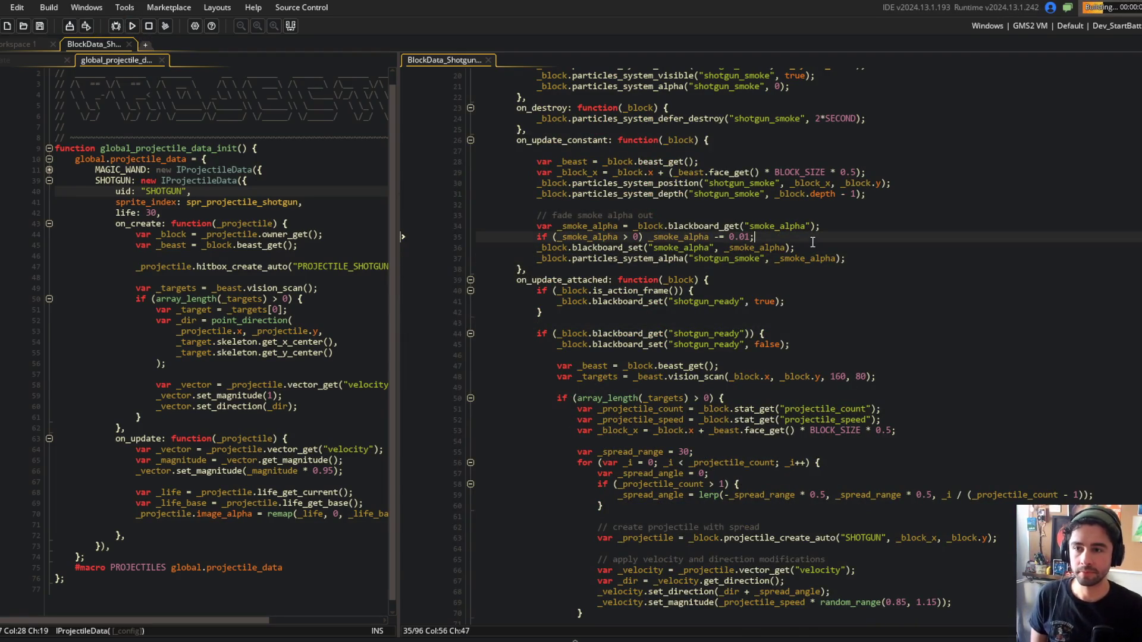
{"action": "scroll", "coordinate": [764, 285], "scroll_direction": "down", "scroll_amount": 3}
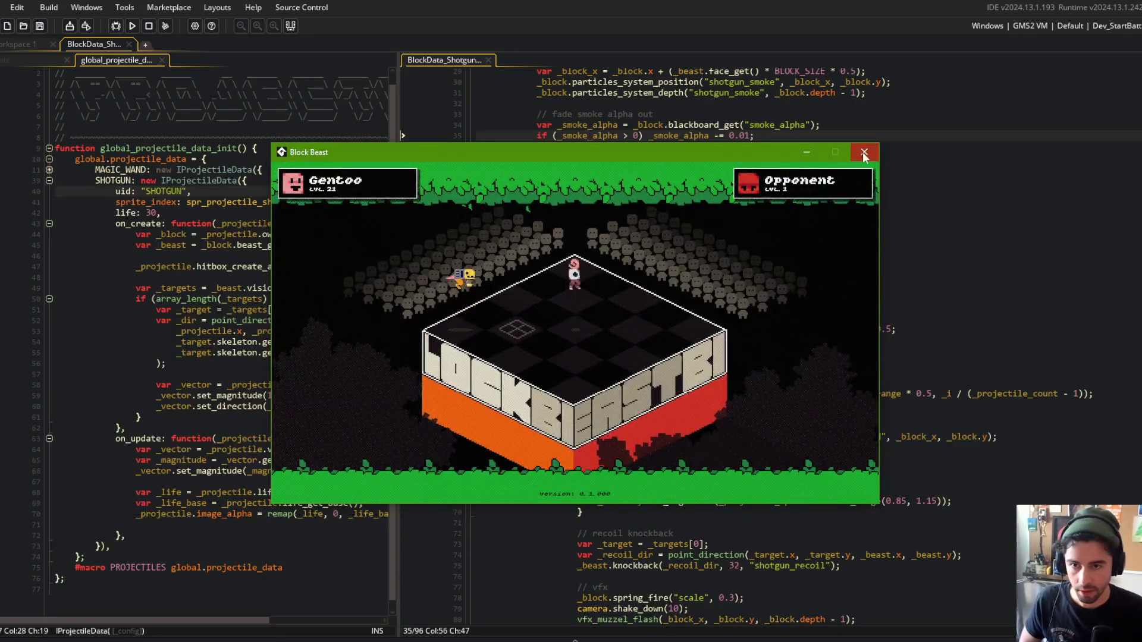
{"action": "left_click", "coordinate": [863, 151]}
{"action": "left_click", "coordinate": [853, 238]}
Move the shotgun_ready false reset inside the array_length(_targets) > 0 block.
{"action": "key", "text": "Return"}
{"action": "key", "text": "ctrl+z"}
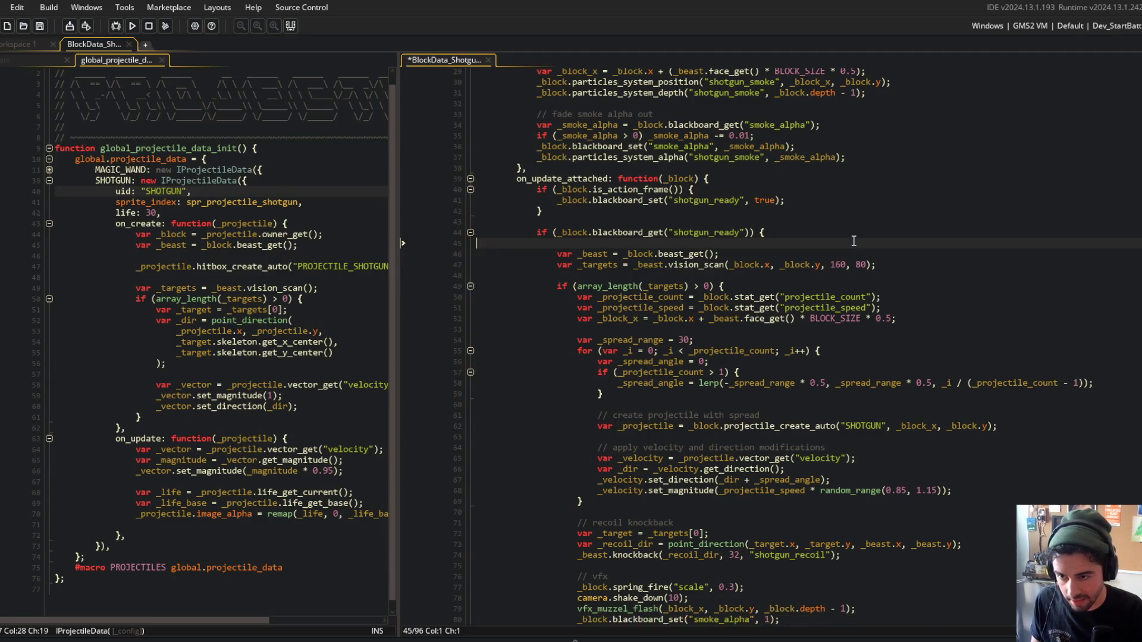
{"action": "scroll", "coordinate": [826, 255], "scroll_direction": "down", "scroll_amount": 2}
{"action": "left_click", "coordinate": [807, 221]}
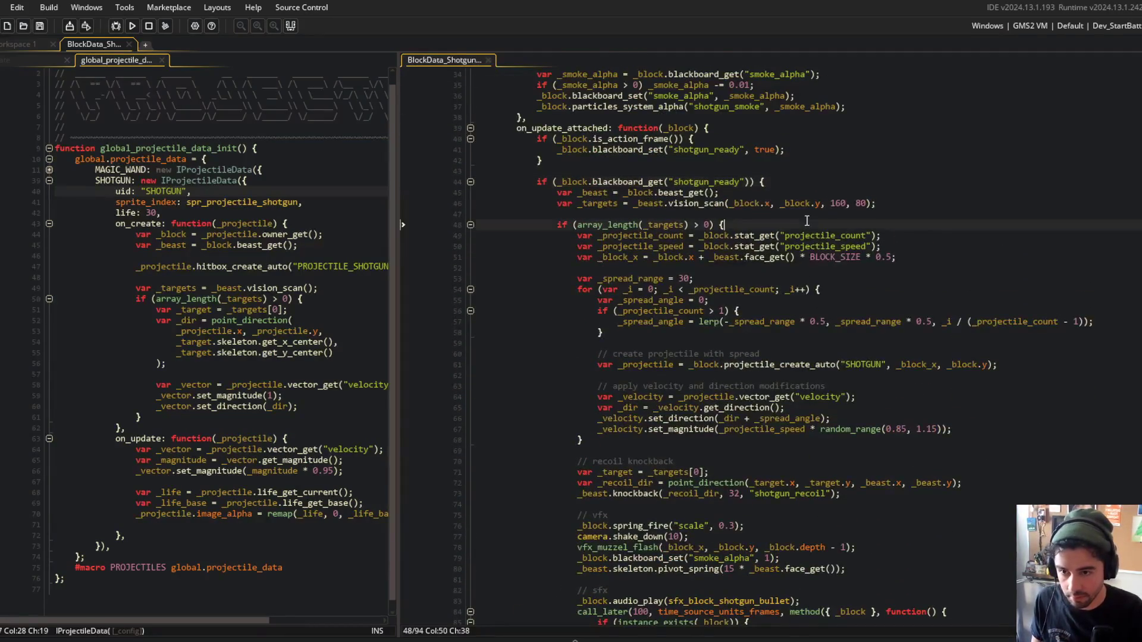
{"action": "key", "text": "Return"}
{"action": "type", "text": "_block.blackboard_set(\"shotgun_ready\", false);"}
{"action": "key", "text": "Return"}
{"action": "key", "text": "F5"}
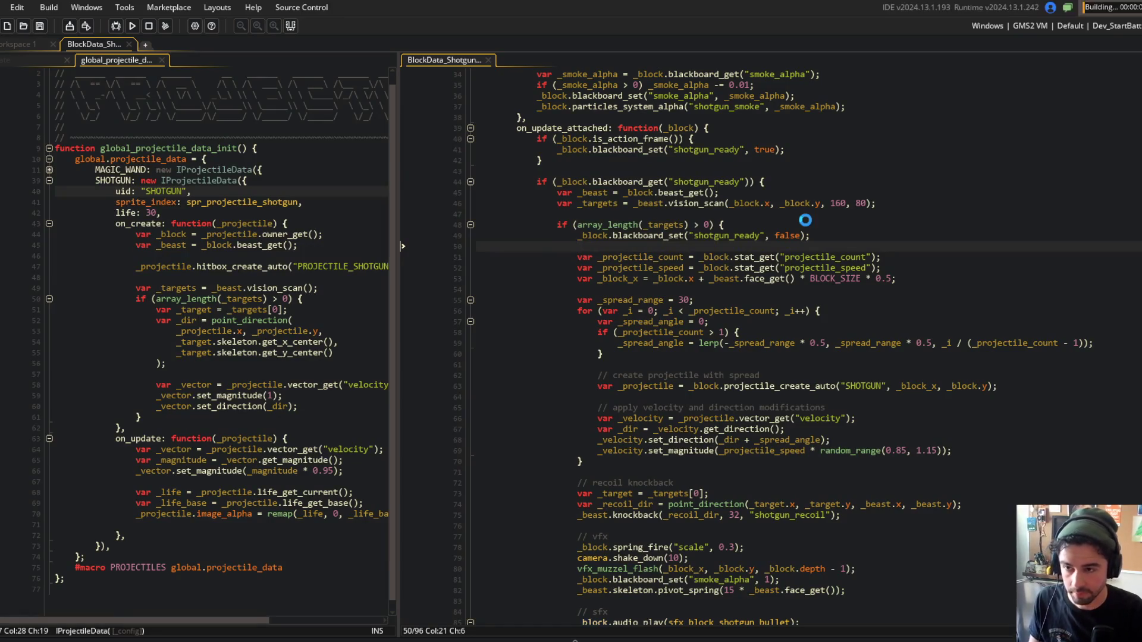
{"action": "key", "text": "Up"}
{"action": "key", "text": "Up"}
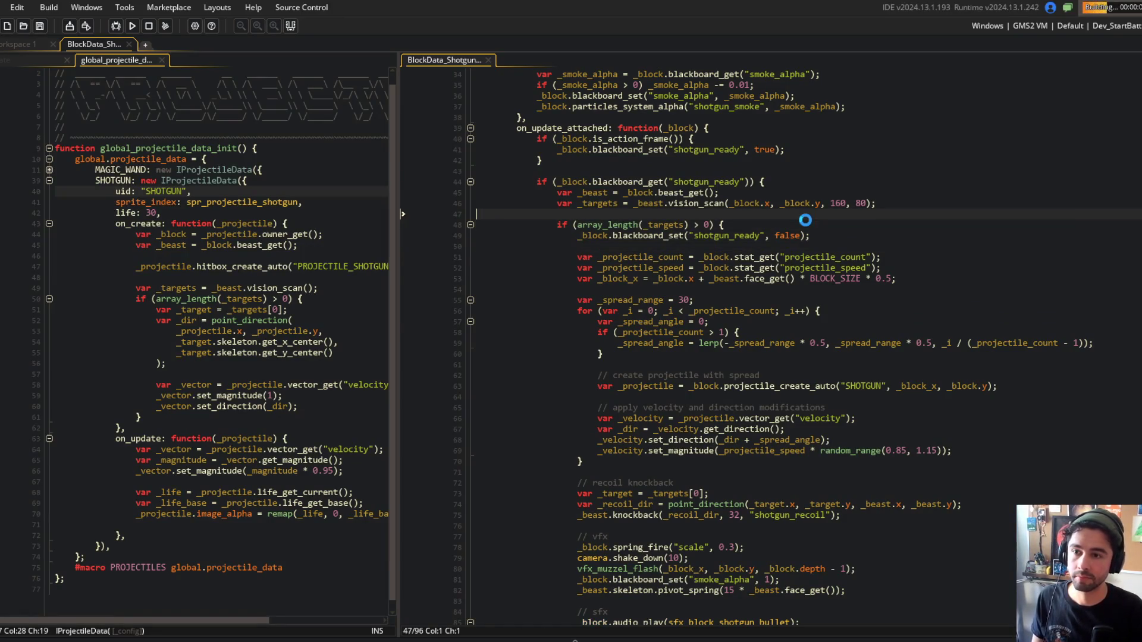
Move var _beast = _block.beast_get(); to the top of on_update_attached.
{"action": "left_click", "coordinate": [597, 191]}
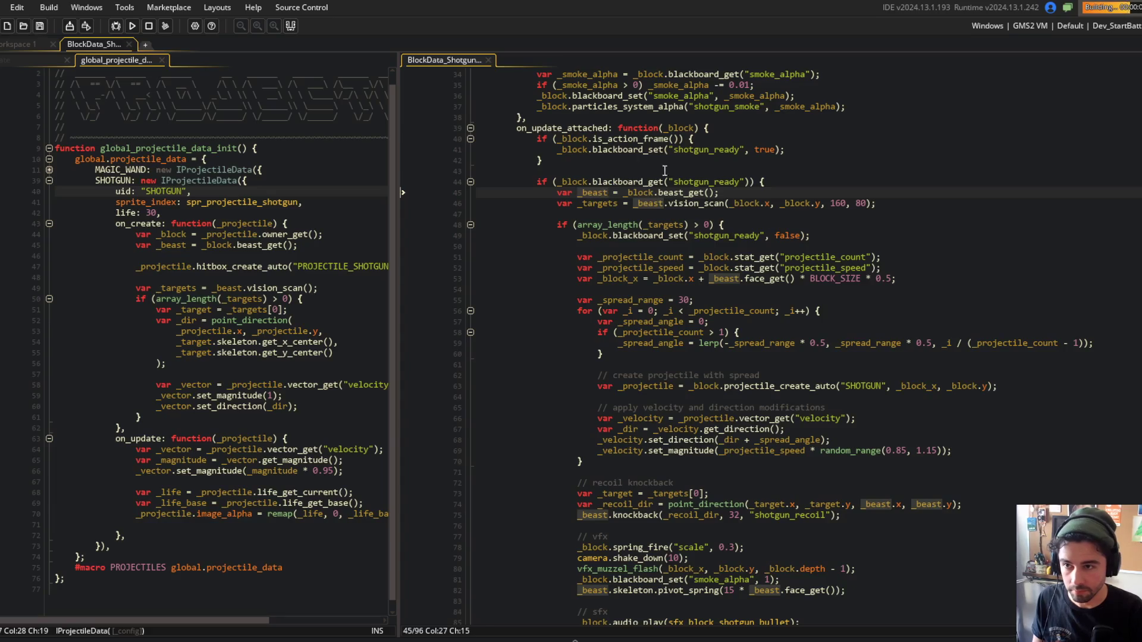
{"action": "scroll", "coordinate": [673, 167], "scroll_direction": "up", "scroll_amount": 2}
{"action": "left_click", "coordinate": [748, 271]}
{"action": "key", "text": "Up"}
{"action": "key", "text": "Up"}
{"action": "key", "text": "Up"}
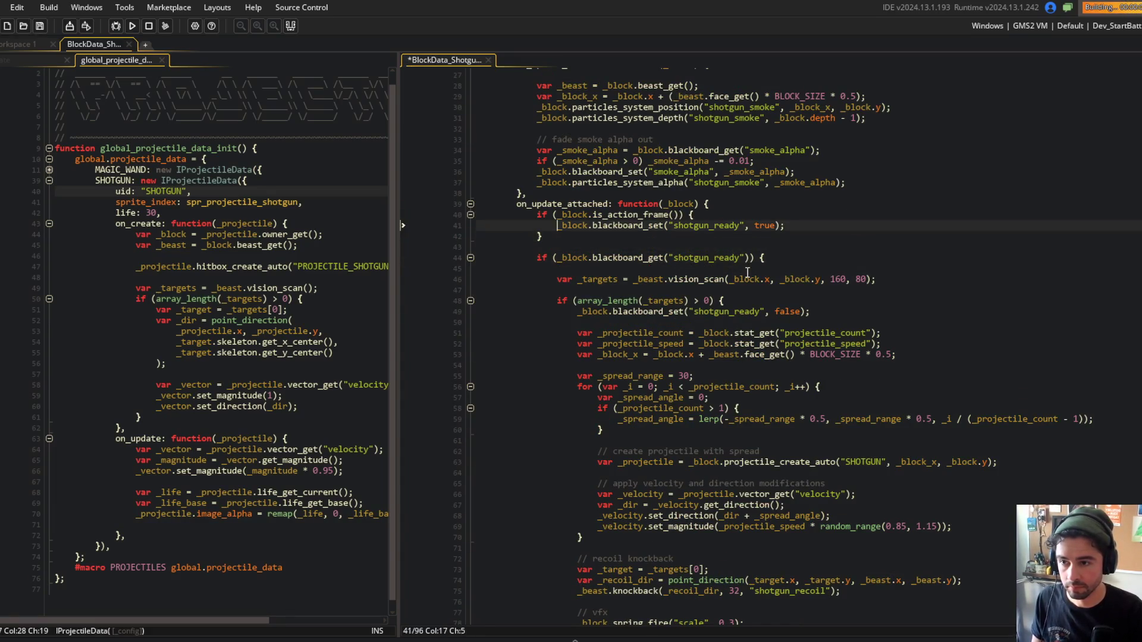
{"action": "key", "text": "ctrl+v"}
{"action": "key", "text": "Down"}
{"action": "key", "text": "Down"}
{"action": "key", "text": "Down"}
{"action": "key", "text": "Down"}
{"action": "key", "text": "Down"}
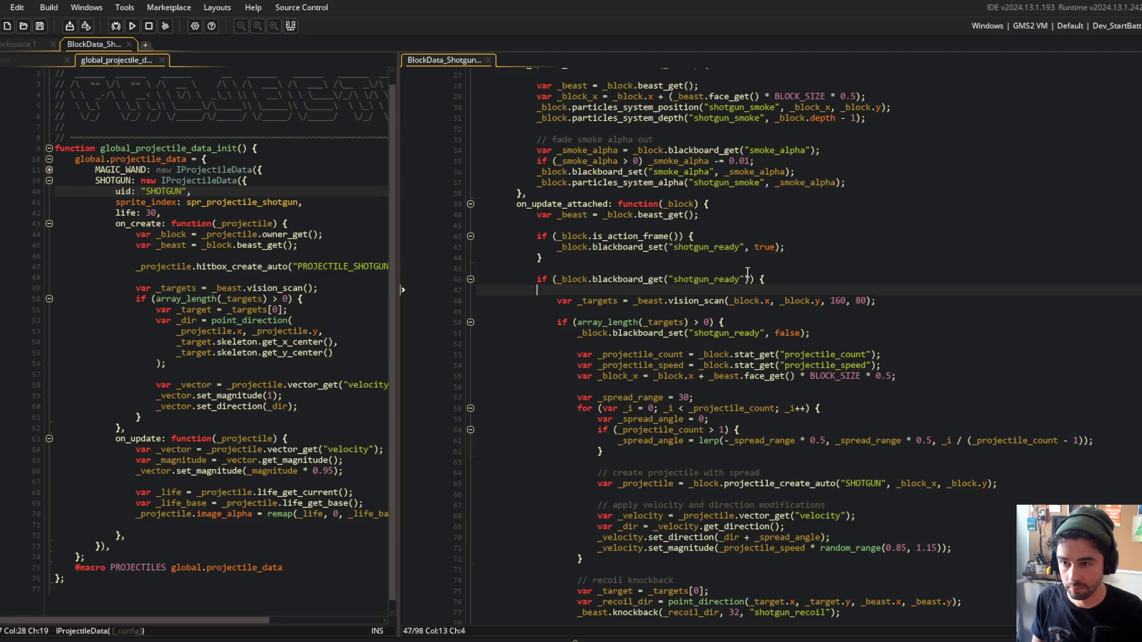
{"action": "key", "text": "BackSpace"}
{"action": "left_click", "coordinate": [765, 258]}
{"action": "key", "text": "alt+Tab"}
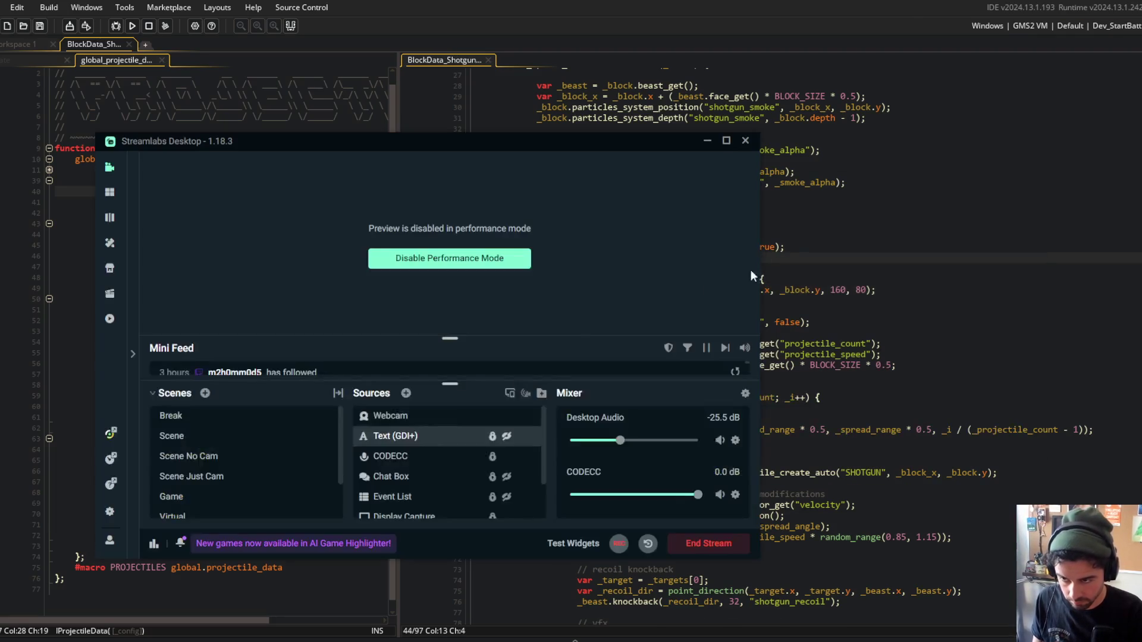
Bring the running Block Beast game forward, play it, then close it.
{"action": "key", "text": "alt+Tab"}
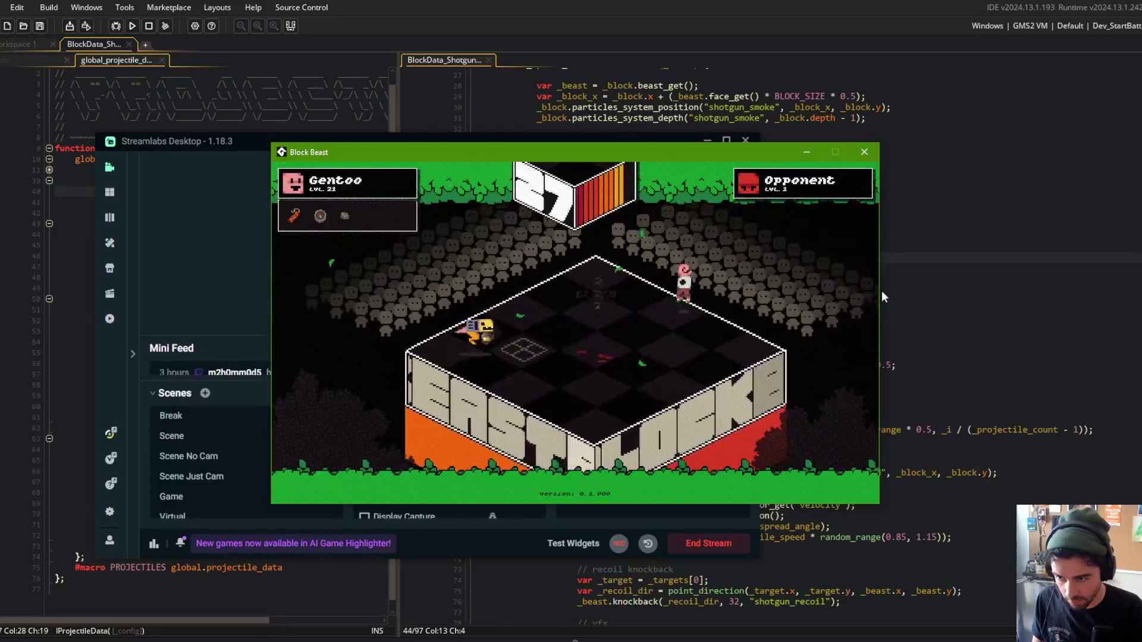
{"action": "left_click", "coordinate": [707, 142]}
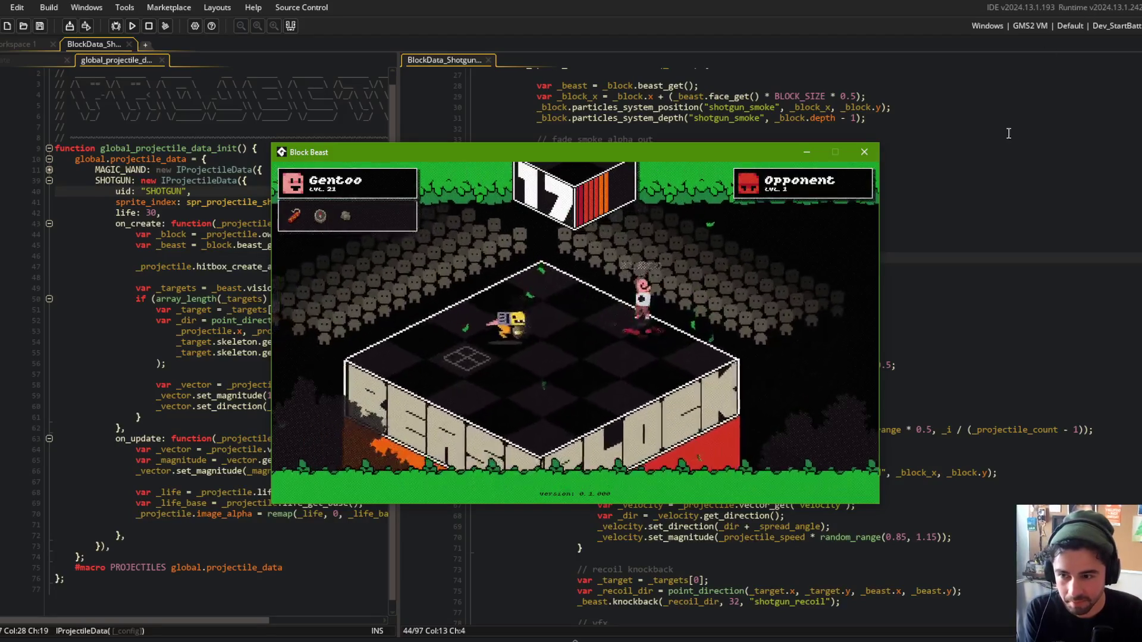
{"action": "left_click", "coordinate": [864, 152]}
Delete the call_later reload-sound block (lines 87–91) and save the shotgun script.
{"action": "scroll", "coordinate": [782, 412], "scroll_direction": "down", "scroll_amount": 7}
{"action": "left_click", "coordinate": [923, 500]}
{"action": "key", "text": "Down"}
{"action": "key", "text": "Down"}
{"action": "key", "text": "Down"}
{"action": "key", "text": "End"}
{"action": "key", "text": "shift+Up"}
{"action": "key", "text": "shift+Up"}
{"action": "key", "text": "shift+Up"}
{"action": "key", "text": "shift+Home"}
{"action": "key", "text": "BackSpace"}
{"action": "key", "text": "ctrl+s"}
{"action": "scroll", "coordinate": [923, 500], "scroll_direction": "up", "scroll_amount": 5}
{"action": "left_click", "coordinate": [738, 224]}
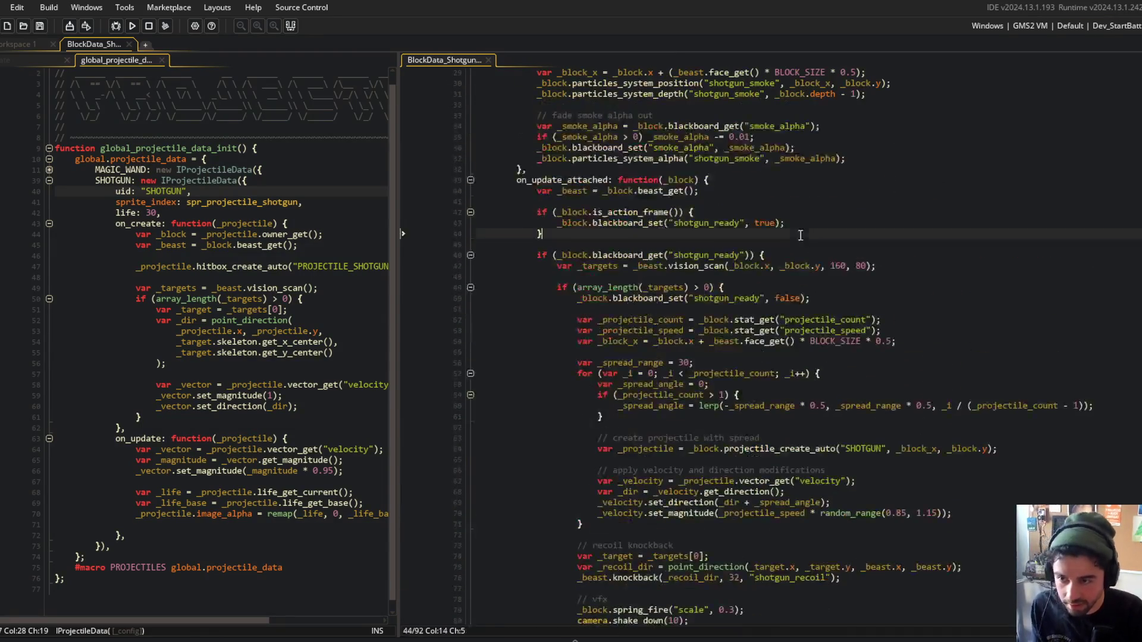
Add _block.audio_play(sfx_block_shotgun_reload); right after the shotgun_ready line.
{"action": "key", "text": "Return"}
{"action": "type", "text": "_block.audio_play(sfx_block_shotgun_reload);"}
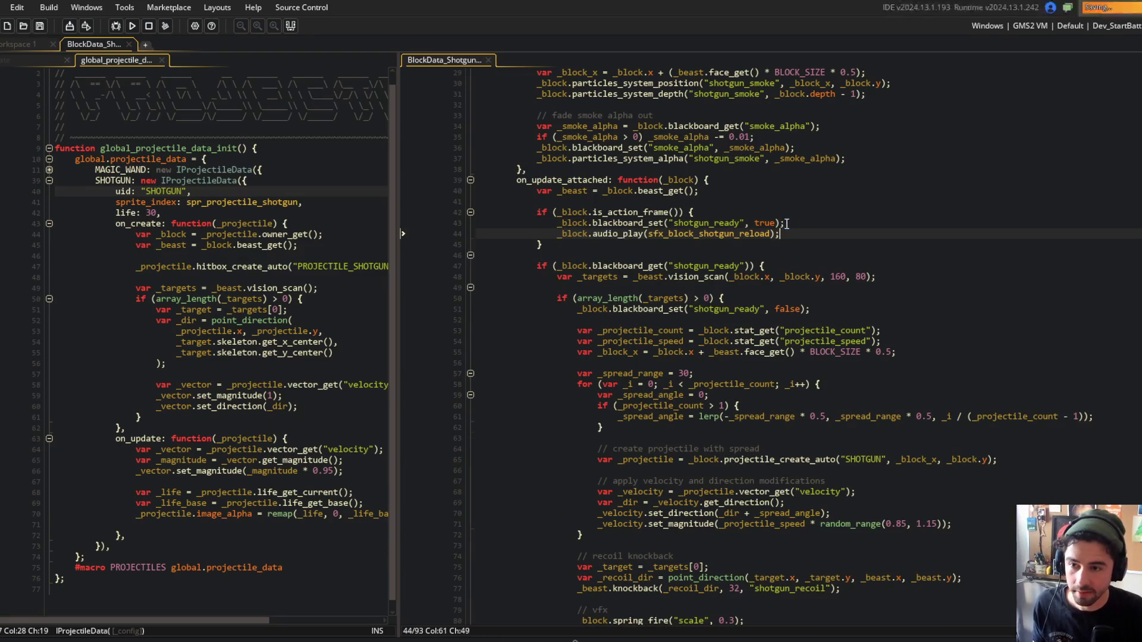
{"action": "left_click", "coordinate": [666, 255]}
{"action": "left_click", "coordinate": [799, 236]}
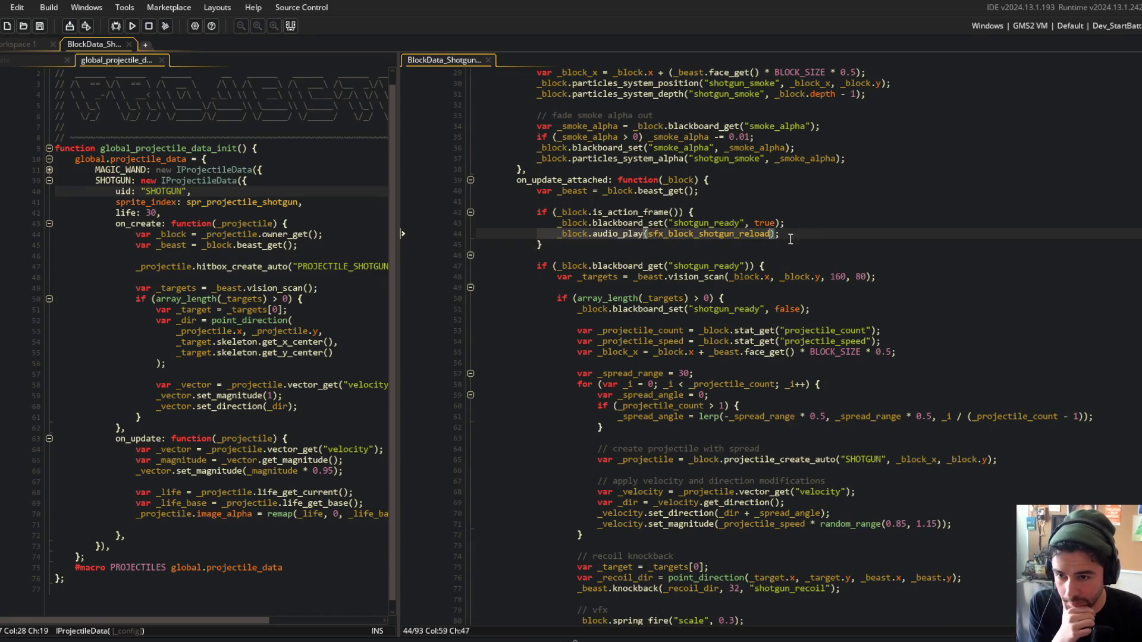
{"action": "left_click", "coordinate": [741, 223]}
{"action": "scroll", "coordinate": [767, 214], "scroll_direction": "down", "scroll_amount": 2}
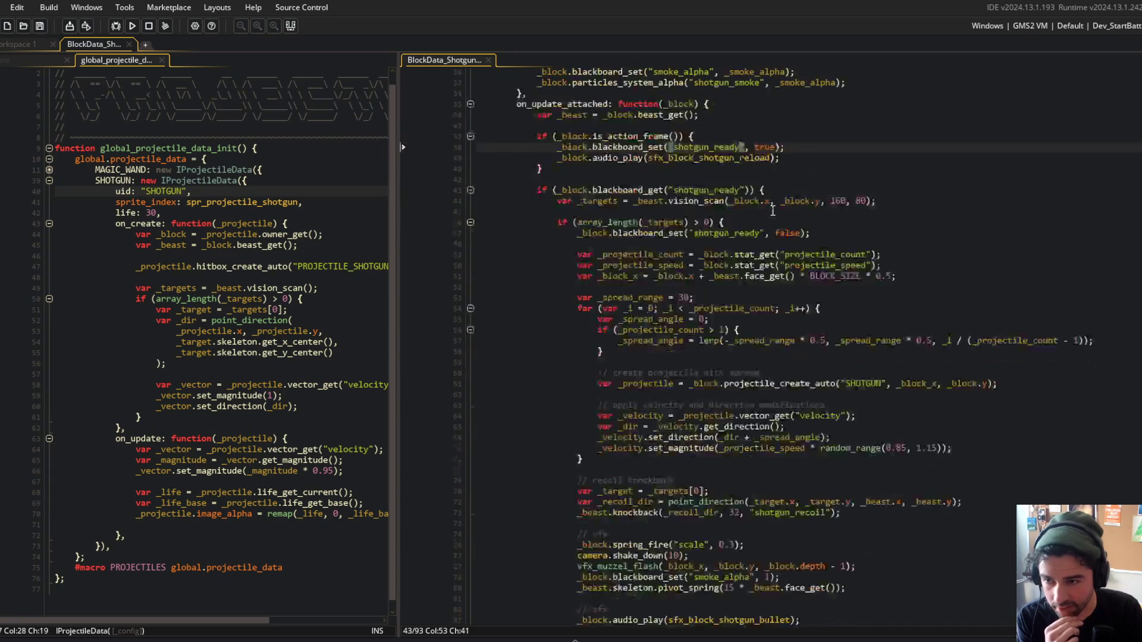
{"action": "scroll", "coordinate": [772, 211], "scroll_direction": "up", "scroll_amount": 1}
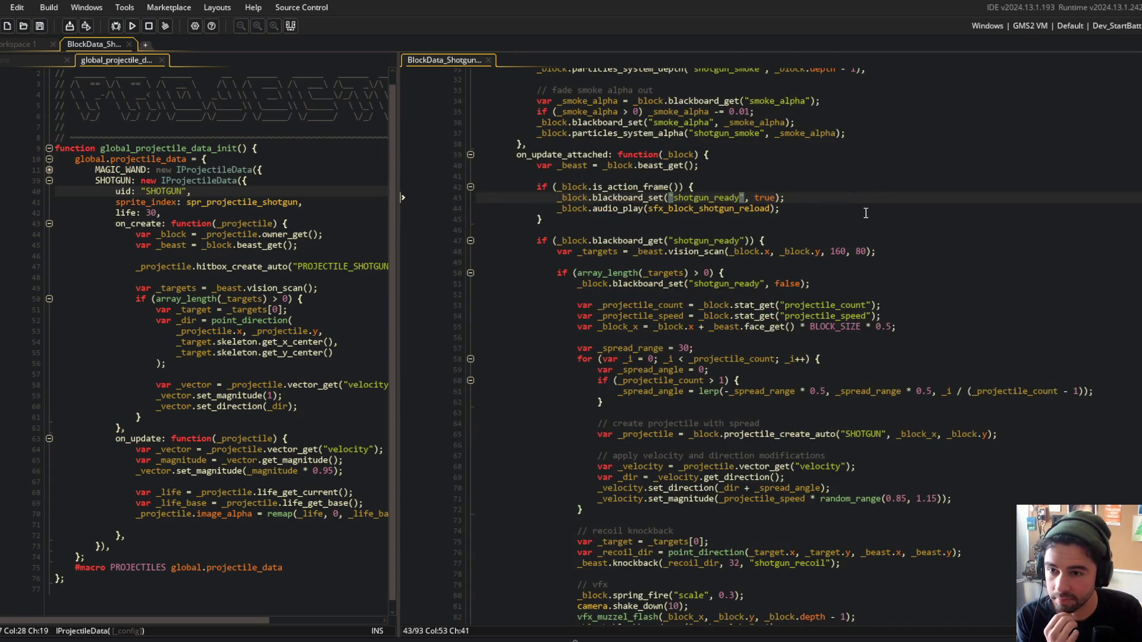
{"action": "scroll", "coordinate": [740, 196], "scroll_direction": "up", "scroll_amount": 2}
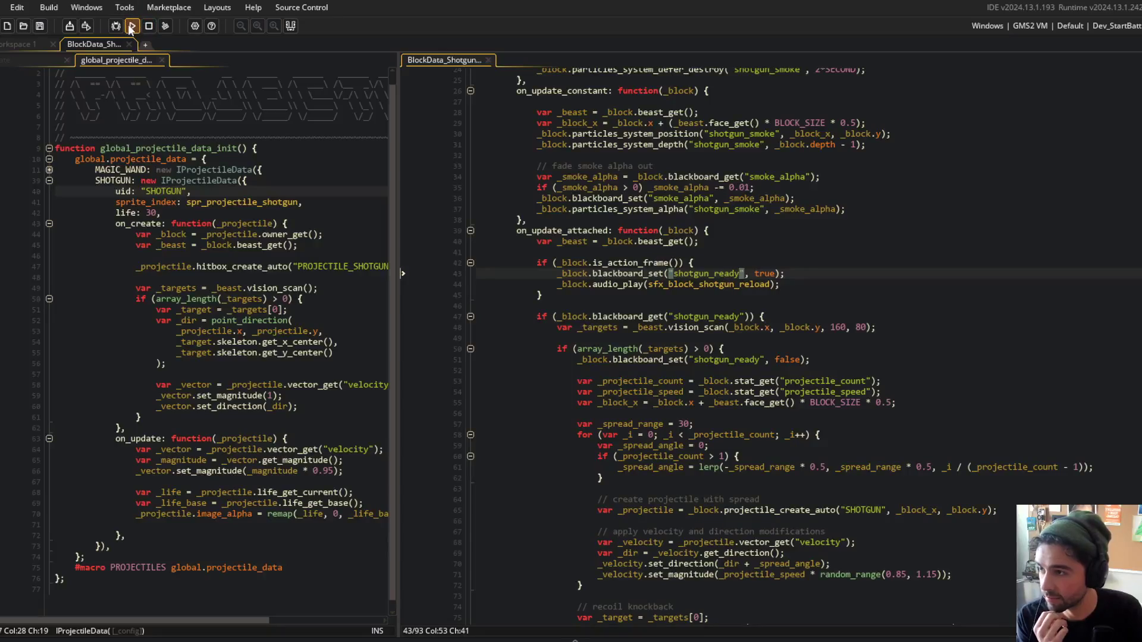
Run Block Beast to test the reload sound, then close the game.
{"action": "left_click", "coordinate": [131, 27]}
{"action": "left_click", "coordinate": [584, 249]}
{"action": "left_click_drag", "start_coordinate": [401, 103], "coordinate": [470, 103]}
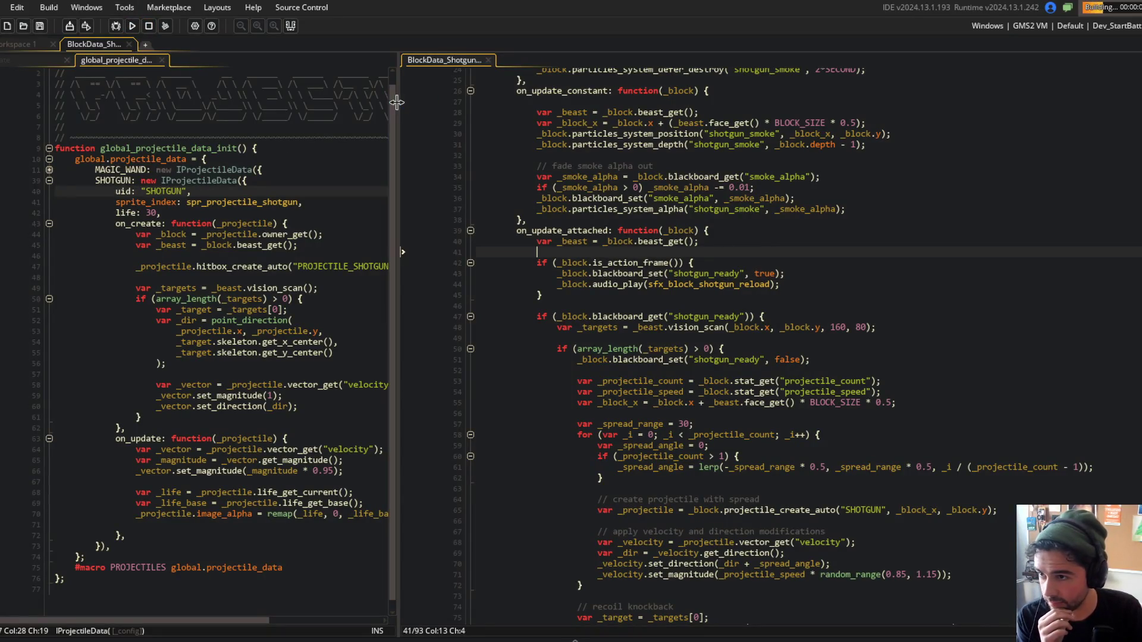
{"action": "scroll", "coordinate": [651, 258], "scroll_direction": "down", "scroll_amount": 5}
{"action": "scroll", "coordinate": [650, 259], "scroll_direction": "up", "scroll_amount": 2}
{"action": "scroll", "coordinate": [709, 240], "scroll_direction": "down", "scroll_amount": 2}
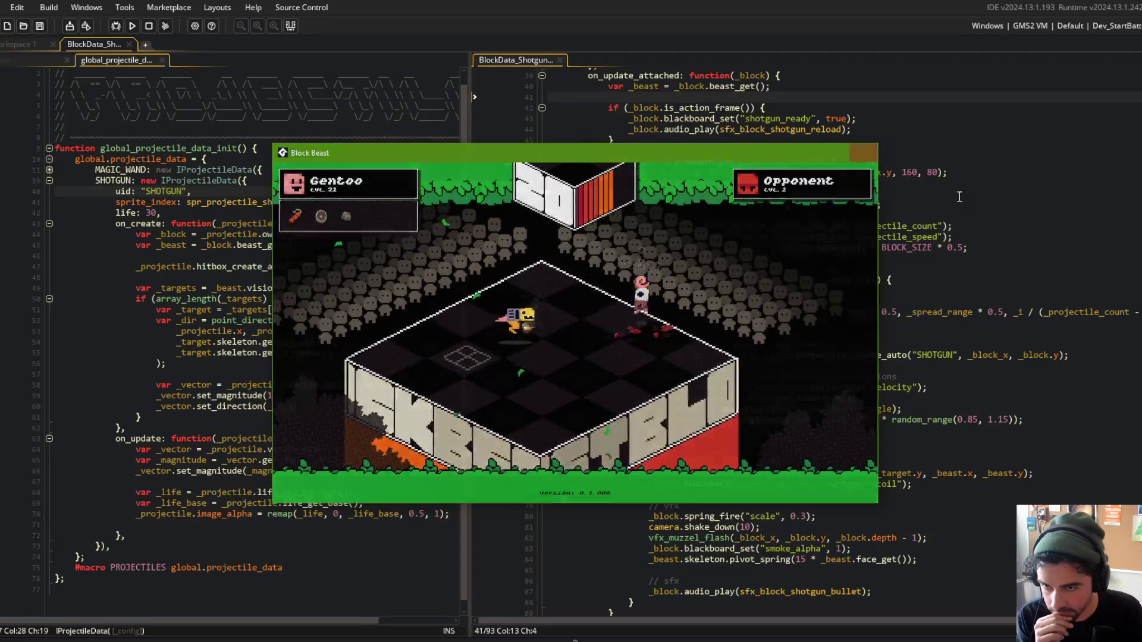
{"action": "left_click", "coordinate": [865, 153]}
{"action": "scroll", "coordinate": [808, 187], "scroll_direction": "up", "scroll_amount": 2}
{"action": "left_click", "coordinate": [694, 184]}
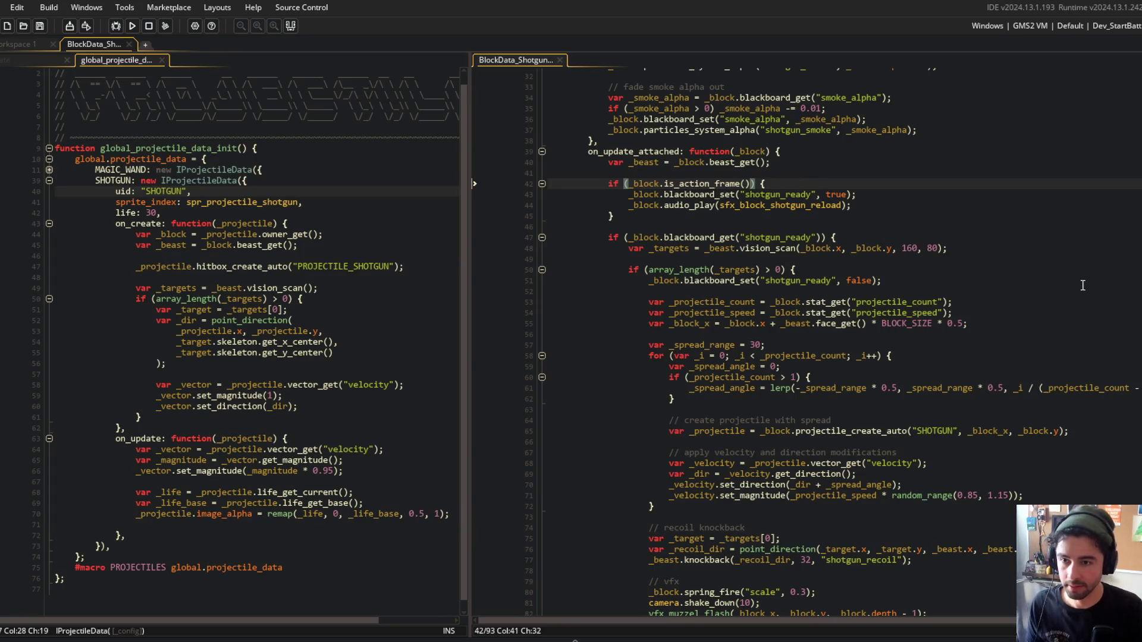
Append && !_block.blackboard_get("shotgun_ready") to the is_action_frame condition and save.
{"action": "type", "text": "&& _block.bl"}
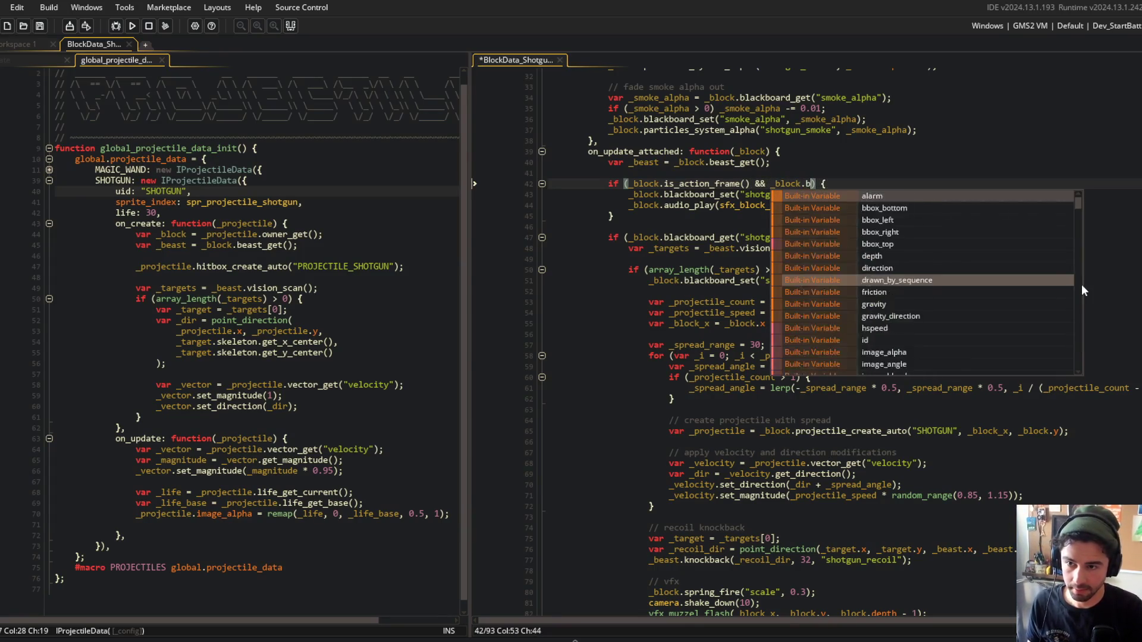
{"action": "type", "text": "ackboard_get"}
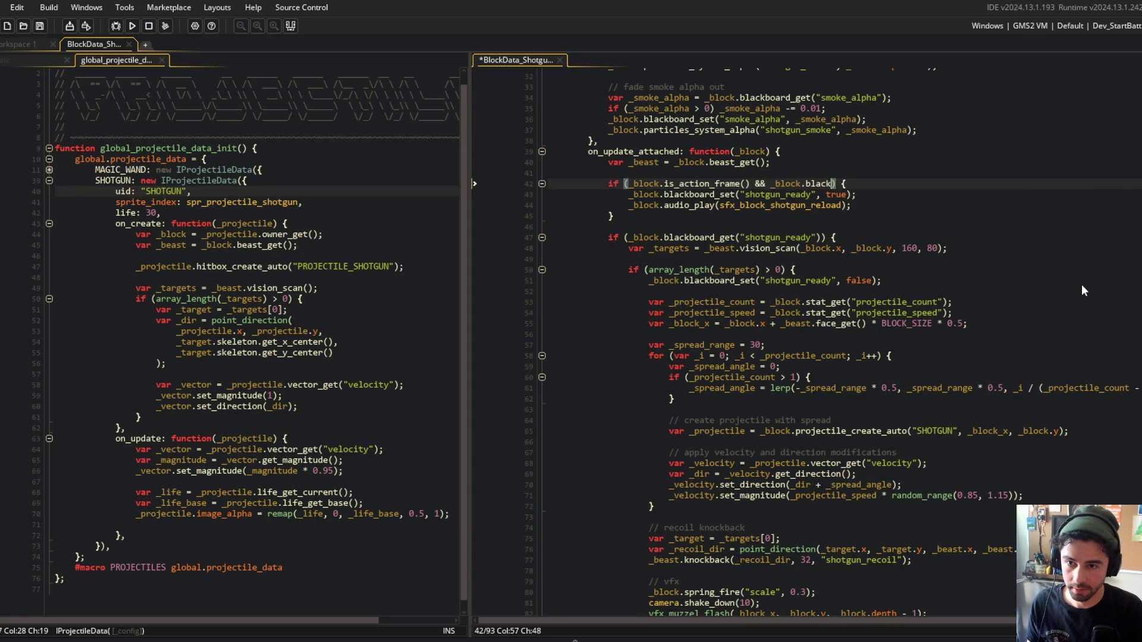
{"action": "type", "text": "(\"shotgun_ready\")"}
{"action": "key", "text": "ctrl+s"}
{"action": "key", "text": "Home"}
{"action": "key", "text": "Right"}
{"action": "key", "text": "Right"}
{"action": "key", "text": "Right"}
{"action": "key", "text": "ctrl+Left"}
{"action": "type", "text": "!"}
Add the comments 'shotgun ready, check for target in-range' and 'target in-range -> SHOOT!' above their blocks.
{"action": "key", "text": "Home"}
{"action": "key", "text": "Return"}
{"action": "key", "text": "Up"}
{"action": "type", "text": "//"}
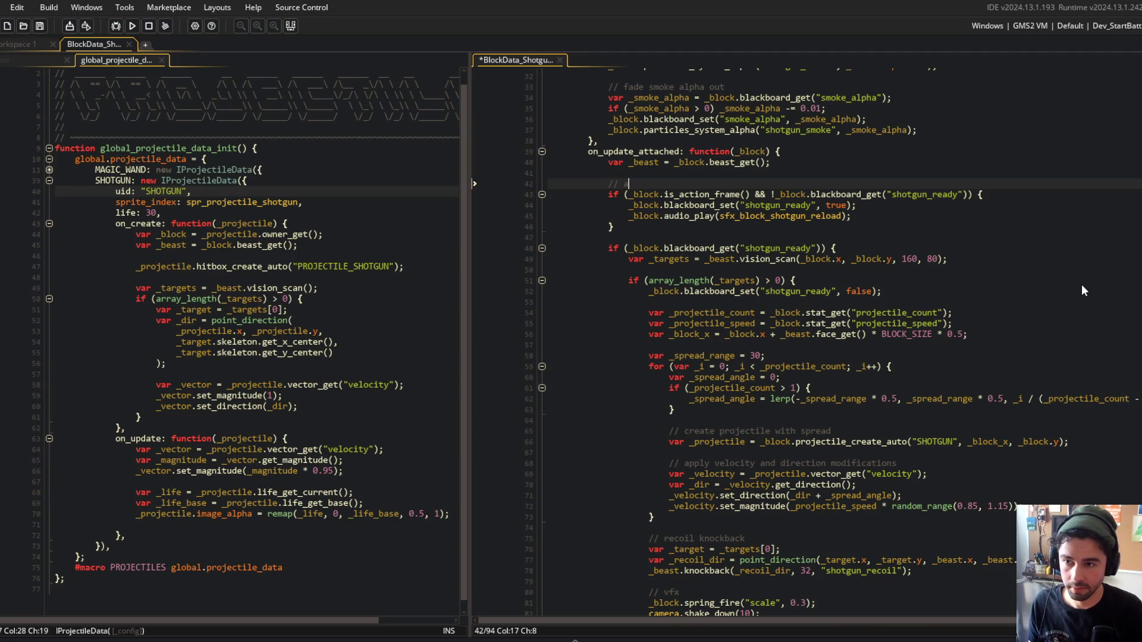
{"action": "type", "text": "eady"}
{"action": "key", "text": "Down"}
{"action": "key", "text": "Down"}
{"action": "key", "text": "Down"}
{"action": "key", "text": "Return"}
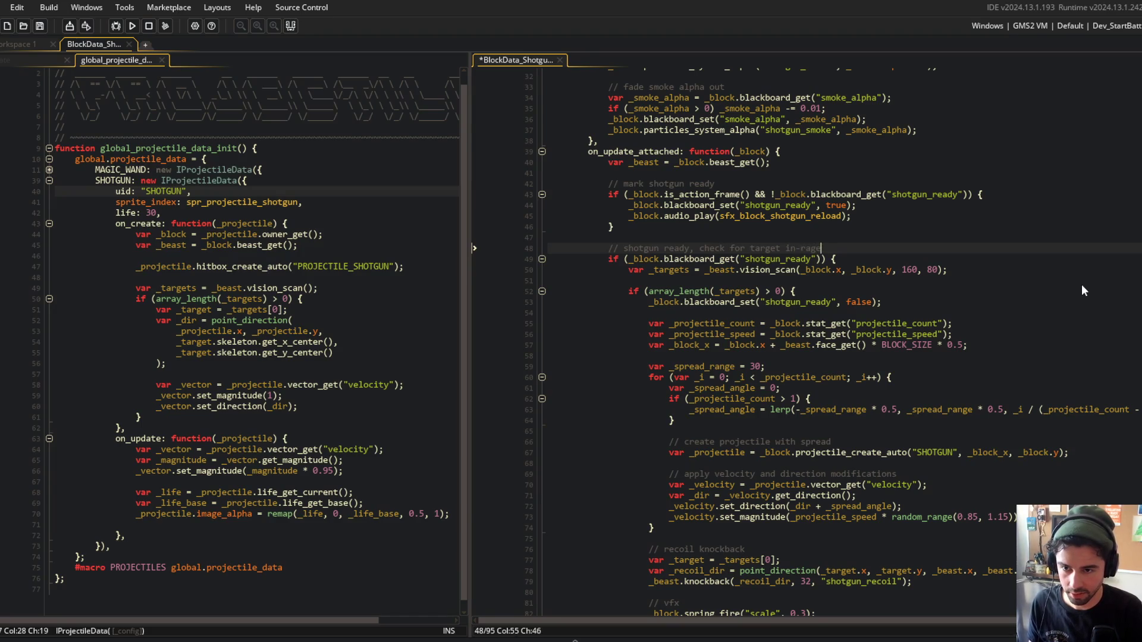
{"action": "key", "text": "Down"}
{"action": "key", "text": "Down"}
{"action": "key", "text": "Down"}
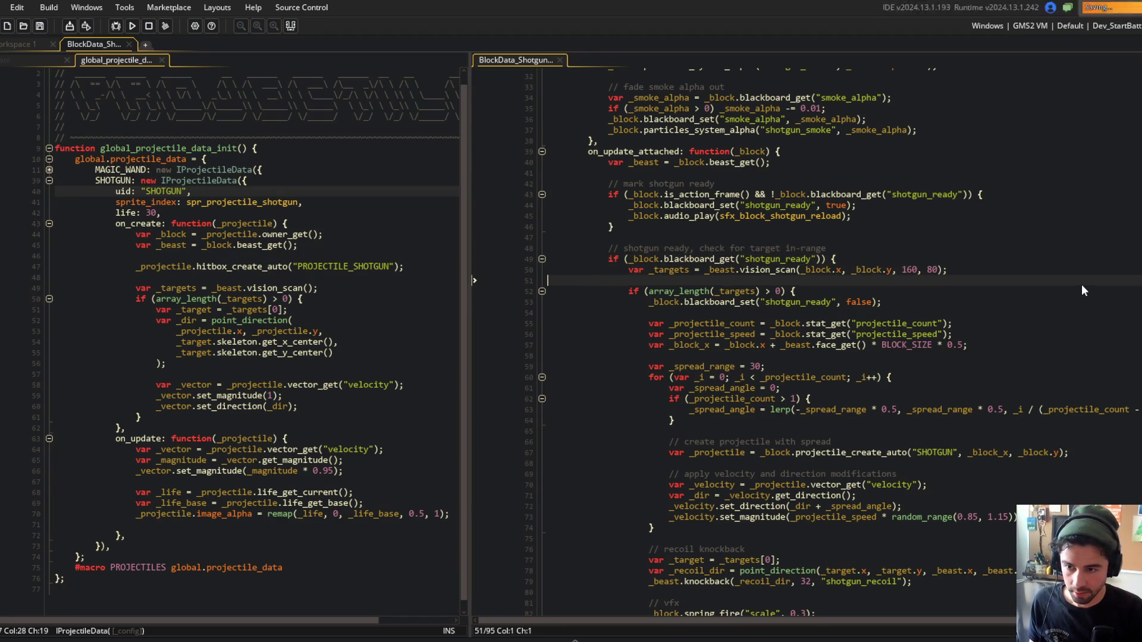
{"action": "key", "text": "Return"}
{"action": "type", "text": "/"}
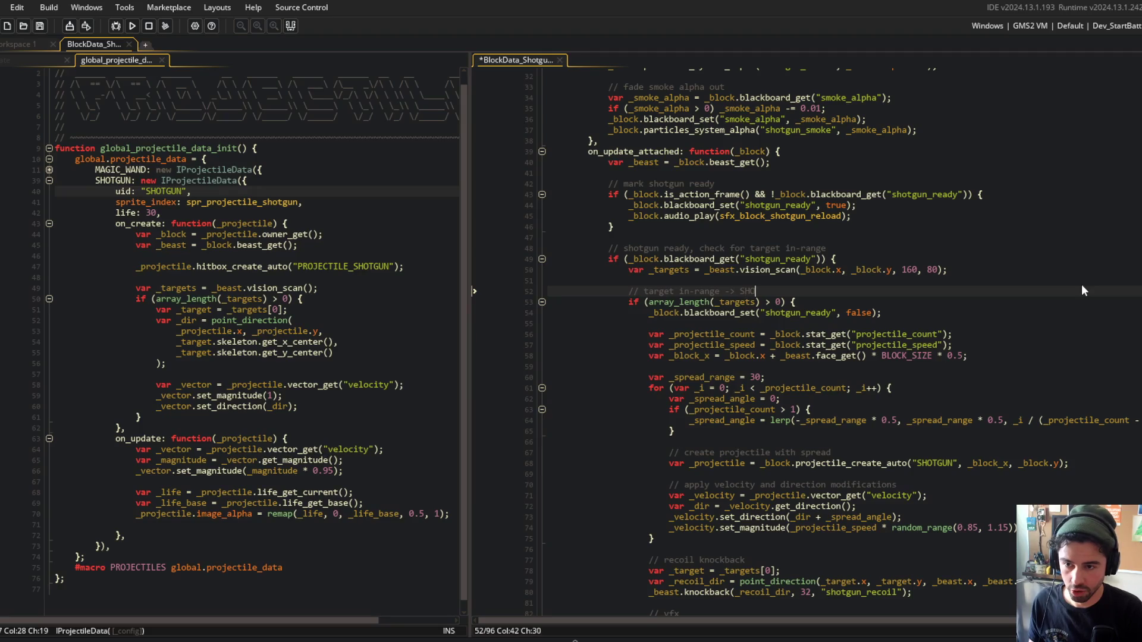
{"action": "type", "text": "!"}
{"action": "left_click", "coordinate": [1000, 228]}
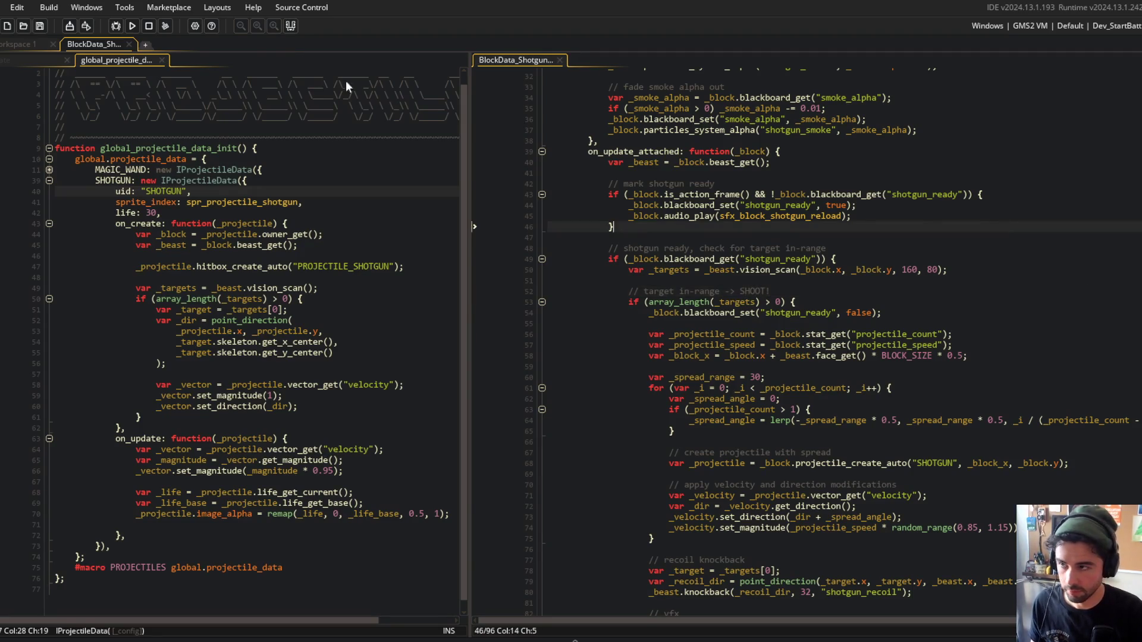
Run the game from the toolbar and watch the beast's shotgun hit the opponent.
{"action": "left_click", "coordinate": [132, 25]}
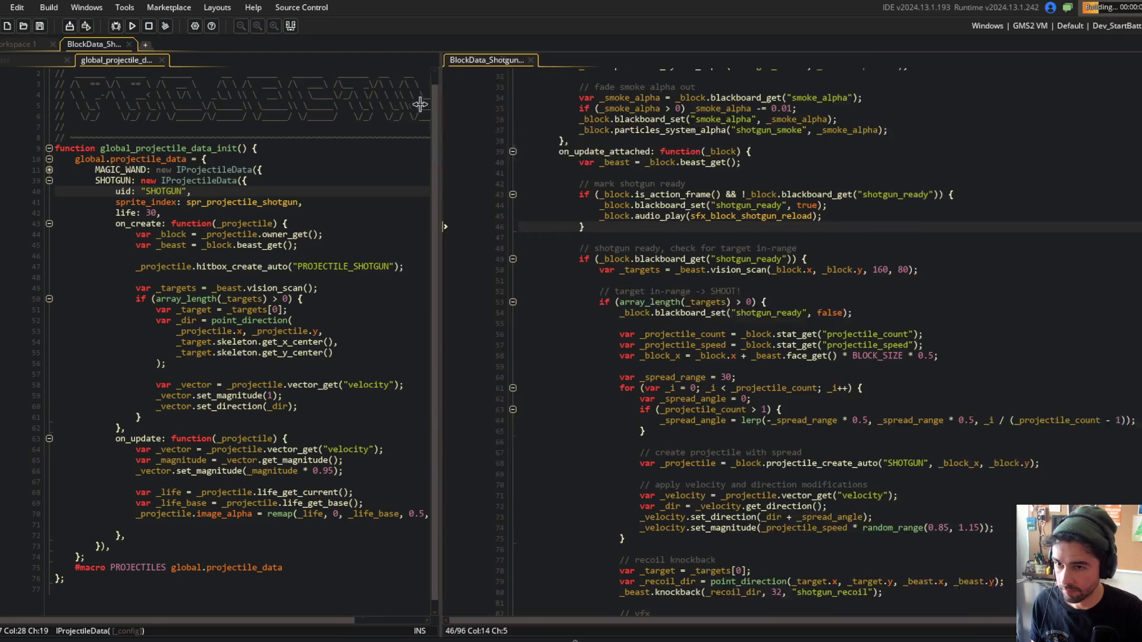
{"action": "left_click", "coordinate": [623, 205]}
{"action": "scroll", "coordinate": [654, 226], "scroll_direction": "down", "scroll_amount": 5}
{"action": "scroll", "coordinate": [730, 245], "scroll_direction": "up", "scroll_amount": 3}
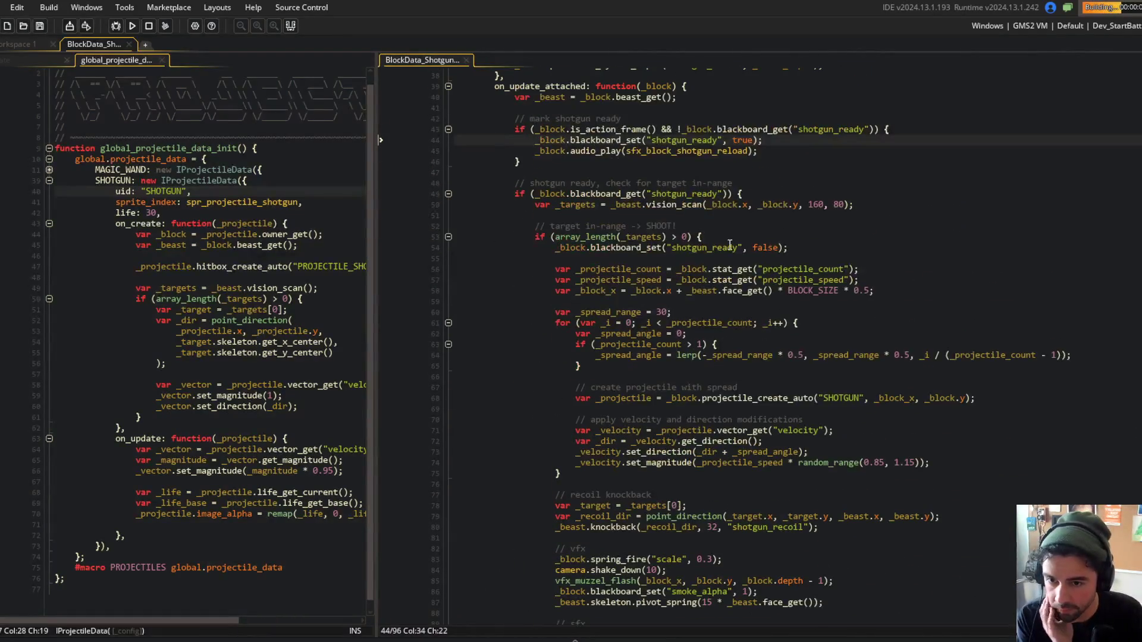
{"action": "scroll", "coordinate": [696, 291], "scroll_direction": "up", "scroll_amount": 2}
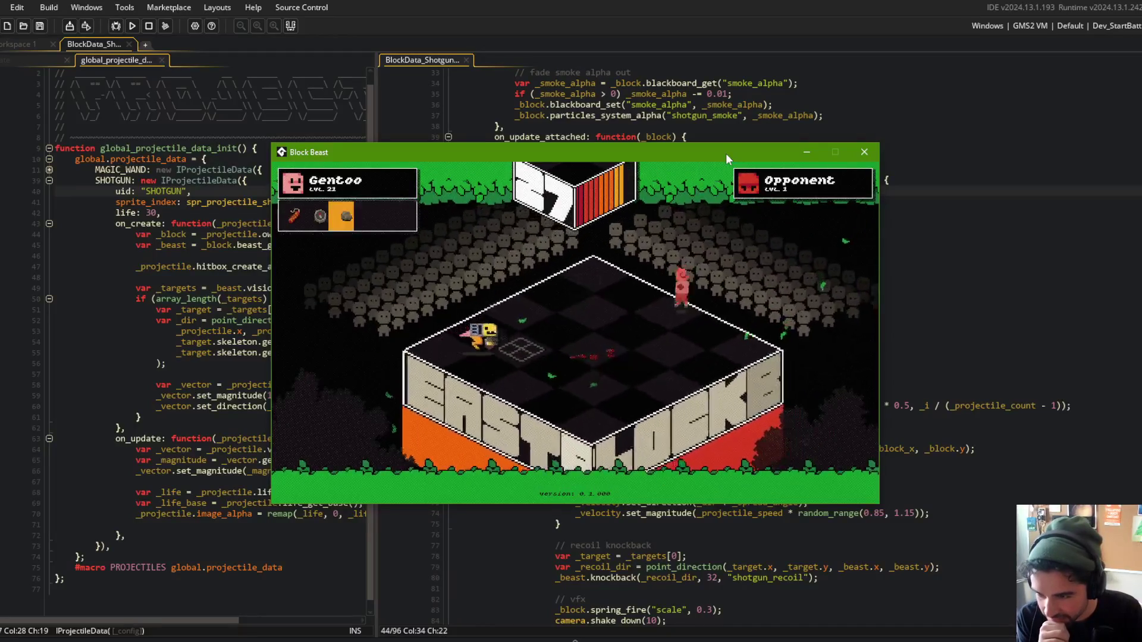
Close the Block Beast test game.
{"action": "left_click", "coordinate": [861, 152]}
{"action": "left_click", "coordinate": [872, 235]}
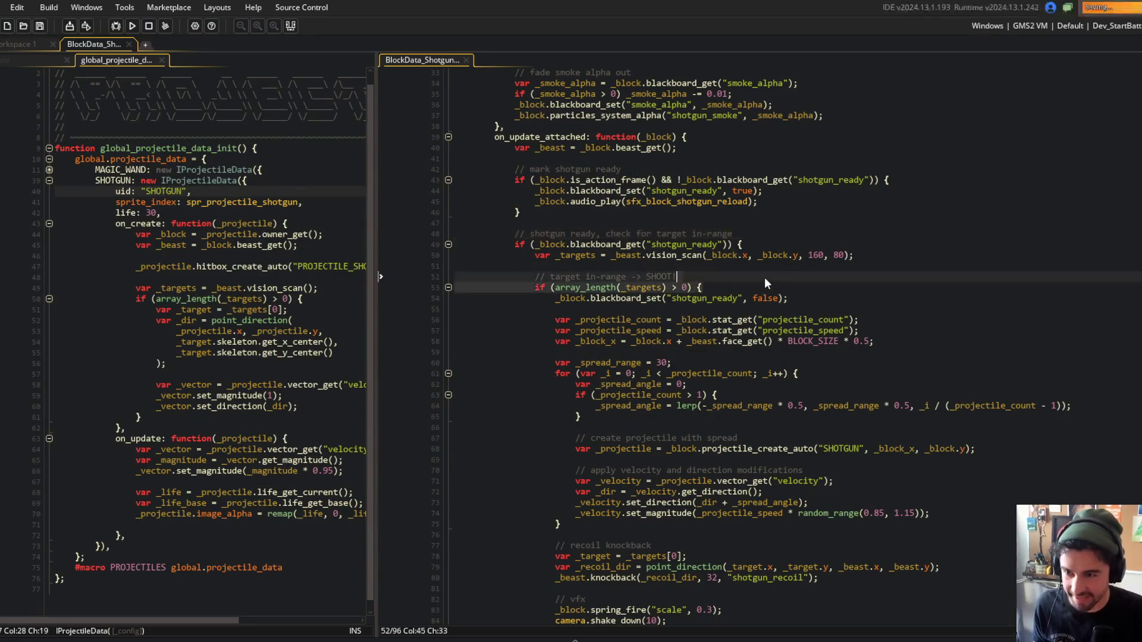
{"action": "scroll", "coordinate": [765, 277], "scroll_direction": "up", "scroll_amount": 8}
In Command Prompt, stage all changes with git add.
{"action": "key", "text": "alt+Tab"}
{"action": "left_click", "coordinate": [832, 230]}
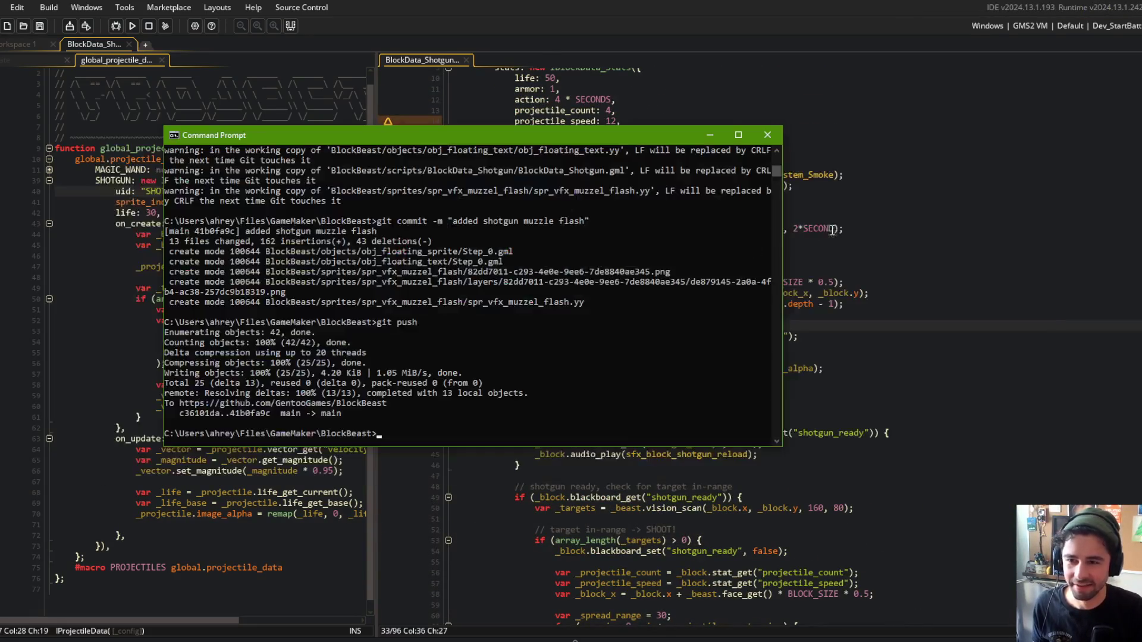
{"action": "type", "text": "git add ."}
{"action": "key", "text": "Return"}
Commit as 'fixed shotgun reload timing. more knockback and pivot' and git push to GitHub.
{"action": "type", "text": "git"}
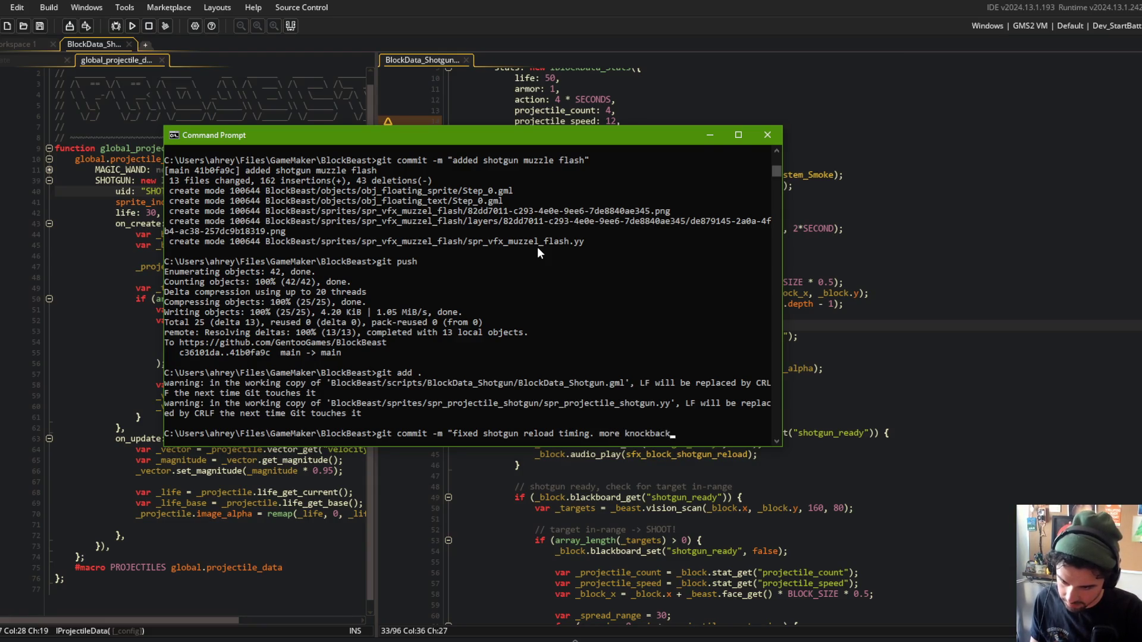
{"action": "type", "text": "\""}
{"action": "key", "text": "Return"}
{"action": "type", "text": "git push"}
{"action": "key", "text": "Return"}
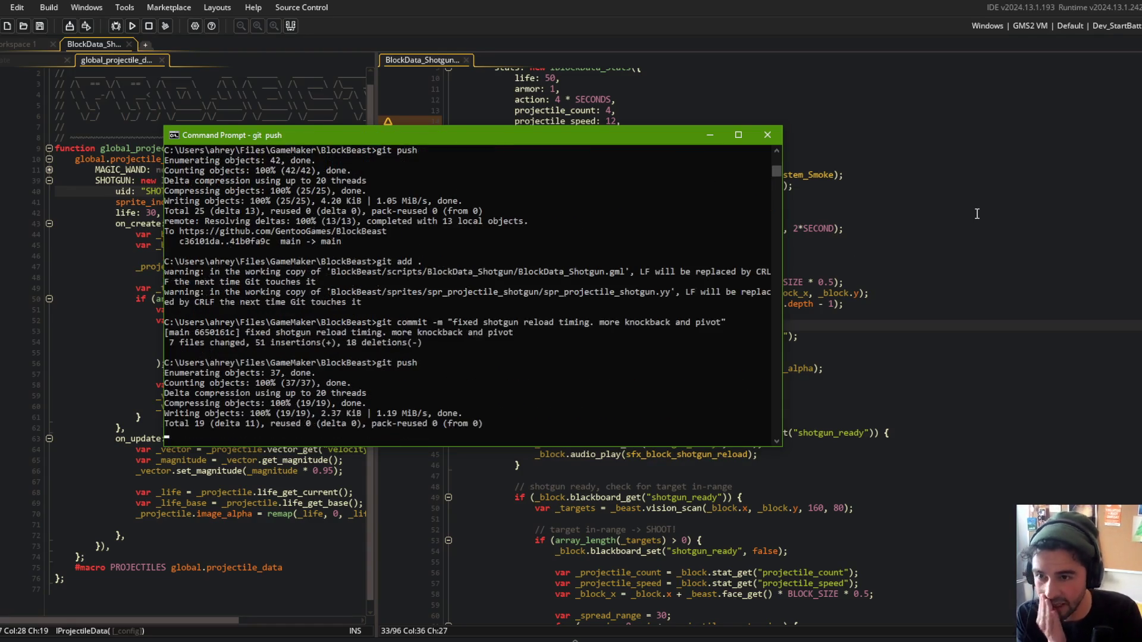
Return to the GameMaker code editor.
{"action": "left_click", "coordinate": [963, 215]}
{"action": "scroll", "coordinate": [963, 218], "scroll_direction": "down", "scroll_amount": 6}
{"action": "scroll", "coordinate": [963, 218], "scroll_direction": "up", "scroll_amount": 7}
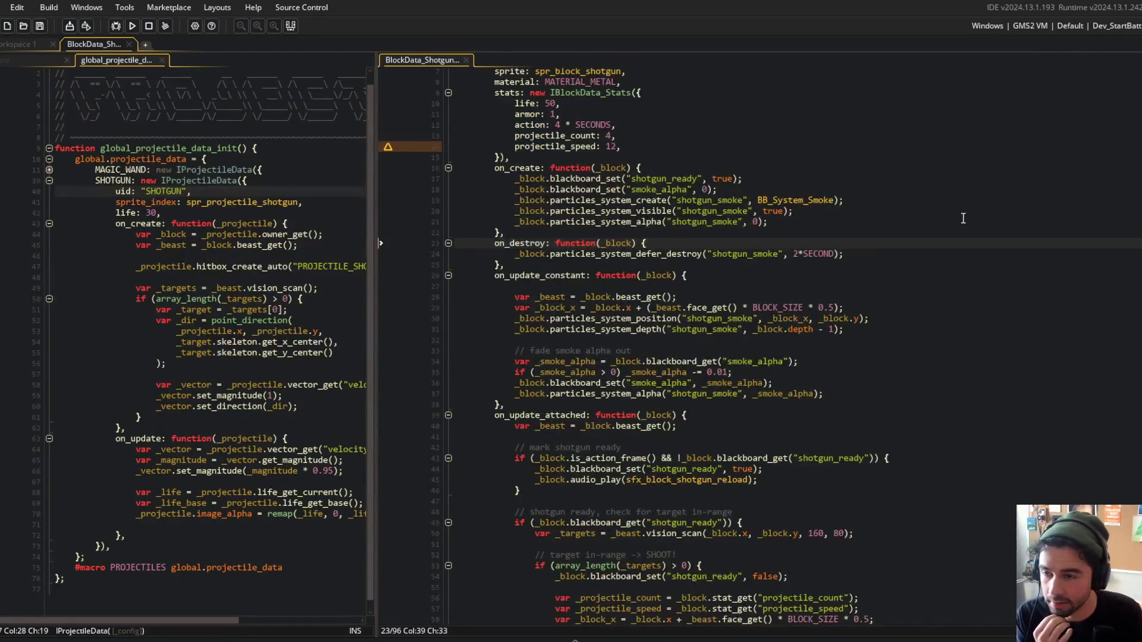
Review the projectile_speed and stats lines down to global.projectile_data in the shotgun script.
{"action": "scroll", "coordinate": [694, 218], "scroll_direction": "up", "scroll_amount": 2}
{"action": "left_click", "coordinate": [694, 214]}
{"action": "scroll", "coordinate": [614, 237], "scroll_direction": "down", "scroll_amount": 3}
{"action": "scroll", "coordinate": [596, 202], "scroll_direction": "up", "scroll_amount": 2}
{"action": "key", "text": "Down"}
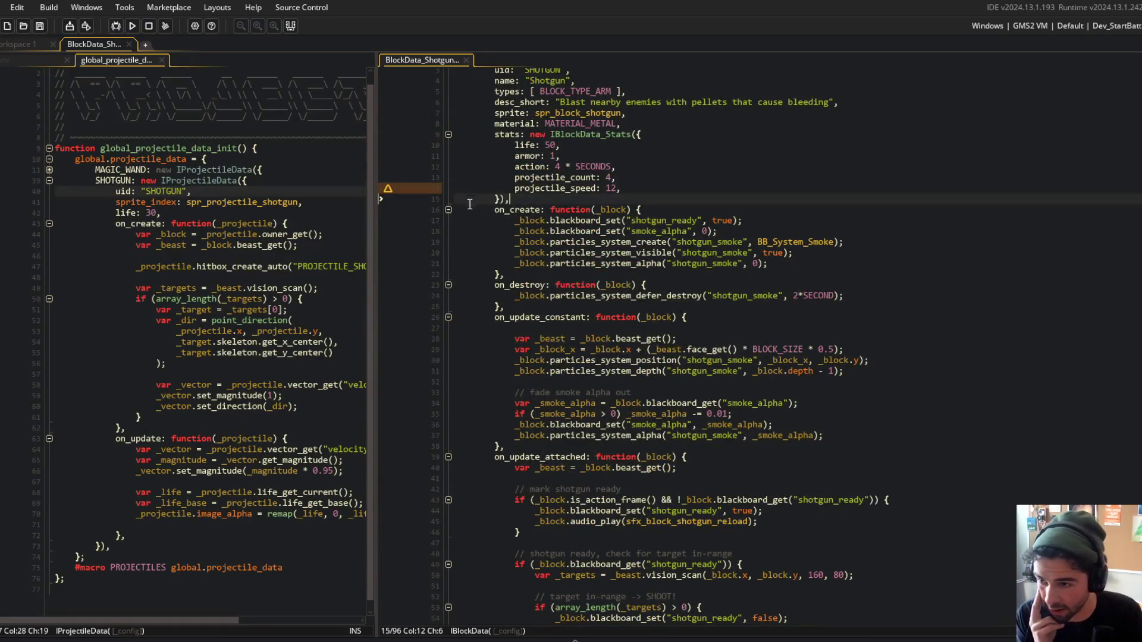
{"action": "scroll", "coordinate": [614, 196], "scroll_direction": "down", "scroll_amount": 3}
{"action": "scroll", "coordinate": [606, 214], "scroll_direction": "up", "scroll_amount": 3}
{"action": "scroll", "coordinate": [595, 241], "scroll_direction": "down", "scroll_amount": 5}
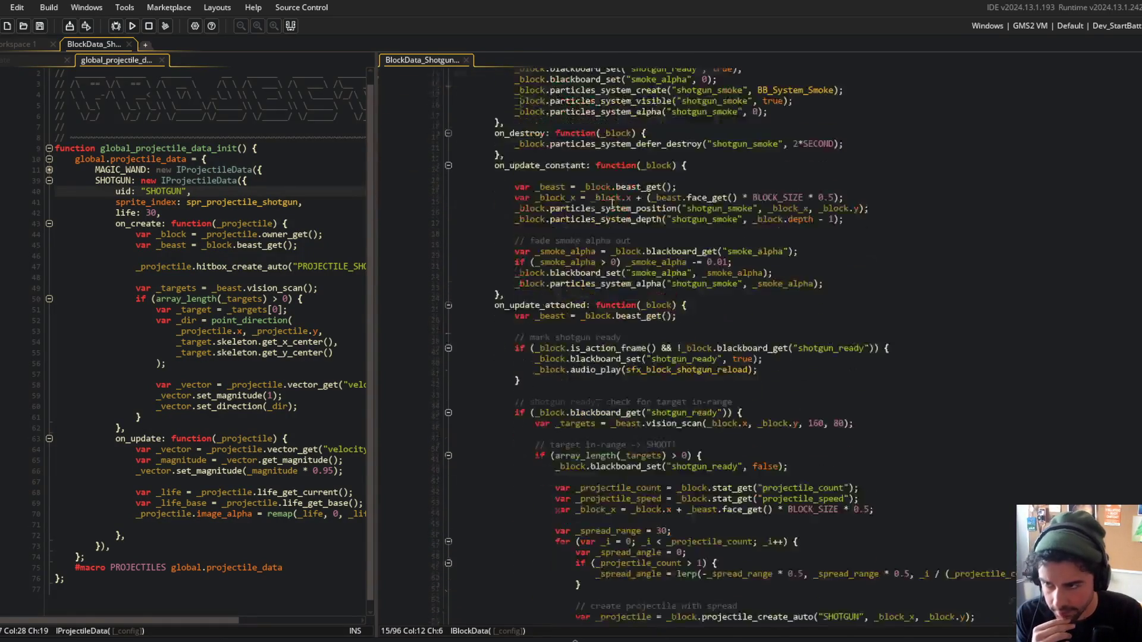
{"action": "left_click", "coordinate": [261, 158]}
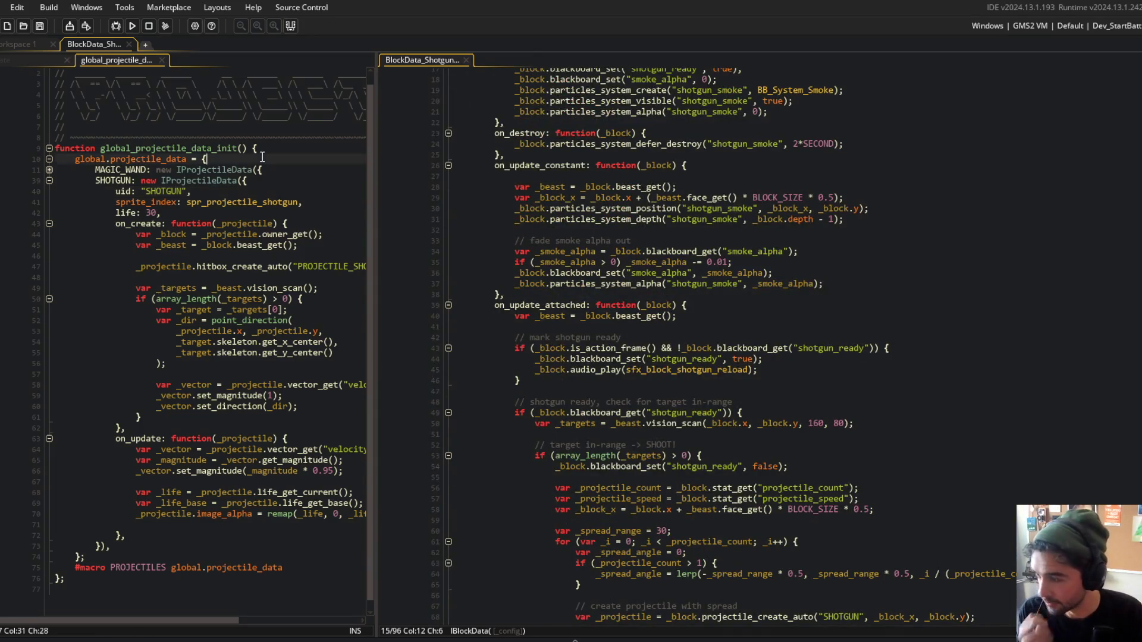
Open global_hitbox_data_init, edit PROJECTILE_SHOTGUN's knockback 8, and run a test build with F5.
{"action": "key", "text": "ctrl+t"}
{"action": "type", "text": "hitbox"}
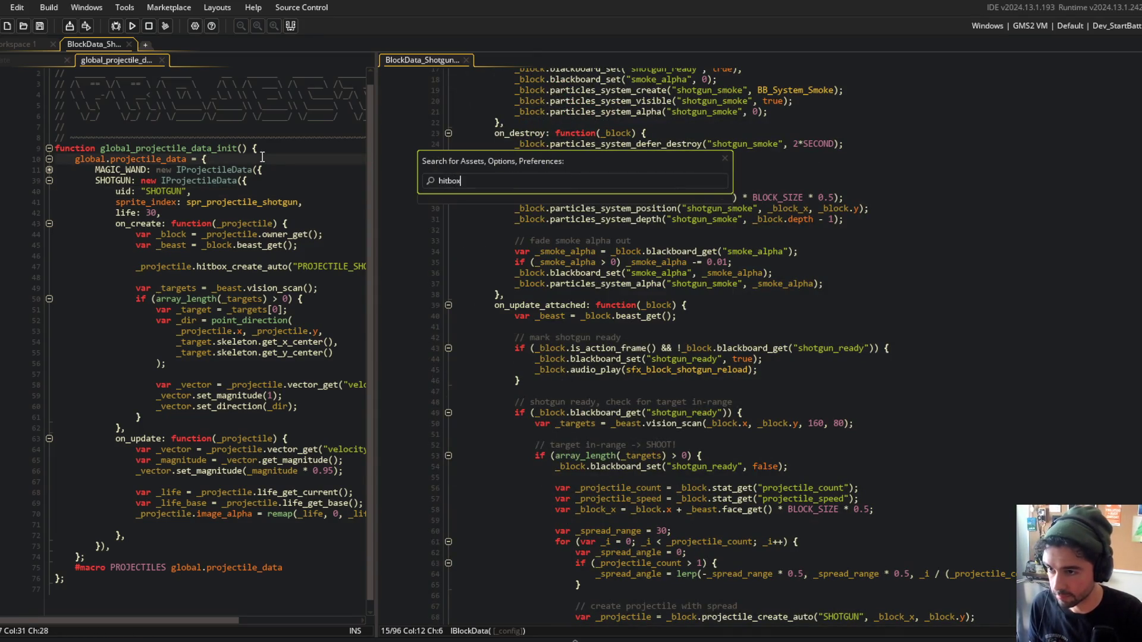
{"action": "left_click", "coordinate": [581, 215]}
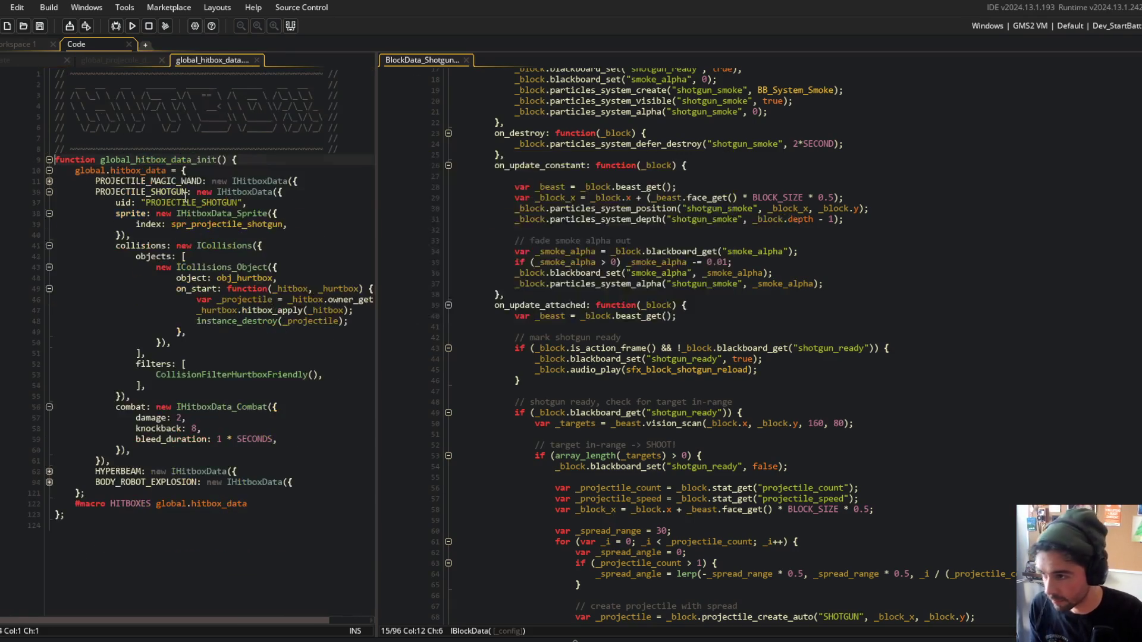
{"action": "left_click_drag", "start_coordinate": [378, 212], "coordinate": [390, 211]}
{"action": "left_click", "coordinate": [197, 428]}
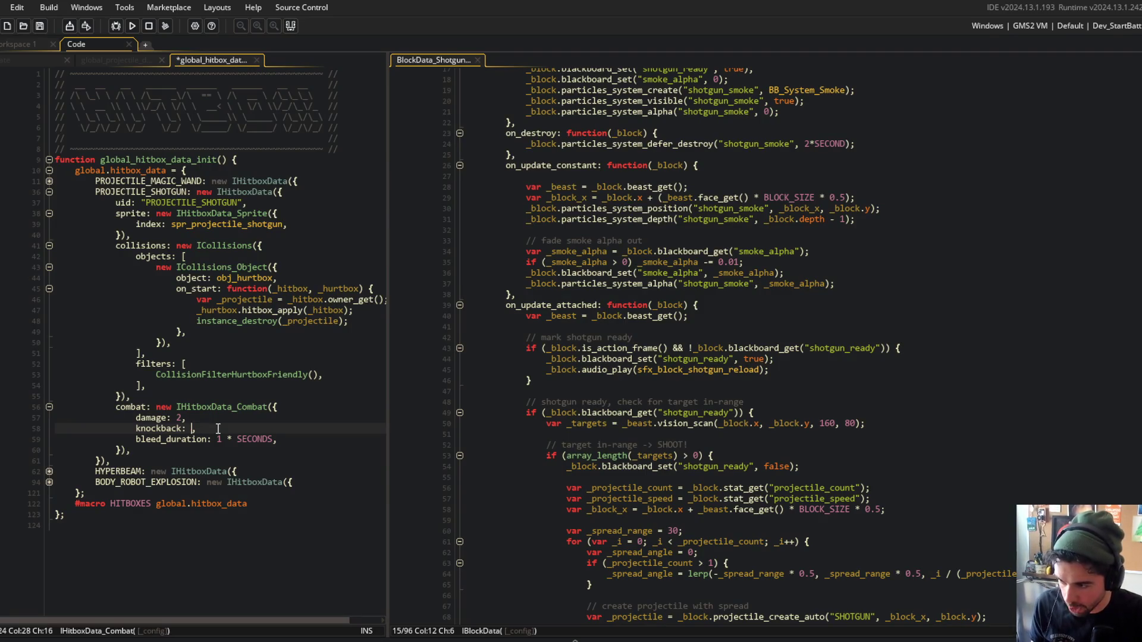
{"action": "type", "text": "3"}
{"action": "key", "text": "F5"}
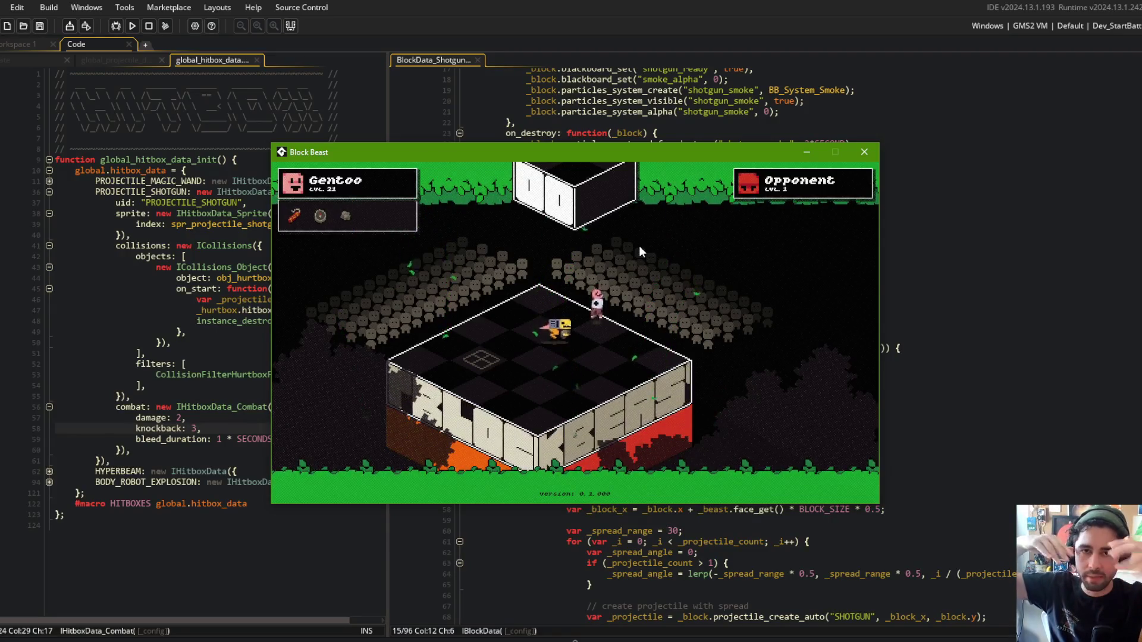
Play-test Block Beast with the third item slot selected, then close the game window.
{"action": "key", "text": "3"}
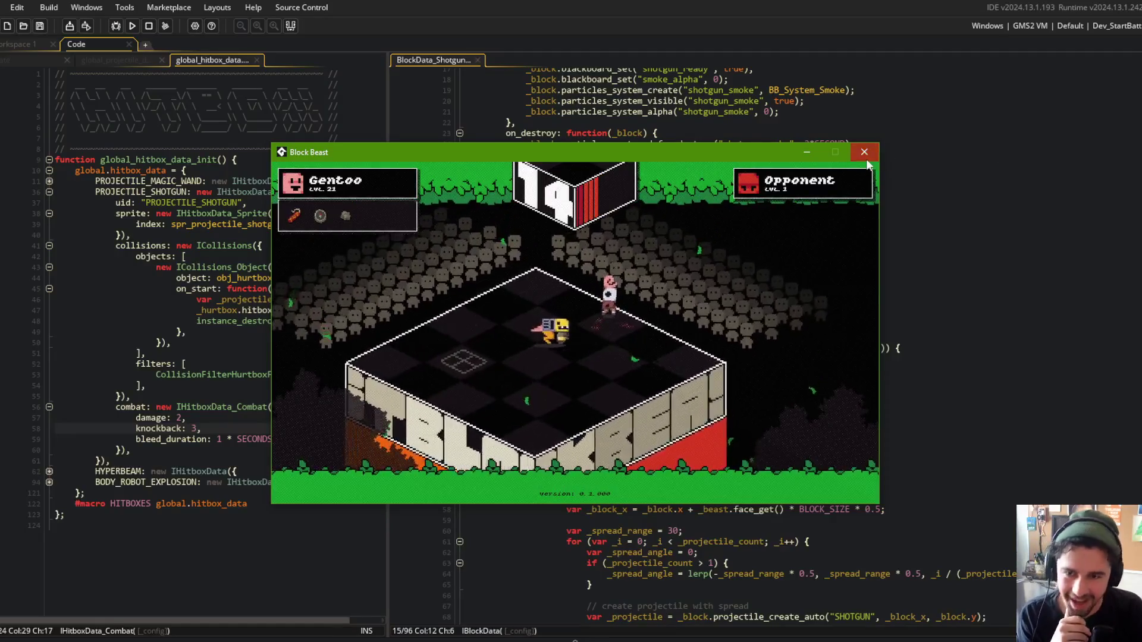
{"action": "left_click", "coordinate": [865, 156]}
{"action": "left_click", "coordinate": [862, 305]}
Open the todo.txt note through the asset search for 'todo'.
{"action": "scroll", "coordinate": [862, 305], "scroll_direction": "up", "scroll_amount": 4}
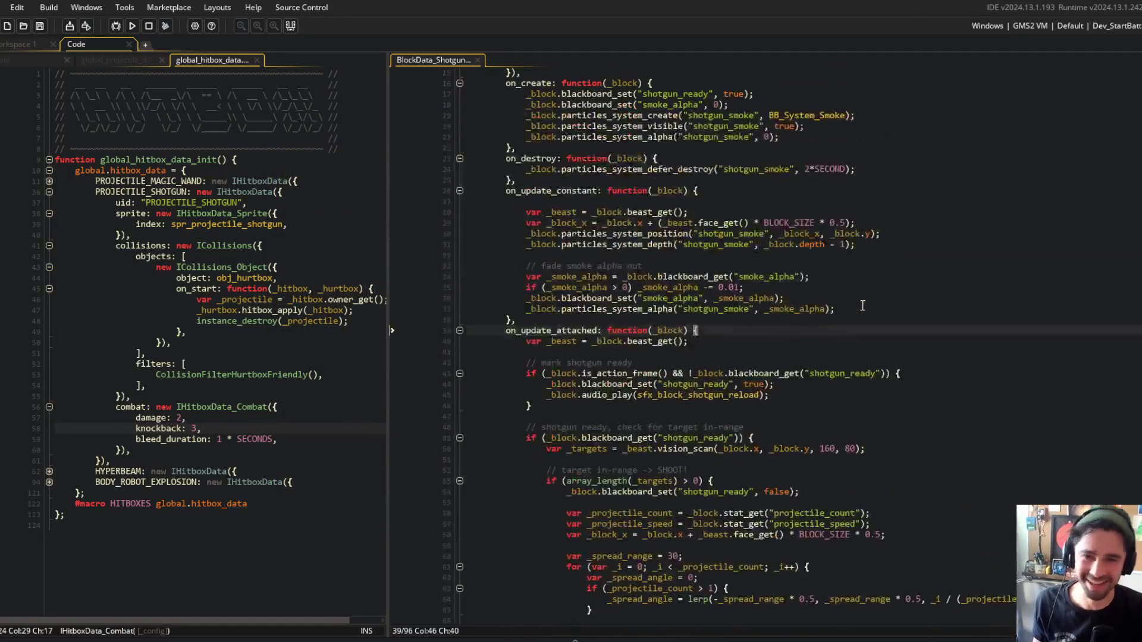
{"action": "left_click", "coordinate": [806, 331]}
{"action": "scroll", "coordinate": [805, 331], "scroll_direction": "up", "scroll_amount": 3}
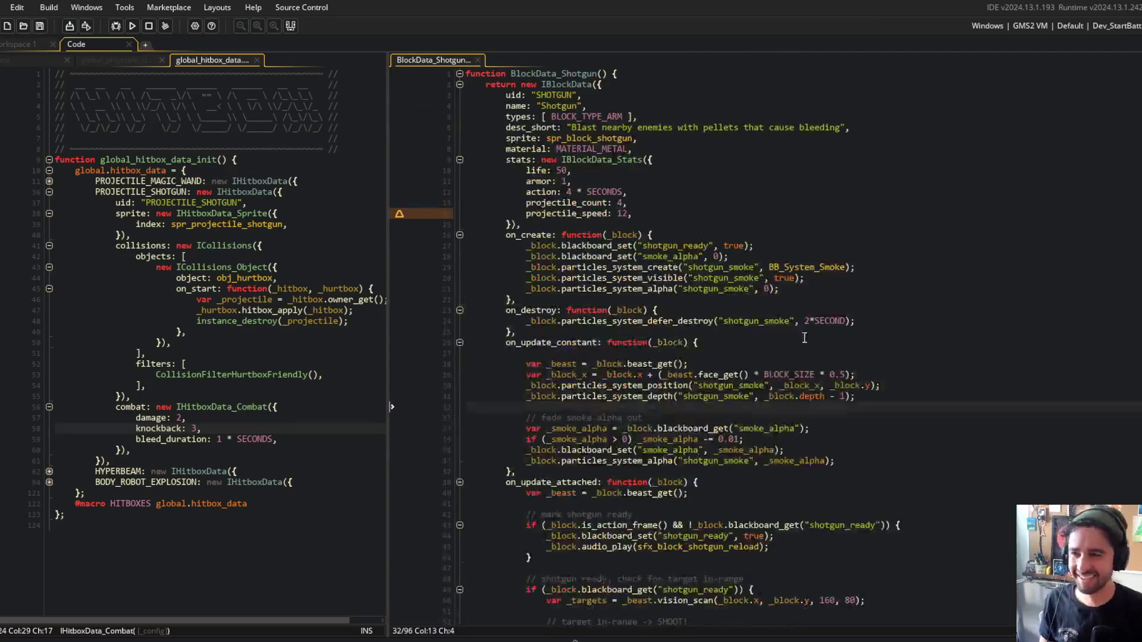
{"action": "left_click", "coordinate": [806, 332]}
{"action": "key", "text": "ctrl+t"}
{"action": "type", "text": "todo"}
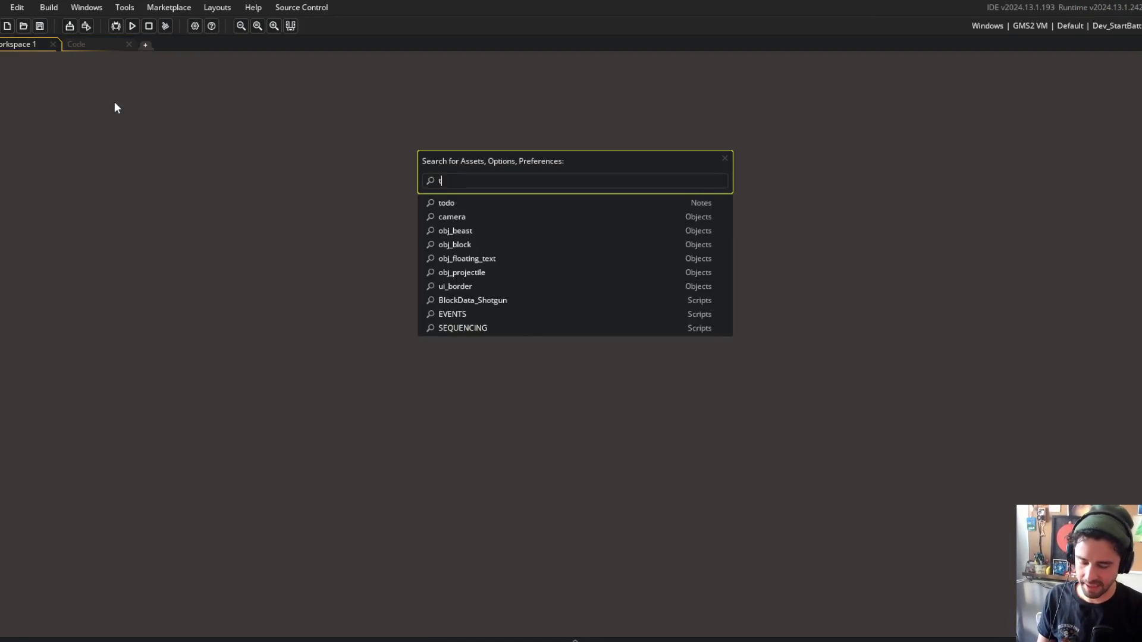
{"action": "key", "text": "Return"}
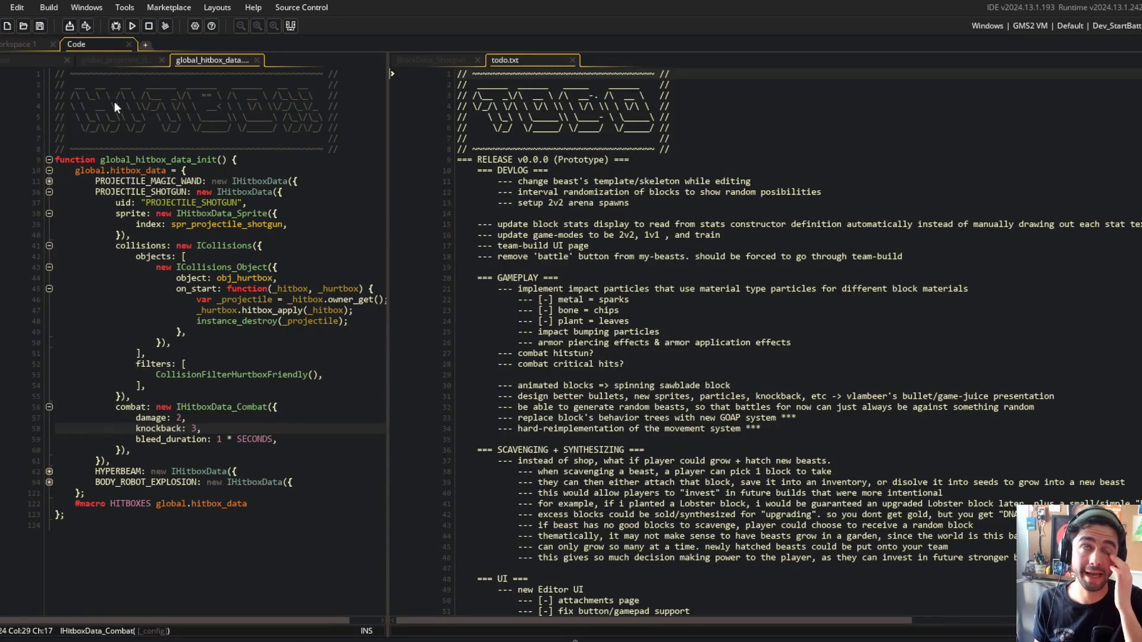
Browse todo.txt, save it, and place the caret after 'combat critical hits?'.
{"action": "scroll", "coordinate": [638, 375], "scroll_direction": "down", "scroll_amount": 5}
{"action": "left_click", "coordinate": [638, 375]}
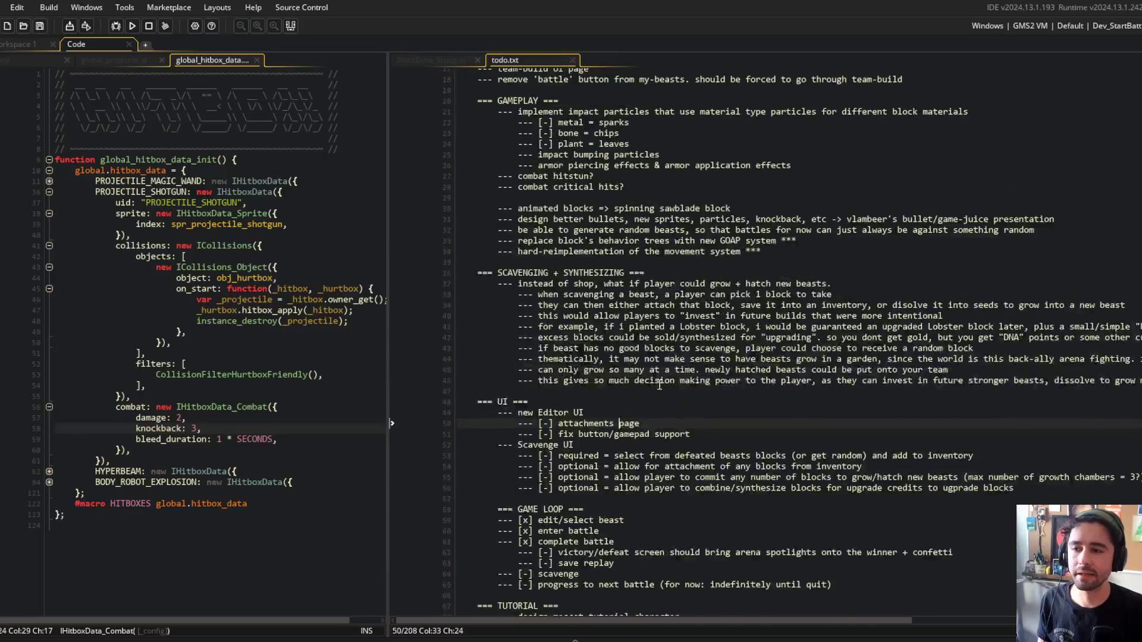
{"action": "scroll", "coordinate": [658, 385], "scroll_direction": "down", "scroll_amount": 2}
{"action": "left_click", "coordinate": [497, 434]}
{"action": "key", "text": "ctrl+s"}
{"action": "left_click", "coordinate": [731, 358]}
{"action": "left_click", "coordinate": [751, 379]}
{"action": "scroll", "coordinate": [752, 376], "scroll_direction": "up", "scroll_amount": 5}
{"action": "left_click", "coordinate": [751, 376]}
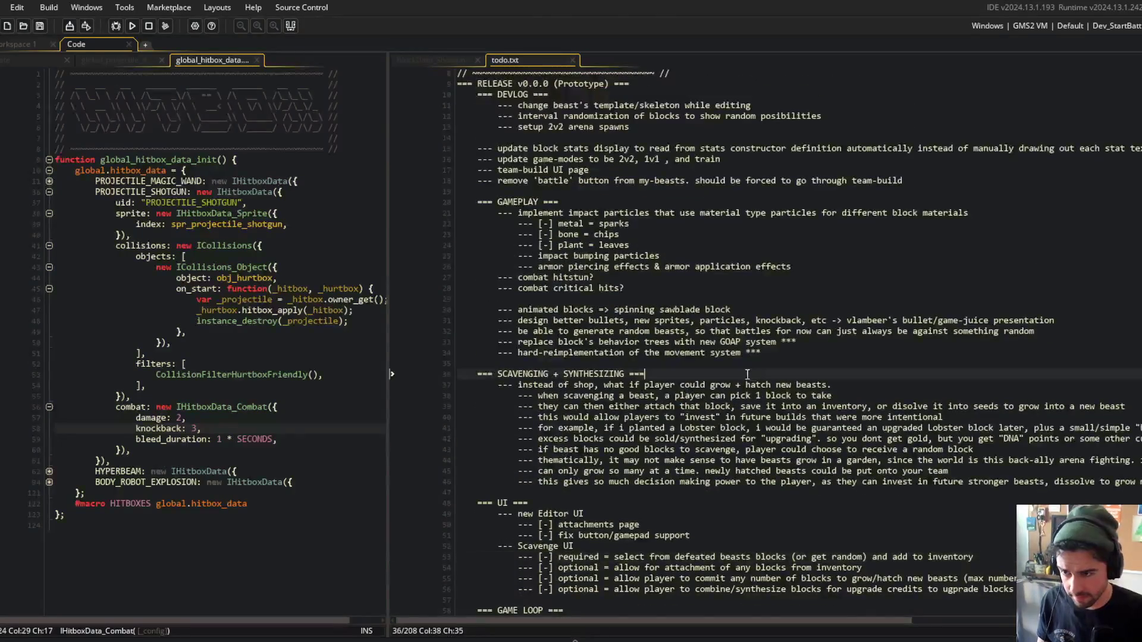
{"action": "scroll", "coordinate": [751, 376], "scroll_direction": "up", "scroll_amount": 2}
{"action": "left_click", "coordinate": [760, 393]}
{"action": "scroll", "coordinate": [760, 394], "scroll_direction": "up", "scroll_amount": 1}
{"action": "left_click", "coordinate": [695, 367]}
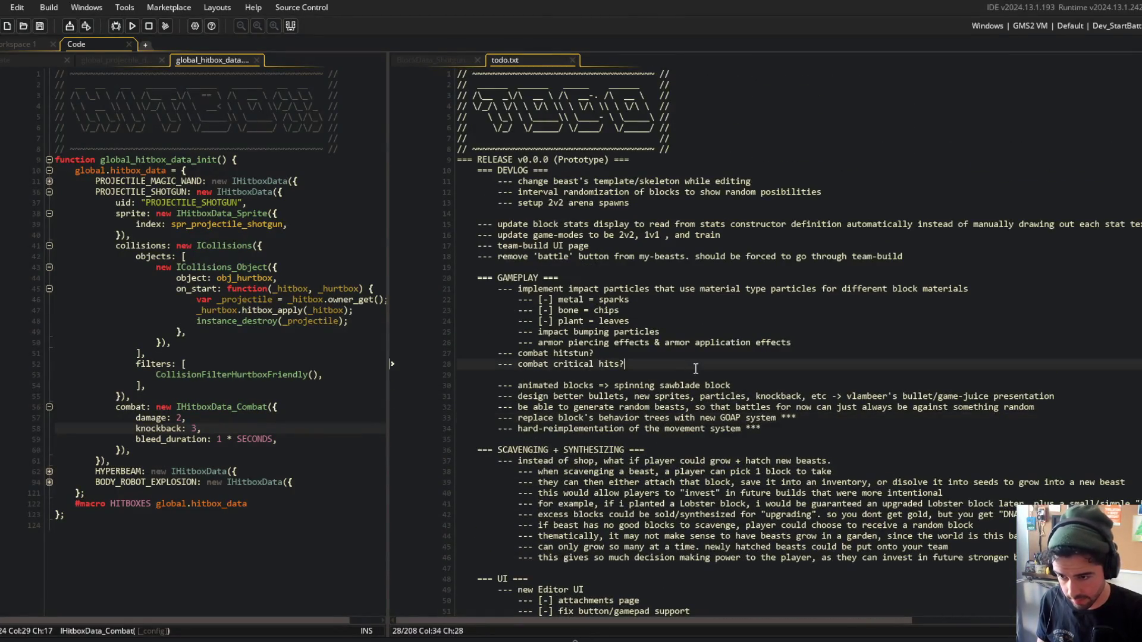
Add a new to-do item about drawing the block with white color below 'combat critical hits?'.
{"action": "key", "text": "Return"}
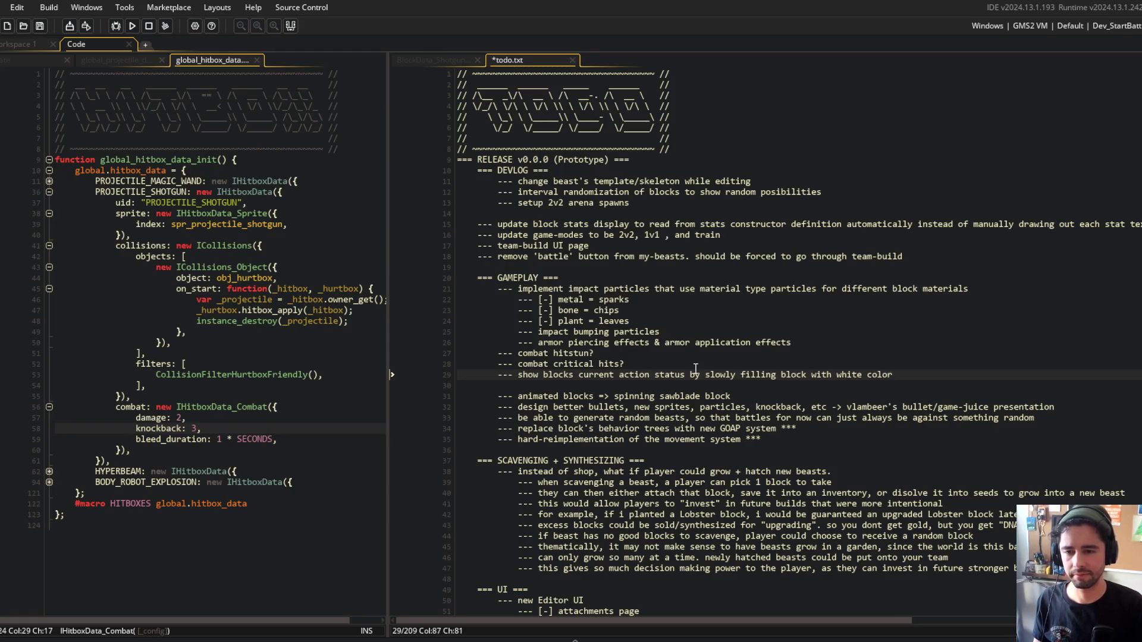
{"action": "type", "text": "--- show blocks current action status by slowly filling block with white color"}
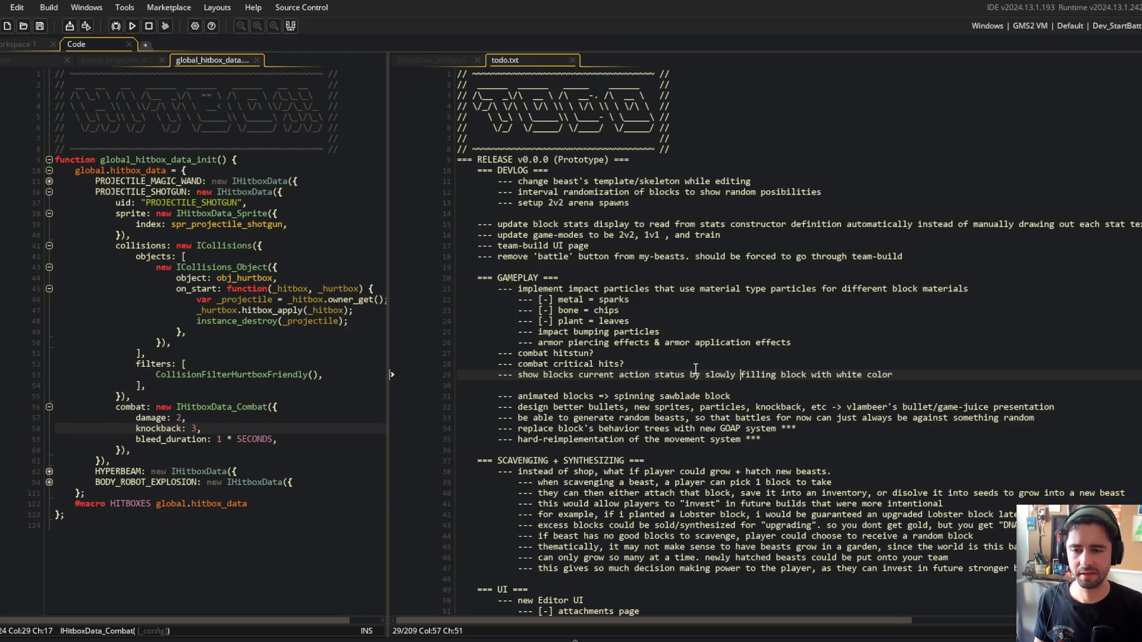
{"action": "type", "text": "drawing block with"}
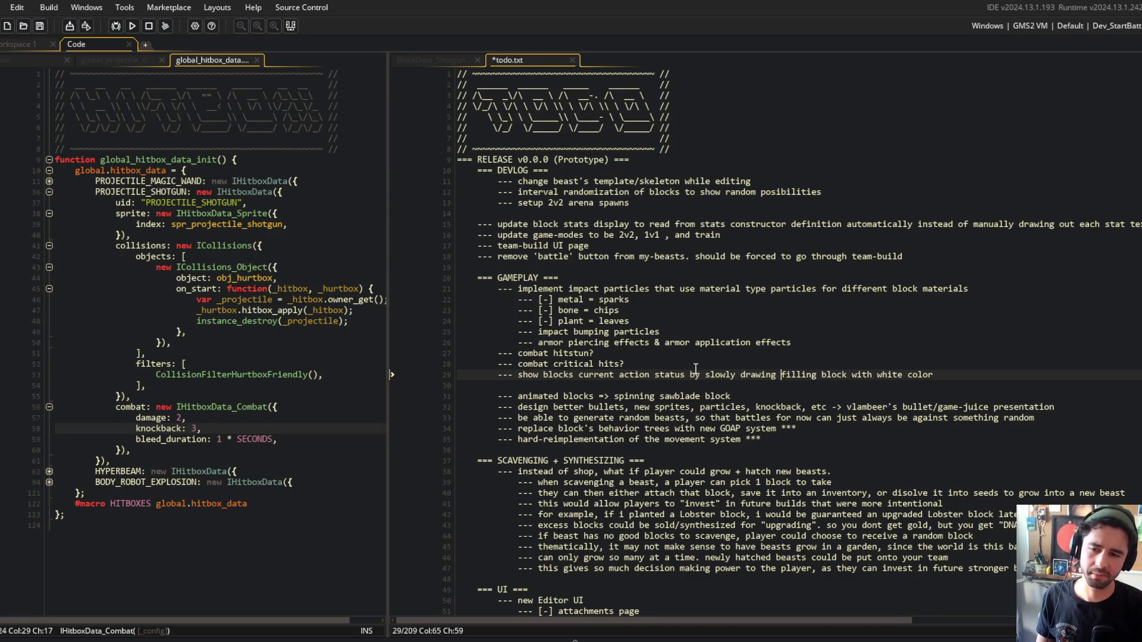
{"action": "type", "text": " white color"}
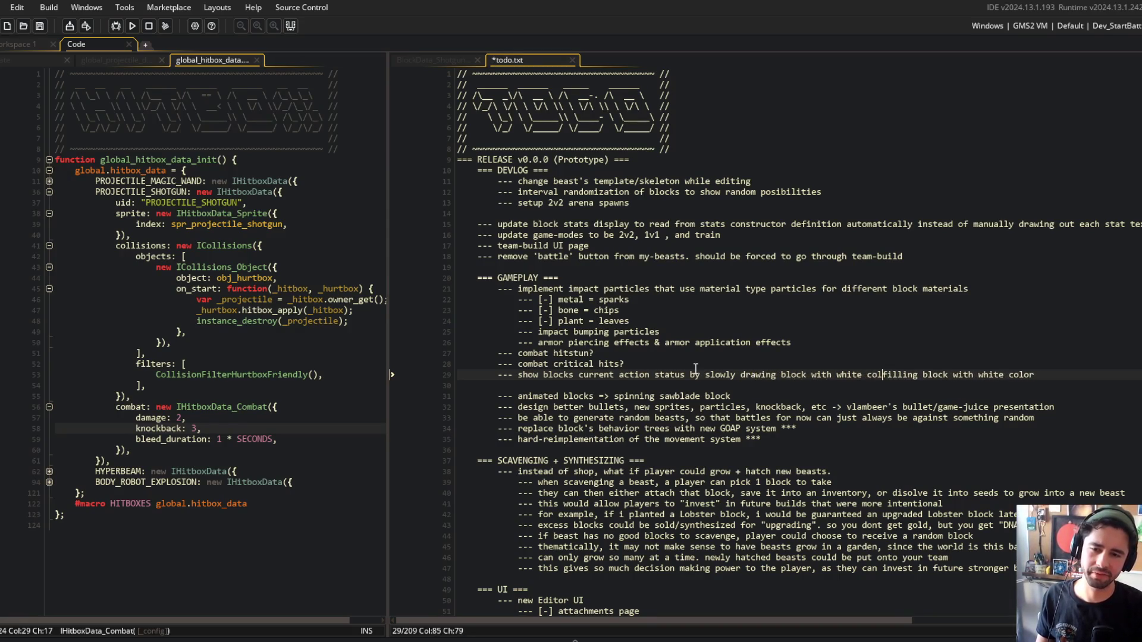
{"action": "key", "text": "shift+End"}
{"action": "key", "text": "Delete"}
{"action": "key", "text": "BackSpace"}
{"action": "key", "text": "BackSpace"}
{"action": "key", "text": "BackSpace"}
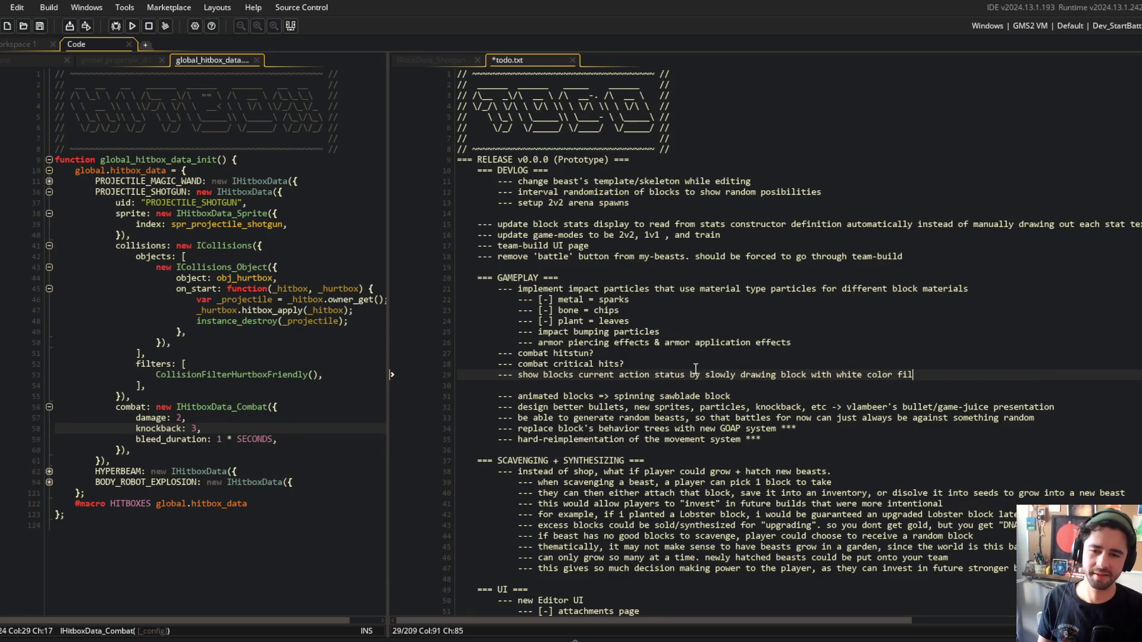
{"action": "type", "text": "l"}
{"action": "left_click", "coordinate": [773, 298]}
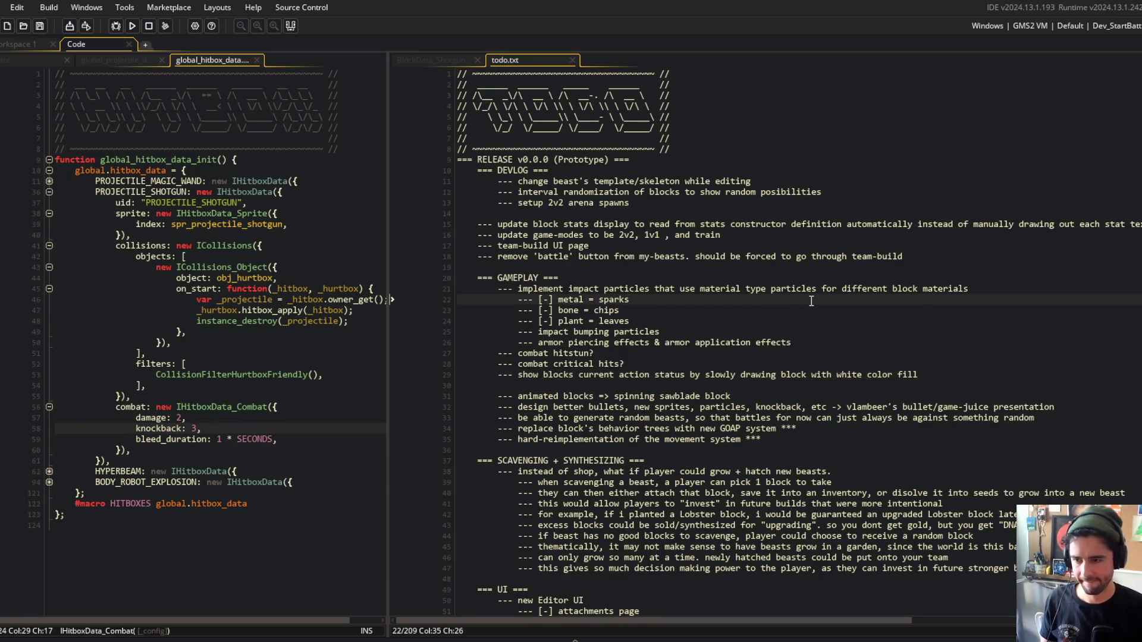
Stage all changes with git add . in Command Prompt and start the commit command.
{"action": "key", "text": "alt+Tab"}
{"action": "type", "text": "git add ."}
{"action": "key", "text": "Return"}
{"action": "type", "text": "git commit -m \"updated todo"}
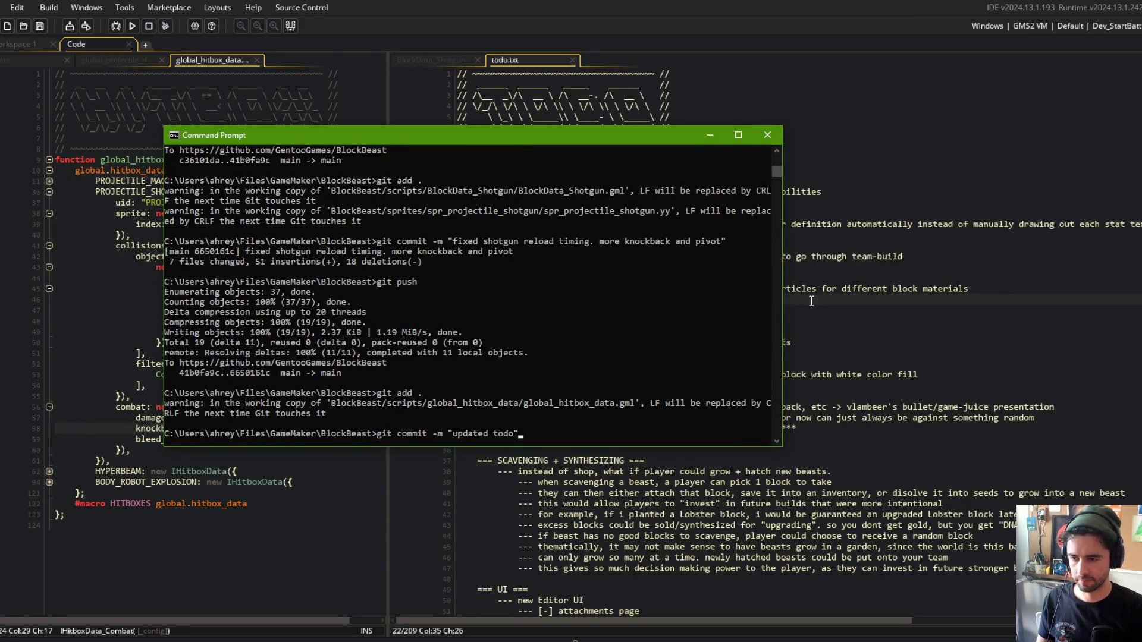
Commit the changes as "updated todo" and push them to the remote repository.
{"action": "key", "text": "Return"}
{"action": "type", "text": "git push"}
{"action": "key", "text": "Return"}
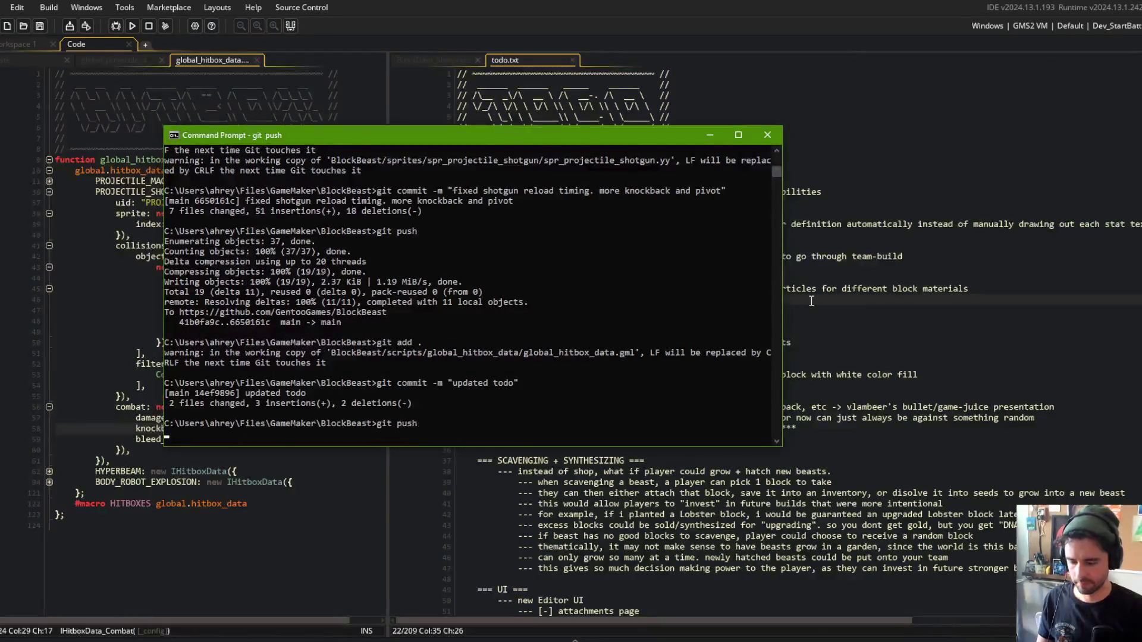
Add 'train' to the game-modes to-do item, then bring up and shrink the screenshake video.
{"action": "left_click", "coordinate": [879, 275]}
{"action": "left_click", "coordinate": [896, 237]}
{"action": "type", "text": "train"}
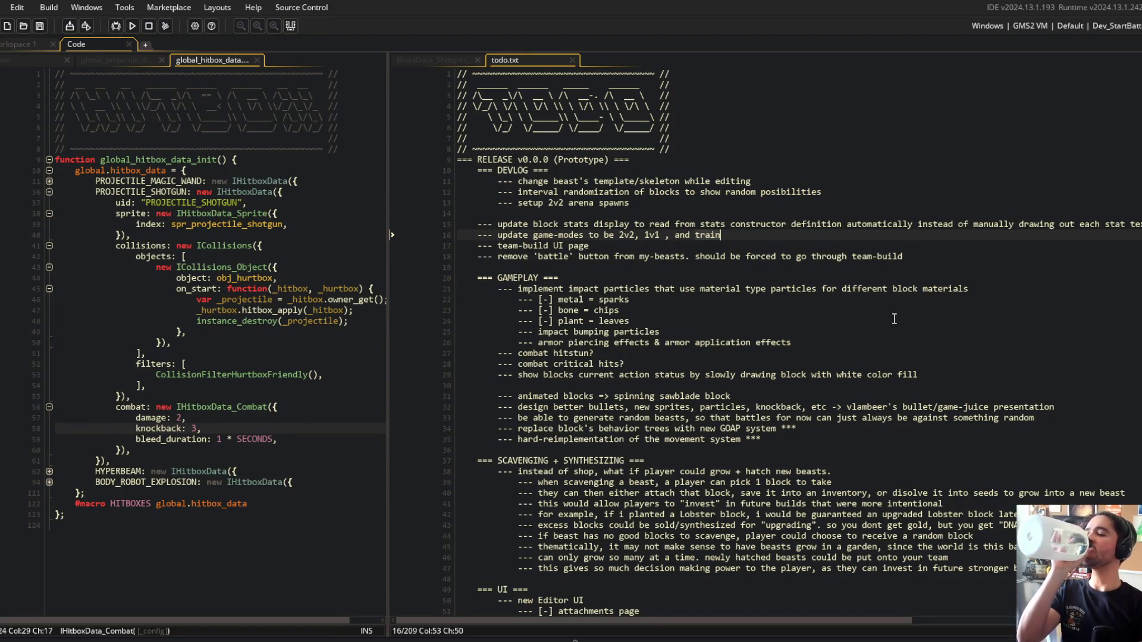
{"action": "left_click", "coordinate": [688, 324]}
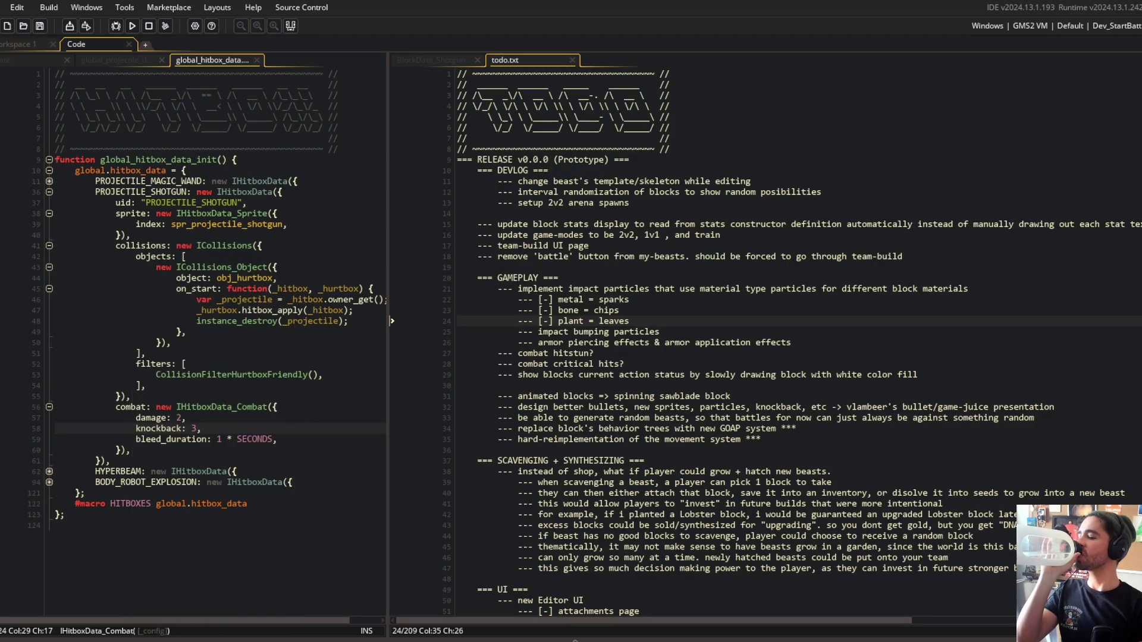
{"action": "left_click", "coordinate": [220, 553]}
{"action": "key", "text": "super+Down"}
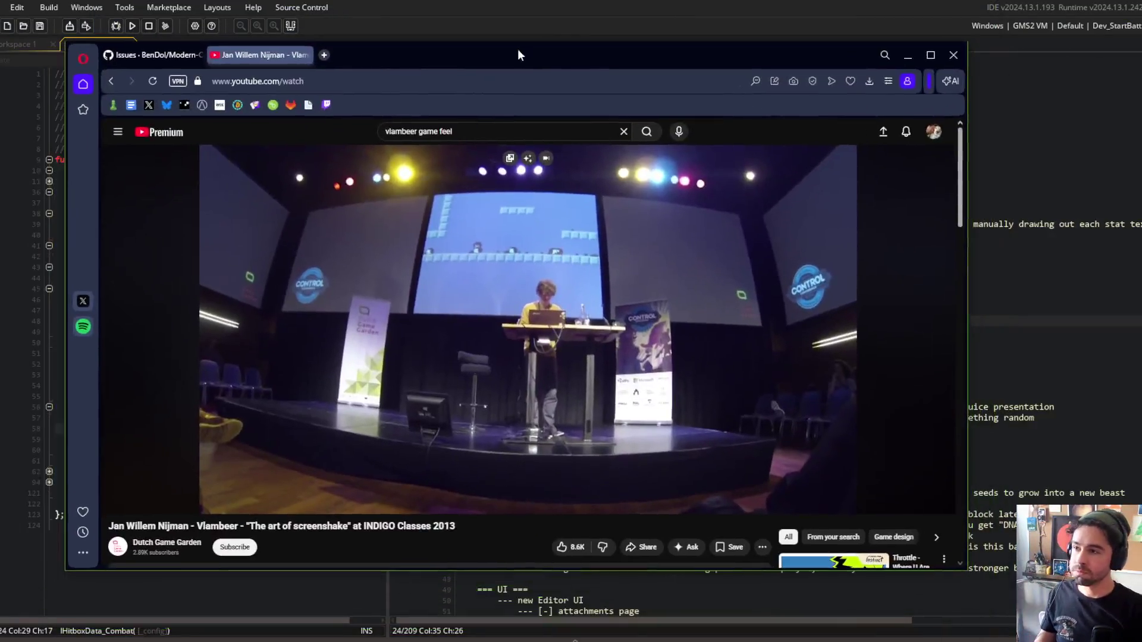
Save monster-blocks.aseprite in Aseprite.
{"action": "key", "text": "super+Down"}
{"action": "left_click_drag", "start_coordinate": [792, 256], "coordinate": [744, 266]}
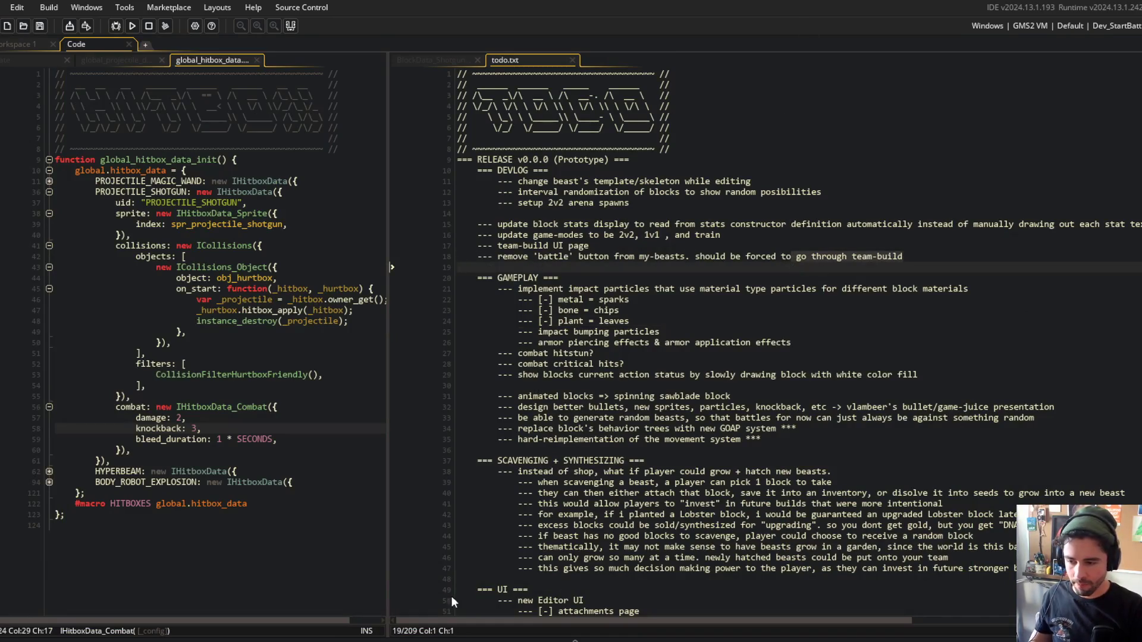
{"action": "key", "text": "alt+Tab"}
{"action": "key", "text": "ctrl+s"}
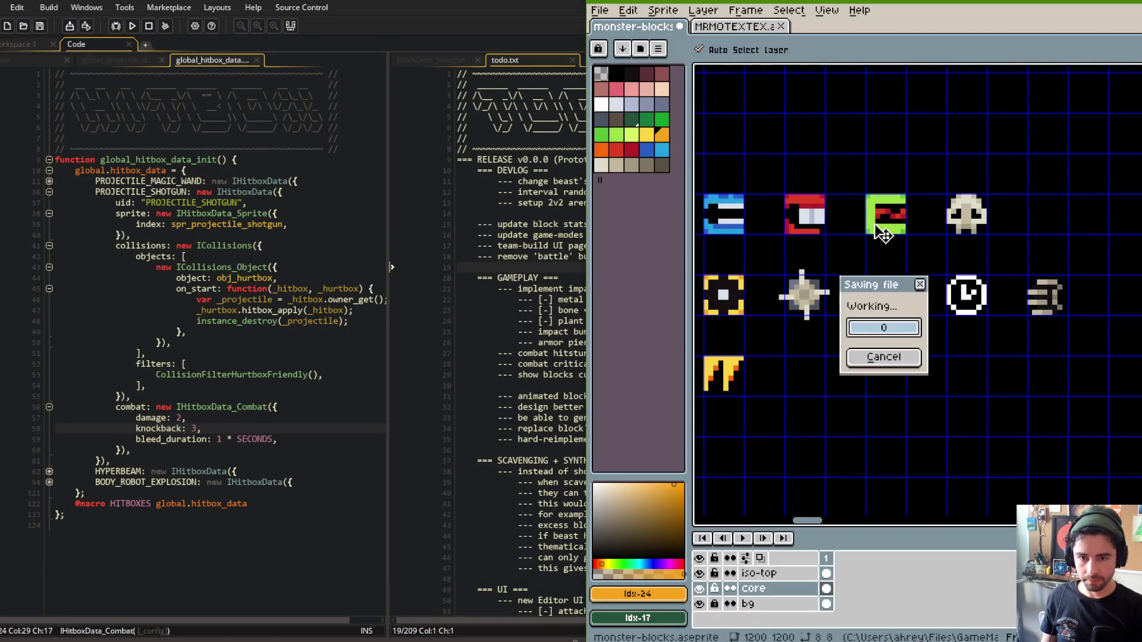
Stage, commit as "more block sprites colored", and push the sprite changes from Command Prompt.
{"action": "key", "text": "alt+Tab"}
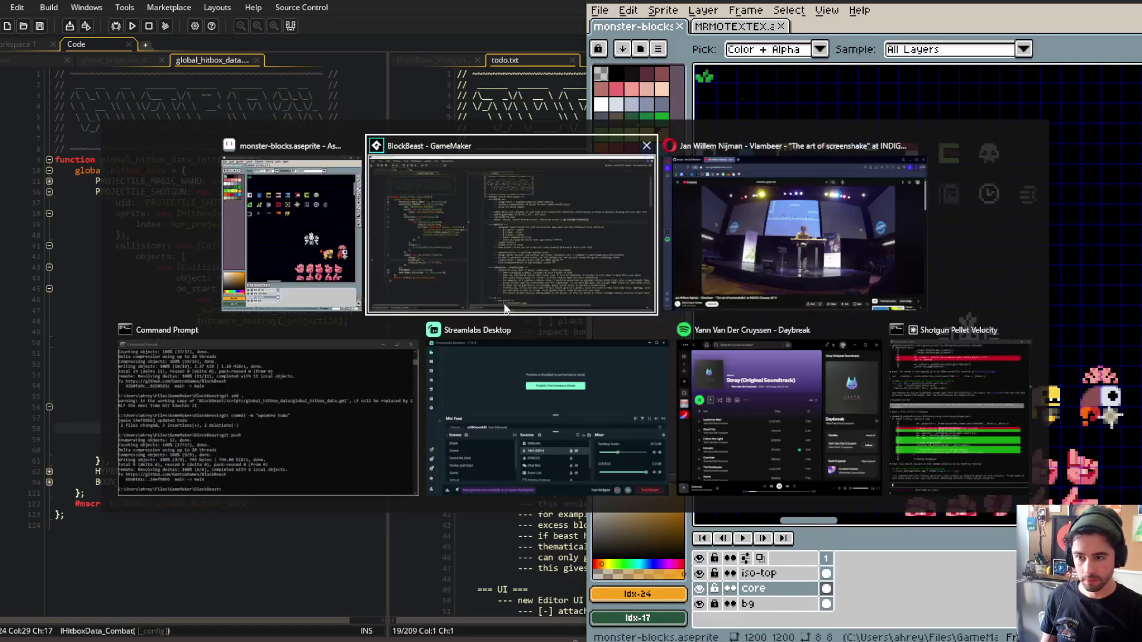
{"action": "key", "text": "Tab"}
{"action": "key", "text": "Tab"}
{"action": "type", "text": "git add ."}
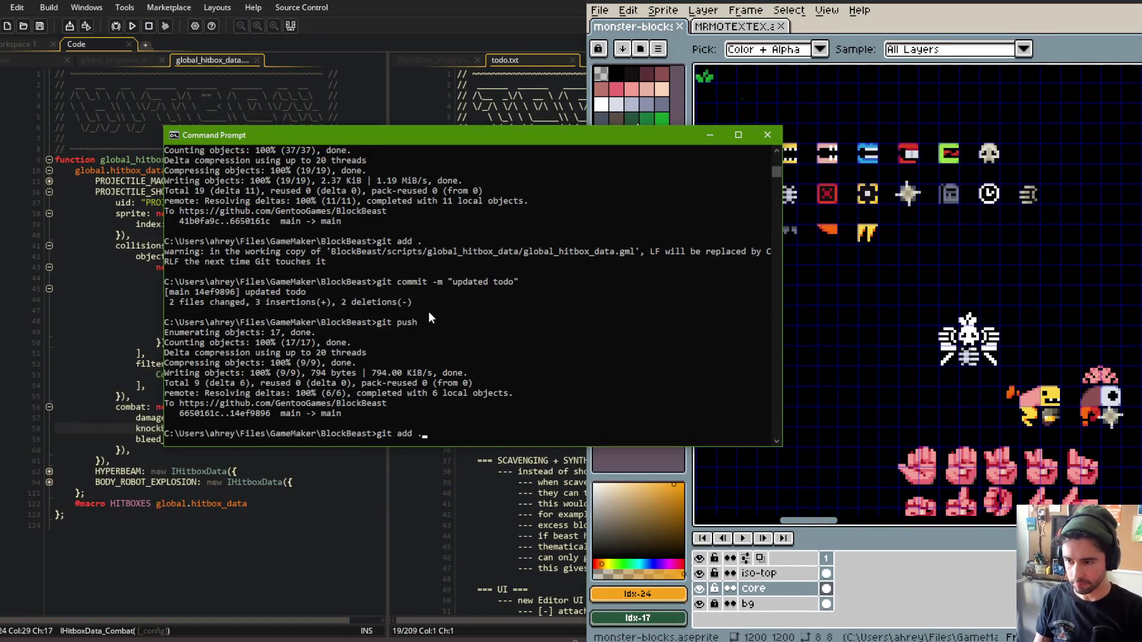
{"action": "key", "text": "Return"}
{"action": "type", "text": "git commit -m \"more block sprites colored\""}
{"action": "key", "text": "Return"}
{"action": "type", "text": "git push"}
{"action": "key", "text": "Return"}
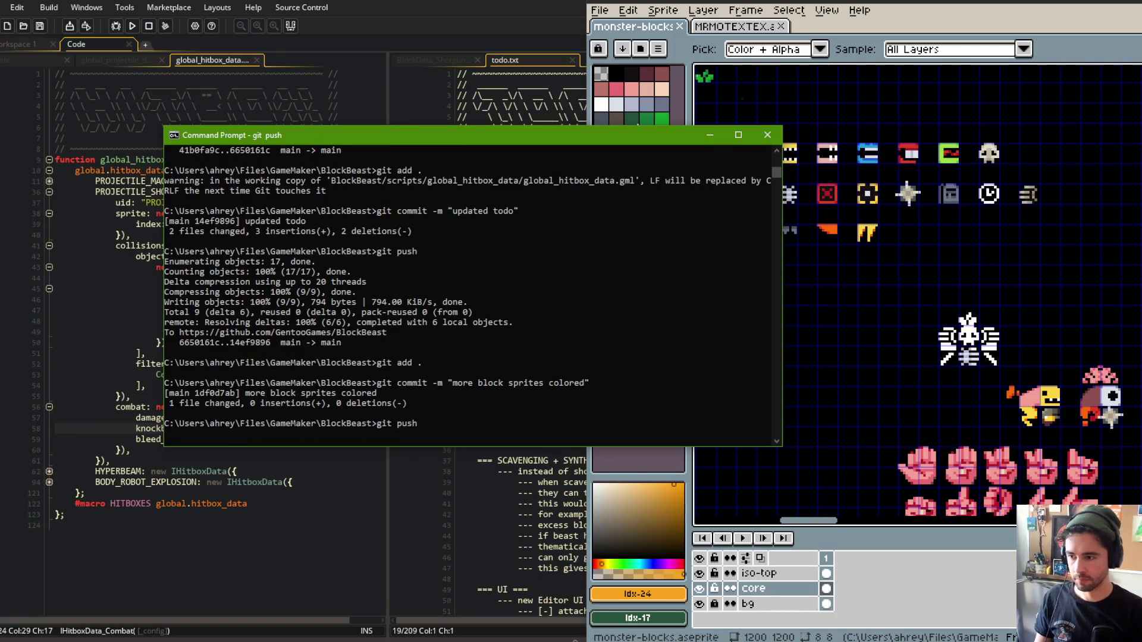
{"action": "left_click", "coordinate": [695, 203]}
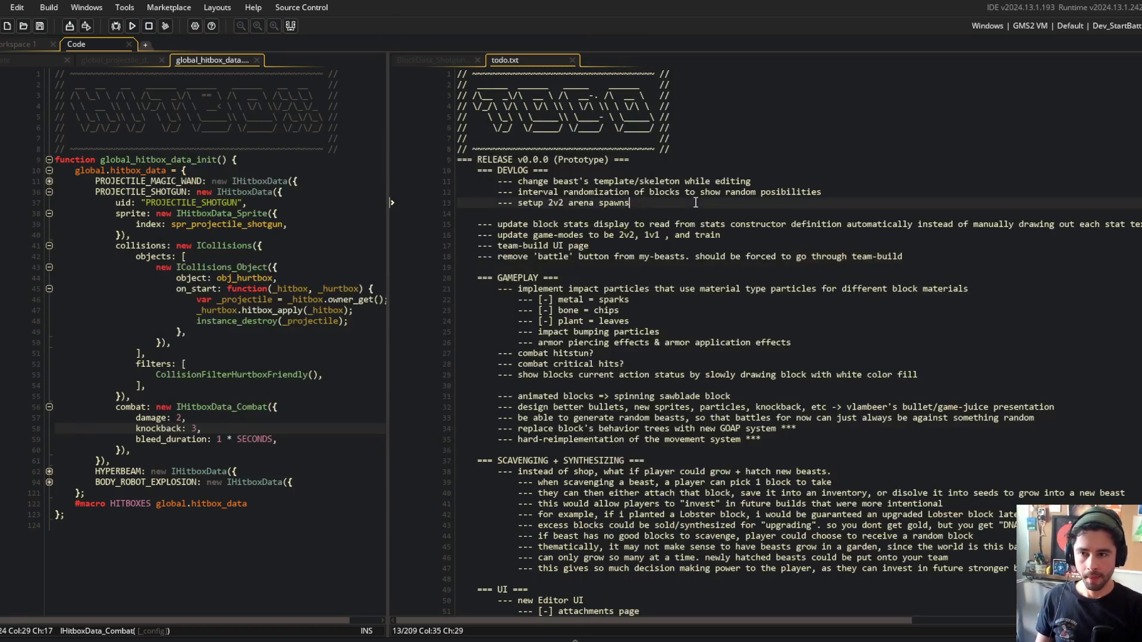
Close todo.txt, widen the left code pane, and switch to an empty workspace.
{"action": "left_click", "coordinate": [572, 60]}
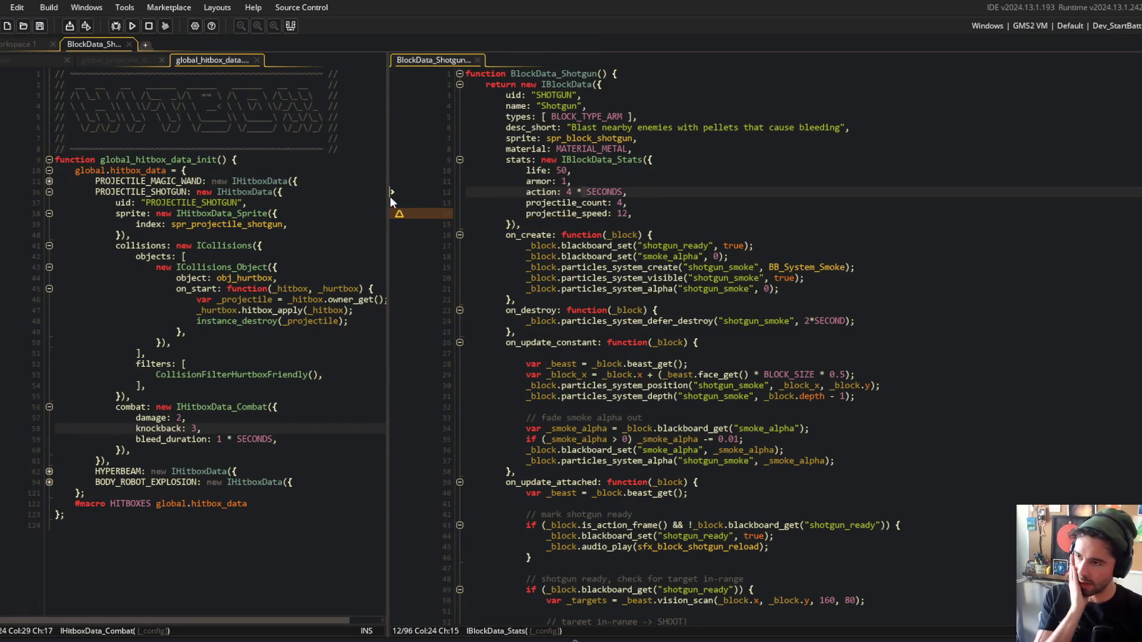
{"action": "left_click_drag", "start_coordinate": [393, 195], "coordinate": [476, 193]}
{"action": "left_click", "coordinate": [116, 58]}
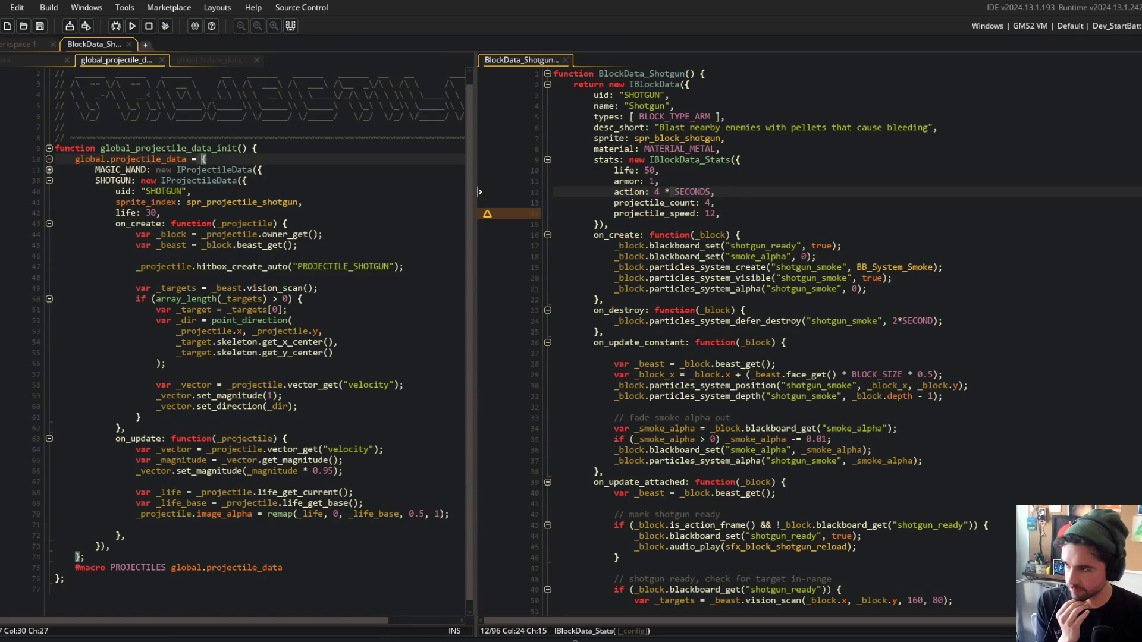
{"action": "left_click", "coordinate": [10, 61]}
{"action": "left_click", "coordinate": [36, 43]}
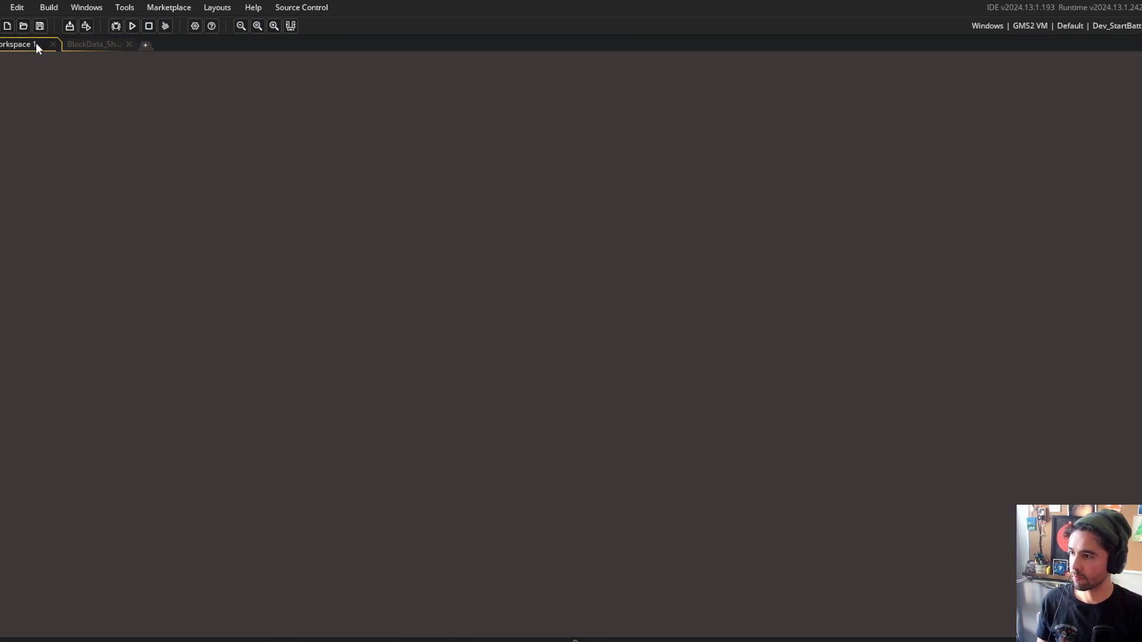
Open obj_projectile's Create event code and collapse its Behavior_Iota and Behavior_Lifecycle blocks.
{"action": "key", "text": "ctrl+t"}
{"action": "type", "text": "ojectile"}
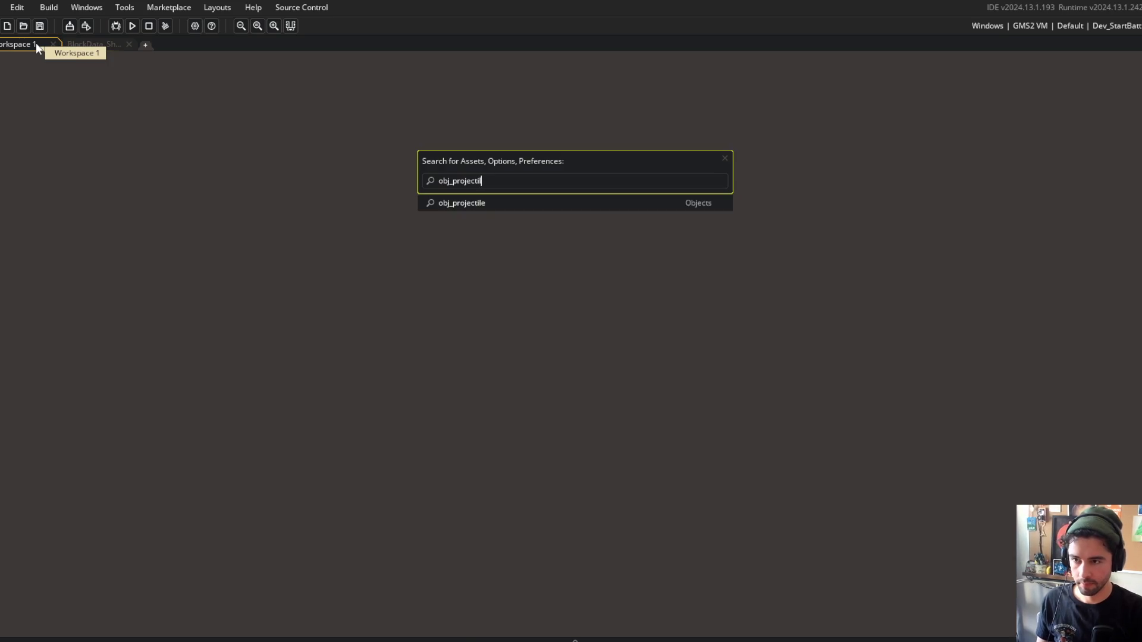
{"action": "key", "text": "Return"}
{"action": "double_click", "coordinate": [245, 166]}
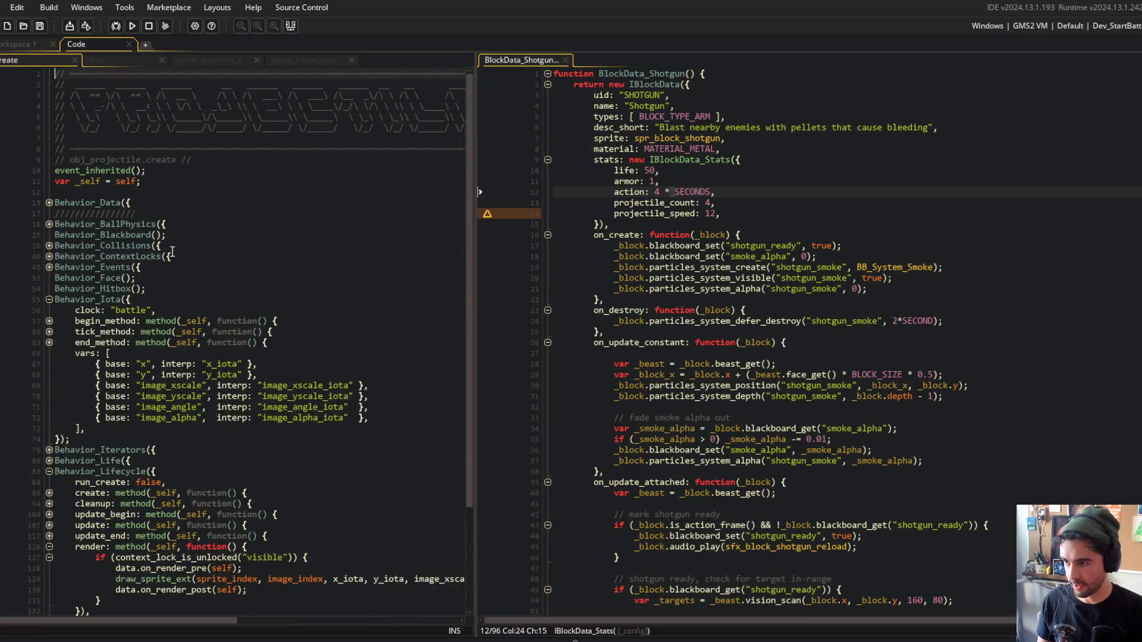
{"action": "left_click", "coordinate": [172, 254]}
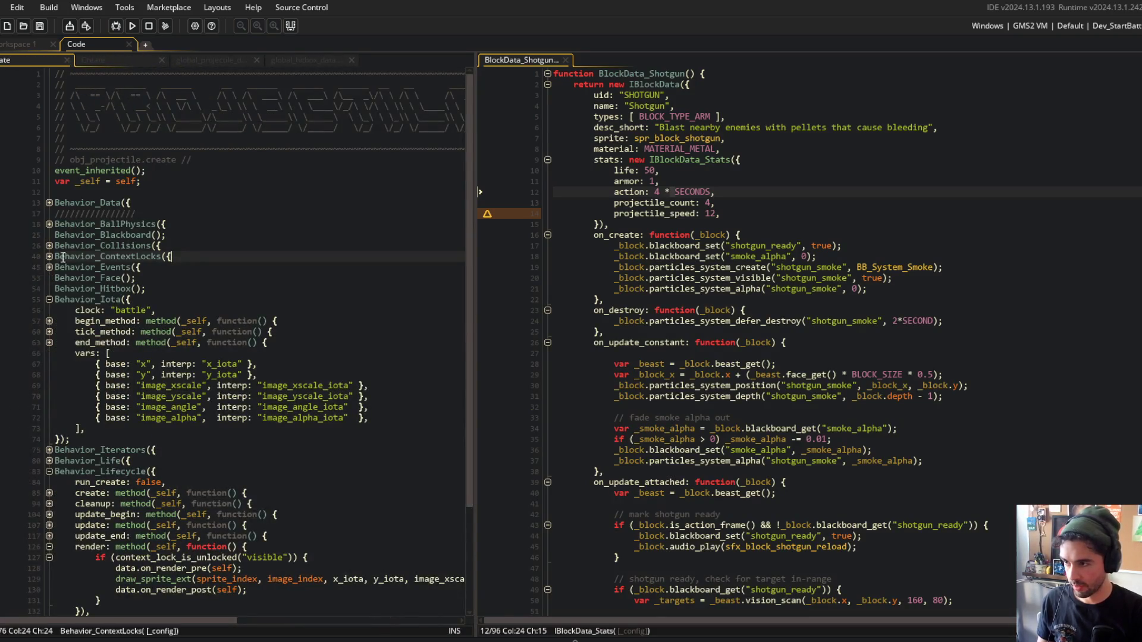
{"action": "left_click", "coordinate": [50, 299]}
{"action": "left_click", "coordinate": [42, 333]}
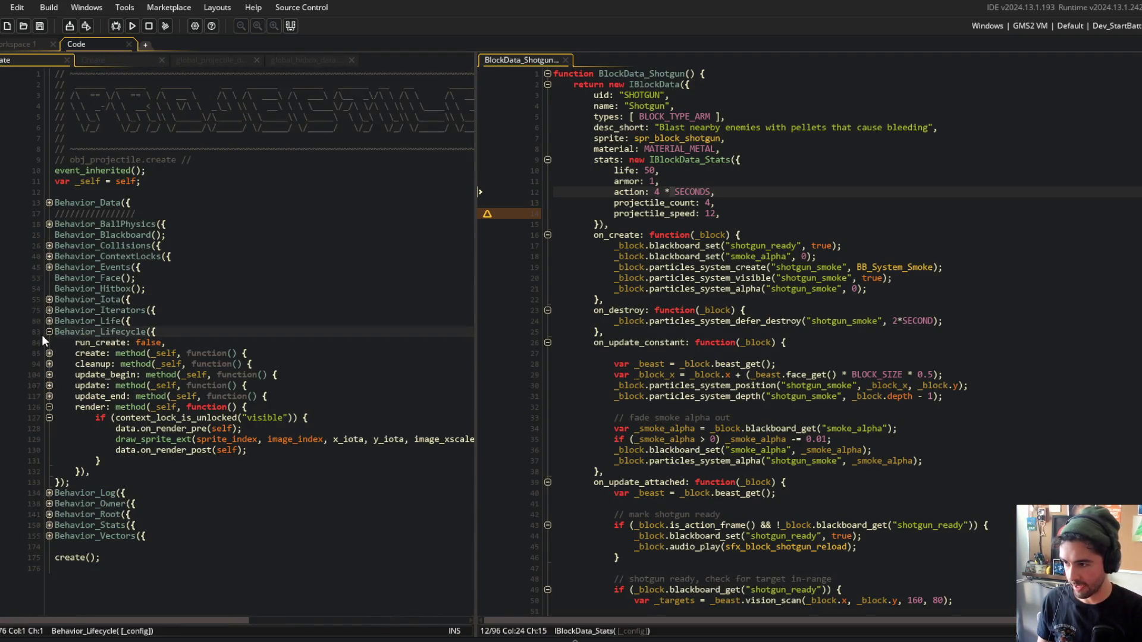
{"action": "left_click", "coordinate": [50, 332]}
{"action": "left_click", "coordinate": [250, 224]}
{"action": "left_click", "coordinate": [304, 245]}
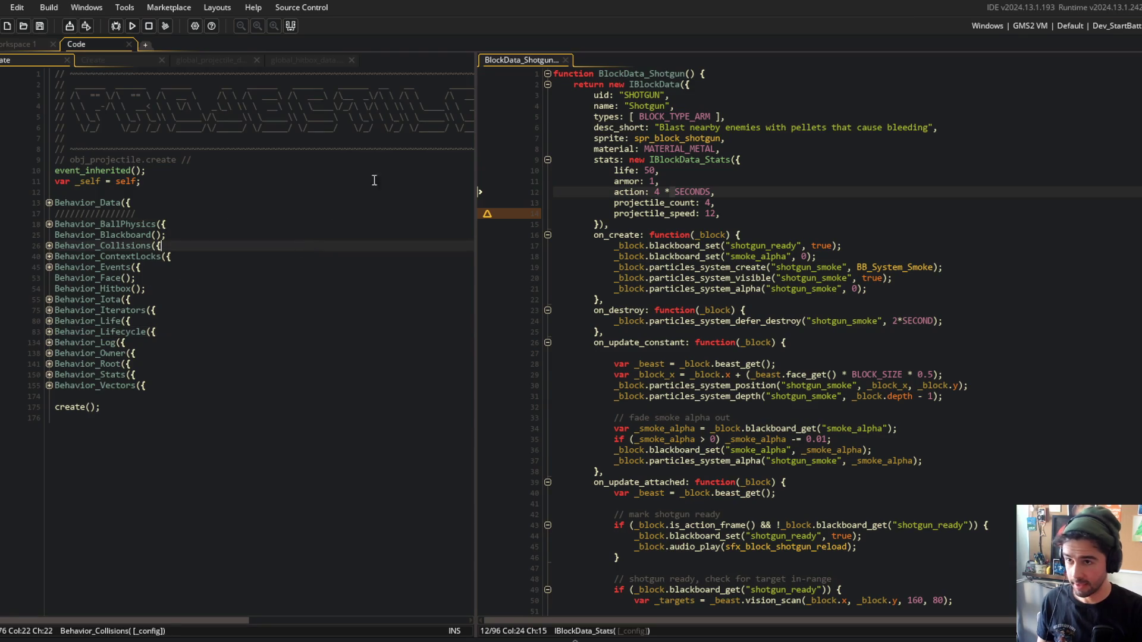
Copy Behavior_Particles(); from obj_block's Create code and paste it after Behavior_Owner.
{"action": "left_click_drag", "start_coordinate": [95, 59], "coordinate": [523, 60]}
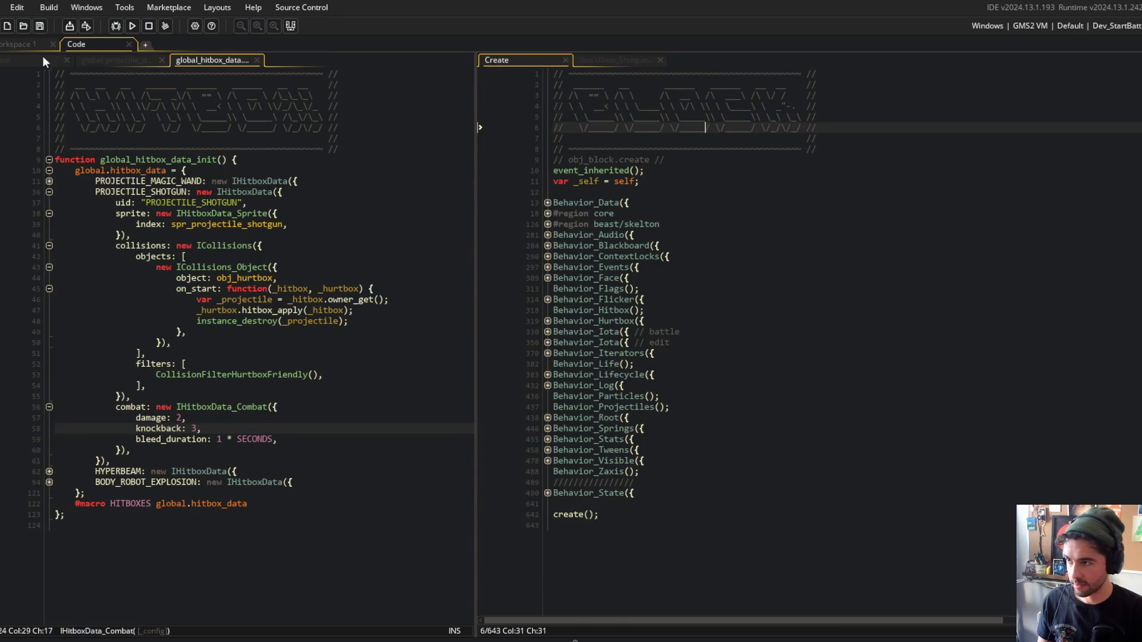
{"action": "left_click", "coordinate": [750, 234]}
{"action": "left_click", "coordinate": [725, 396]}
{"action": "key", "text": "Down"}
{"action": "key", "text": "Up"}
{"action": "key", "text": "shift+Home"}
{"action": "key", "text": "ctrl+c"}
{"action": "left_click", "coordinate": [260, 303]}
{"action": "key", "text": "Down"}
{"action": "key", "text": "Down"}
{"action": "key", "text": "Down"}
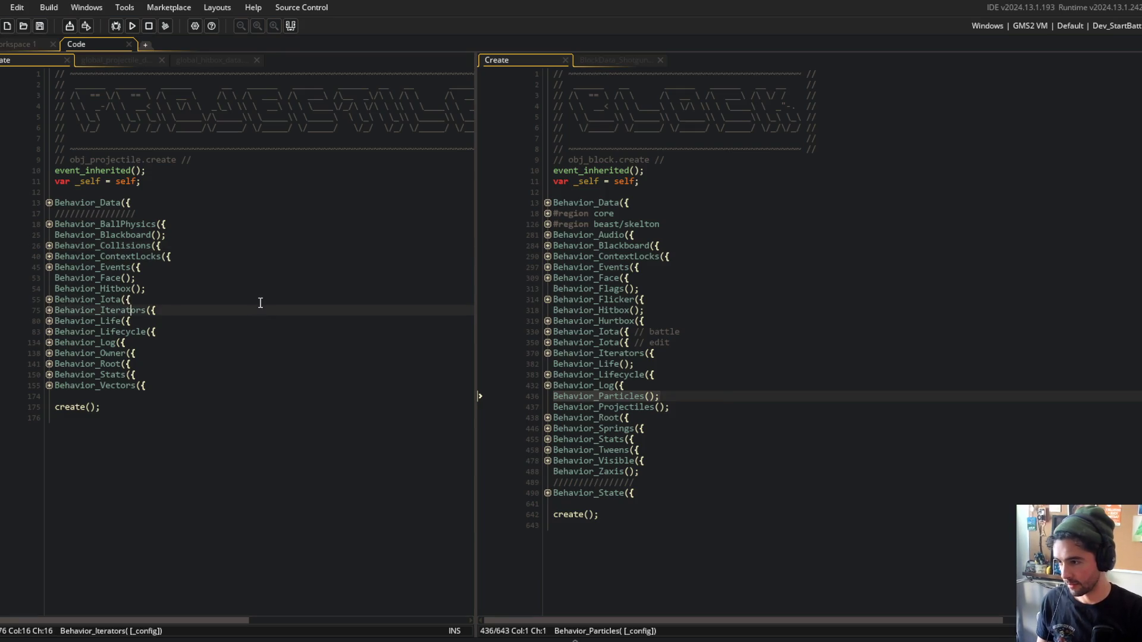
{"action": "key", "text": "Down"}
{"action": "key", "text": "Return"}
{"action": "key", "text": "ctrl+v"}
Open the Behavior_Particles definition to inspect its particle events.
{"action": "left_click", "coordinate": [814, 351]}
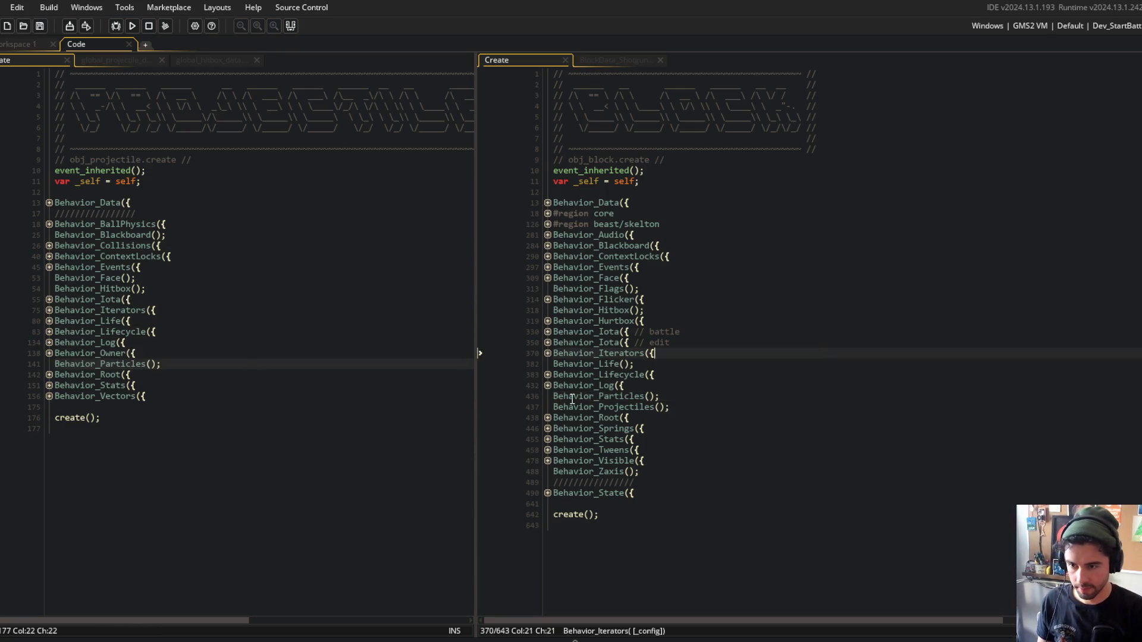
{"action": "middle_click", "coordinate": [573, 397]}
{"action": "left_click", "coordinate": [588, 235]}
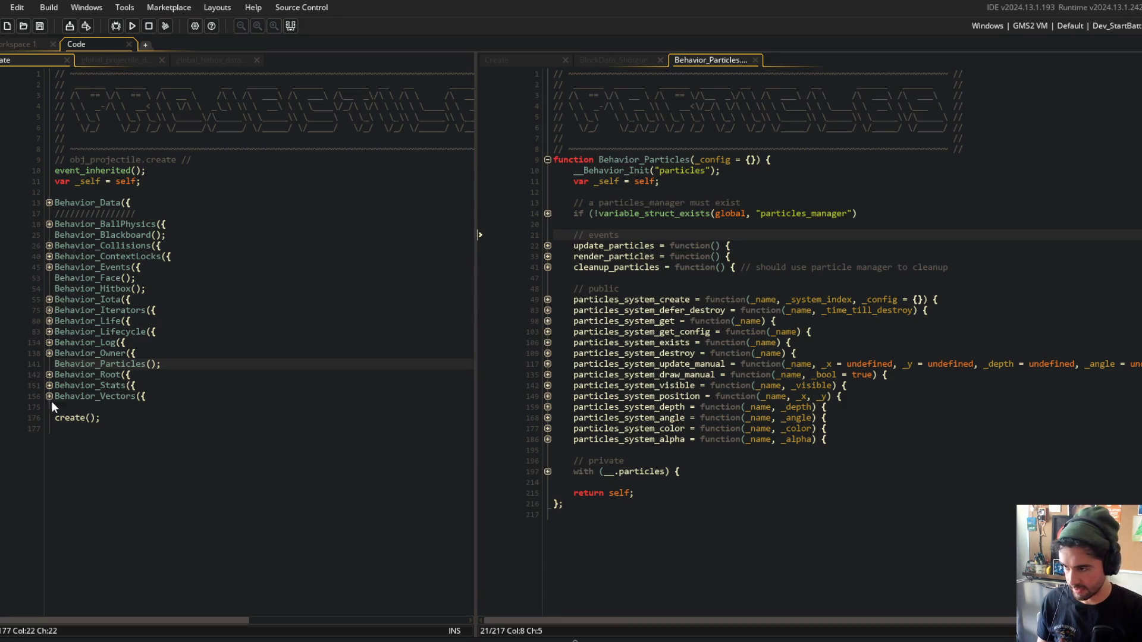
Add update_particles() to Behavior_Lifecycle's update_end method instead of after update_collisions.
{"action": "left_click", "coordinate": [49, 331]}
{"action": "left_click", "coordinate": [49, 385]}
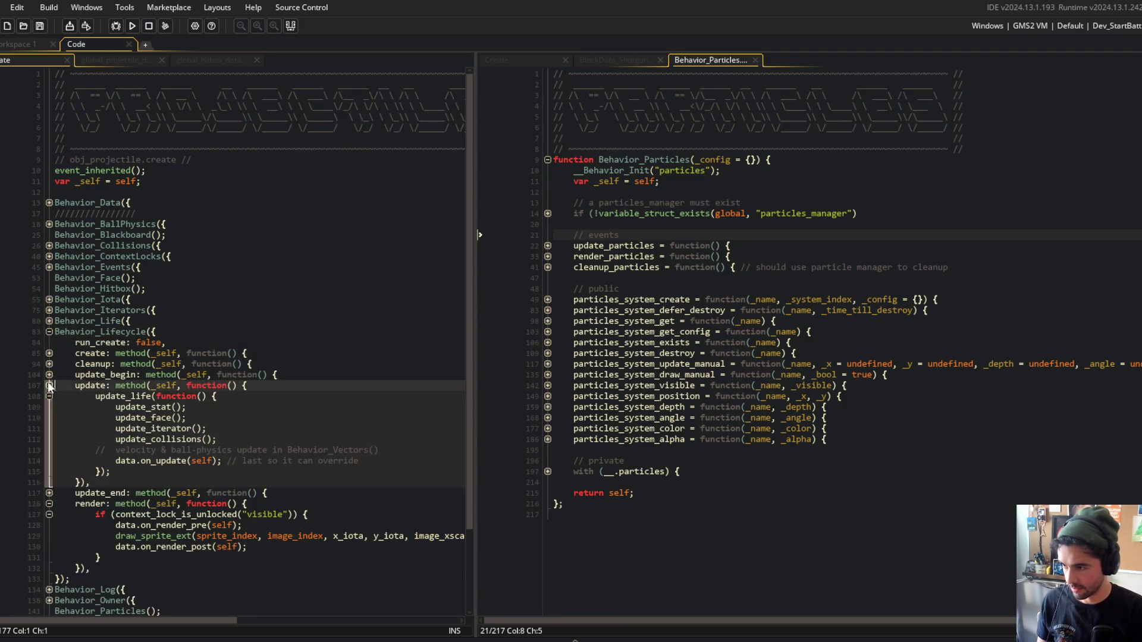
{"action": "left_click", "coordinate": [267, 439]}
{"action": "key", "text": "Return"}
{"action": "type", "text": "u"}
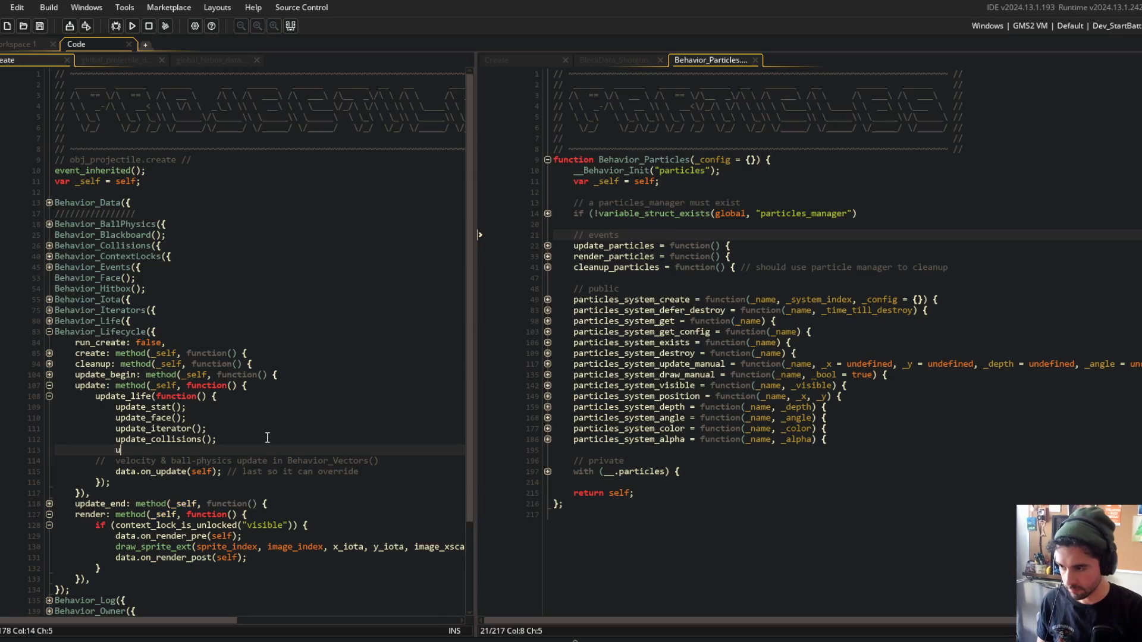
{"action": "type", "text": "pdate_particles("}
{"action": "key", "text": "ctrl+z"}
{"action": "key", "text": "ctrl+z"}
{"action": "key", "text": "ctrl+z"}
{"action": "key", "text": "Down"}
{"action": "key", "text": "Down"}
{"action": "key", "text": "Down"}
{"action": "key", "text": "End"}
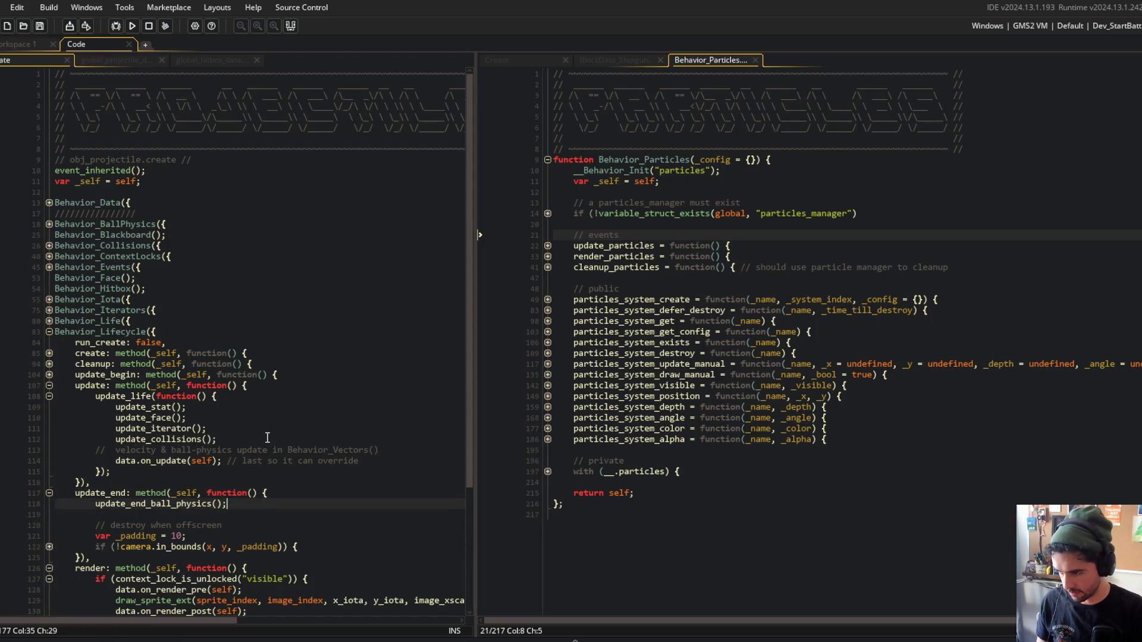
{"action": "key", "text": "Return"}
{"action": "type", "text": "update_particles();"}
{"action": "left_click", "coordinate": [264, 396]}
{"action": "scroll", "coordinate": [228, 393], "scroll_direction": "down", "scroll_amount": 5}
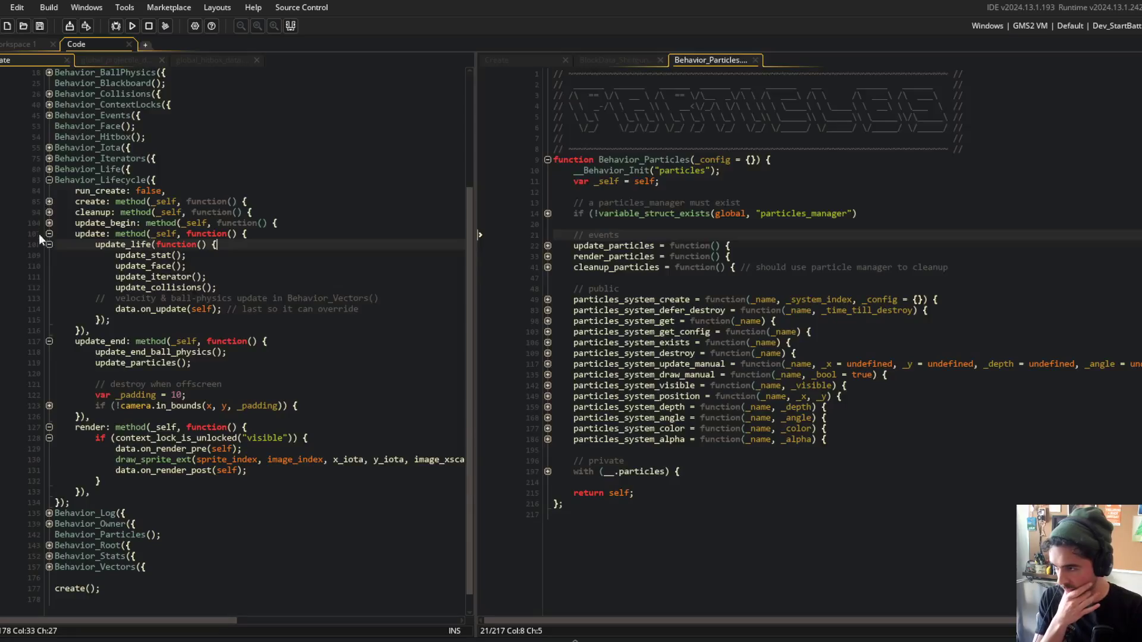
Add render_particles(); after data.on_render_post(self) in the render method.
{"action": "left_click", "coordinate": [571, 256]}
{"action": "double_click", "coordinate": [594, 256]}
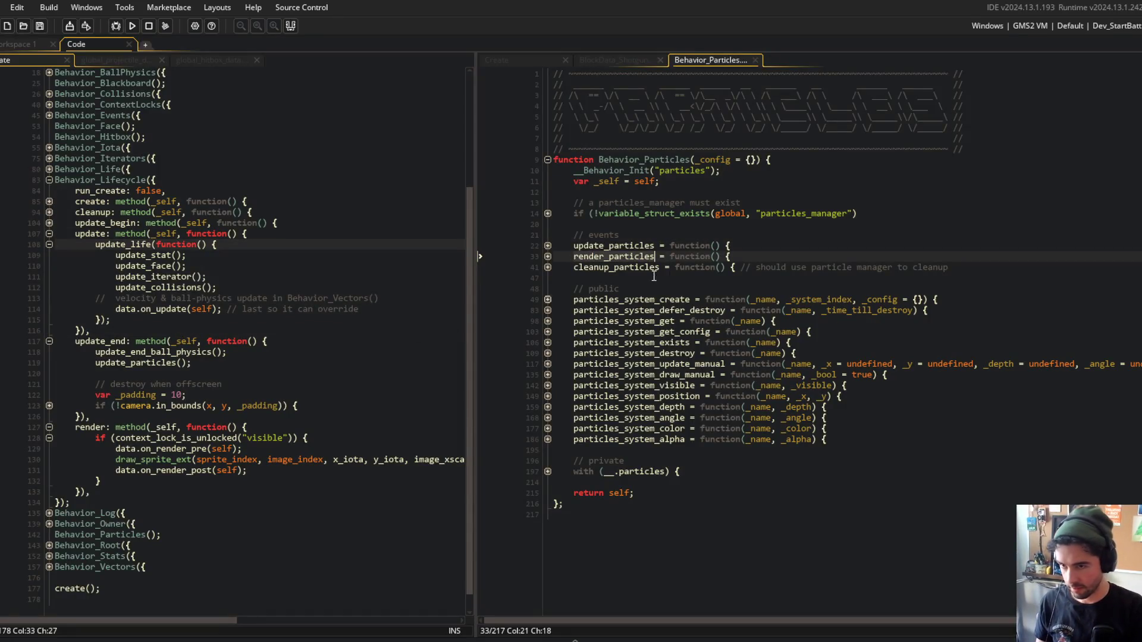
{"action": "left_click", "coordinate": [282, 471]}
{"action": "key", "text": "Down"}
{"action": "key", "text": "Up"}
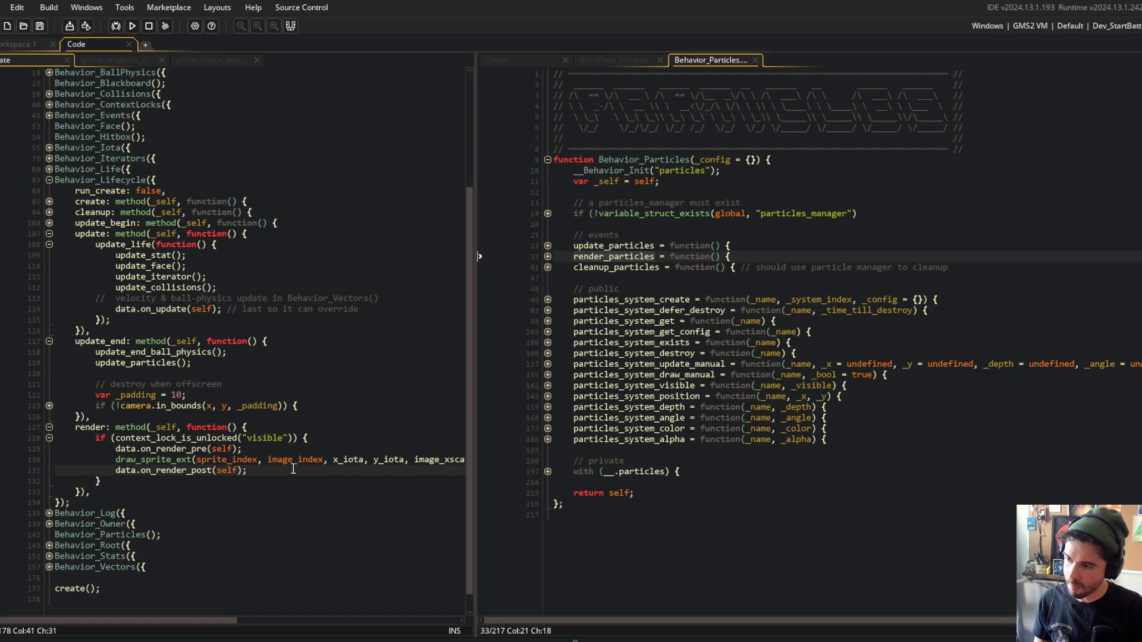
{"action": "key", "text": "Return"}
{"action": "type", "text": "render_particles();"}
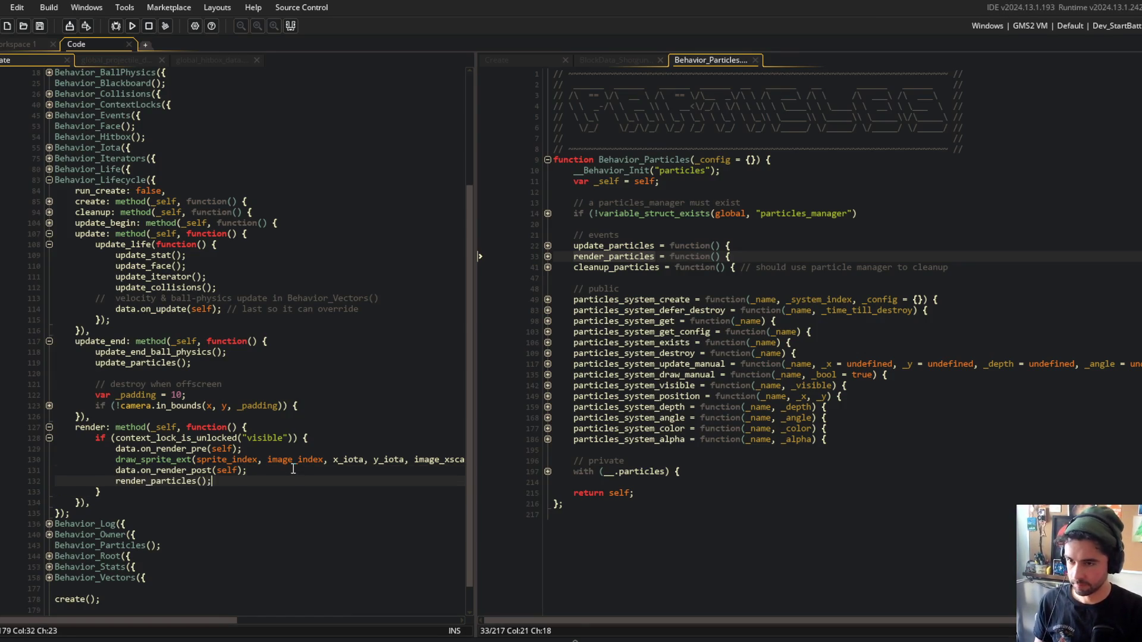
{"action": "key", "text": "End"}
Peek at cleanup_particles and collapse the lifecycle's update, update_end and render methods.
{"action": "left_click", "coordinate": [852, 267]}
{"action": "double_click", "coordinate": [545, 266]}
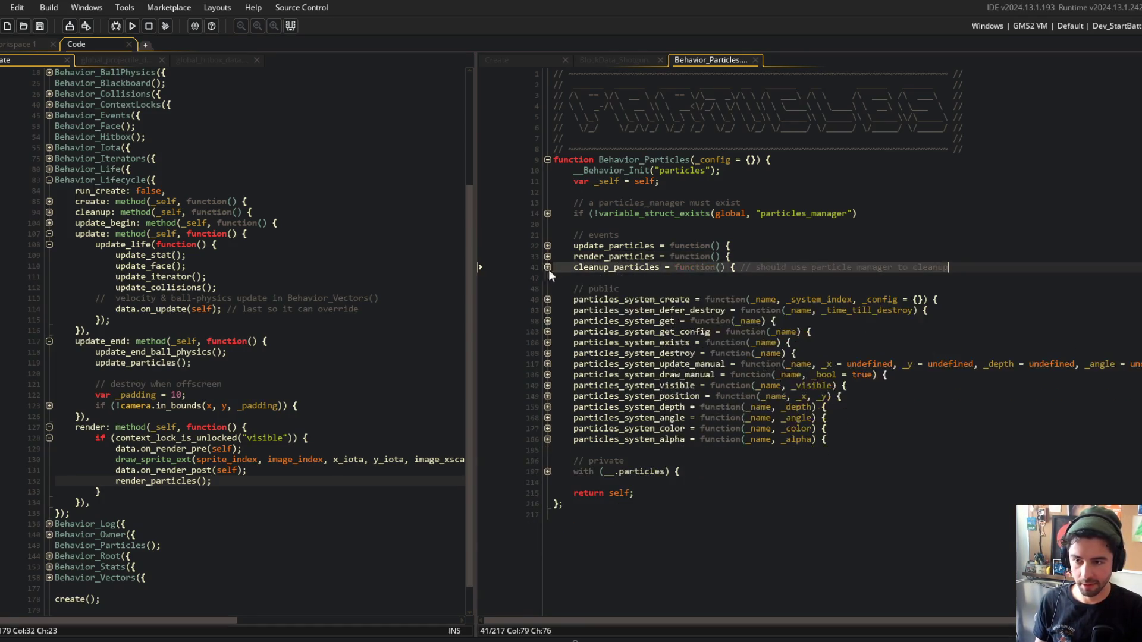
{"action": "left_click", "coordinate": [49, 340]}
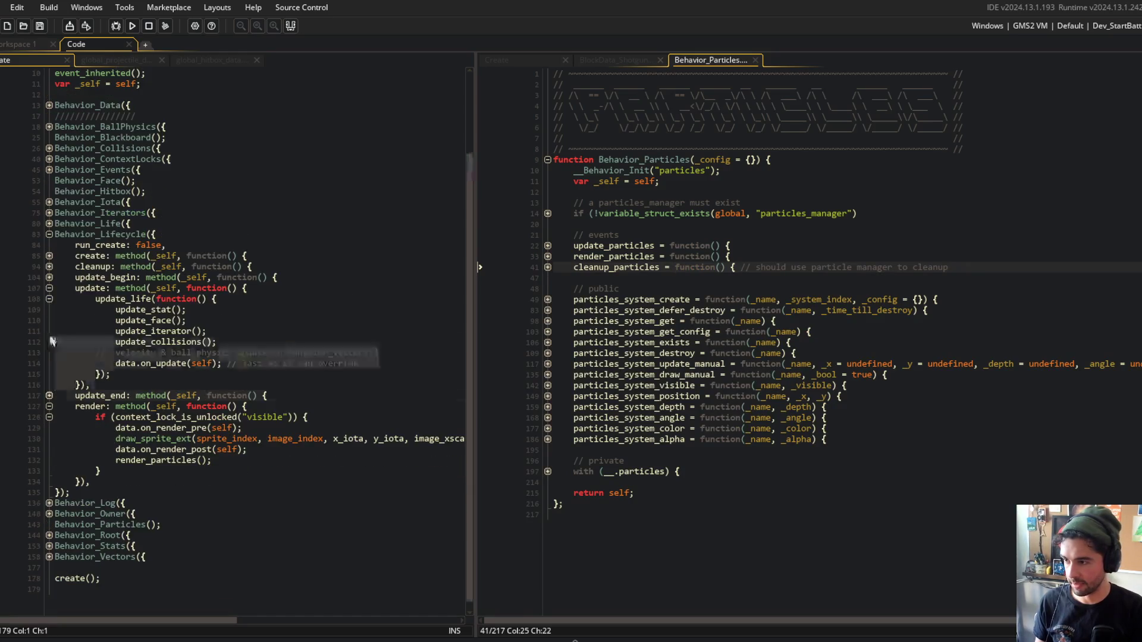
{"action": "left_click", "coordinate": [50, 287]}
{"action": "scroll", "coordinate": [50, 288], "scroll_direction": "up", "scroll_amount": 3}
{"action": "left_click", "coordinate": [50, 407]}
{"action": "left_click", "coordinate": [187, 375]}
{"action": "left_click", "coordinate": [396, 258]}
Read through cleanup_particles in Behavior_Particles, then close the Behavior_Particles tab.
{"action": "left_click", "coordinate": [780, 255]}
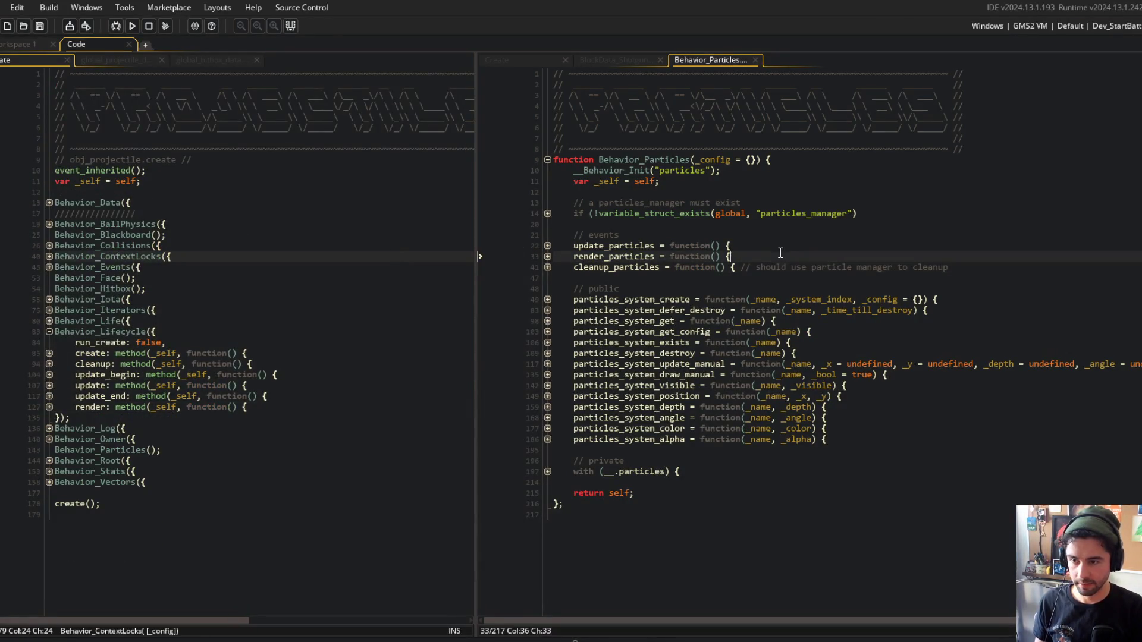
{"action": "left_click", "coordinate": [546, 268]}
{"action": "left_click", "coordinate": [547, 278]}
{"action": "left_click", "coordinate": [547, 278]}
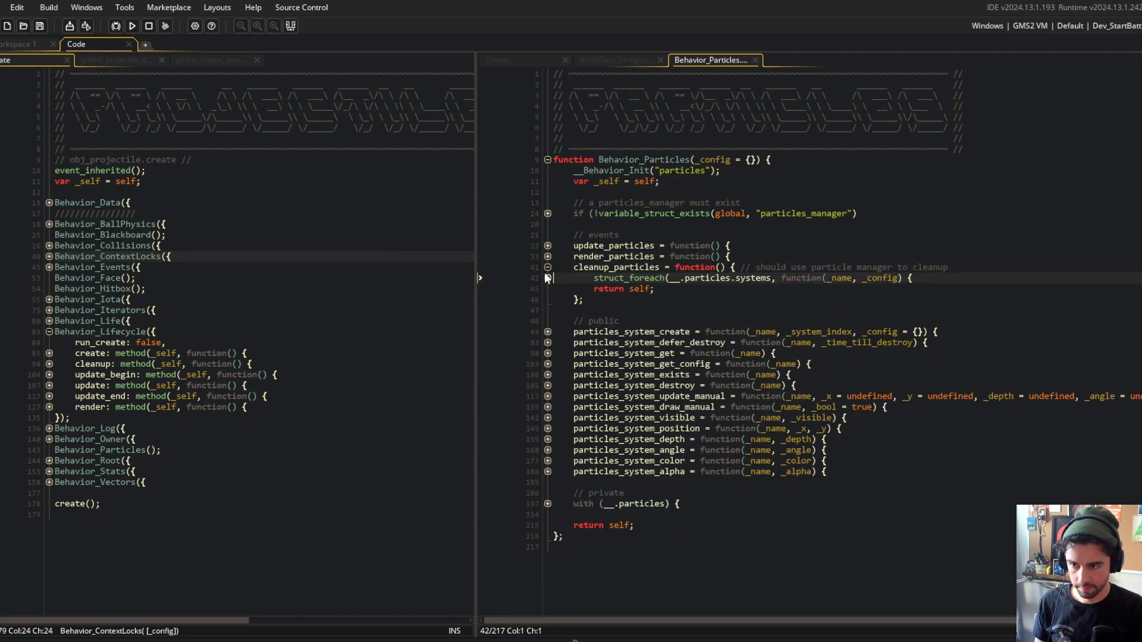
{"action": "left_click", "coordinate": [547, 267]}
{"action": "left_click", "coordinate": [766, 246]}
{"action": "left_click", "coordinate": [382, 245]}
{"action": "left_click", "coordinate": [289, 180]}
{"action": "middle_click", "coordinate": [730, 67]}
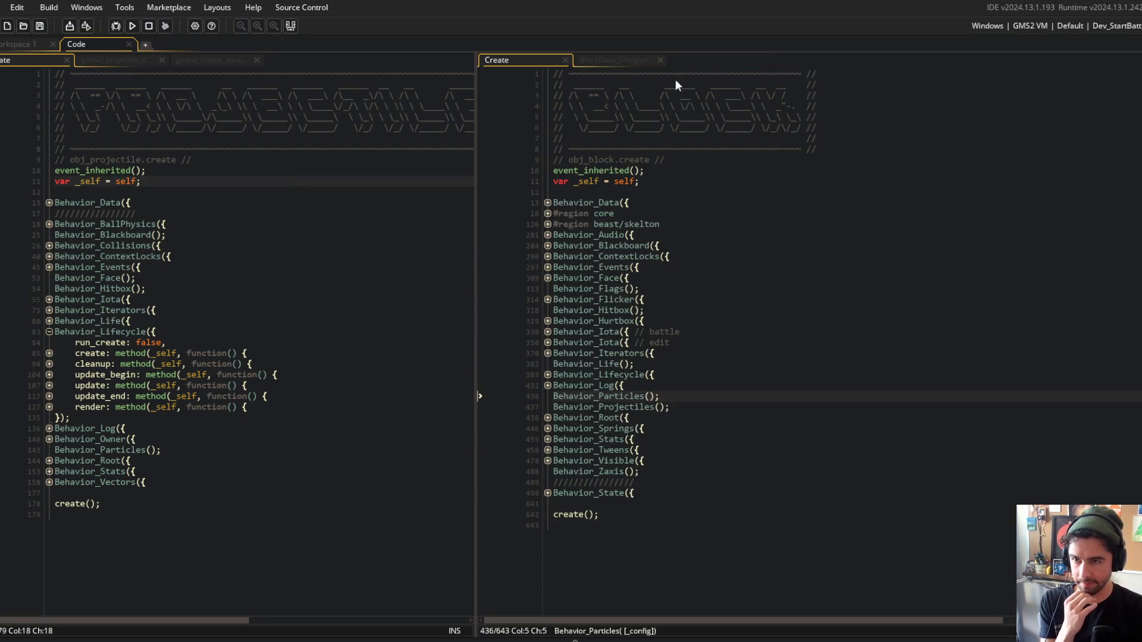
Review obj_projectile's events and the SHOTGUN entry's on_create code in global_projectile_data.
{"action": "middle_click", "coordinate": [38, 64]}
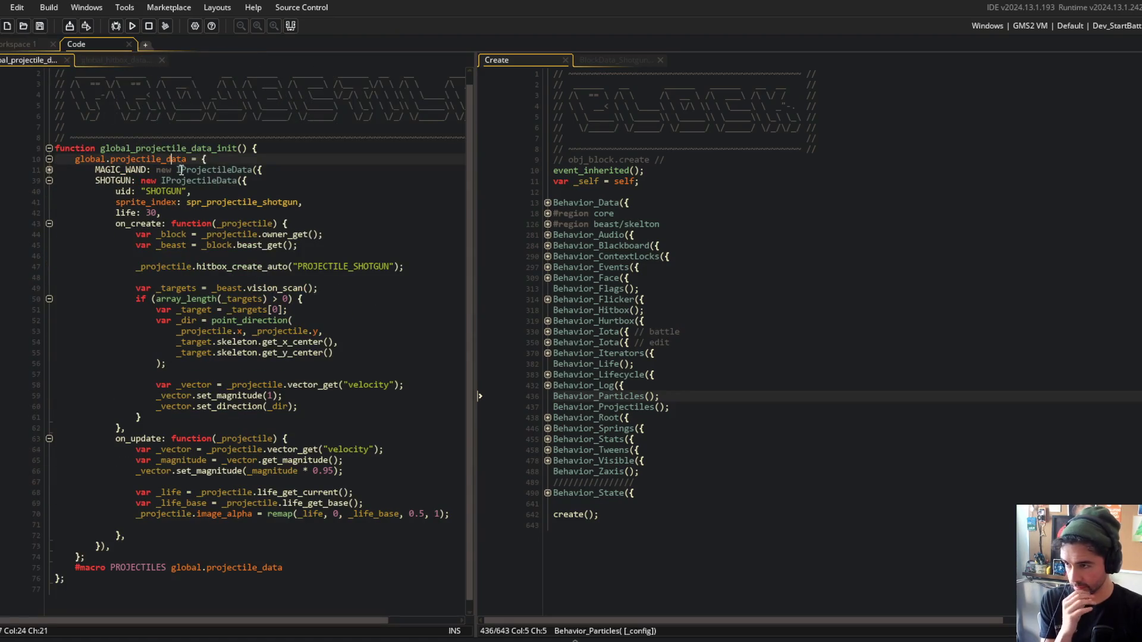
{"action": "left_click", "coordinate": [19, 45]}
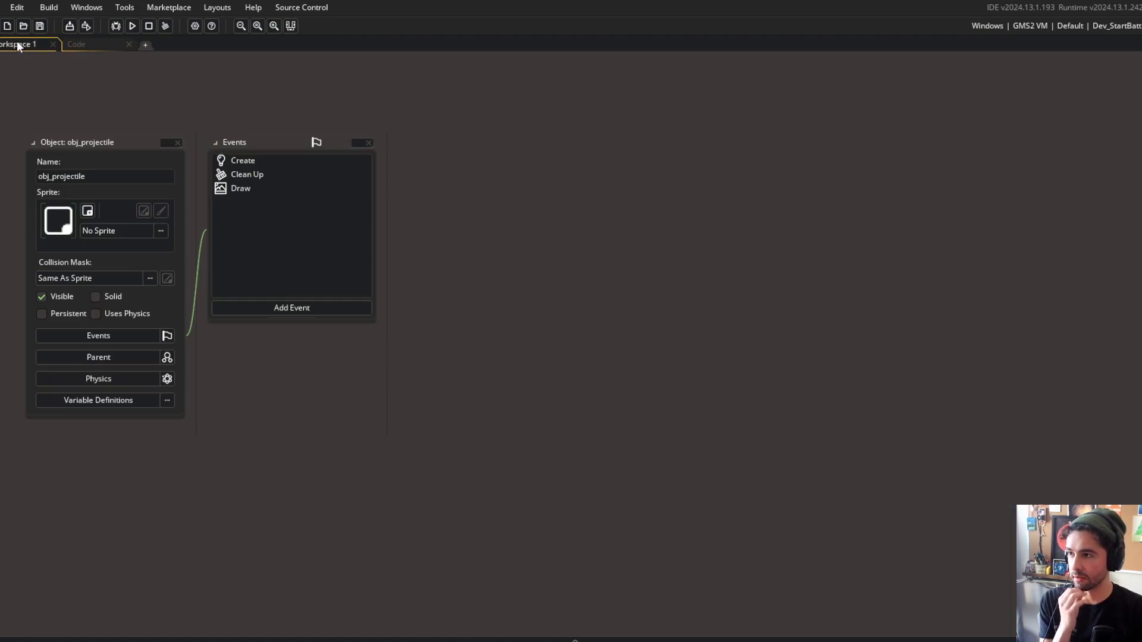
{"action": "left_click", "coordinate": [104, 44]}
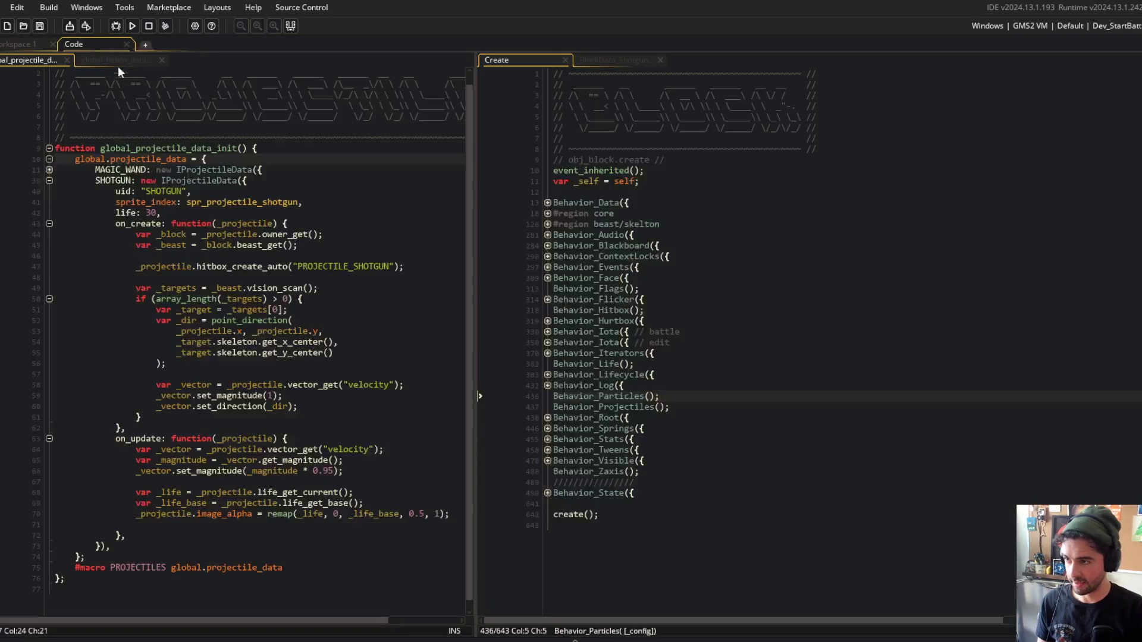
{"action": "left_click_drag", "start_coordinate": [115, 225], "coordinate": [238, 352]}
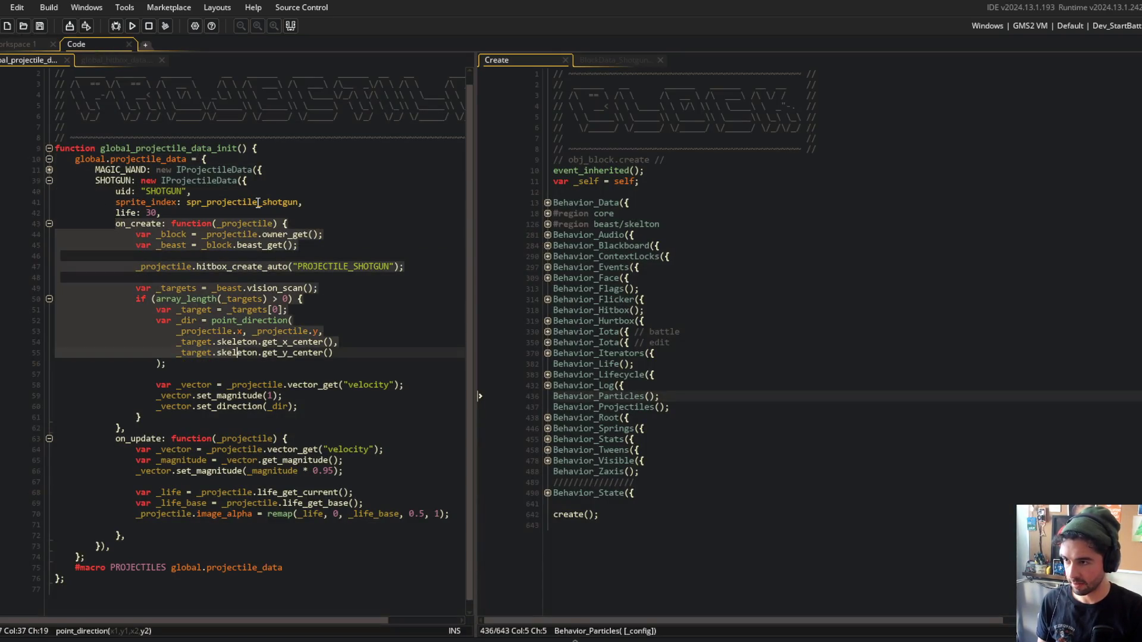
{"action": "middle_click", "coordinate": [216, 183]}
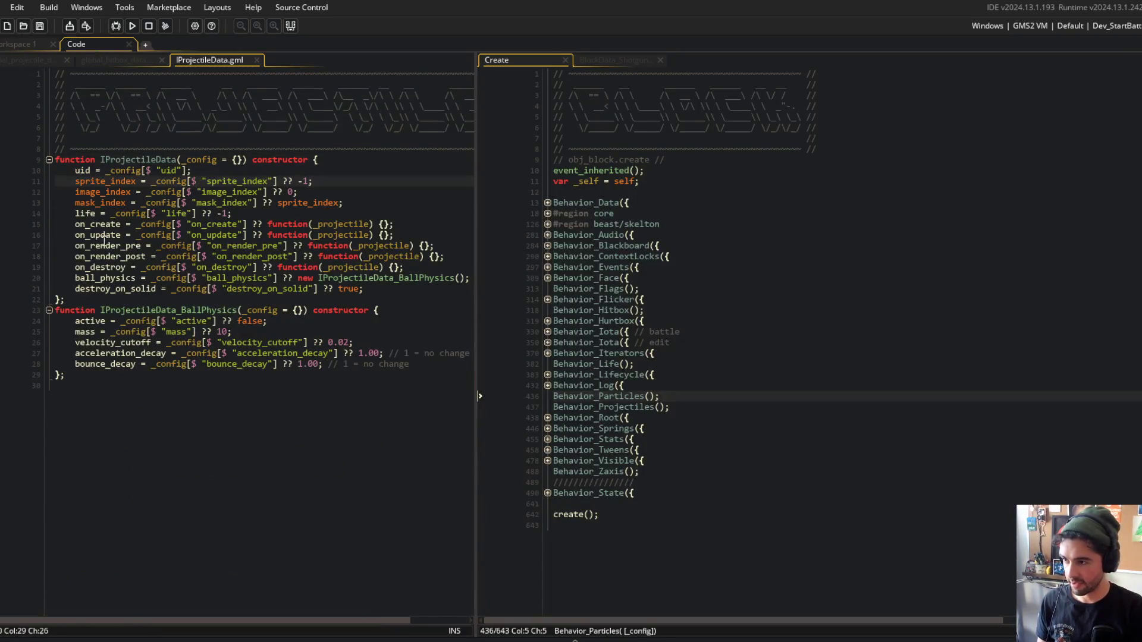
{"action": "middle_click", "coordinate": [217, 60]}
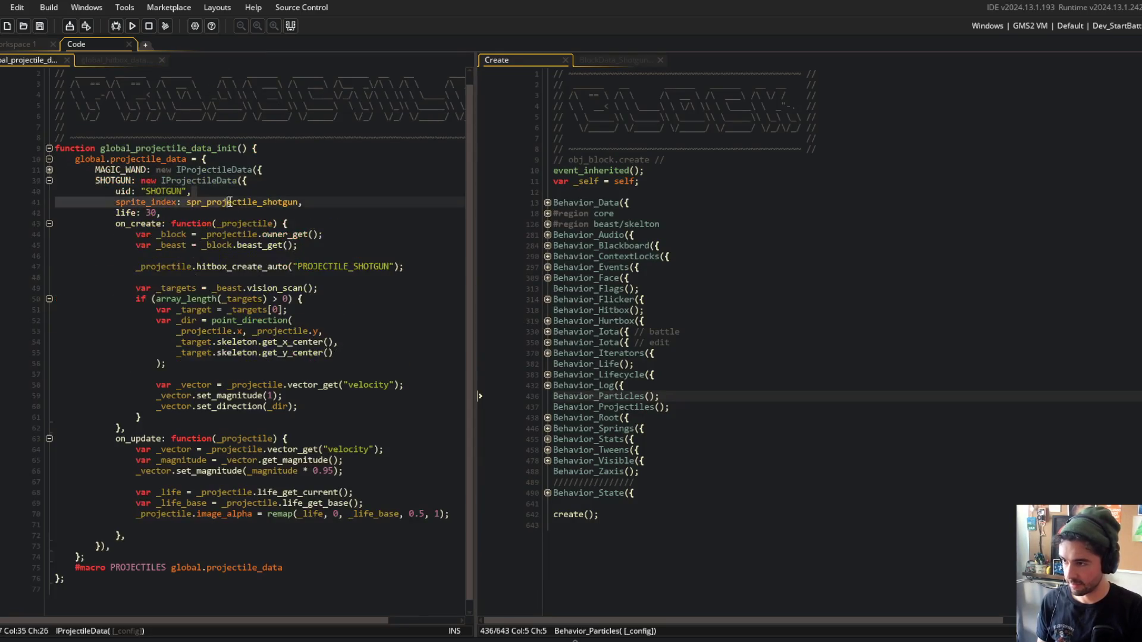
Insert an empty on_destroy: function(_projectile) { }, hook just above SHOTGUN's on_update.
{"action": "left_click", "coordinate": [142, 438]}
{"action": "key", "text": "Up"}
{"action": "key", "text": "End"}
{"action": "key", "text": "Return"}
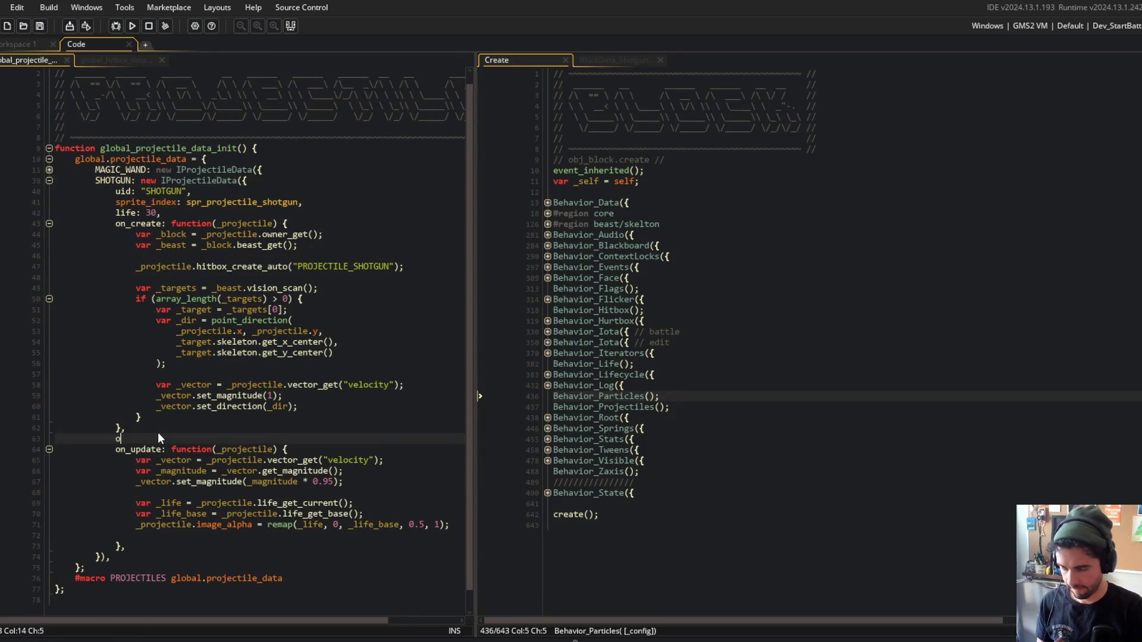
{"action": "type", "text": "on_destroy: function(_pro"}
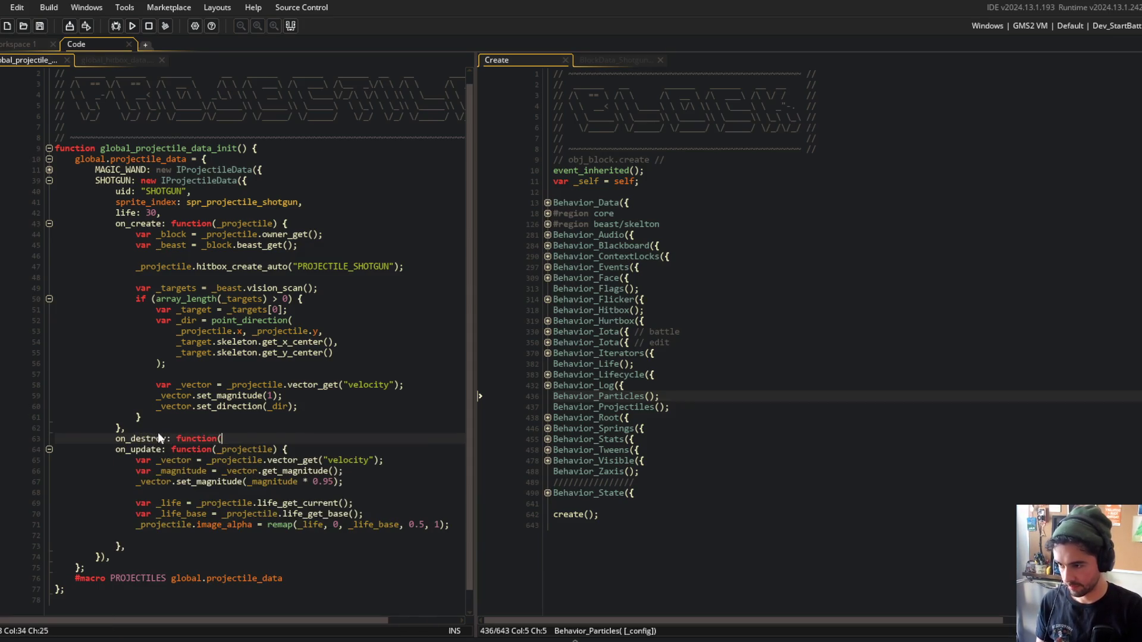
{"action": "key", "text": "Return"}
{"action": "type", "text": ") {"}
{"action": "key", "text": "Return"}
{"action": "key", "text": "Return"}
{"action": "type", "text": "},"}
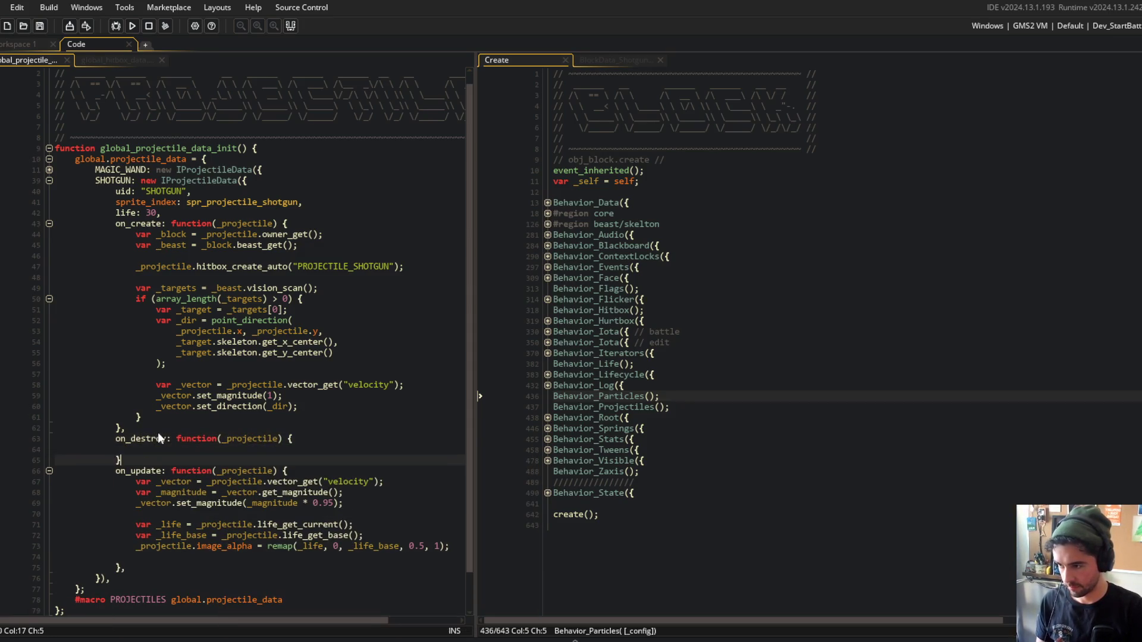
{"action": "scroll", "coordinate": [158, 433], "scroll_direction": "down", "scroll_amount": 1}
{"action": "left_click", "coordinate": [253, 290]}
{"action": "key", "text": "ctrl+alt+a"}
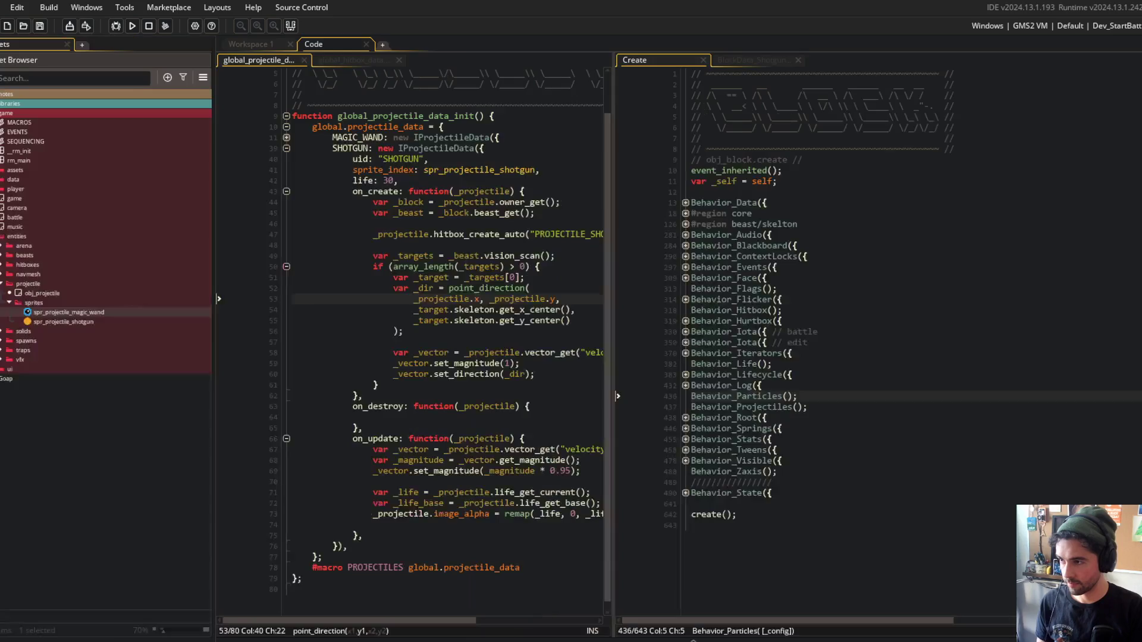
Expand assets > particles, preview BB_System_HyperBeam_Charge and BB_System_StunStars, then close their editors.
{"action": "left_click", "coordinate": [1, 170]}
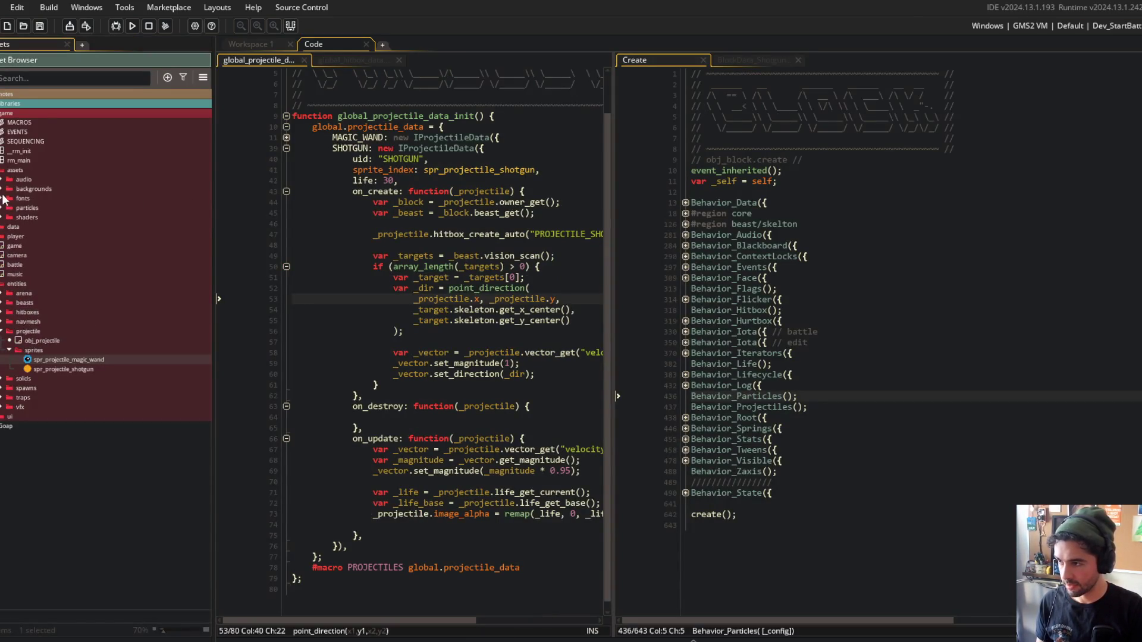
{"action": "left_click", "coordinate": [3, 207]}
{"action": "left_click", "coordinate": [62, 246]}
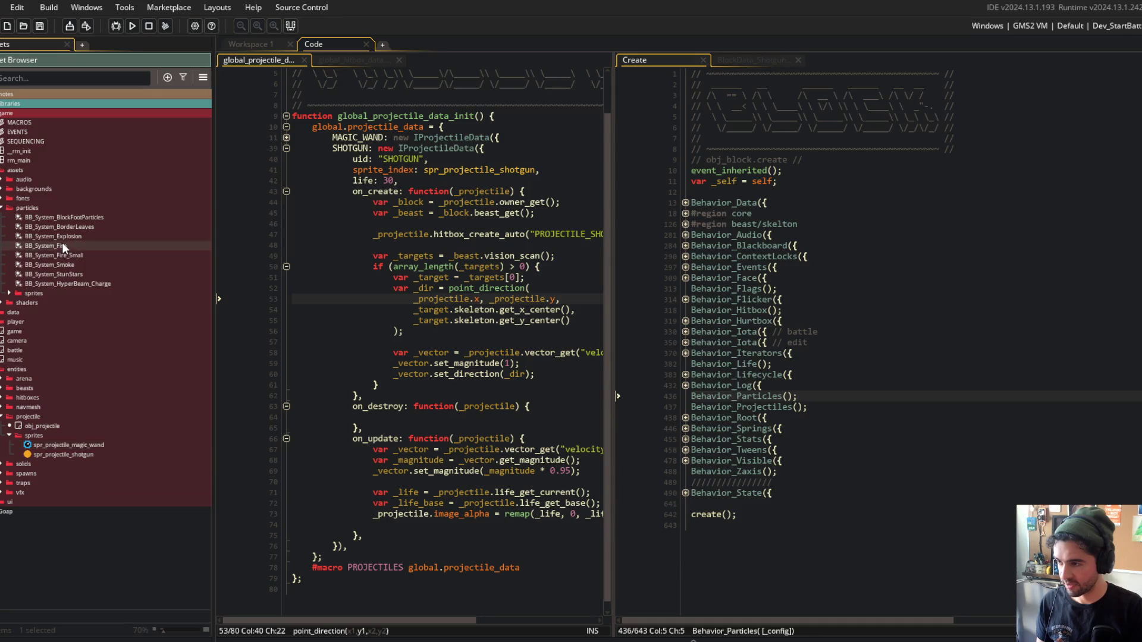
{"action": "double_click", "coordinate": [71, 283]}
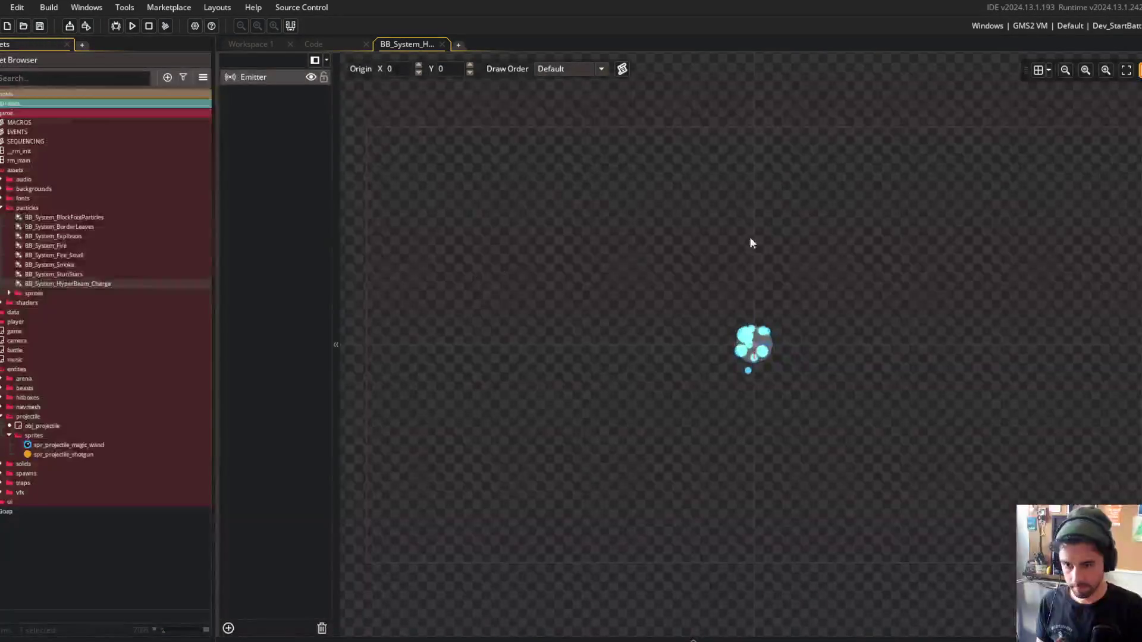
{"action": "left_click", "coordinate": [748, 283]}
{"action": "left_click", "coordinate": [62, 274]}
{"action": "double_click", "coordinate": [62, 274]}
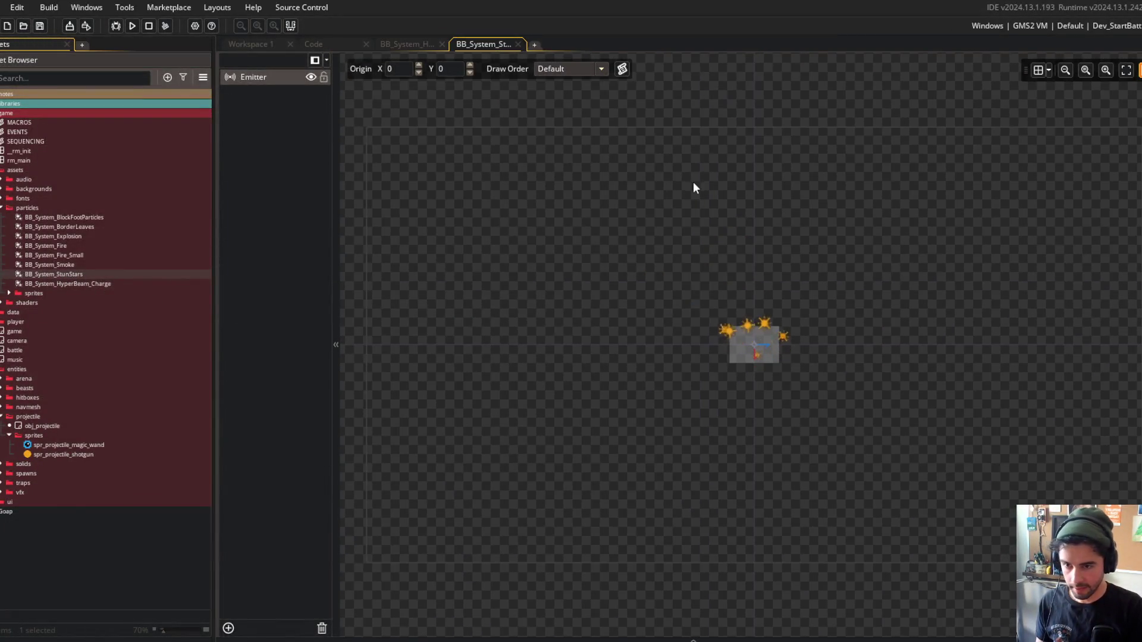
{"action": "middle_click", "coordinate": [492, 44]}
{"action": "middle_click", "coordinate": [418, 41]}
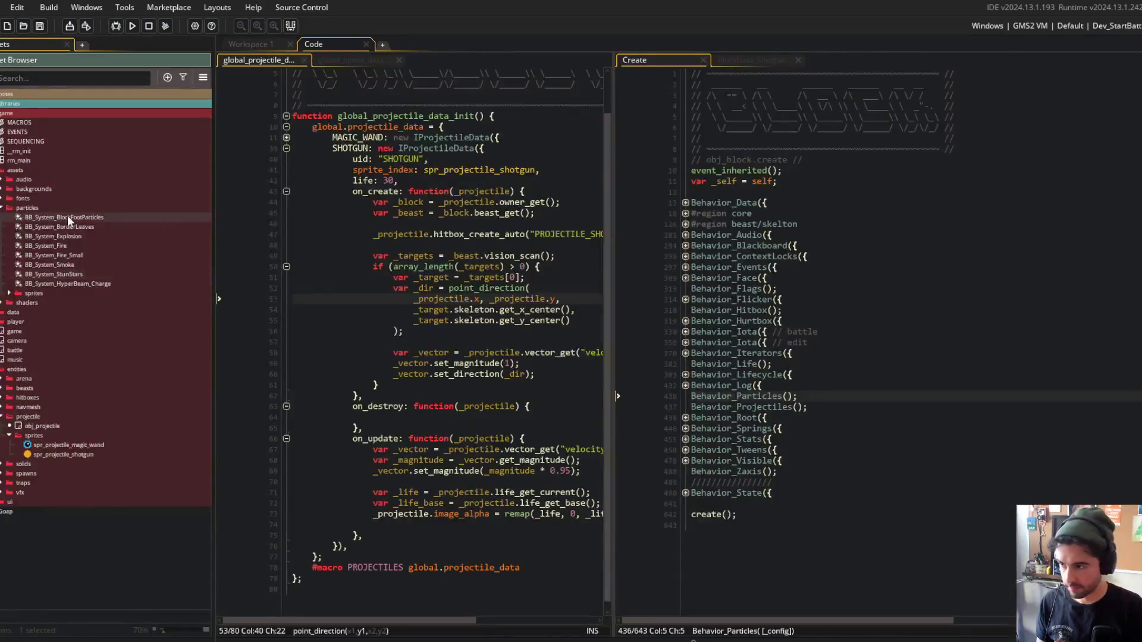
Create a new particle system named BB_System_ShotgunProjectiles and open it.
{"action": "key", "text": "alt+p"}
{"action": "type", "text": "BB_System_ShotgunProjectiles"}
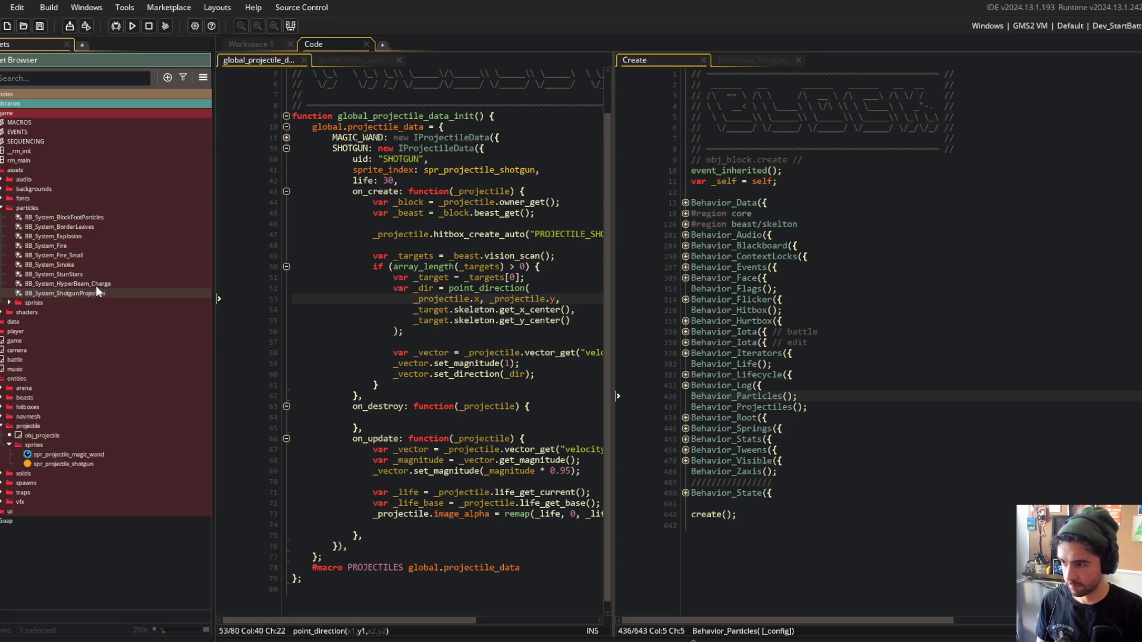
{"action": "double_click", "coordinate": [86, 290]}
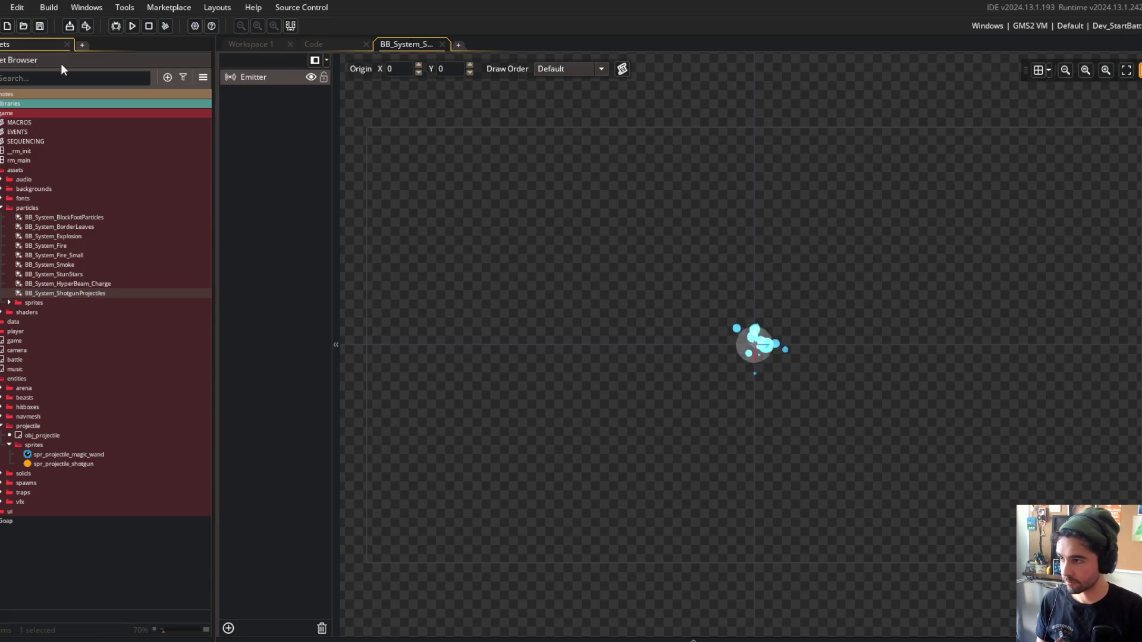
Show the Emitter's properties and open its first particle colour, currently RGB 36, 159, 222.
{"action": "left_click", "coordinate": [87, 8]}
{"action": "mouse_move", "coordinate": [124, 7]}
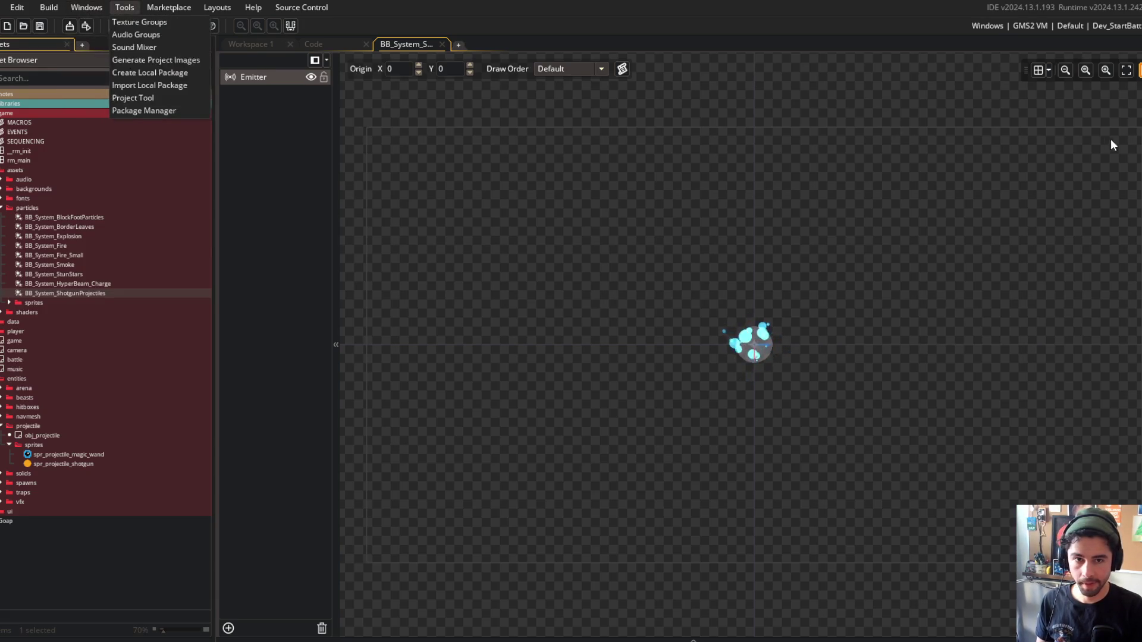
{"action": "left_click", "coordinate": [1109, 146]}
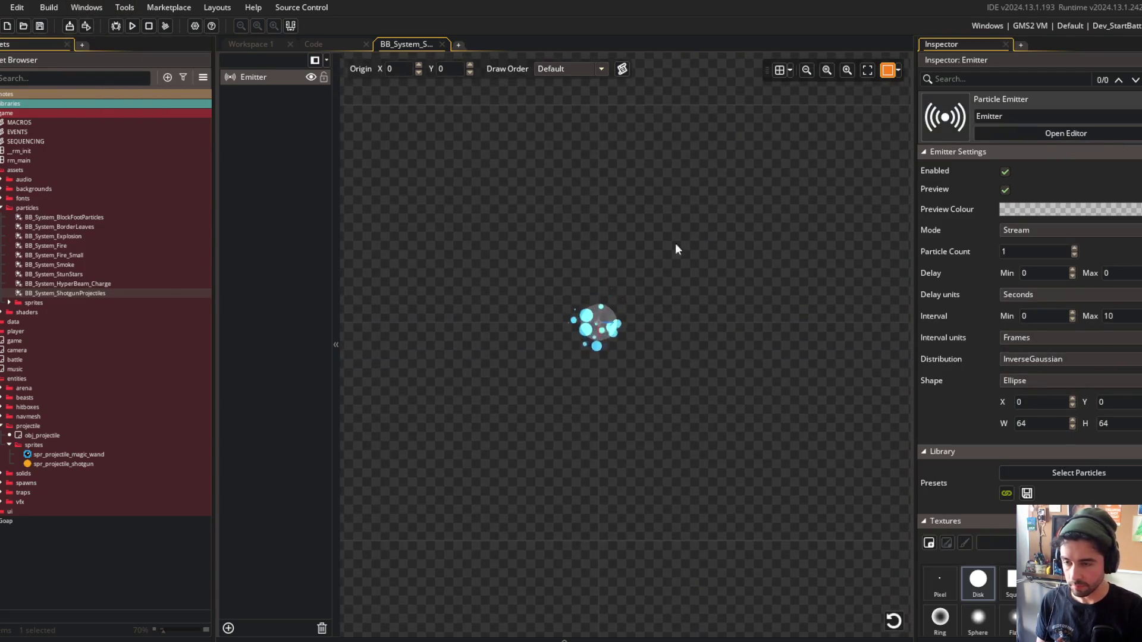
{"action": "mouse_move", "coordinate": [645, 336]}
{"action": "left_mouse_down"}
{"action": "mouse_move", "coordinate": [811, 365]}
{"action": "mouse_move", "coordinate": [783, 342]}
{"action": "mouse_move", "coordinate": [765, 211]}
{"action": "mouse_move", "coordinate": [728, 321]}
{"action": "left_mouse_up"}
{"action": "scroll", "coordinate": [947, 375], "scroll_direction": "down", "scroll_amount": 4}
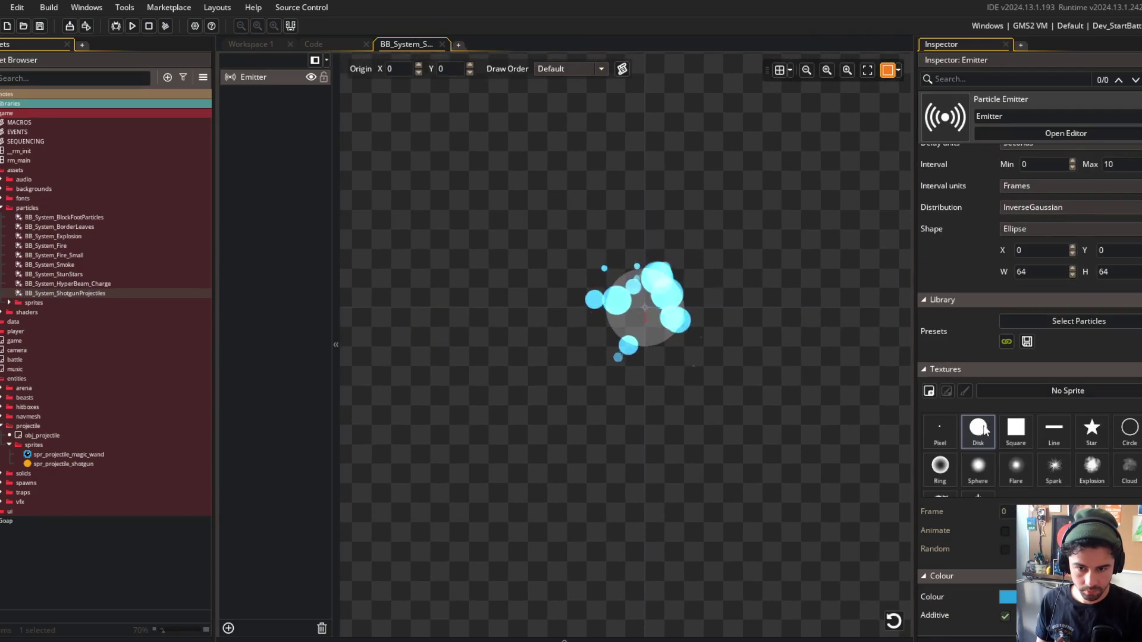
{"action": "scroll", "coordinate": [986, 430], "scroll_direction": "down", "scroll_amount": 5}
{"action": "left_click", "coordinate": [1015, 416]}
{"action": "key", "text": "alt+Tab"}
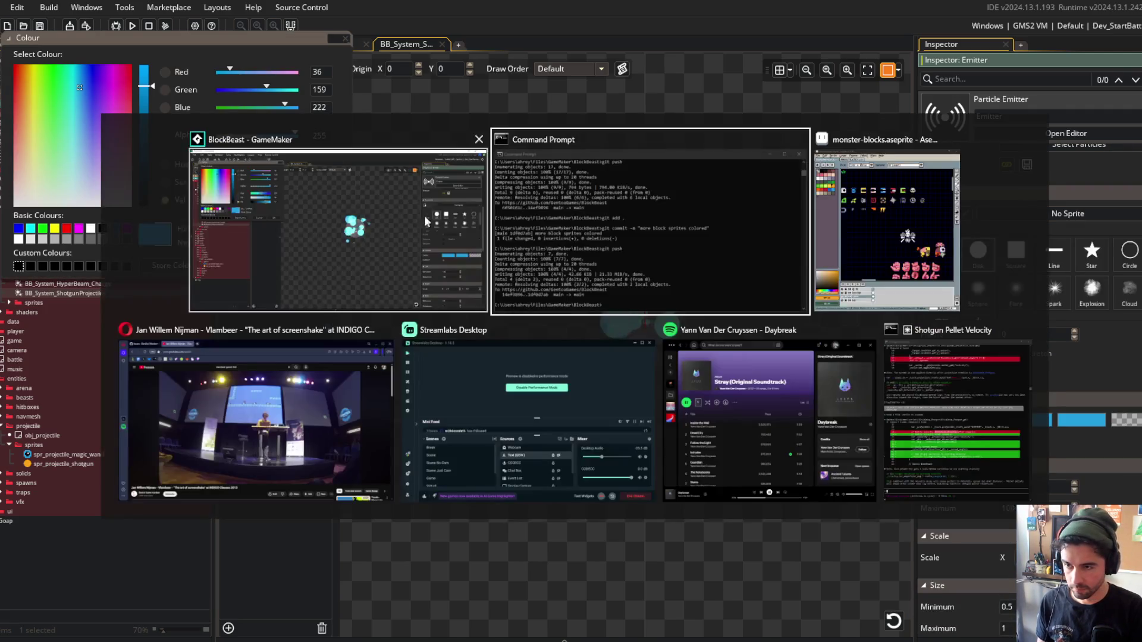
Copy the beige e0dcc8 from Aseprite's palette and paste it as the first particle colour.
{"action": "key", "text": "Tab"}
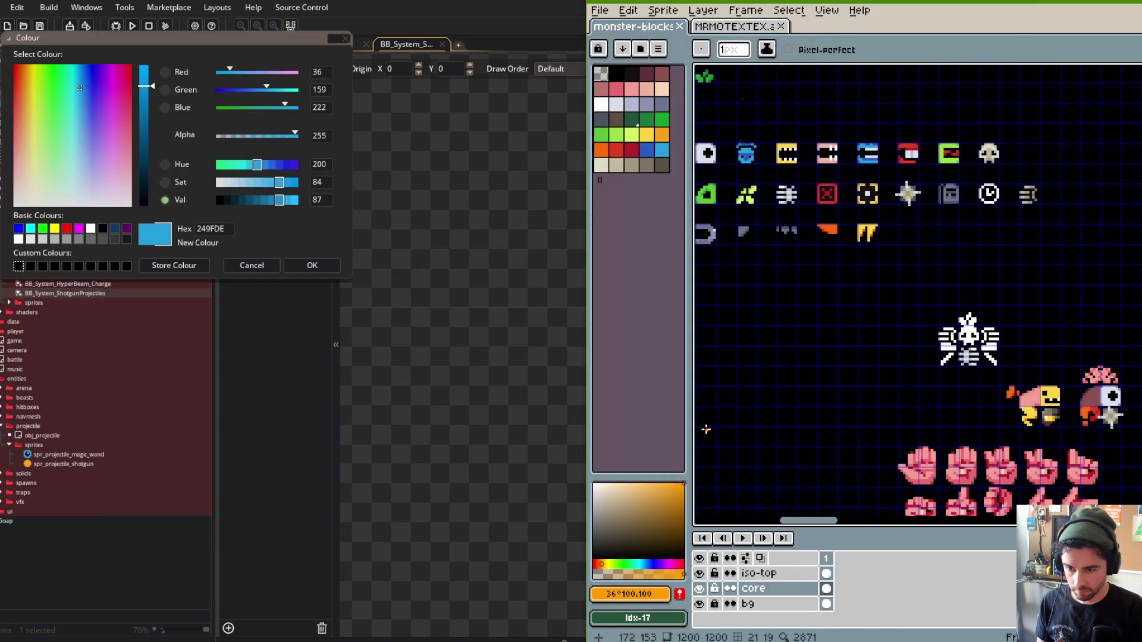
{"action": "left_click", "coordinate": [594, 594]}
{"action": "left_click", "coordinate": [606, 230]}
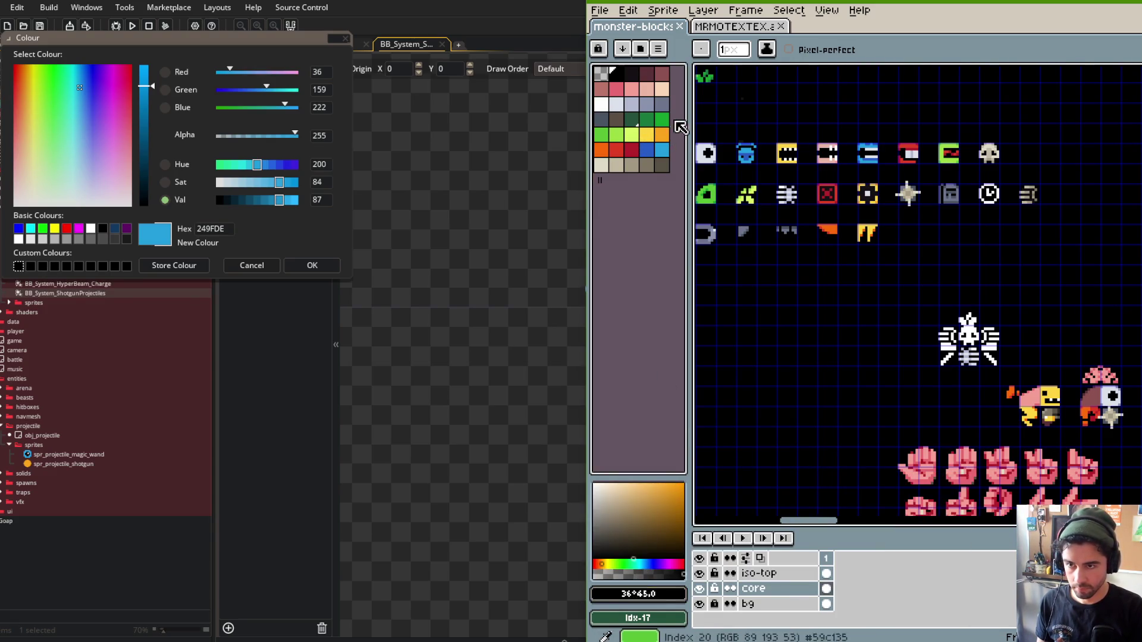
{"action": "left_click", "coordinate": [607, 153]}
{"action": "left_click", "coordinate": [606, 153]}
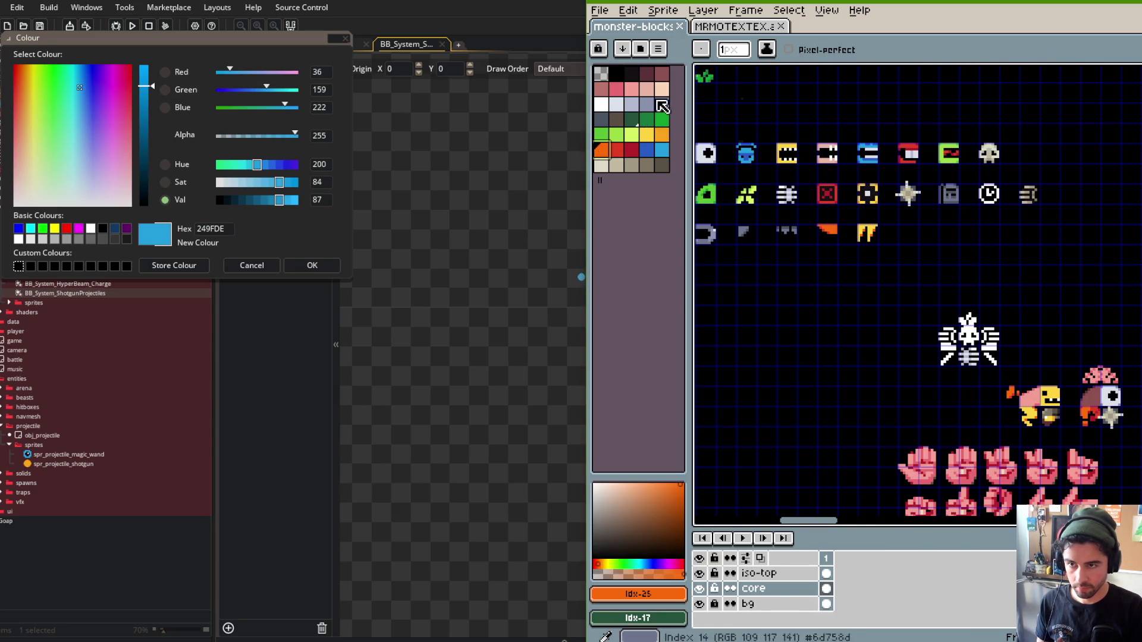
{"action": "left_click", "coordinate": [601, 104]}
{"action": "left_click", "coordinate": [637, 594]}
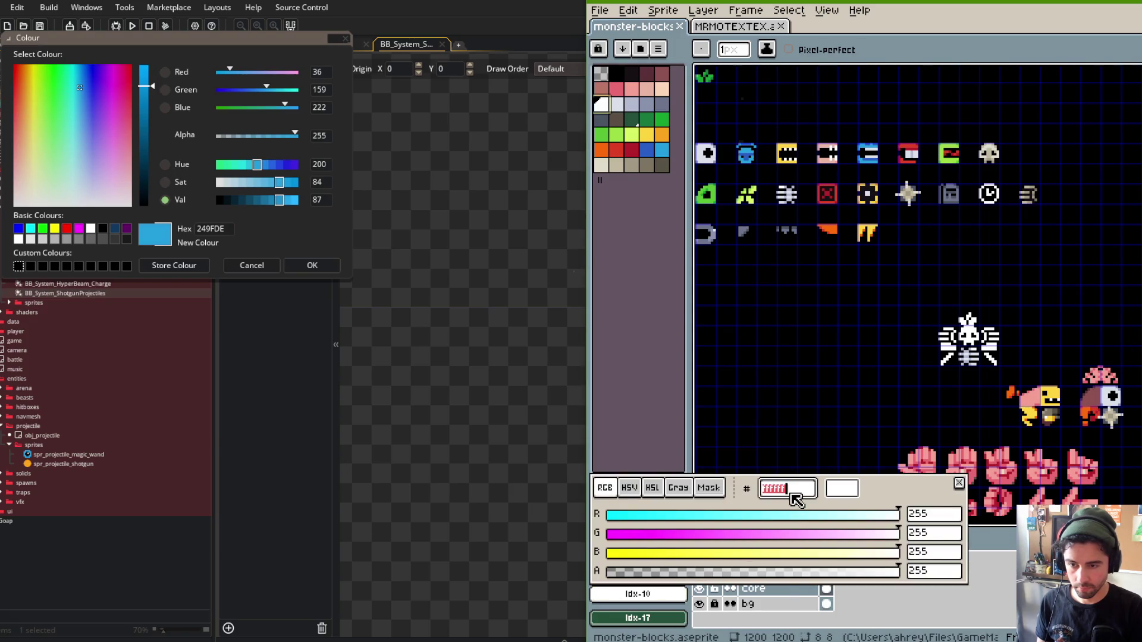
{"action": "left_click", "coordinate": [601, 165]}
{"action": "left_click", "coordinate": [637, 593]}
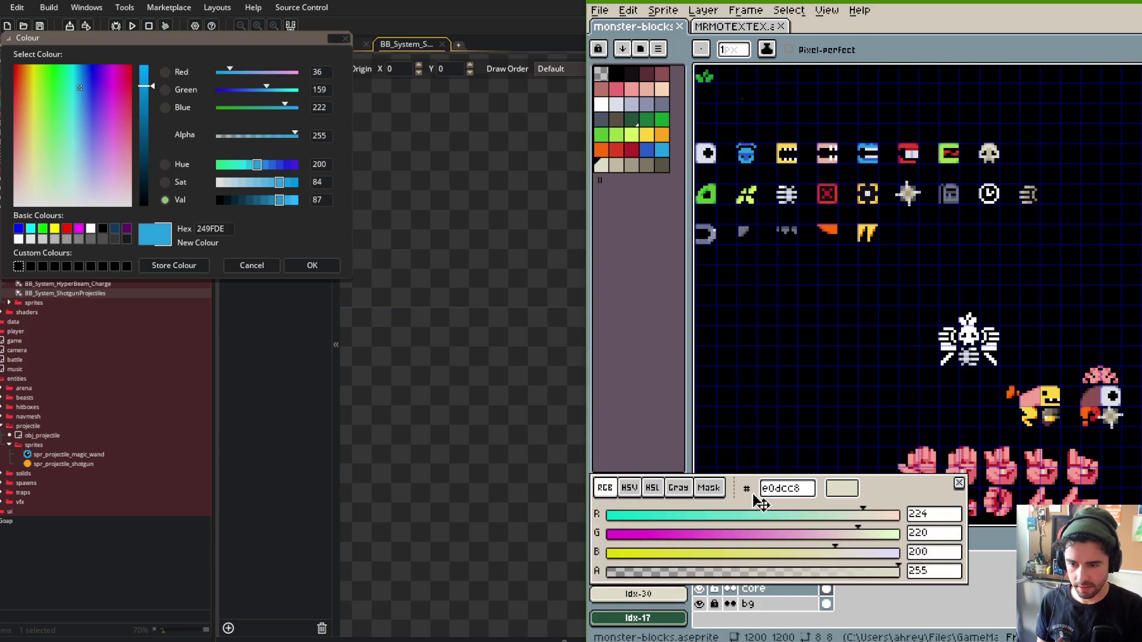
{"action": "double_click", "coordinate": [210, 229]}
{"action": "type", "text": "e0dcc8"}
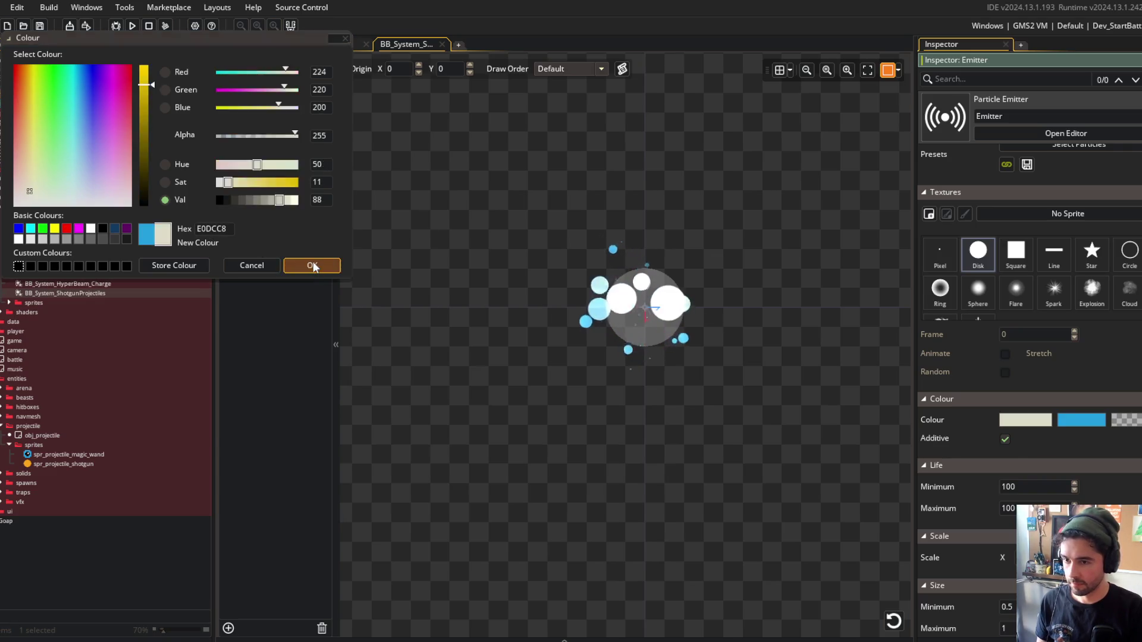
Confirm the first colour and make the emitter's second colour beige E0DCC8 as well.
{"action": "left_click", "coordinate": [313, 261]}
{"action": "left_click", "coordinate": [1081, 421]}
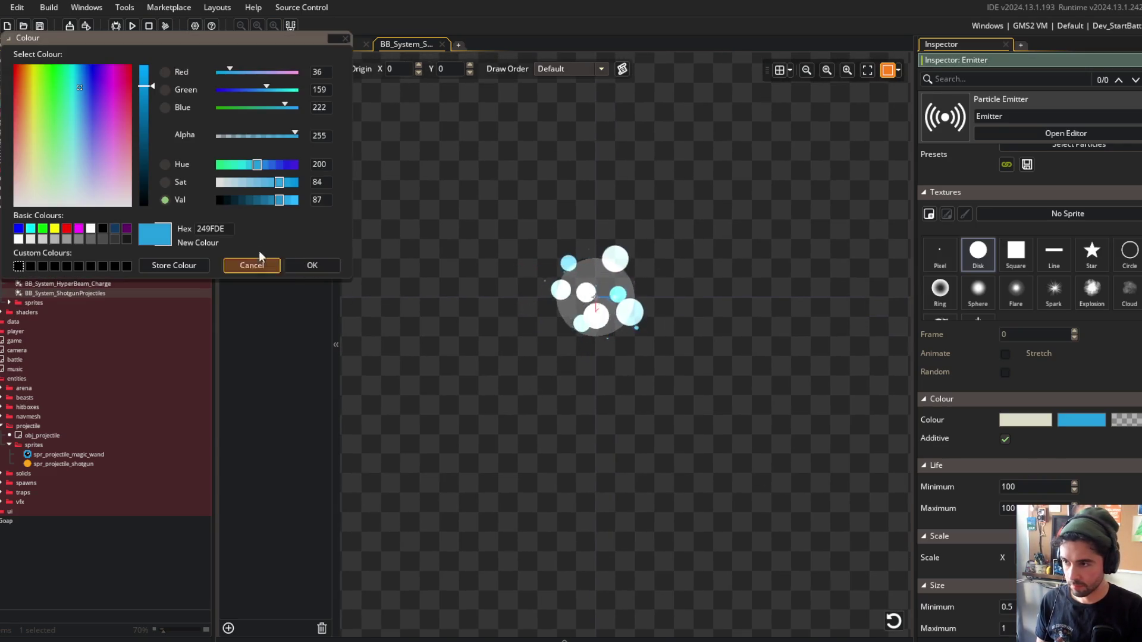
{"action": "double_click", "coordinate": [211, 229]}
{"action": "type", "text": "E0DCC8"}
{"action": "left_click", "coordinate": [295, 265]}
Fix particle size at minimum 1 with size increment 0 and wiggle 0.
{"action": "scroll", "coordinate": [980, 371], "scroll_direction": "down", "scroll_amount": 5}
{"action": "scroll", "coordinate": [981, 371], "scroll_direction": "up", "scroll_amount": 3}
{"action": "scroll", "coordinate": [979, 369], "scroll_direction": "up", "scroll_amount": 8}
{"action": "scroll", "coordinate": [979, 369], "scroll_direction": "down", "scroll_amount": 6}
{"action": "scroll", "coordinate": [979, 367], "scroll_direction": "down", "scroll_amount": 3}
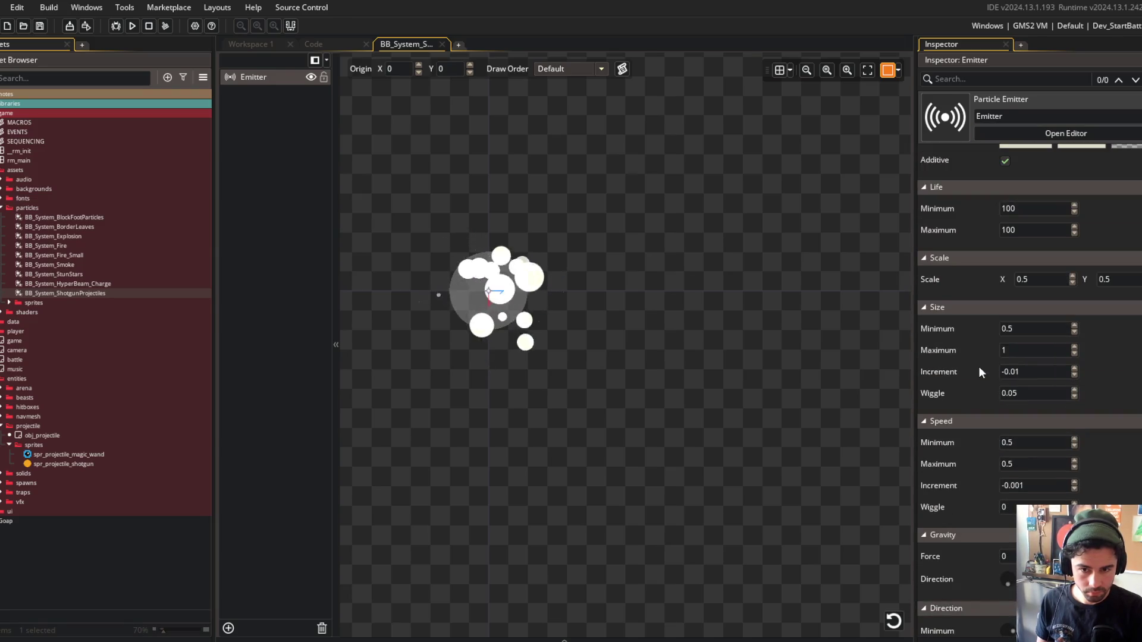
{"action": "left_click", "coordinate": [1029, 373]}
{"action": "left_click", "coordinate": [1074, 369]}
{"action": "type", "text": "0"}
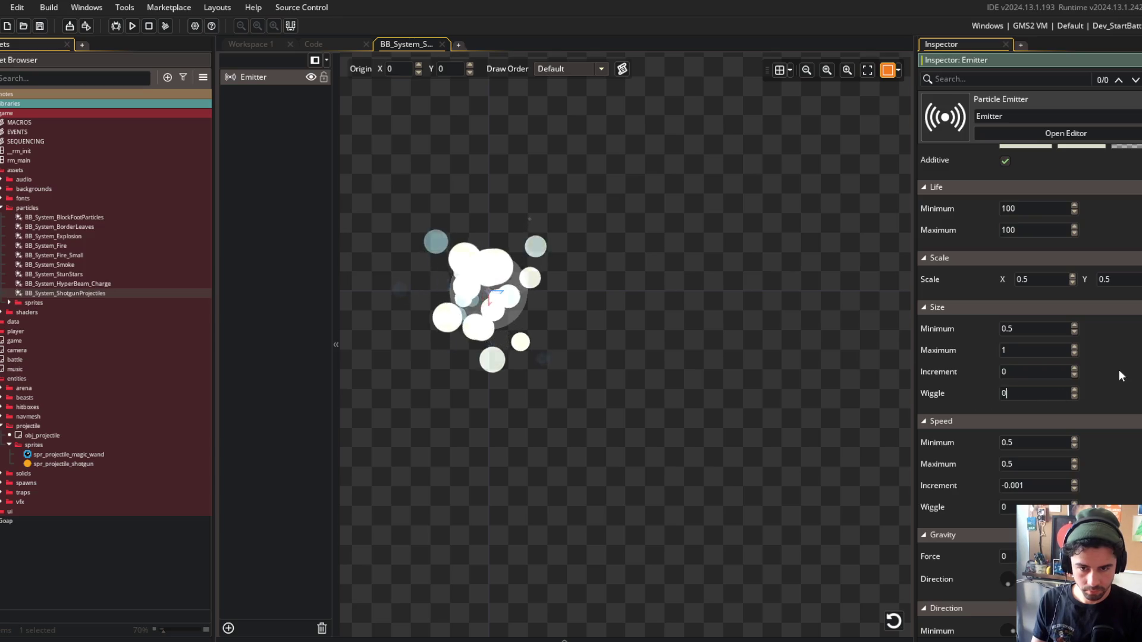
{"action": "double_click", "coordinate": [1017, 328]}
{"action": "type", "text": "1"}
{"action": "key", "text": "Return"}
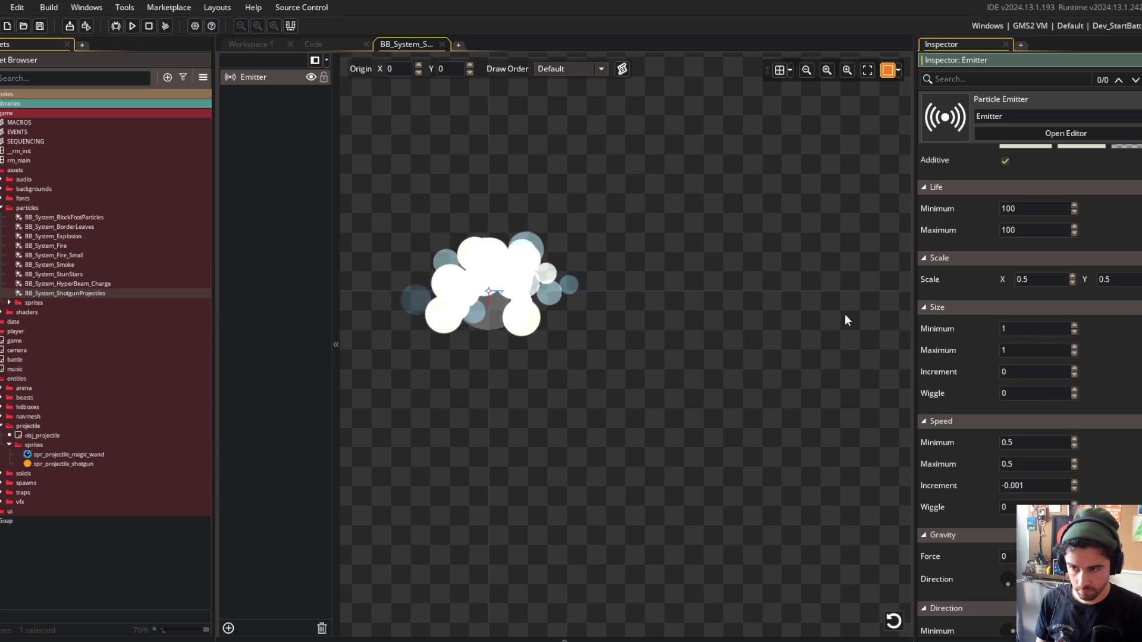
{"action": "scroll", "coordinate": [967, 326], "scroll_direction": "down", "scroll_amount": 2}
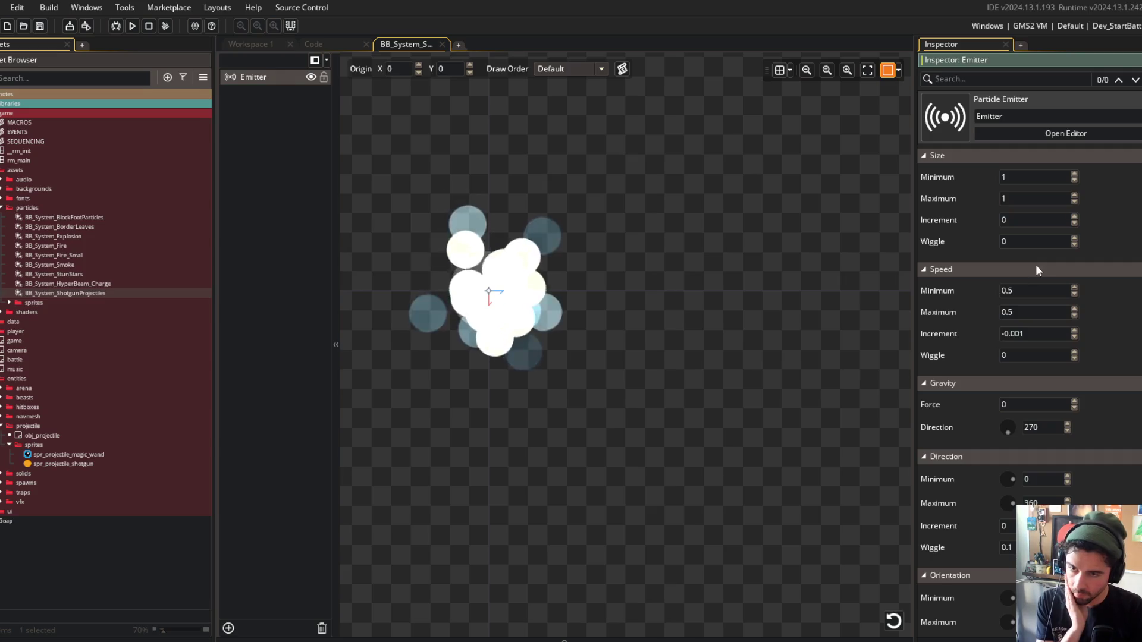
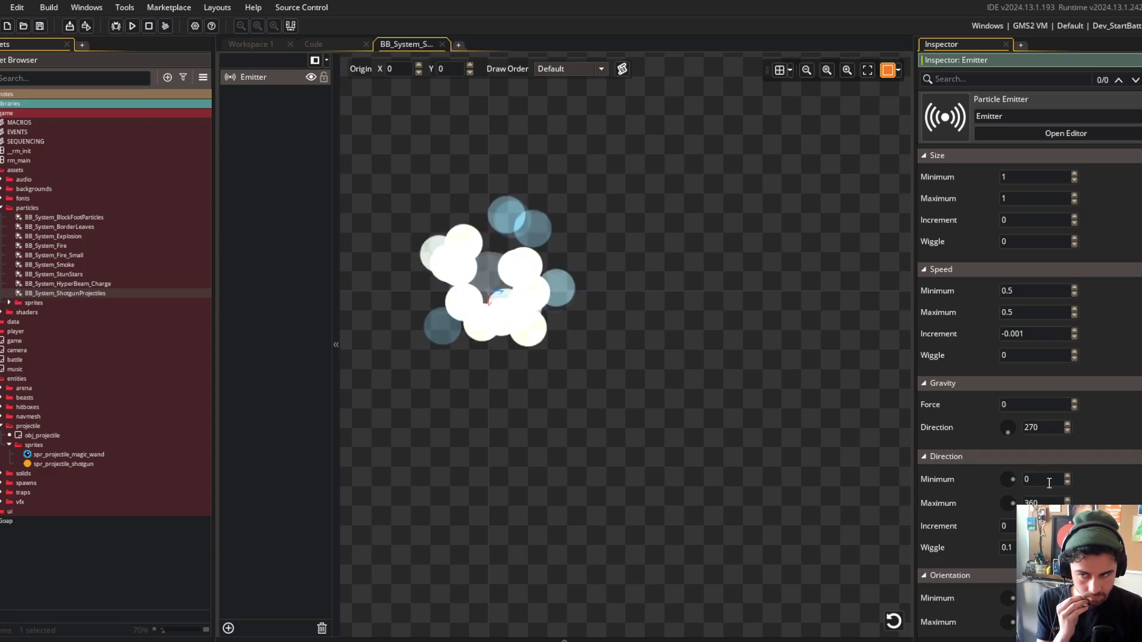
Set the particles' maximum direction to 0 so they all travel one way.
{"action": "type", "text": "0"}
{"action": "key", "text": "Return"}
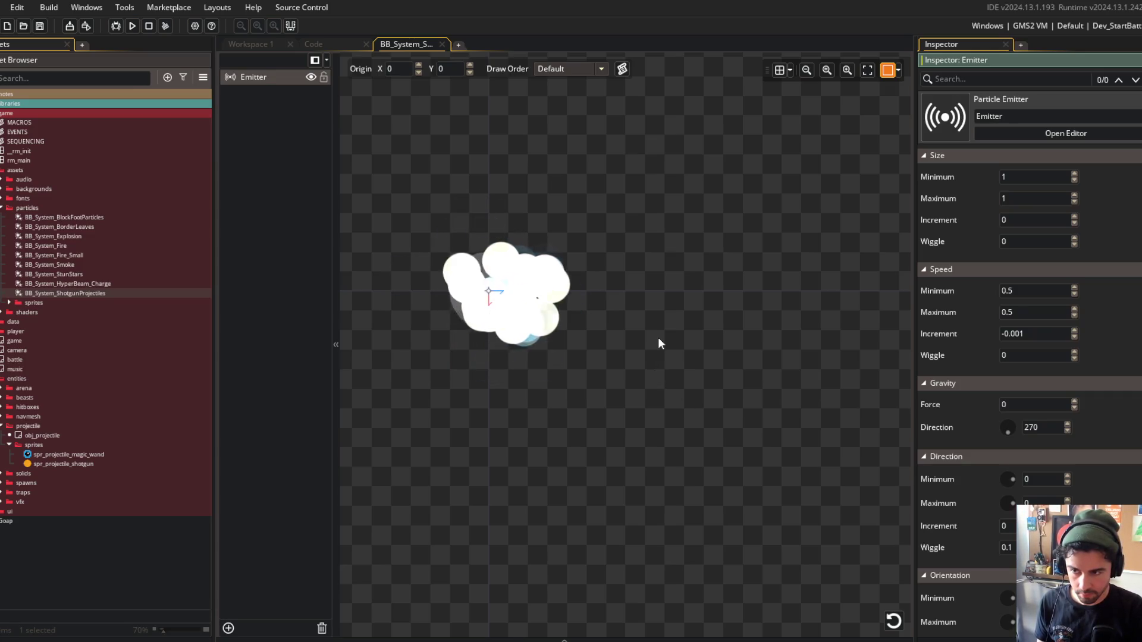
{"action": "left_click_drag", "start_coordinate": [683, 357], "coordinate": [719, 343]}
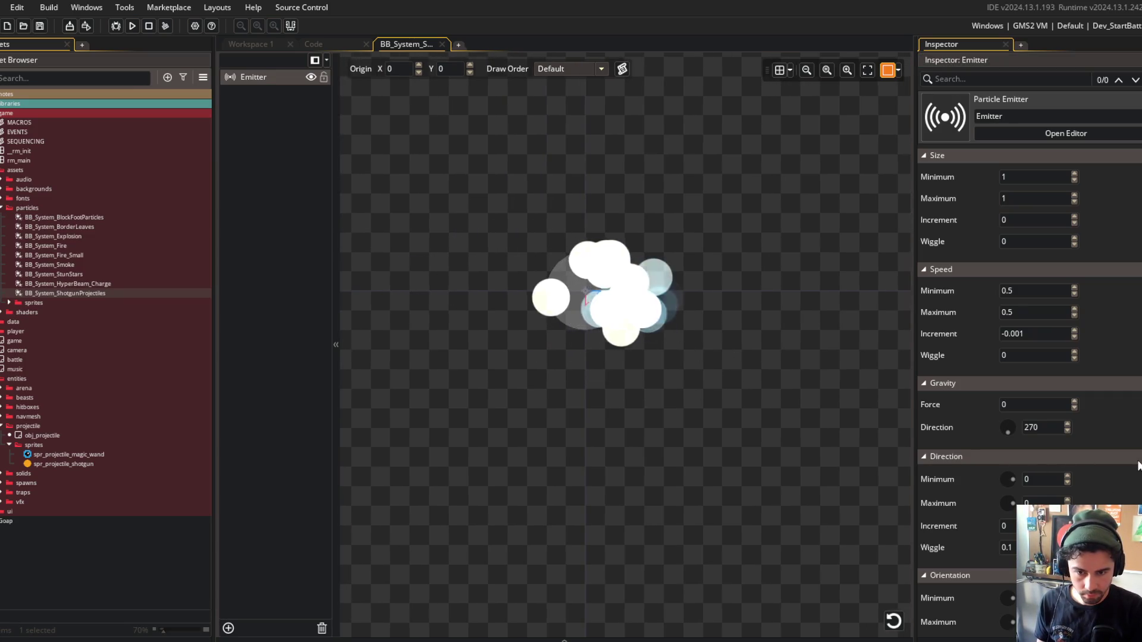
{"action": "scroll", "coordinate": [1112, 291], "scroll_direction": "up", "scroll_amount": 3}
{"action": "scroll", "coordinate": [1112, 291], "scroll_direction": "up", "scroll_amount": 6}
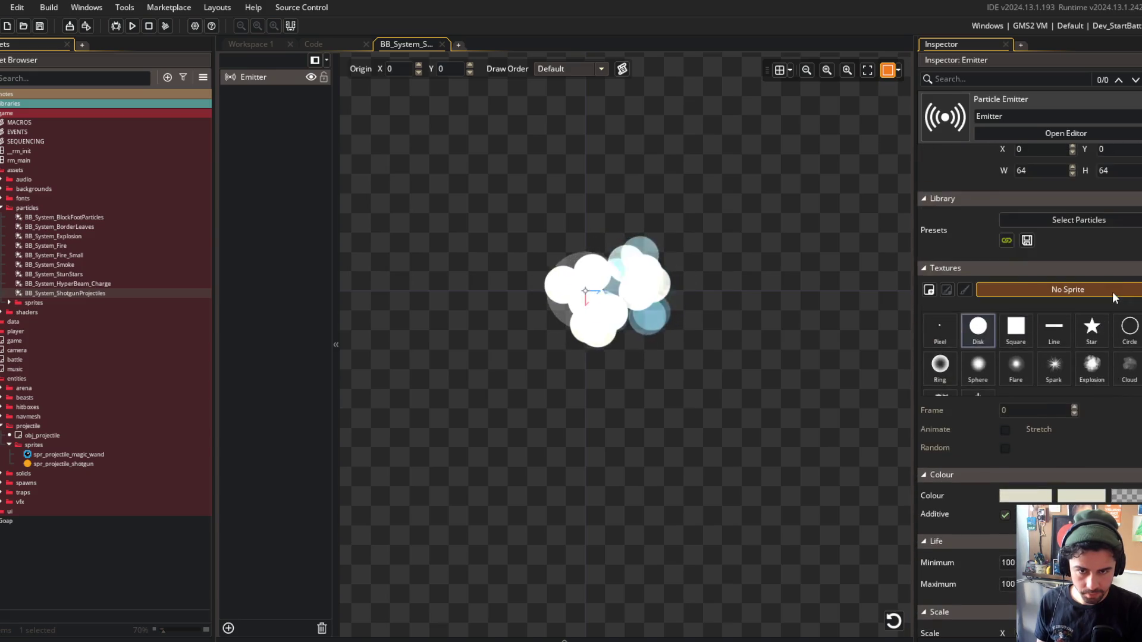
{"action": "scroll", "coordinate": [1123, 269], "scroll_direction": "down", "scroll_amount": 10}
{"action": "scroll", "coordinate": [1124, 275], "scroll_direction": "up", "scroll_amount": 6}
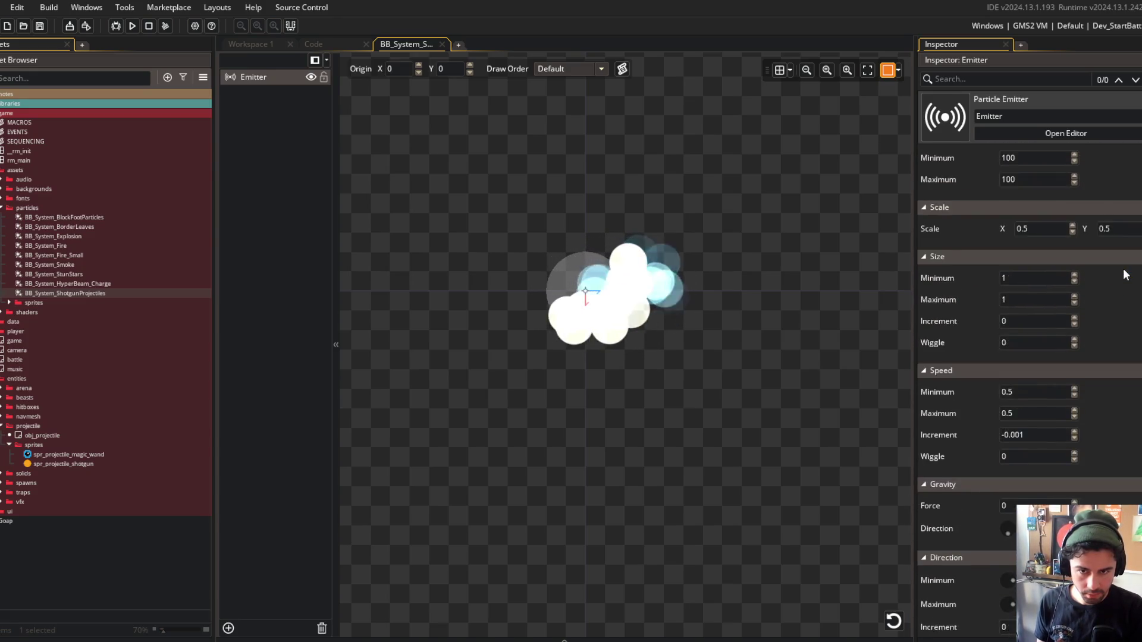
Set maximum orientation to 0 and horizontal scale to 0.75, leaving Y scale at 0.5.
{"action": "left_click", "coordinate": [1018, 355]}
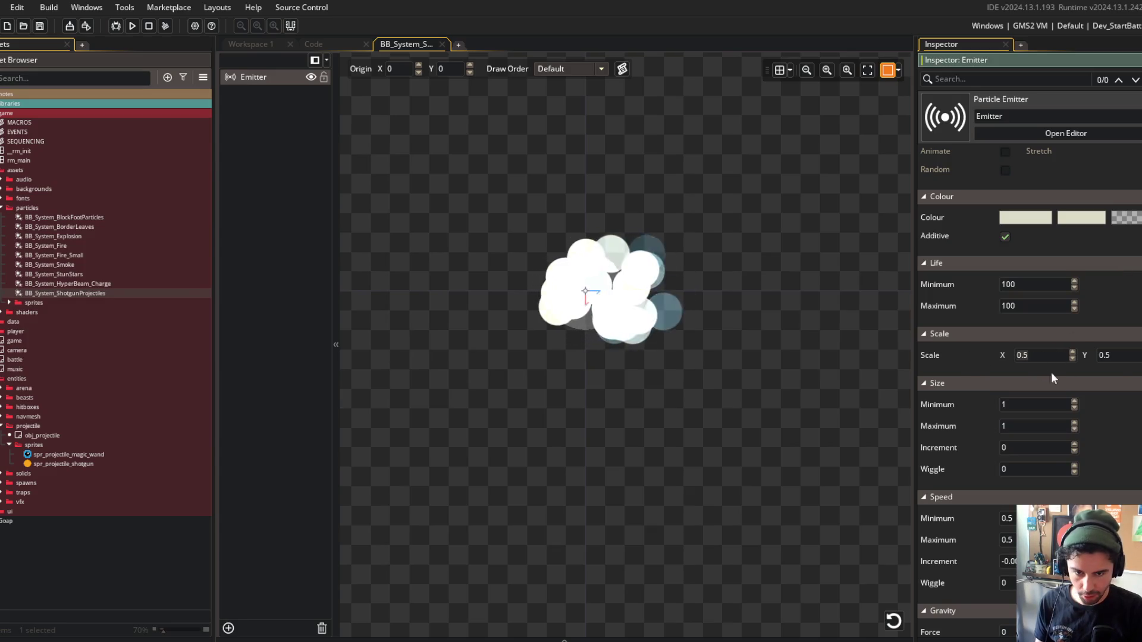
{"action": "type", "text": "1"}
{"action": "left_click", "coordinate": [1039, 383]}
{"action": "scroll", "coordinate": [1064, 386], "scroll_direction": "down", "scroll_amount": 6}
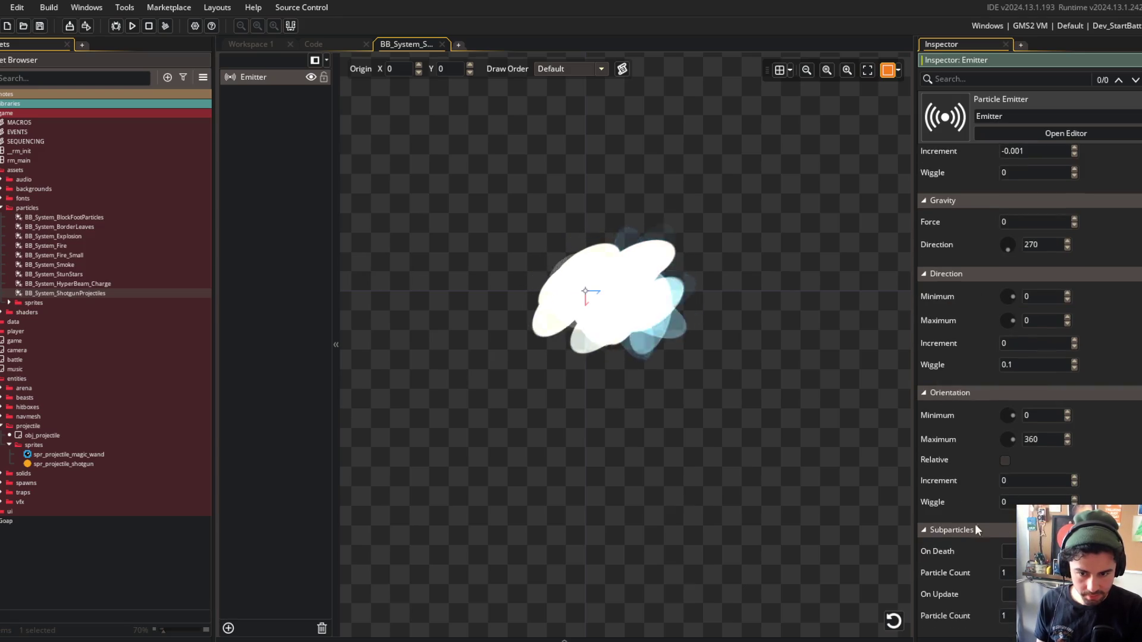
{"action": "double_click", "coordinate": [1032, 439]}
{"action": "type", "text": "0"}
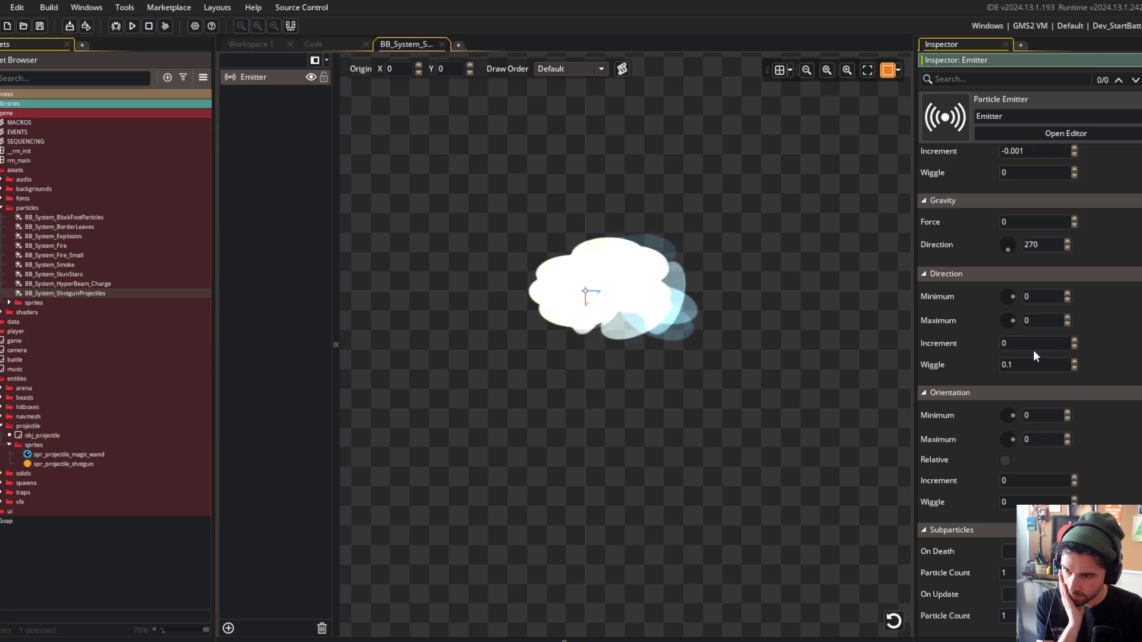
{"action": "scroll", "coordinate": [1125, 342], "scroll_direction": "up", "scroll_amount": 2}
{"action": "scroll", "coordinate": [1129, 344], "scroll_direction": "up", "scroll_amount": 3}
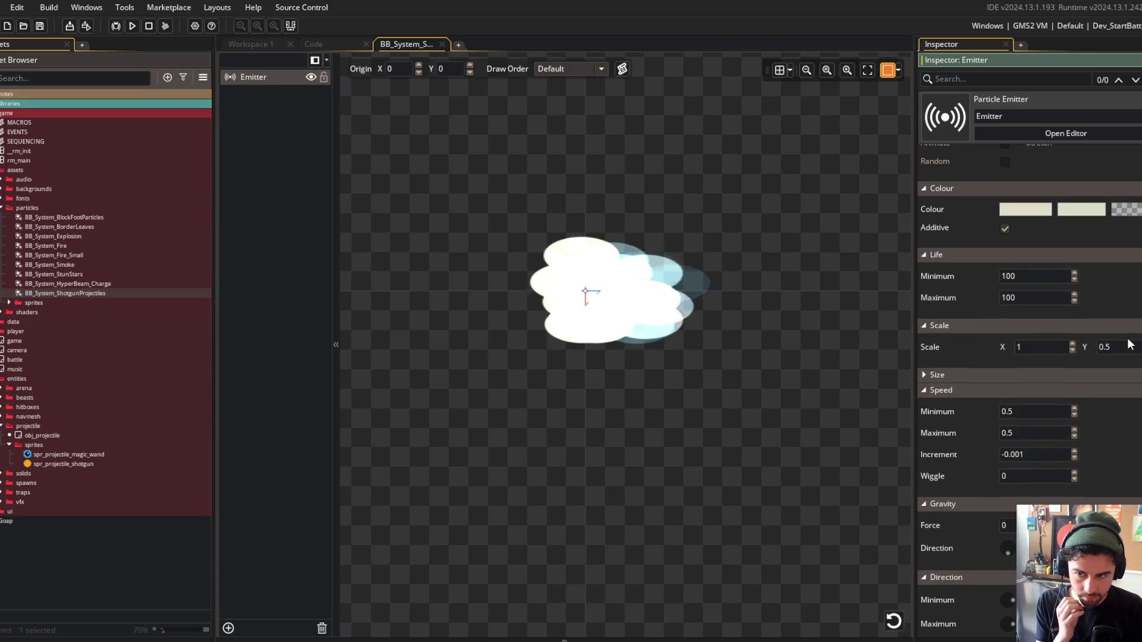
{"action": "type", "text": "0.75"}
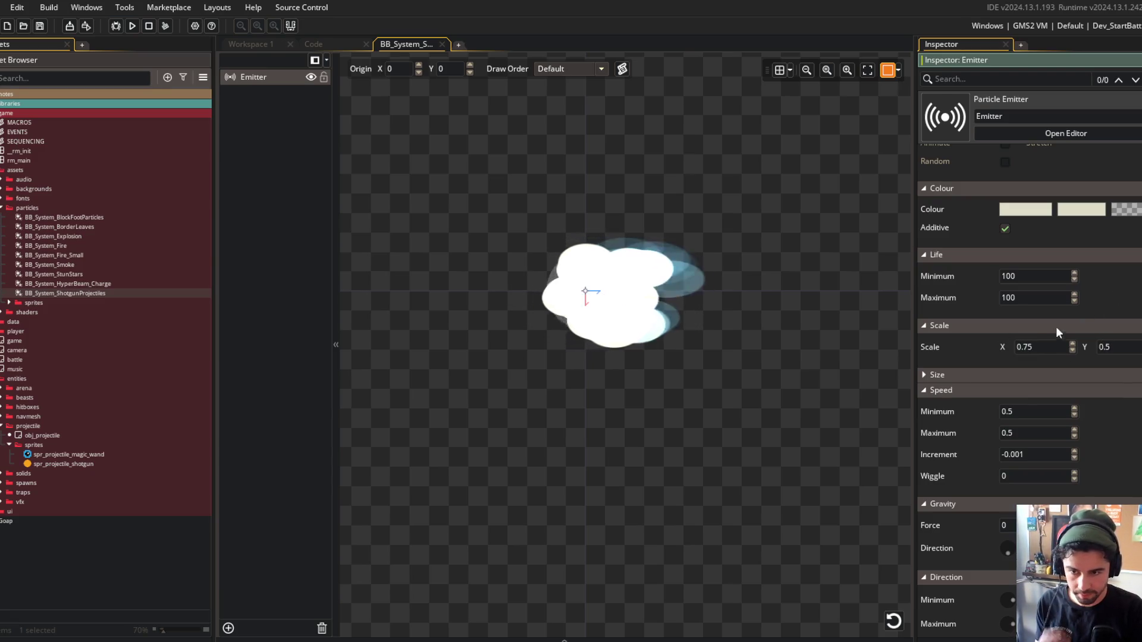
{"action": "left_click", "coordinate": [1125, 209]}
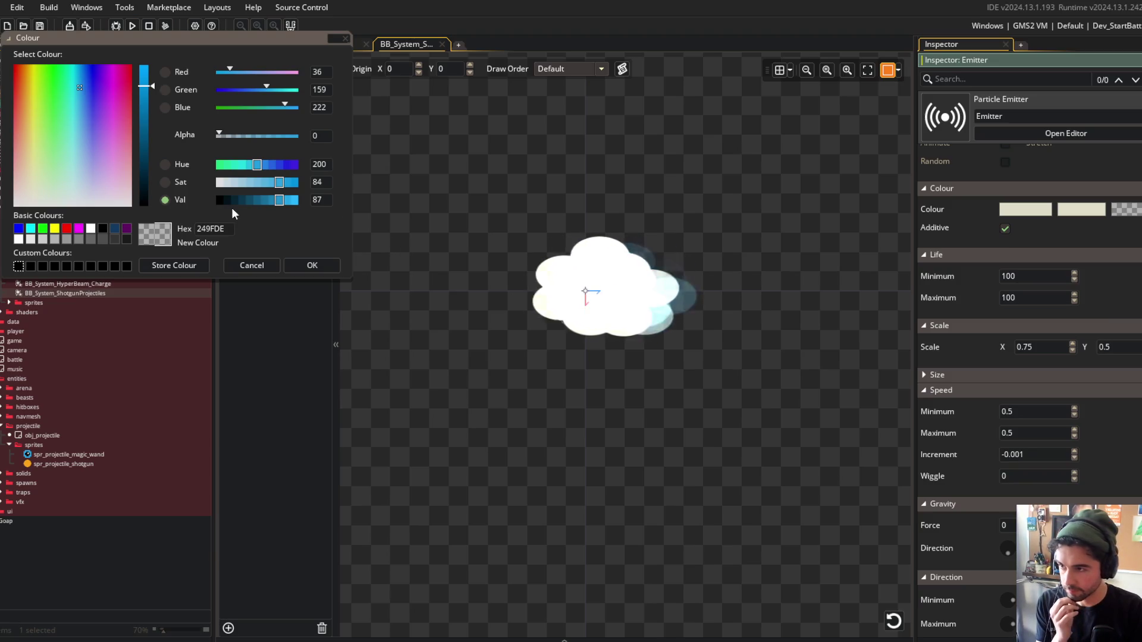
Make the particles' end colour white with alpha 0.
{"action": "left_click", "coordinate": [90, 229]}
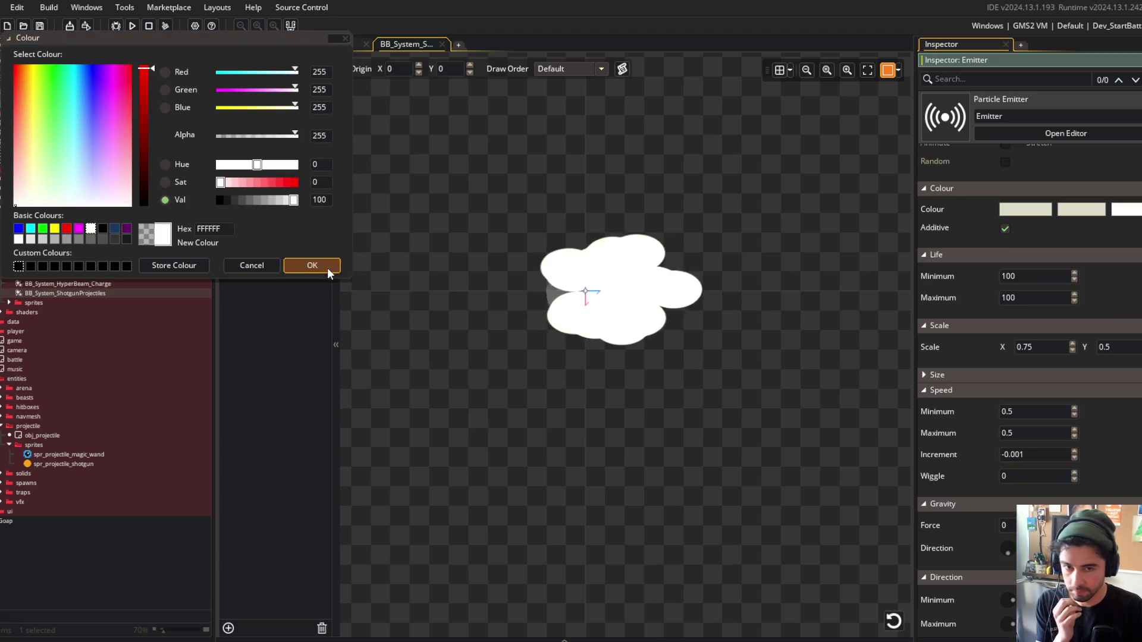
{"action": "left_click", "coordinate": [327, 266]}
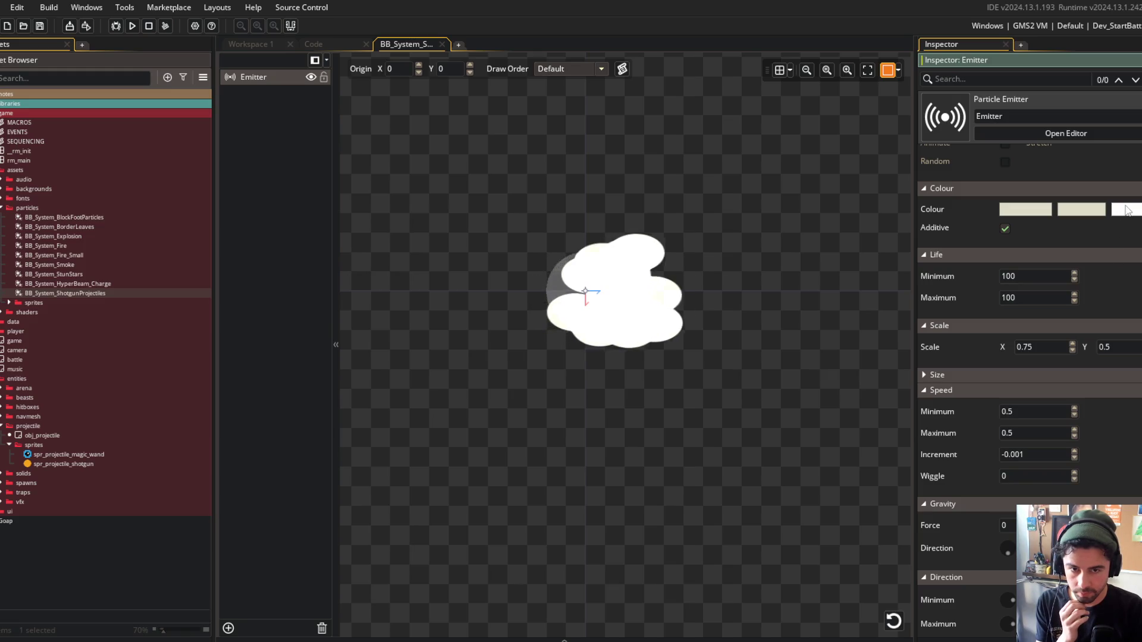
{"action": "left_click", "coordinate": [1126, 209]}
{"action": "left_click_drag", "start_coordinate": [294, 136], "coordinate": [151, 148]}
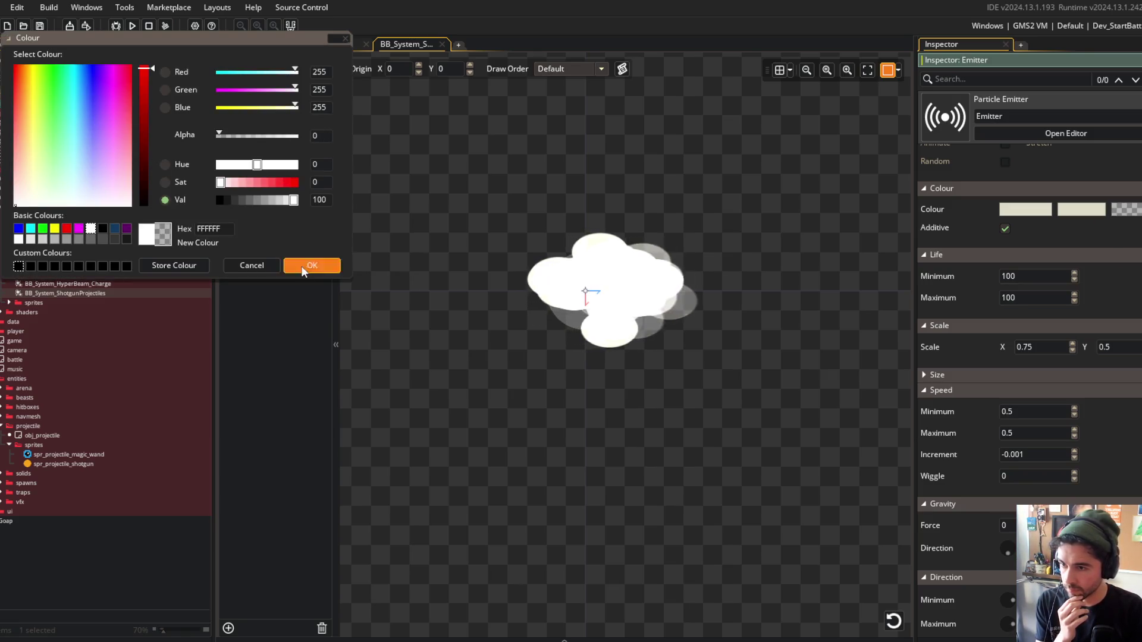
{"action": "left_click", "coordinate": [309, 265]}
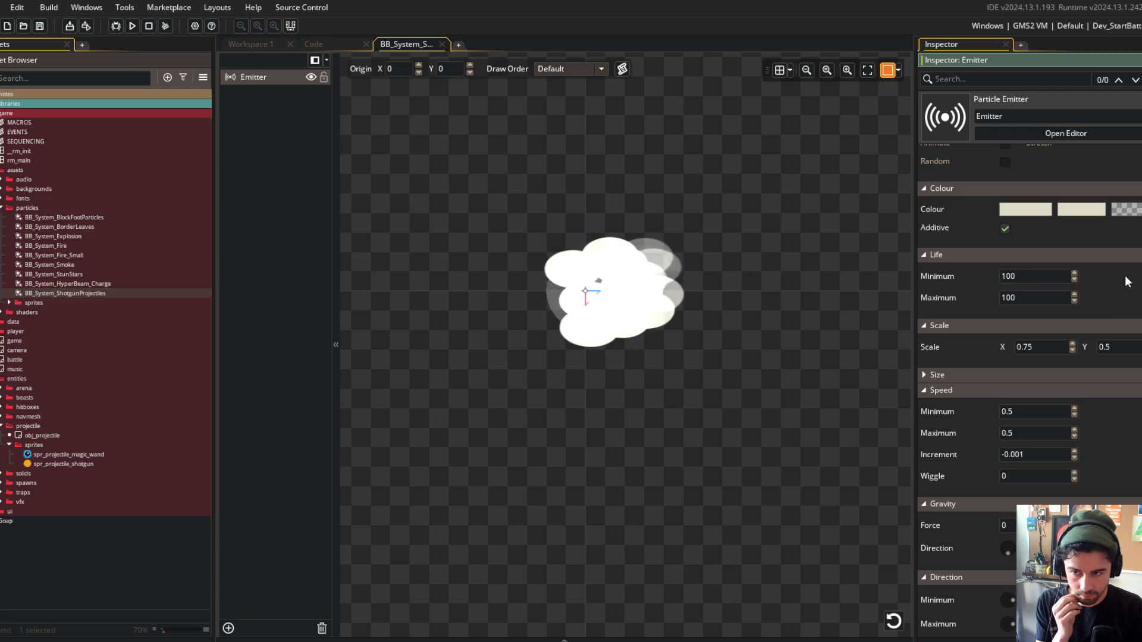
Set particle speed to 2 minimum and maximum with an increment of -0.01.
{"action": "left_click", "coordinate": [1004, 411]}
{"action": "type", "text": "2"}
{"action": "key", "text": "Tab"}
{"action": "type", "text": "2"}
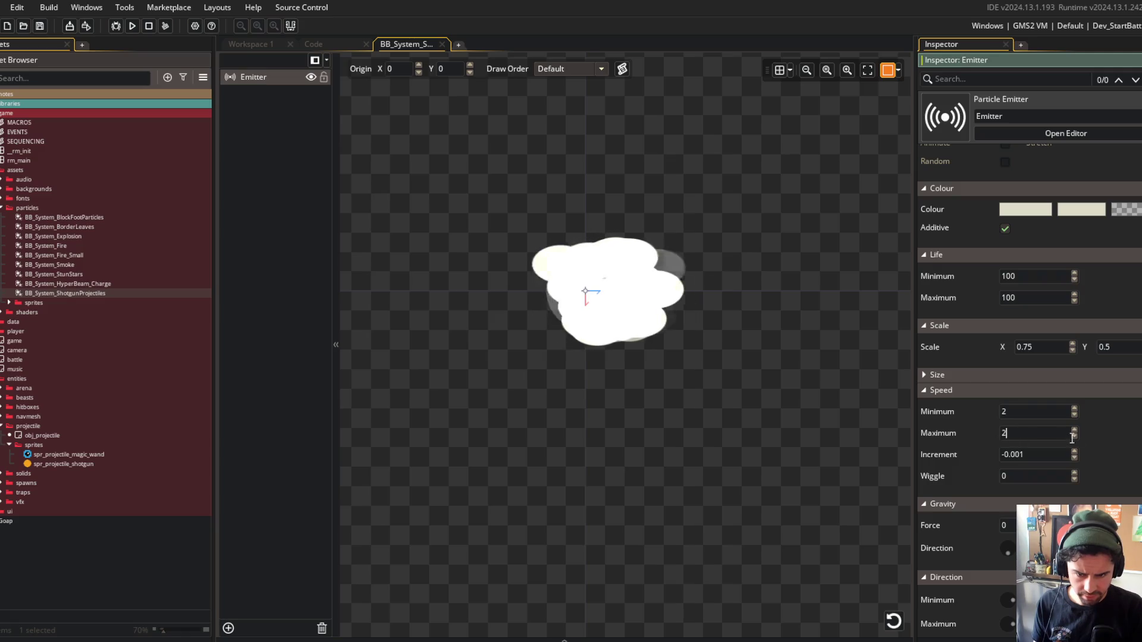
{"action": "key", "text": "Tab"}
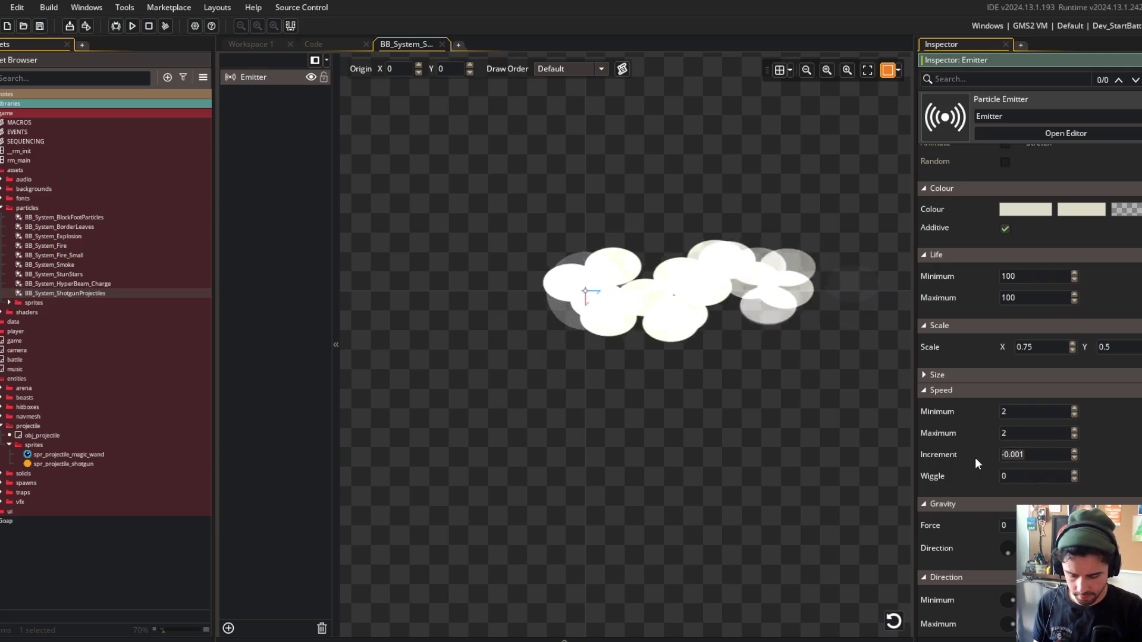
{"action": "type", "text": "-0.01"}
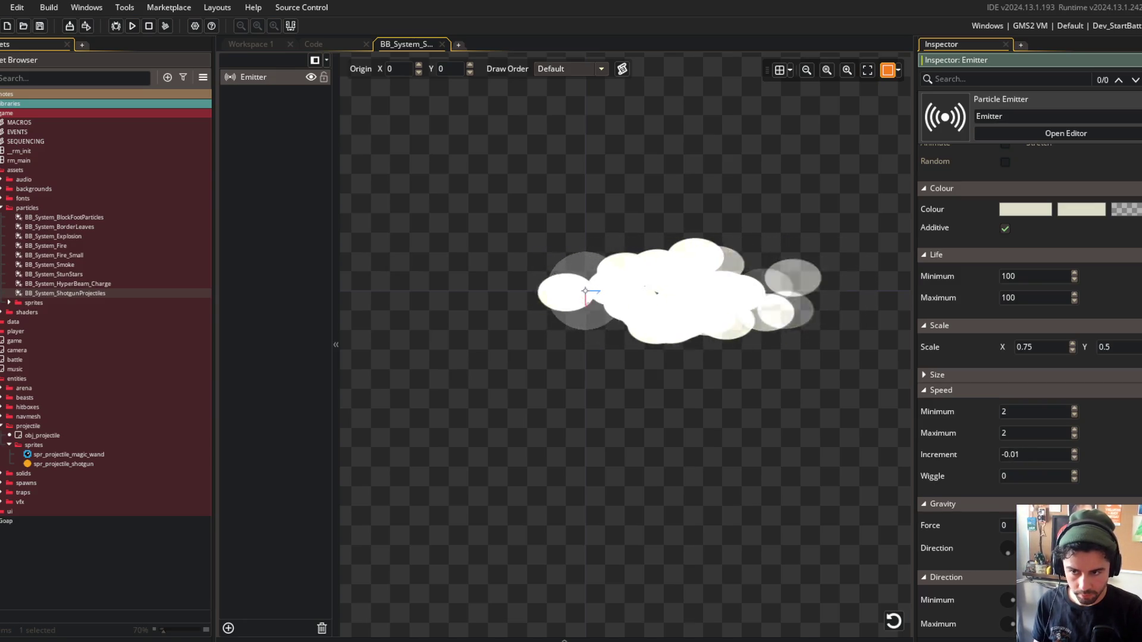
Set particle life to 50 for both minimum and maximum.
{"action": "scroll", "coordinate": [1037, 462], "scroll_direction": "down", "scroll_amount": 5}
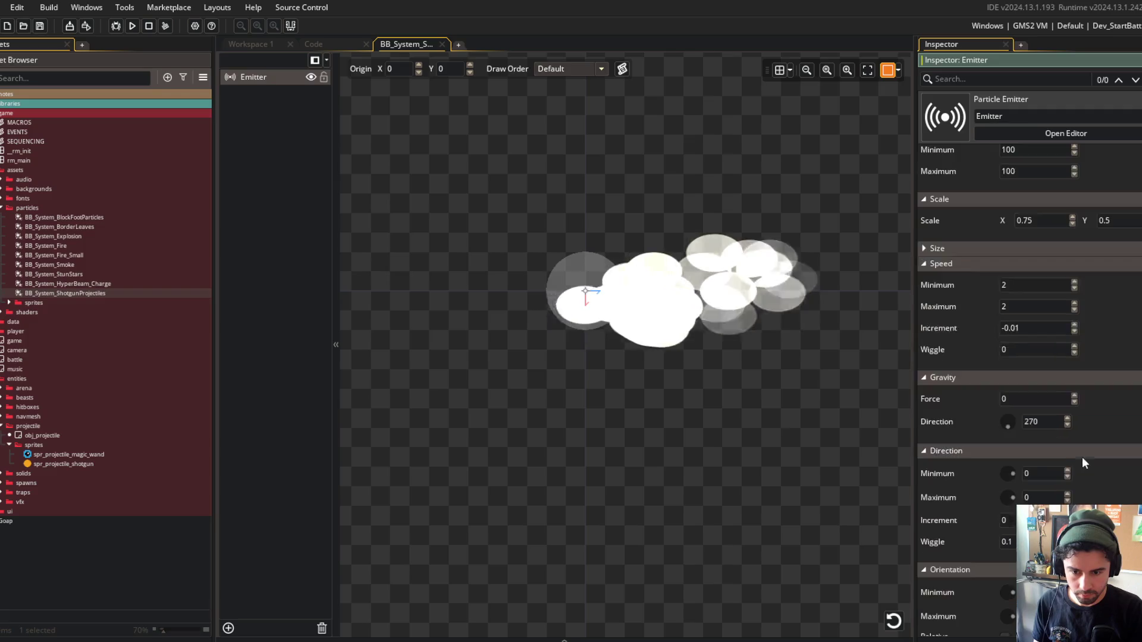
{"action": "scroll", "coordinate": [1013, 459], "scroll_direction": "up", "scroll_amount": 3}
{"action": "scroll", "coordinate": [980, 433], "scroll_direction": "up", "scroll_amount": 5}
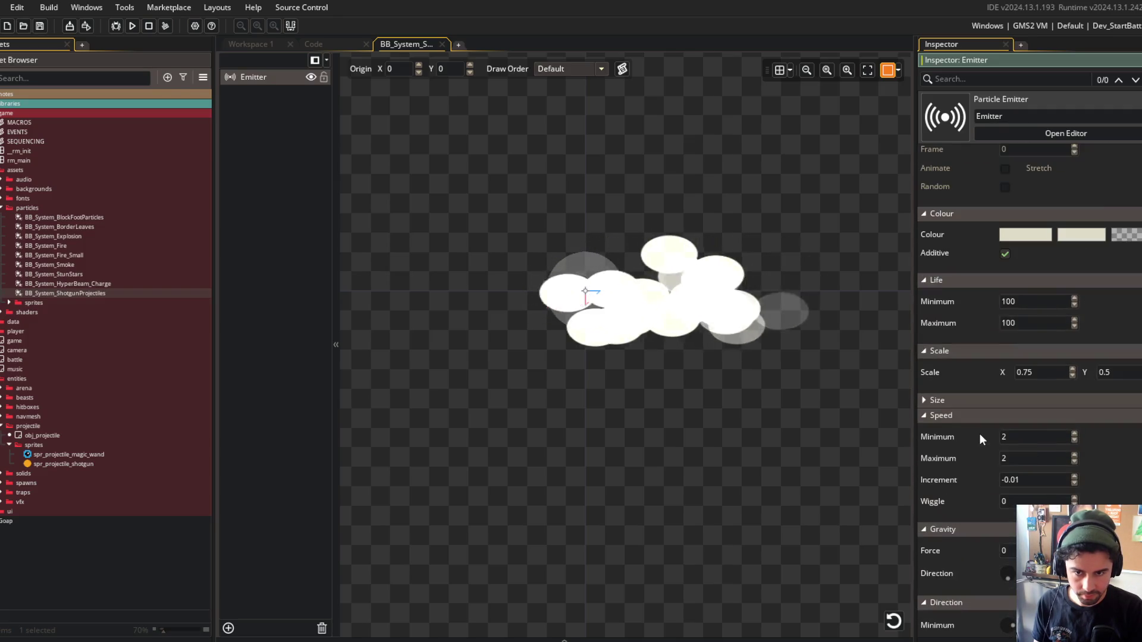
{"action": "left_click", "coordinate": [1004, 449]}
{"action": "type", "text": "50"}
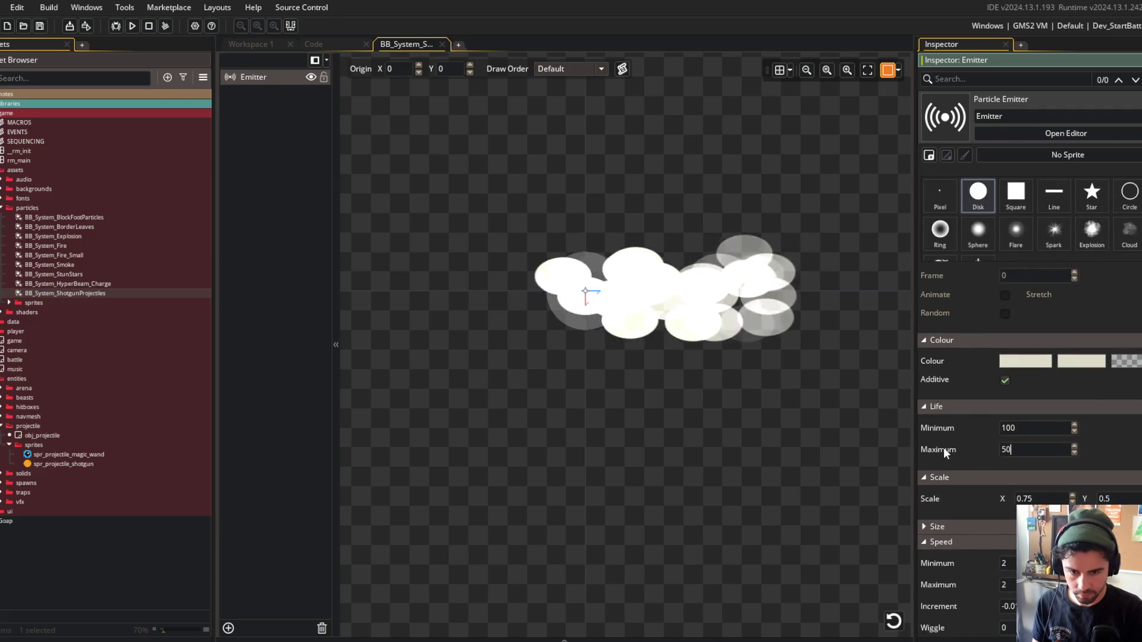
{"action": "key", "text": "shift+Tab"}
{"action": "key", "text": "Return"}
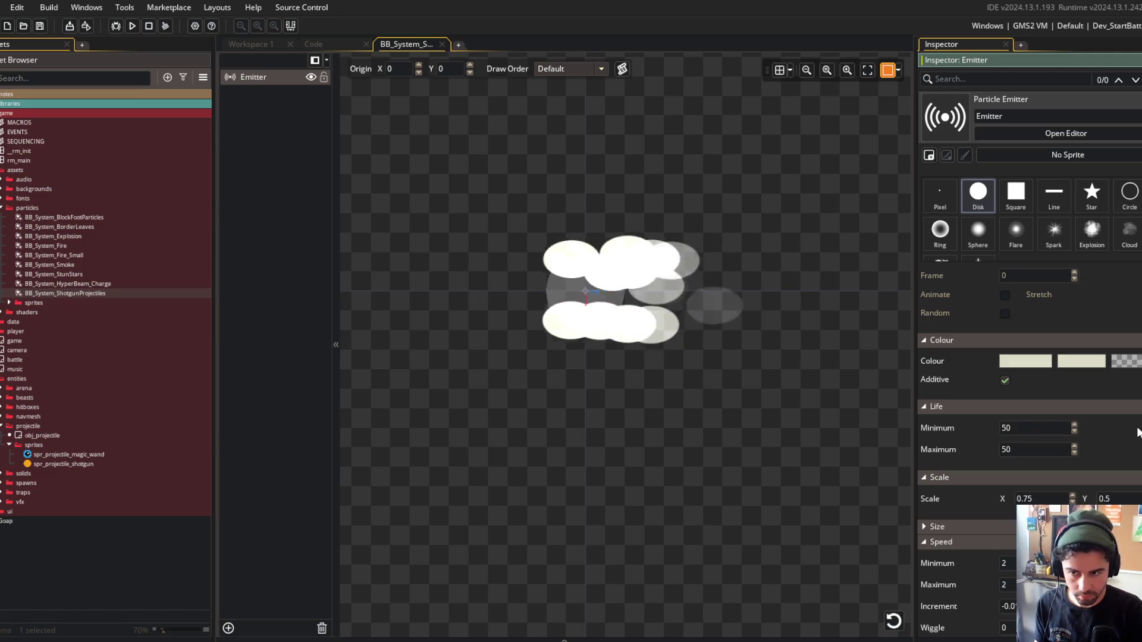
{"action": "scroll", "coordinate": [1137, 419], "scroll_direction": "up", "scroll_amount": 3}
{"action": "scroll", "coordinate": [1137, 420], "scroll_direction": "up", "scroll_amount": 5}
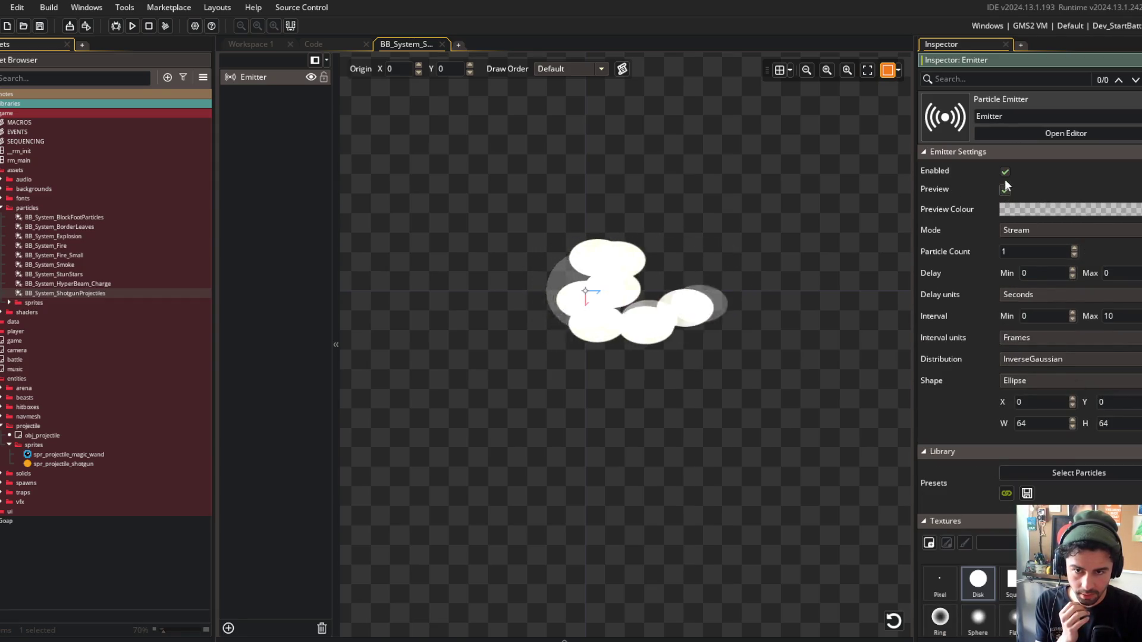
Toggle the emitter to compare the preview, then resize its region to 32 by 32.
{"action": "left_click", "coordinate": [1005, 170]}
{"action": "left_click", "coordinate": [1004, 171]}
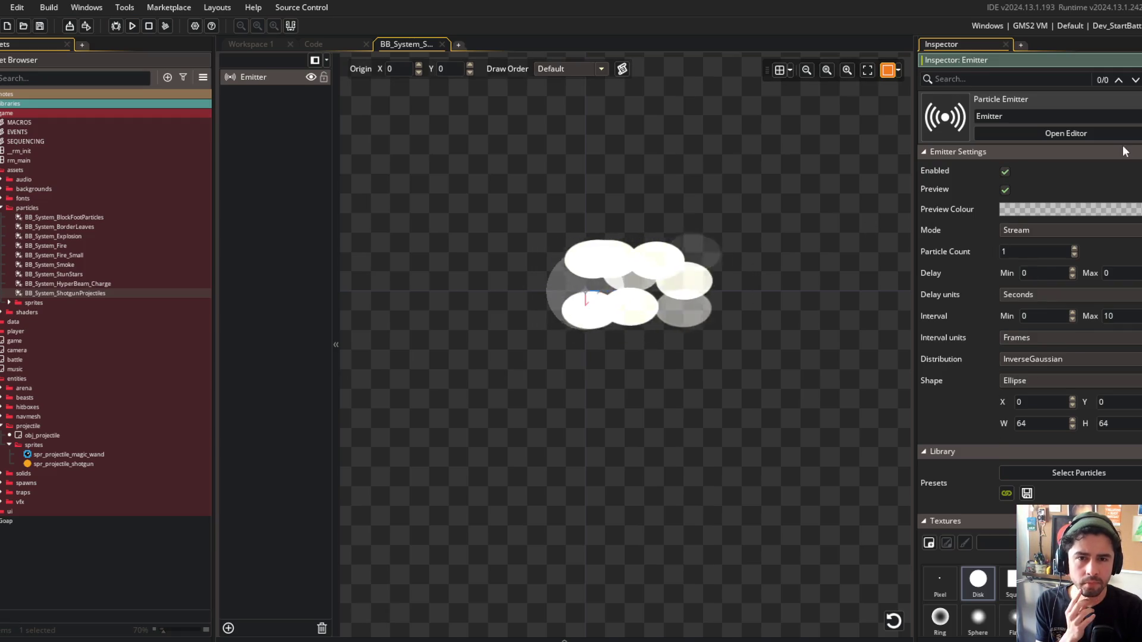
{"action": "left_click", "coordinate": [1004, 172]}
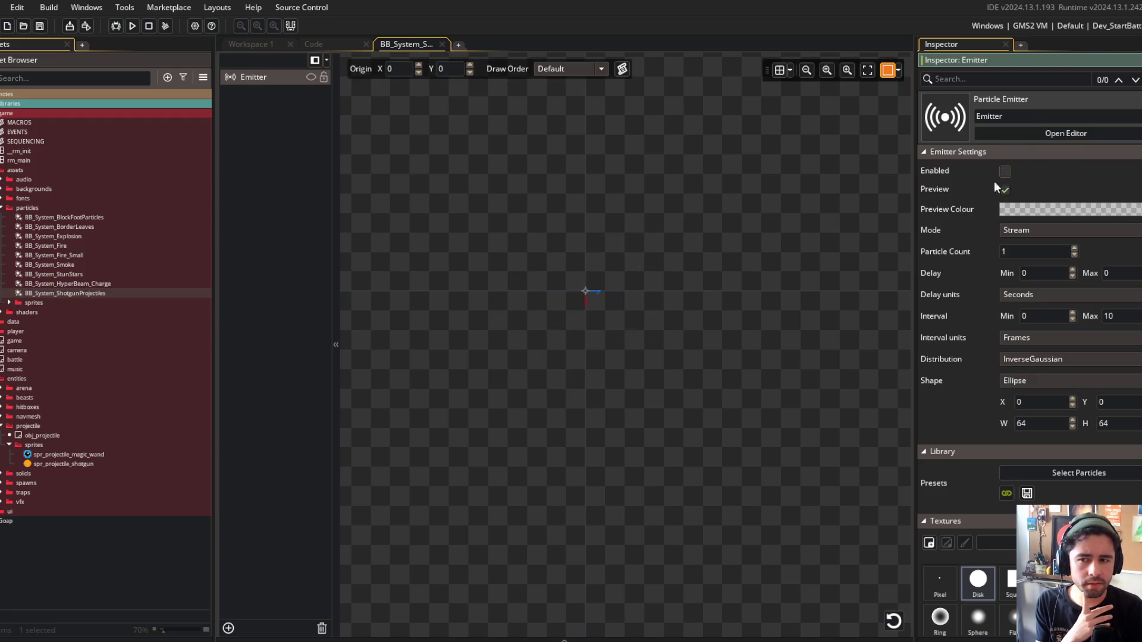
{"action": "left_click", "coordinate": [1004, 172]}
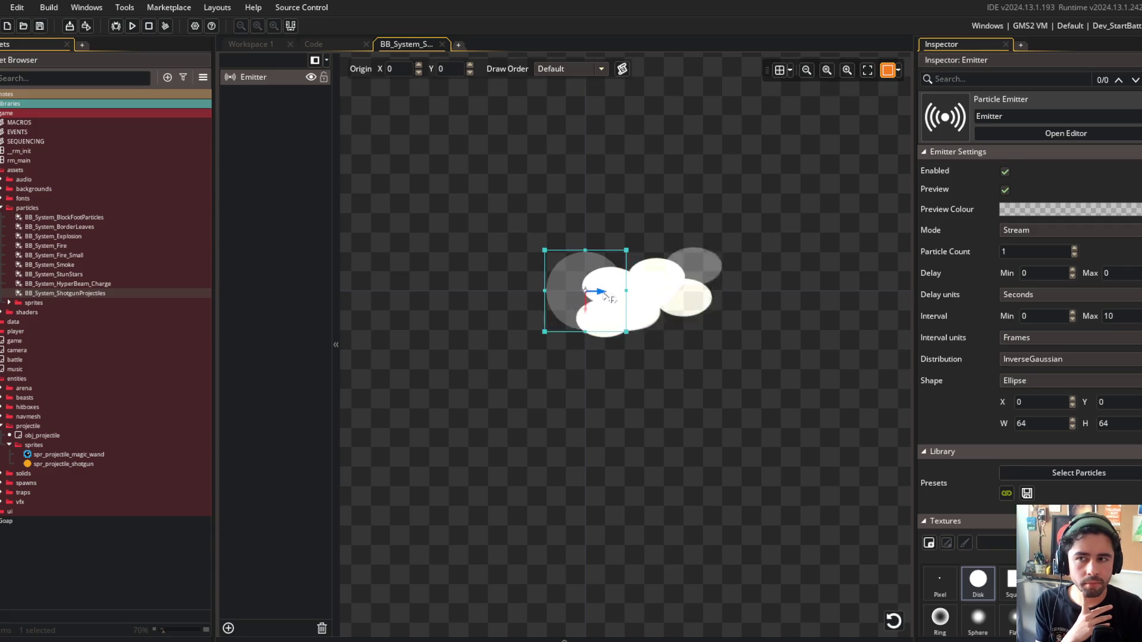
{"action": "left_click", "coordinate": [1004, 172]}
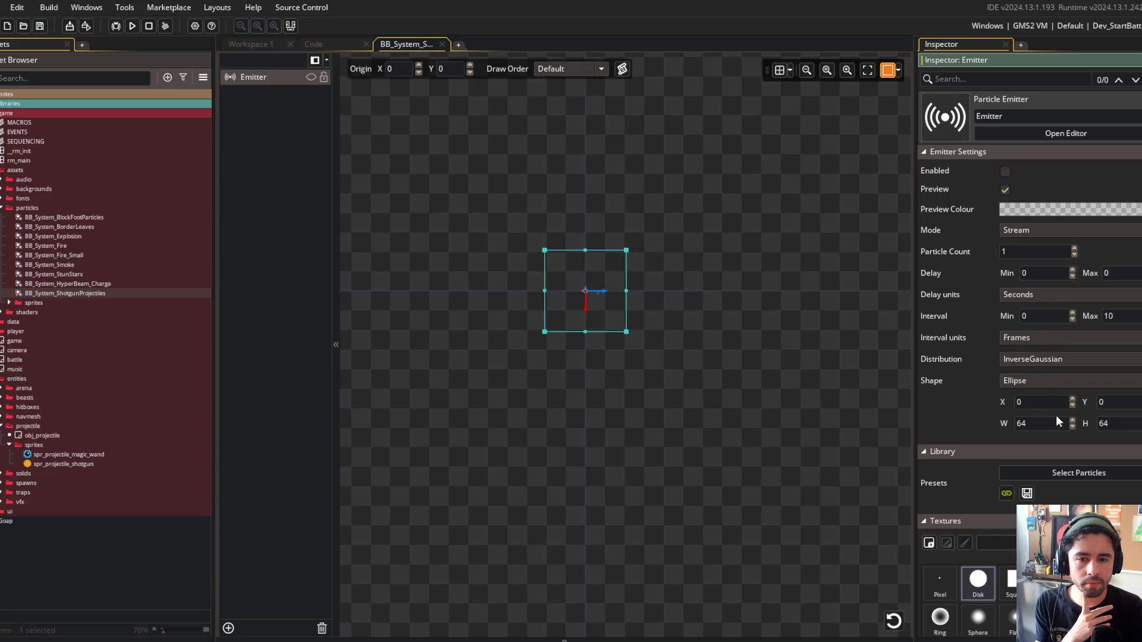
{"action": "type", "text": "32"}
{"action": "key", "text": "Tab"}
{"action": "type", "text": "32"}
{"action": "key", "text": "Return"}
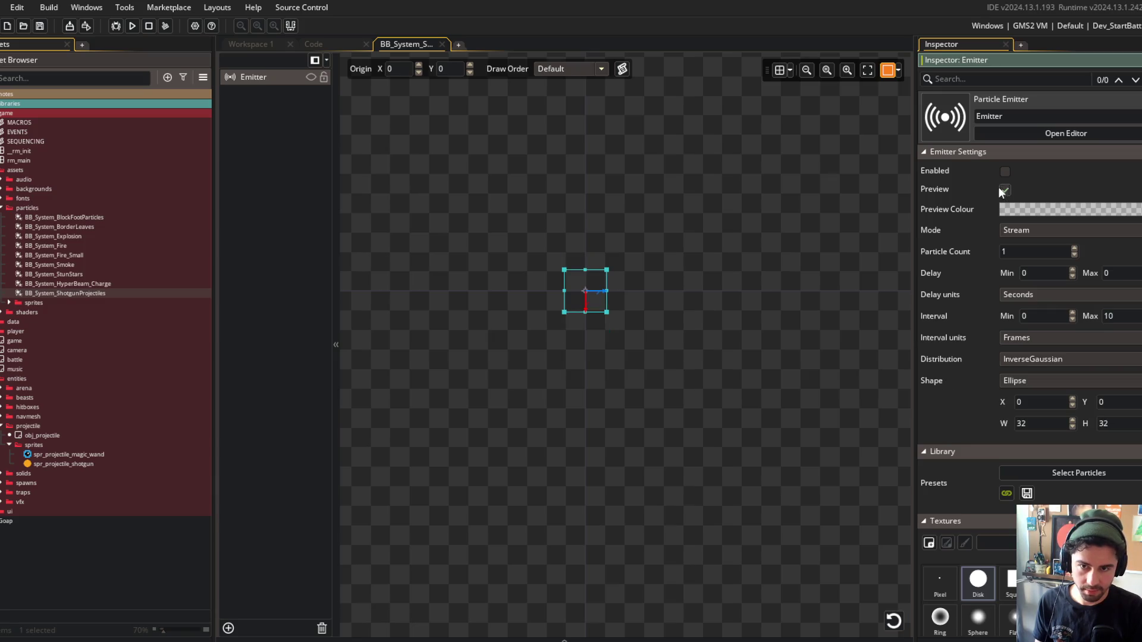
{"action": "left_click", "coordinate": [310, 78]}
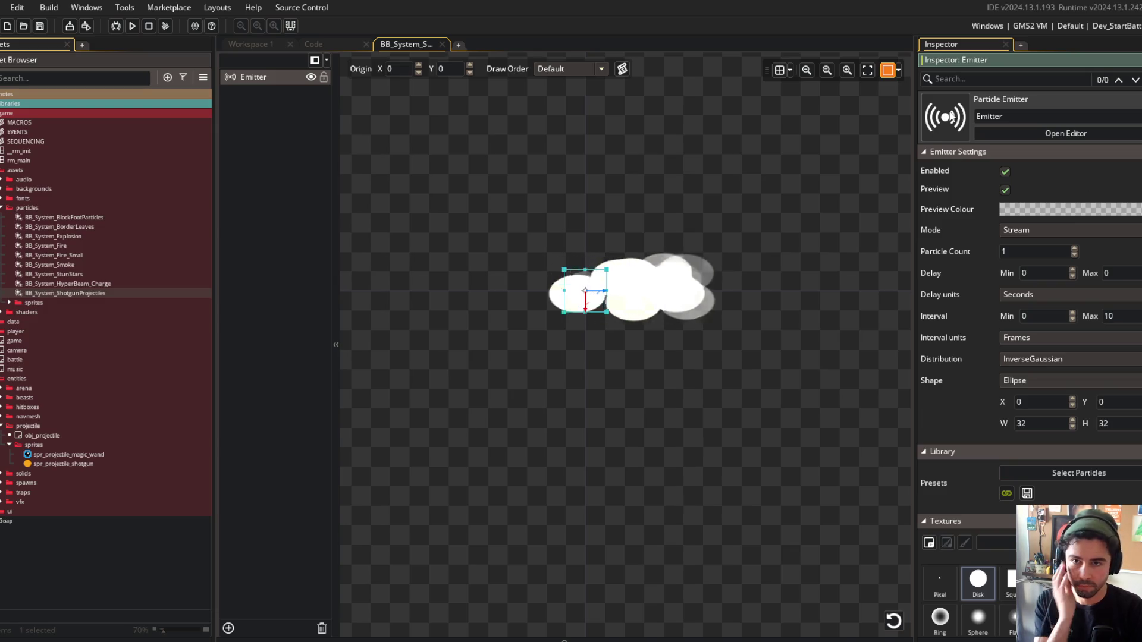
Copy the orange palette colour's hex code from Aseprite and return to GameMaker.
{"action": "scroll", "coordinate": [950, 295], "scroll_direction": "down", "scroll_amount": 15}
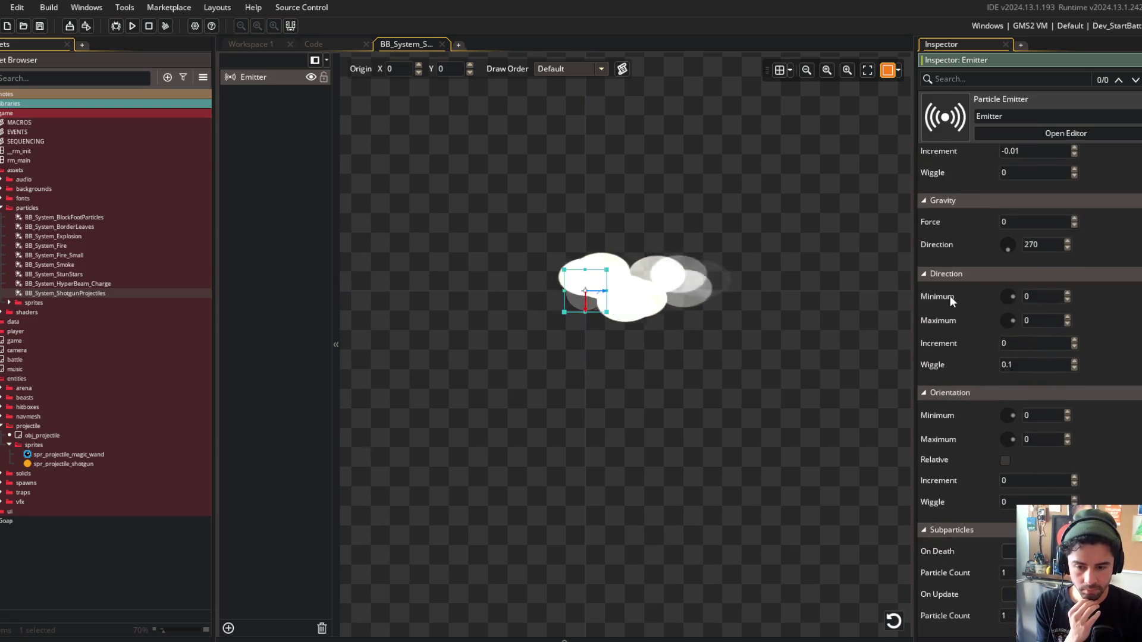
{"action": "scroll", "coordinate": [951, 294], "scroll_direction": "up", "scroll_amount": 10}
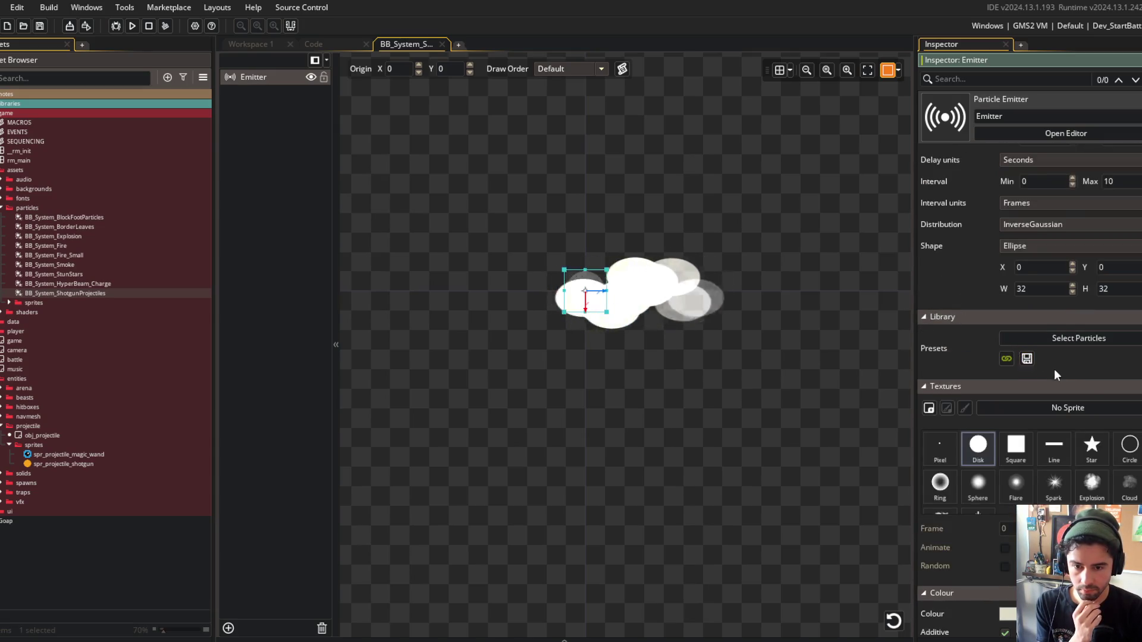
{"action": "scroll", "coordinate": [1050, 368], "scroll_direction": "up", "scroll_amount": 3}
{"action": "key", "text": "alt+Tab"}
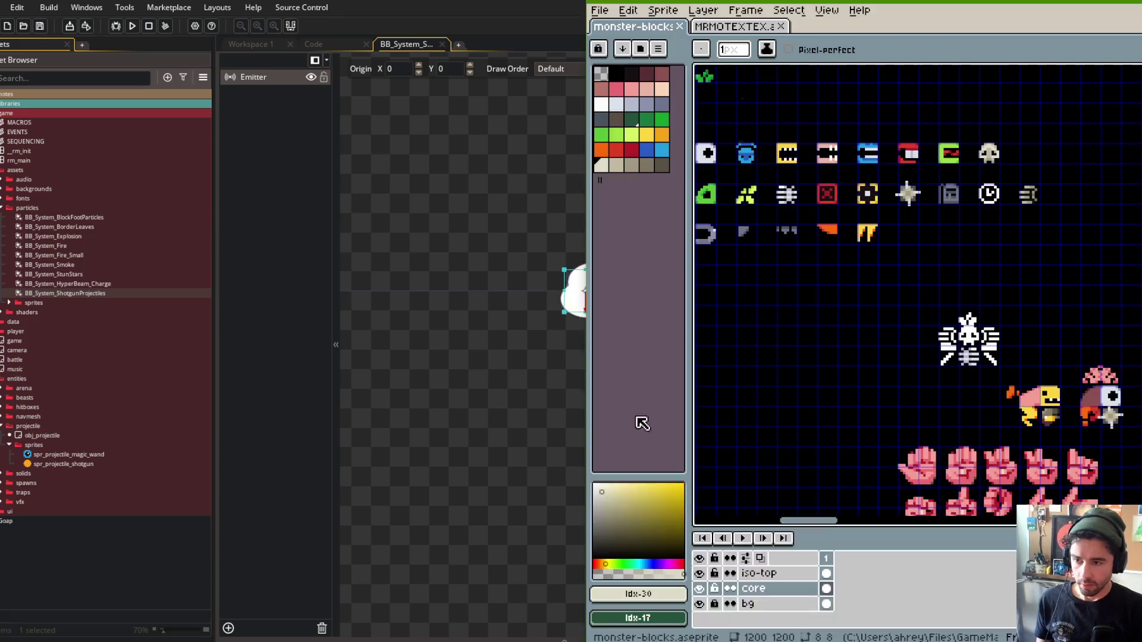
{"action": "left_click", "coordinate": [661, 134]}
{"action": "left_click", "coordinate": [637, 593]}
{"action": "double_click", "coordinate": [793, 490]}
{"action": "key", "text": "ctrl+c"}
{"action": "key", "text": "alt+Tab"}
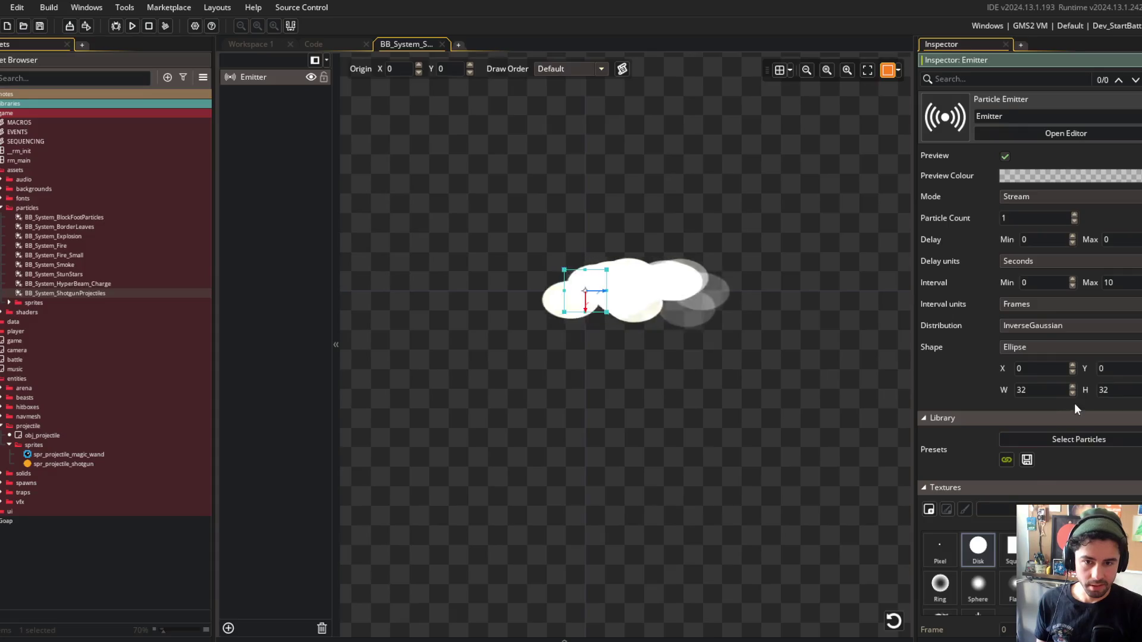
Set the start, middle and end particle colours to orange f9a31b.
{"action": "scroll", "coordinate": [1067, 333], "scroll_direction": "down", "scroll_amount": 5}
{"action": "left_click", "coordinate": [1061, 394]}
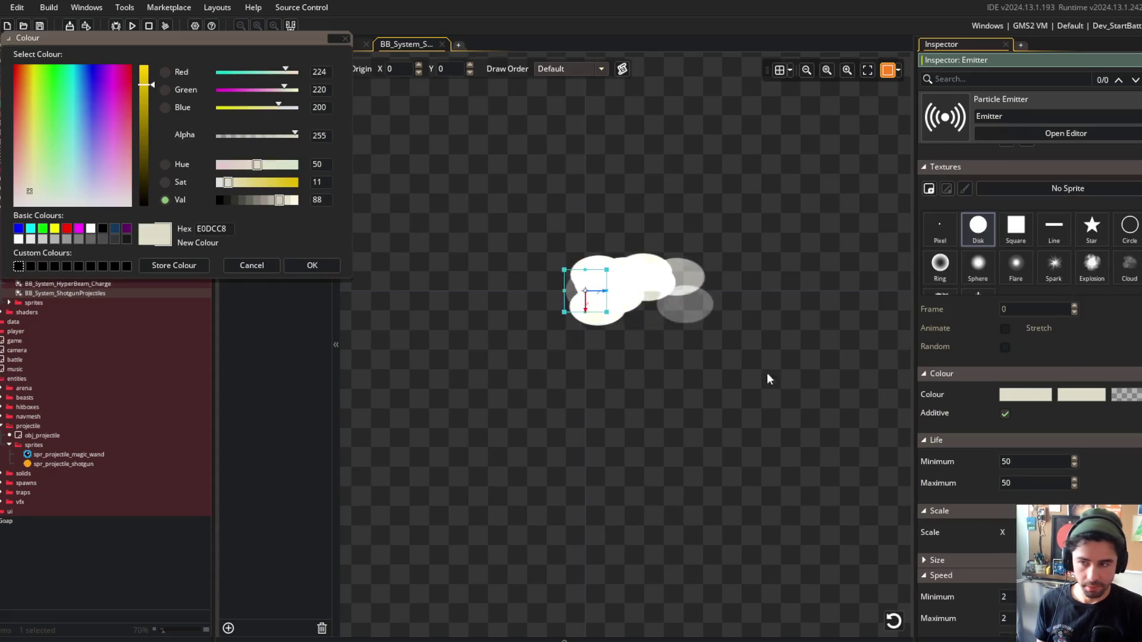
{"action": "key", "text": "ctrl+v"}
{"action": "key", "text": "Return"}
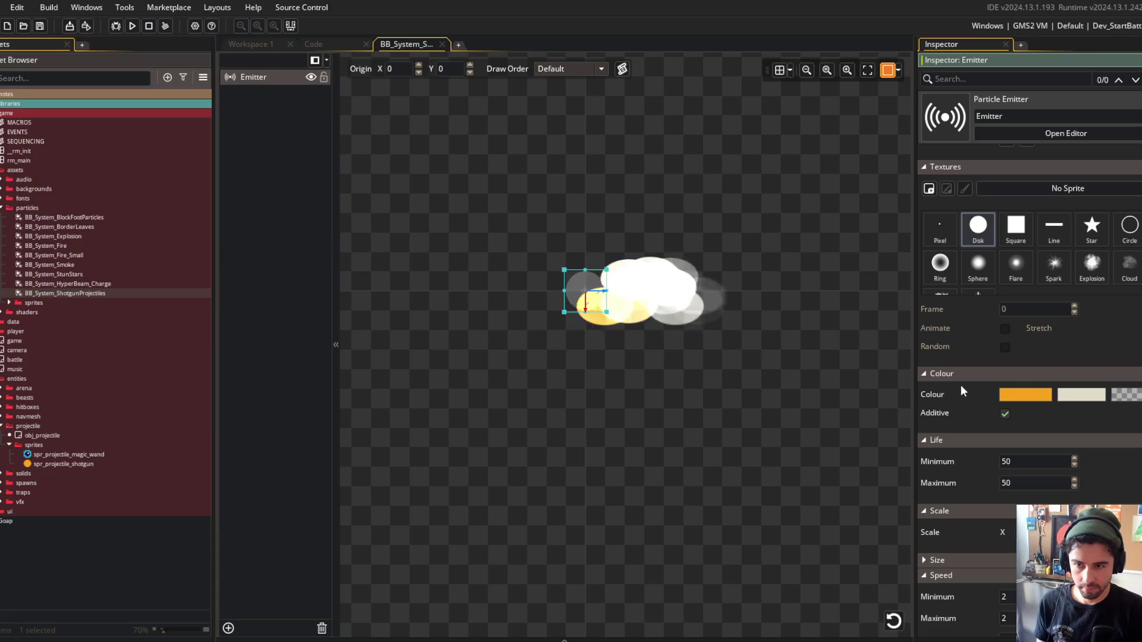
{"action": "left_click", "coordinate": [1075, 395]}
{"action": "key", "text": "ctrl+v"}
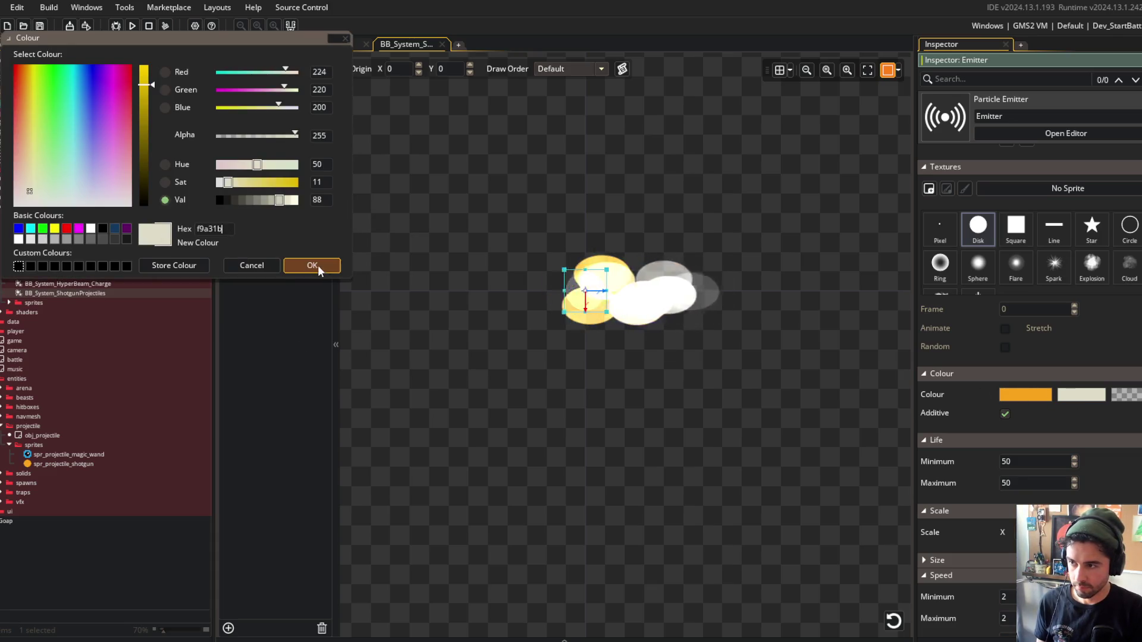
{"action": "left_click", "coordinate": [309, 266]}
{"action": "left_click", "coordinate": [1126, 395]}
{"action": "key", "text": "ctrl+v"}
{"action": "left_click", "coordinate": [311, 265]}
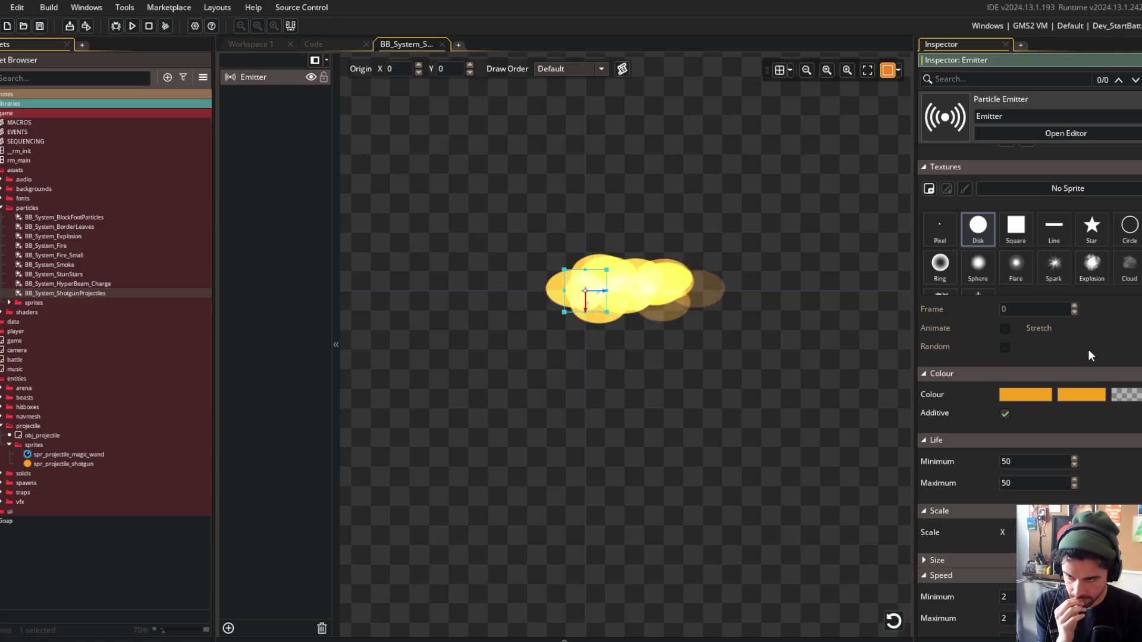
Try several particle textures and settle on the soft Sphere shape.
{"action": "left_click", "coordinate": [1009, 235]}
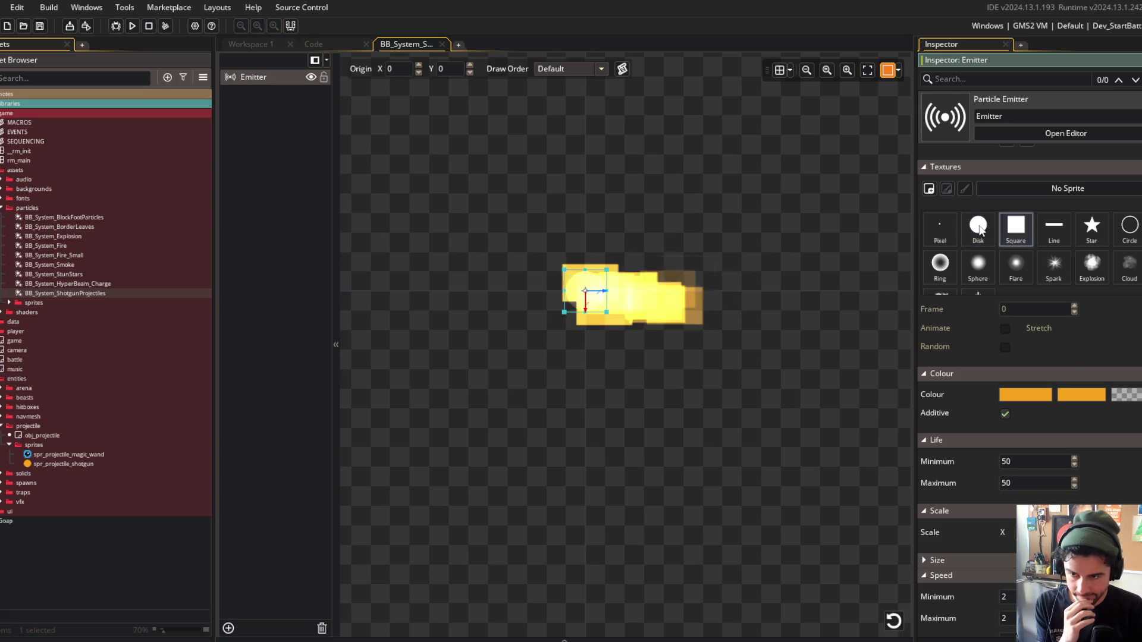
{"action": "left_click", "coordinate": [1133, 231]}
{"action": "left_click", "coordinate": [936, 264]}
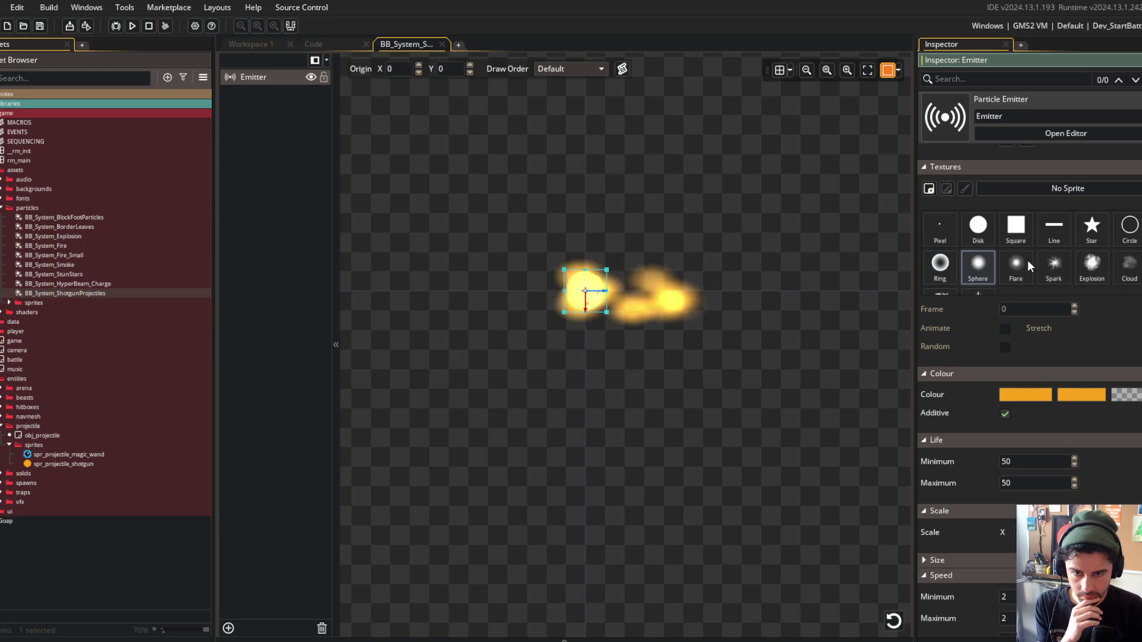
{"action": "left_click", "coordinate": [980, 265]}
{"action": "scroll", "coordinate": [987, 261], "scroll_direction": "down", "scroll_amount": 1}
{"action": "left_click", "coordinate": [943, 279]}
{"action": "left_click", "coordinate": [971, 249]}
{"action": "scroll", "coordinate": [976, 253], "scroll_direction": "up", "scroll_amount": 1}
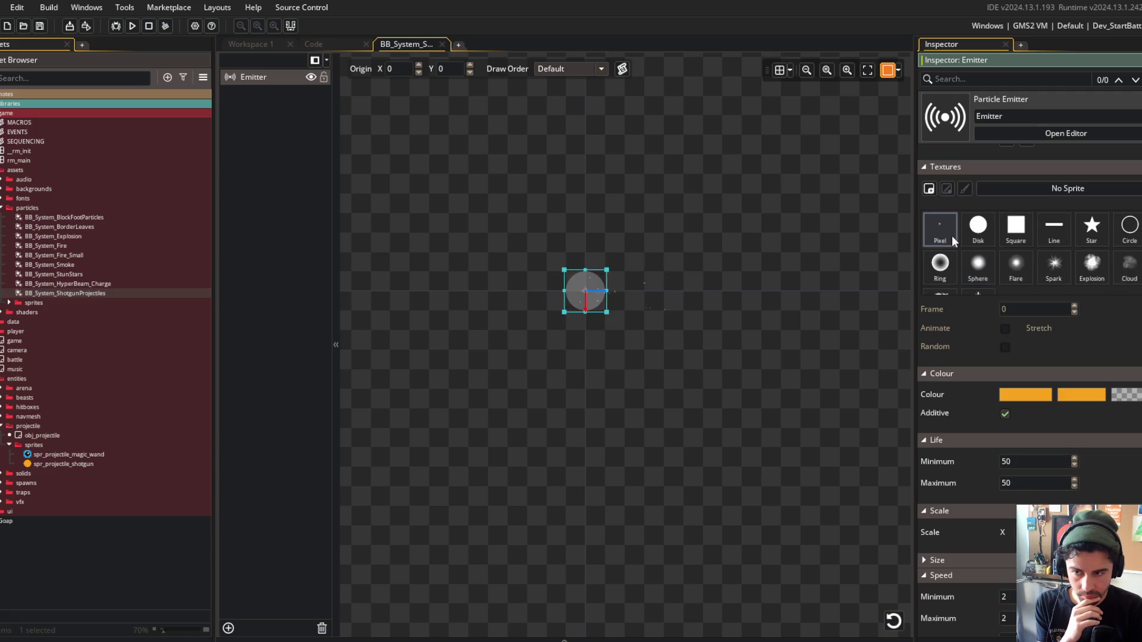
{"action": "left_click", "coordinate": [978, 268]}
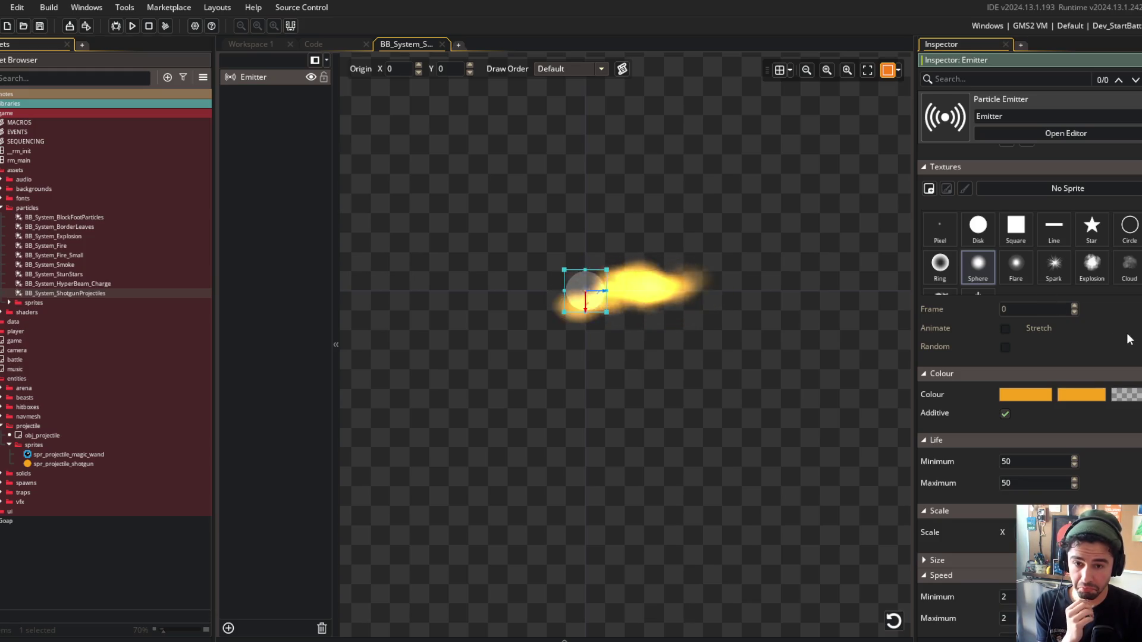
{"action": "scroll", "coordinate": [1118, 345], "scroll_direction": "down", "scroll_amount": 3}
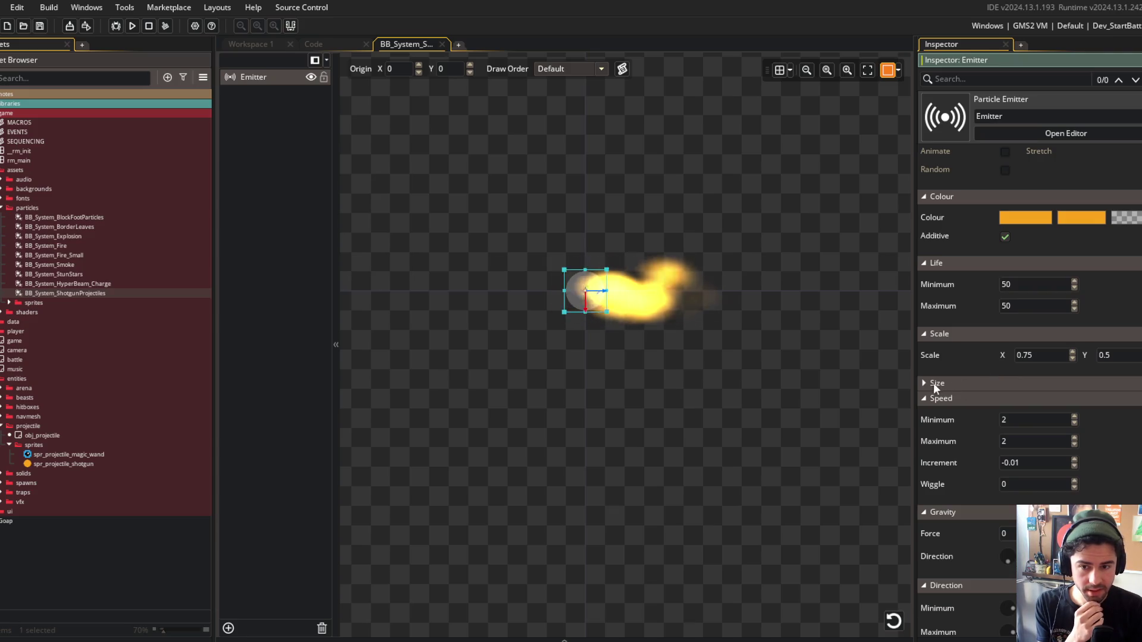
Set the particle size increment to -0.005.
{"action": "left_click", "coordinate": [934, 384]}
{"action": "key", "text": "Tab"}
{"action": "type", "text": "-0,"}
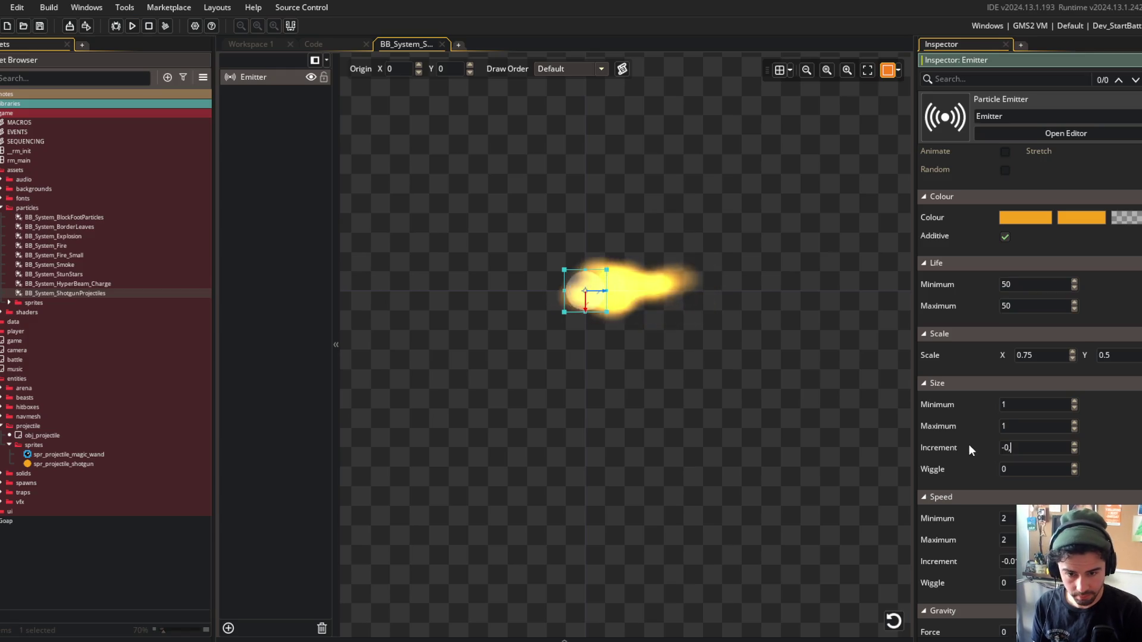
{"action": "type", "text": "001"}
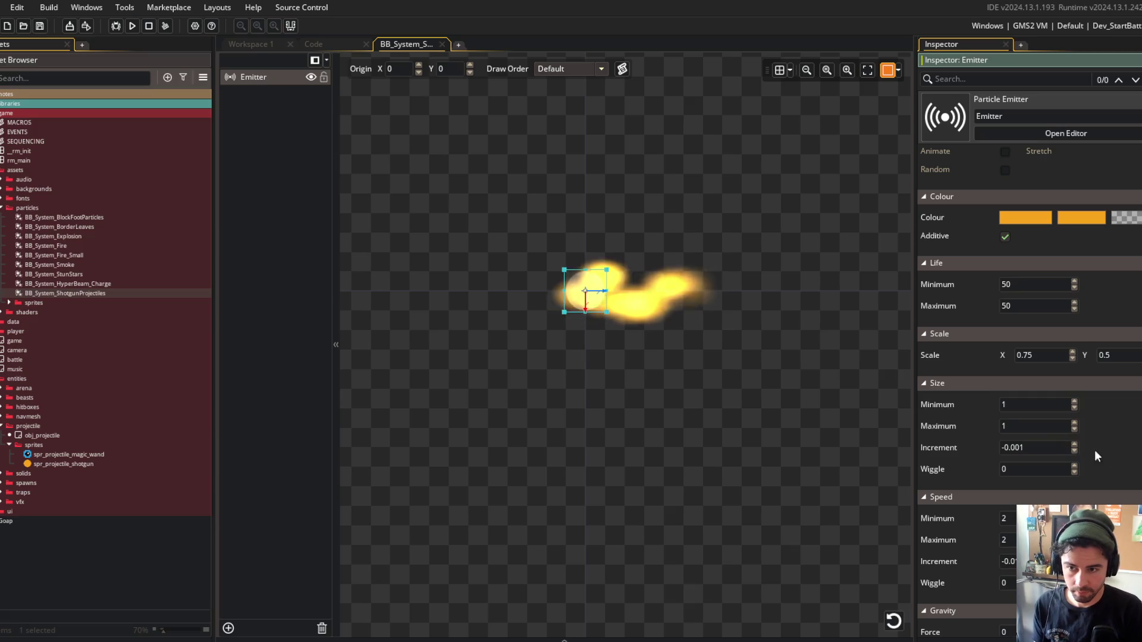
{"action": "key", "text": "BackSpace"}
{"action": "type", "text": "5"}
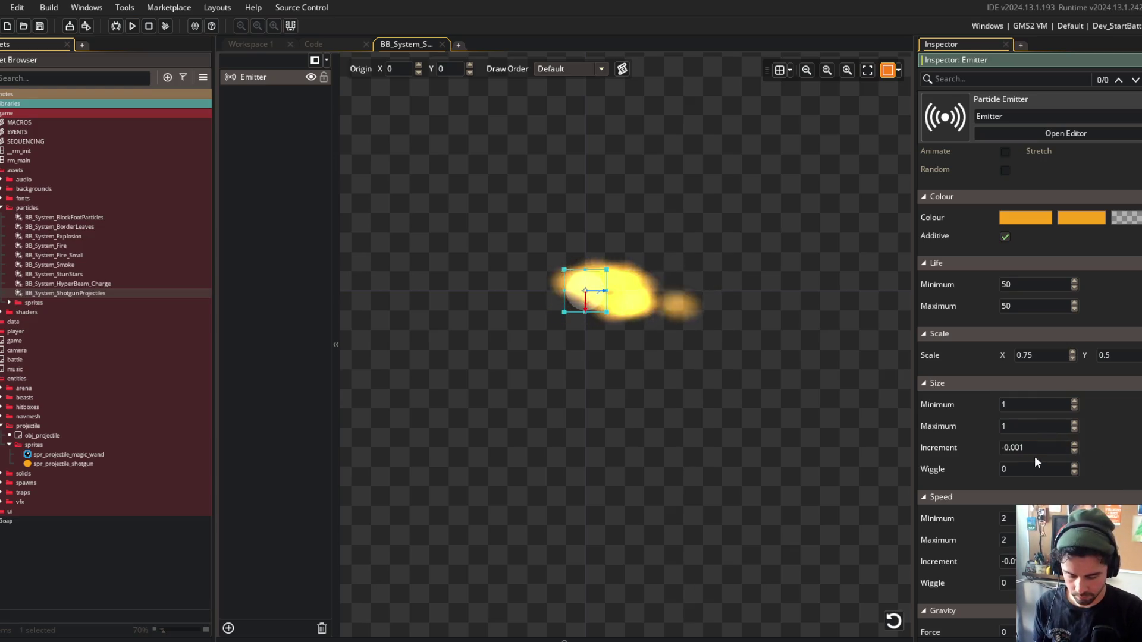
{"action": "key", "text": "Return"}
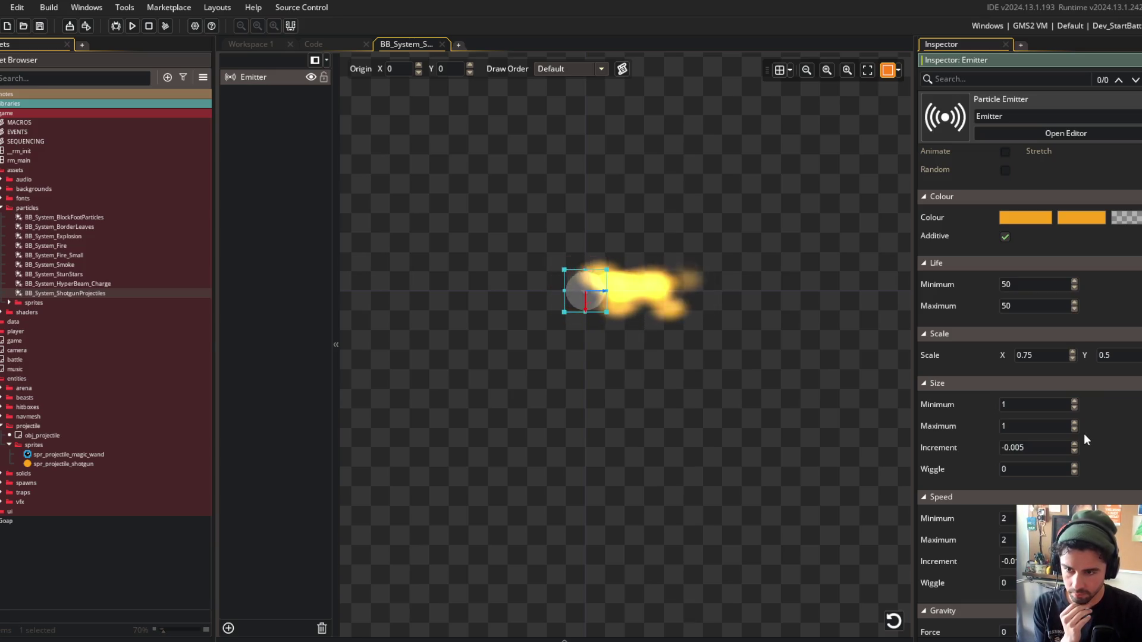
Switch to the Code workspace and view the global_hitbox_data script.
{"action": "scroll", "coordinate": [1084, 434], "scroll_direction": "up", "scroll_amount": 5}
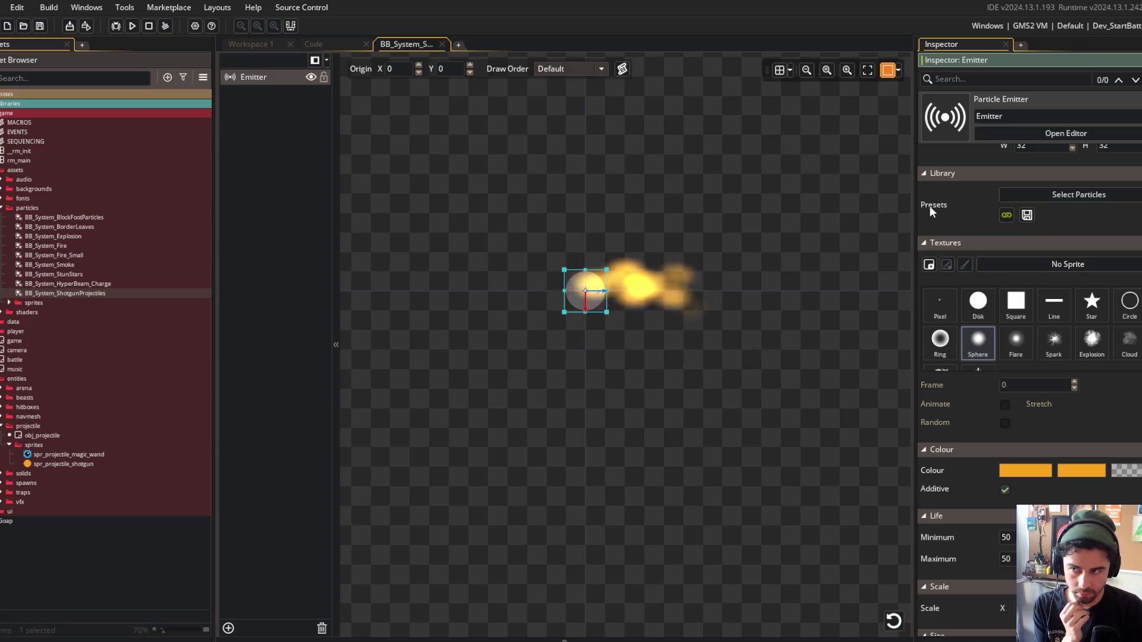
{"action": "scroll", "coordinate": [955, 195], "scroll_direction": "up", "scroll_amount": 4}
{"action": "scroll", "coordinate": [955, 195], "scroll_direction": "up", "scroll_amount": 2}
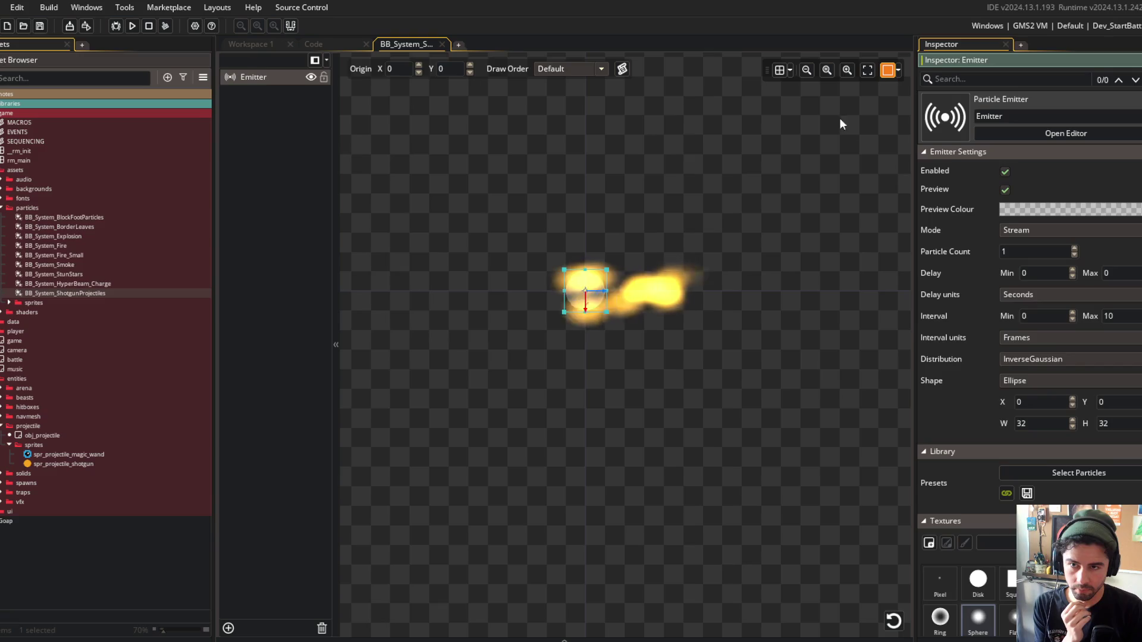
{"action": "left_click", "coordinate": [262, 44]}
{"action": "left_click", "coordinate": [351, 44]}
{"action": "left_click", "coordinate": [352, 59]}
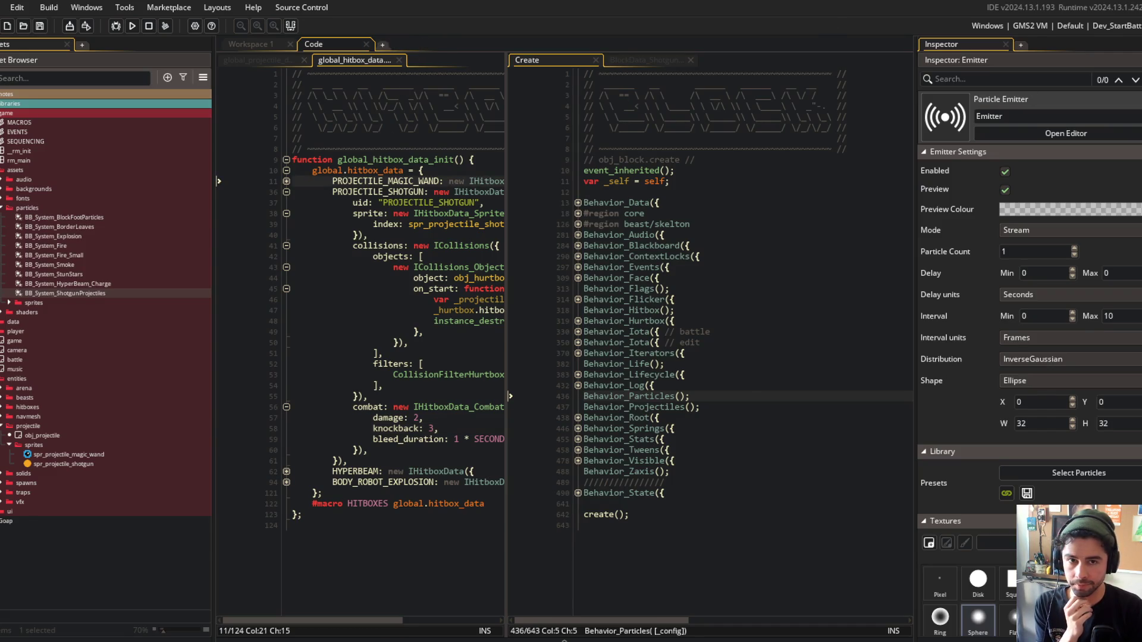
Hide the Inspector and view the global_projectile_data script.
{"action": "left_click", "coordinate": [1005, 44]}
{"action": "left_click", "coordinate": [542, 213]}
{"action": "left_click", "coordinate": [476, 159]}
{"action": "left_click", "coordinate": [267, 61]}
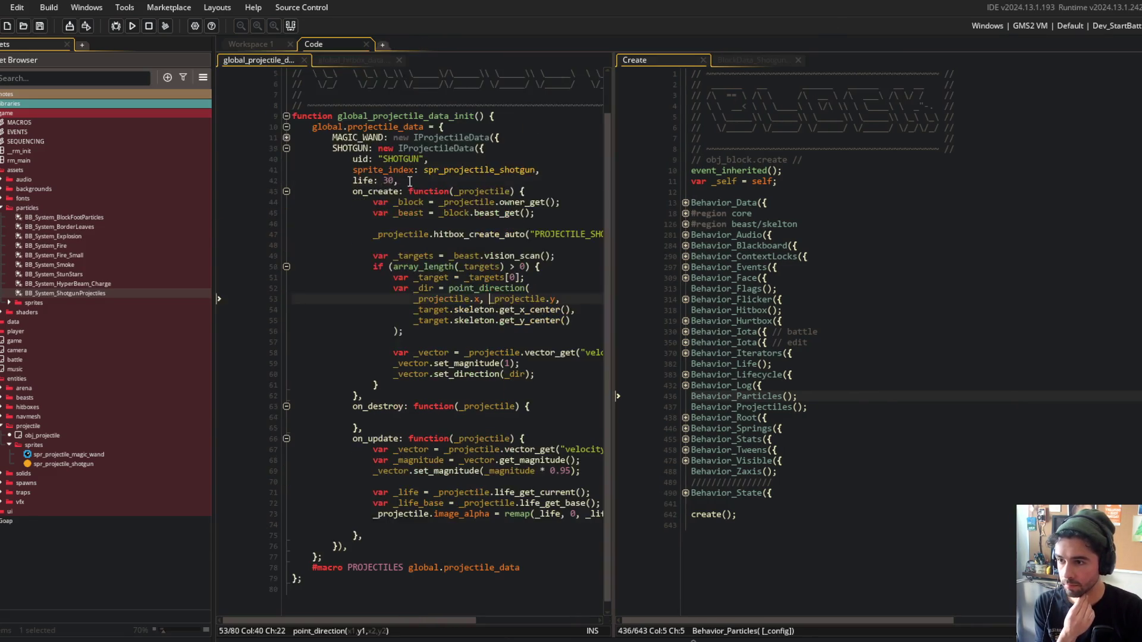
Start a new _projectile line in the shotgun's on_create and open the Behavior_Particles script.
{"action": "left_click", "coordinate": [546, 223]}
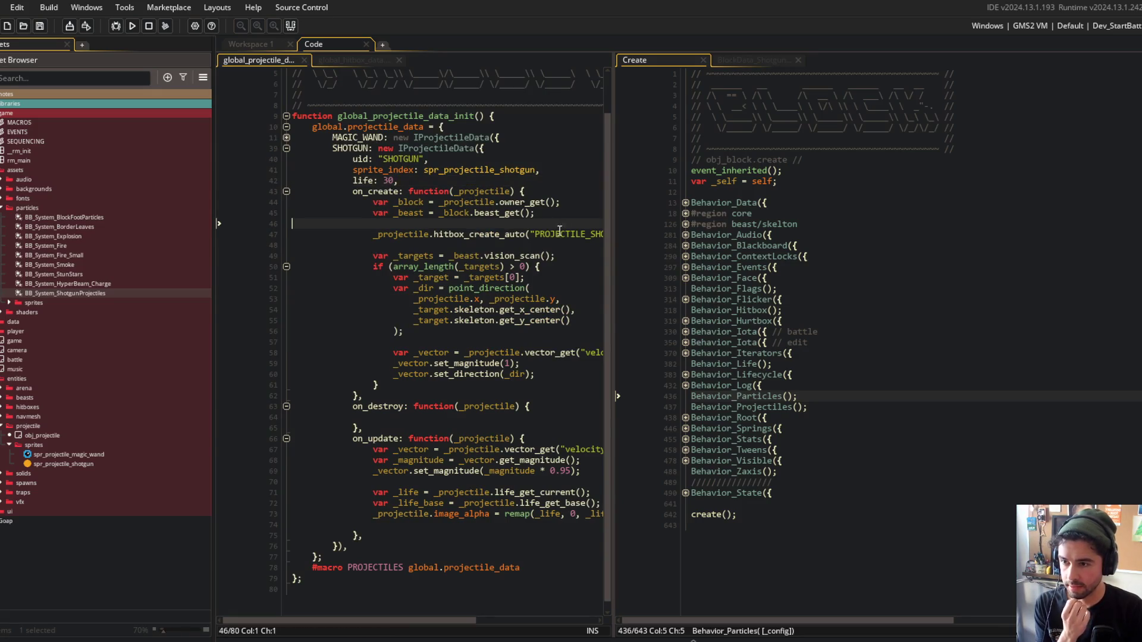
{"action": "key", "text": "Return"}
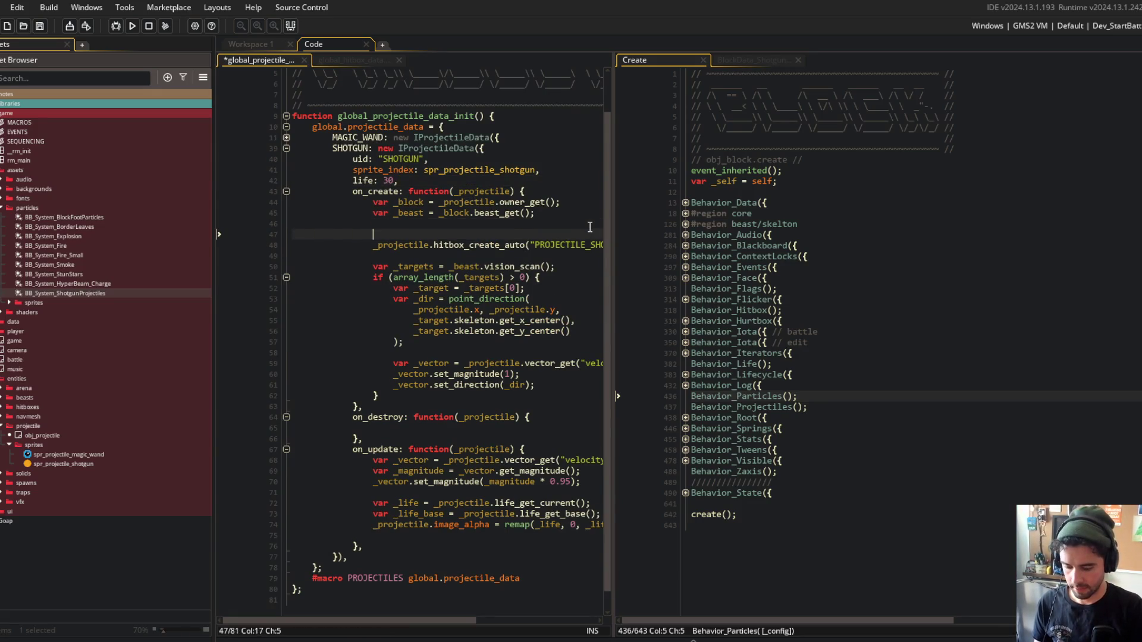
{"action": "type", "text": "_projectile."}
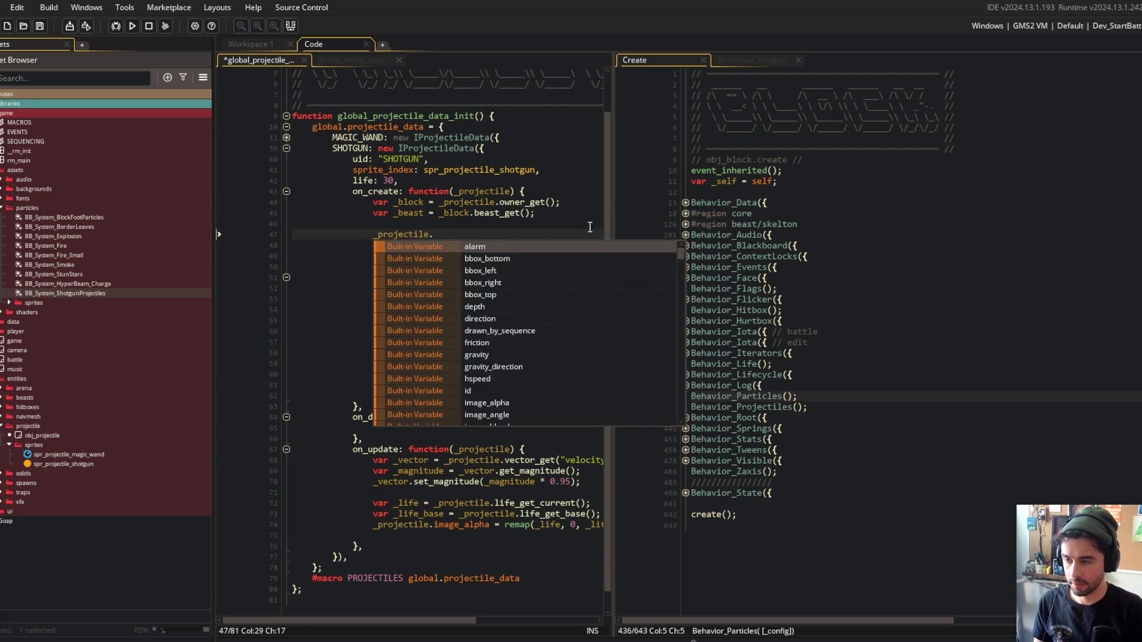
{"action": "type", "text": "particle_syste"}
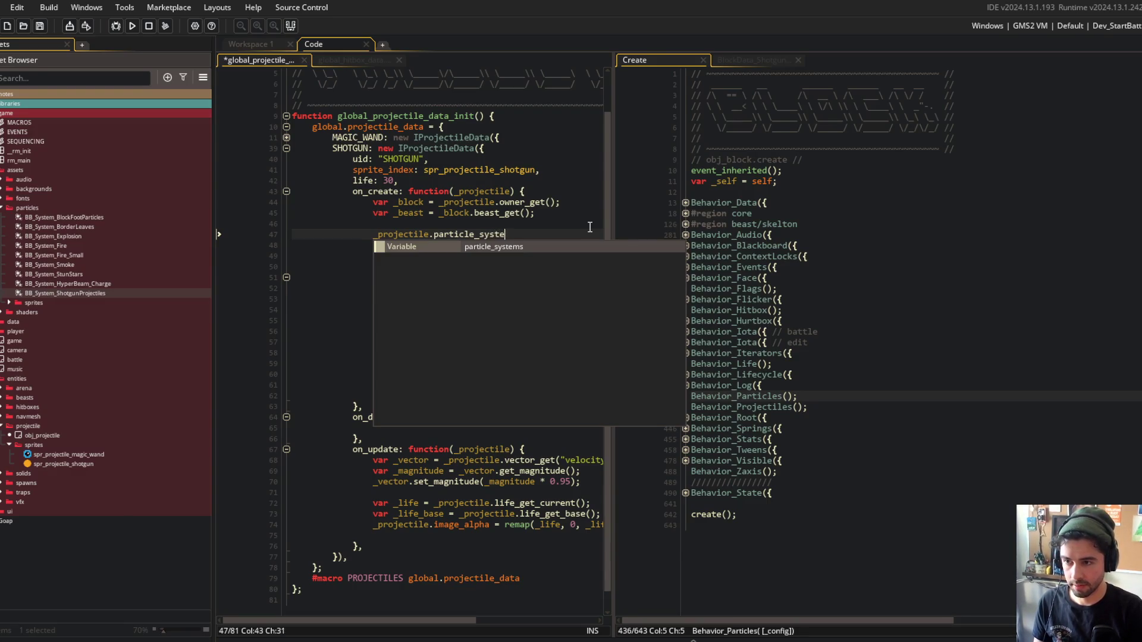
{"action": "key", "text": "BackSpace"}
{"action": "key", "text": "BackSpace"}
{"action": "type", "text": "ctile."}
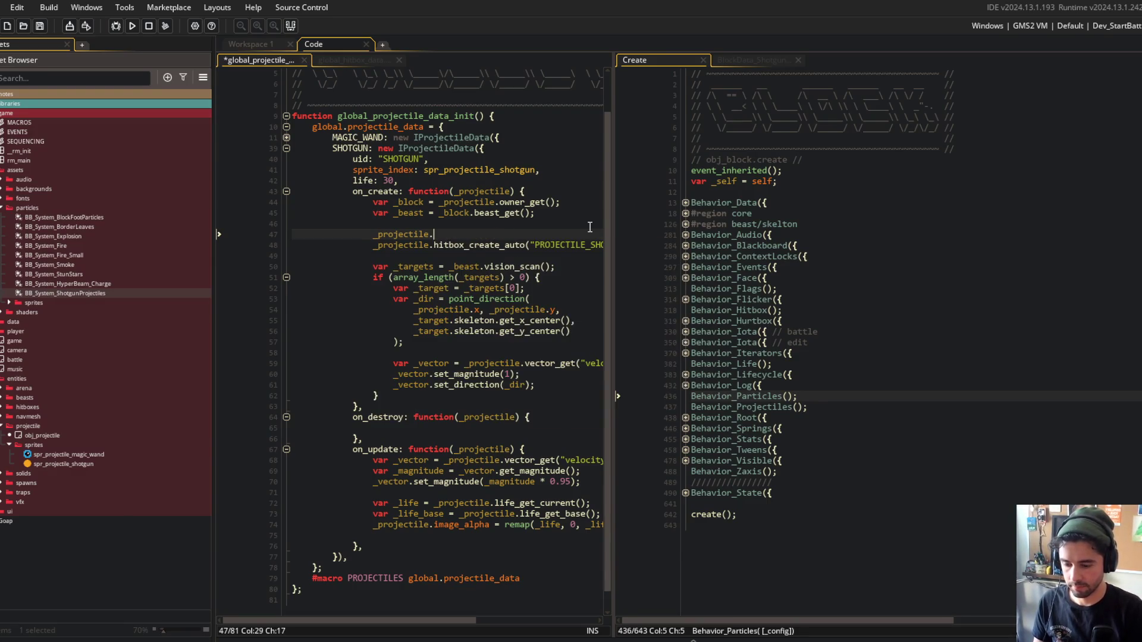
{"action": "left_click", "coordinate": [818, 195]}
{"action": "key", "text": "ctrl+t"}
{"action": "type", "text": "ior_part"}
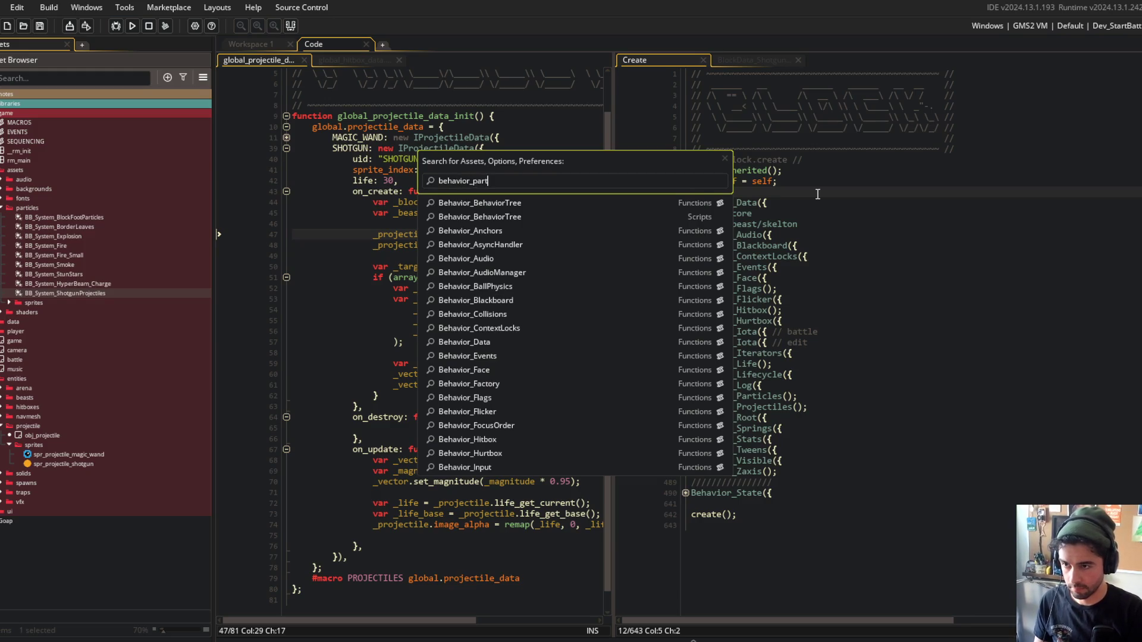
{"action": "key", "text": "Return"}
Finish the call particles_system_create("shotgun_trail", BB_System_ShotgunProjectiles) and hide the Asset Browser with F12.
{"action": "left_click", "coordinate": [774, 298]}
{"action": "double_click", "coordinate": [773, 297]}
{"action": "type", "text": "particles_system_create"}
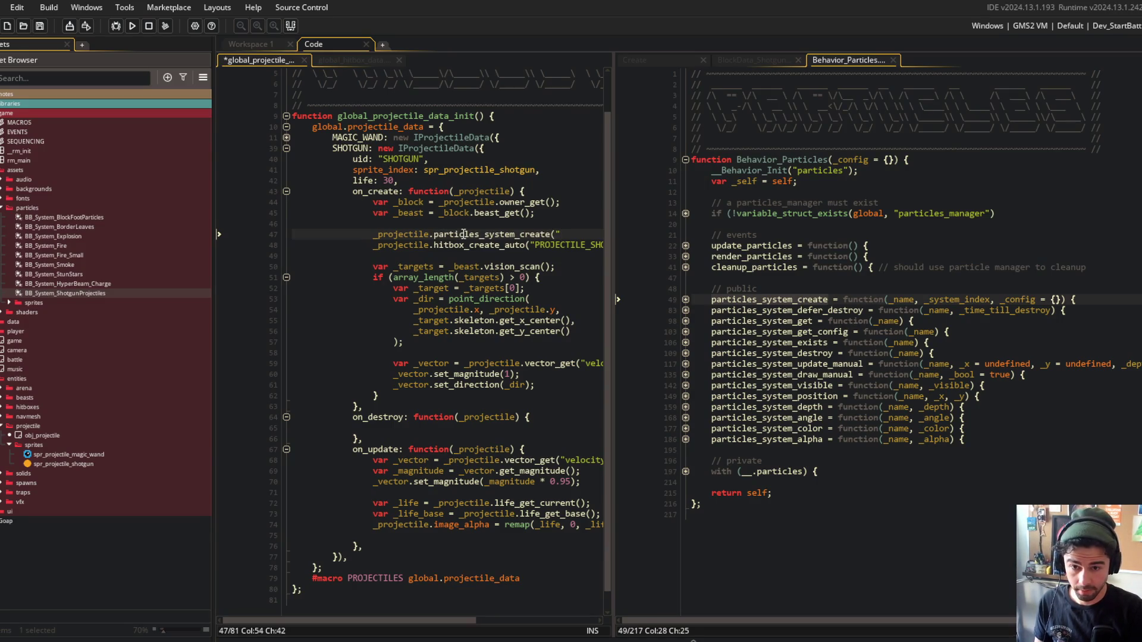
{"action": "type", "text": "shotun"}
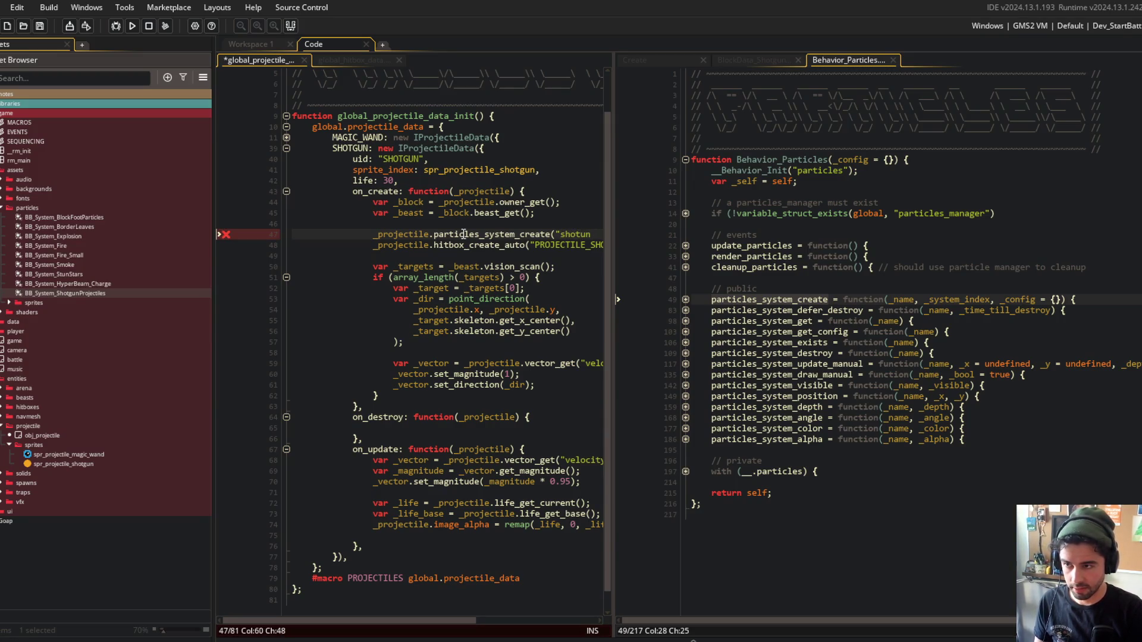
{"action": "type", "text": "gun_tra"}
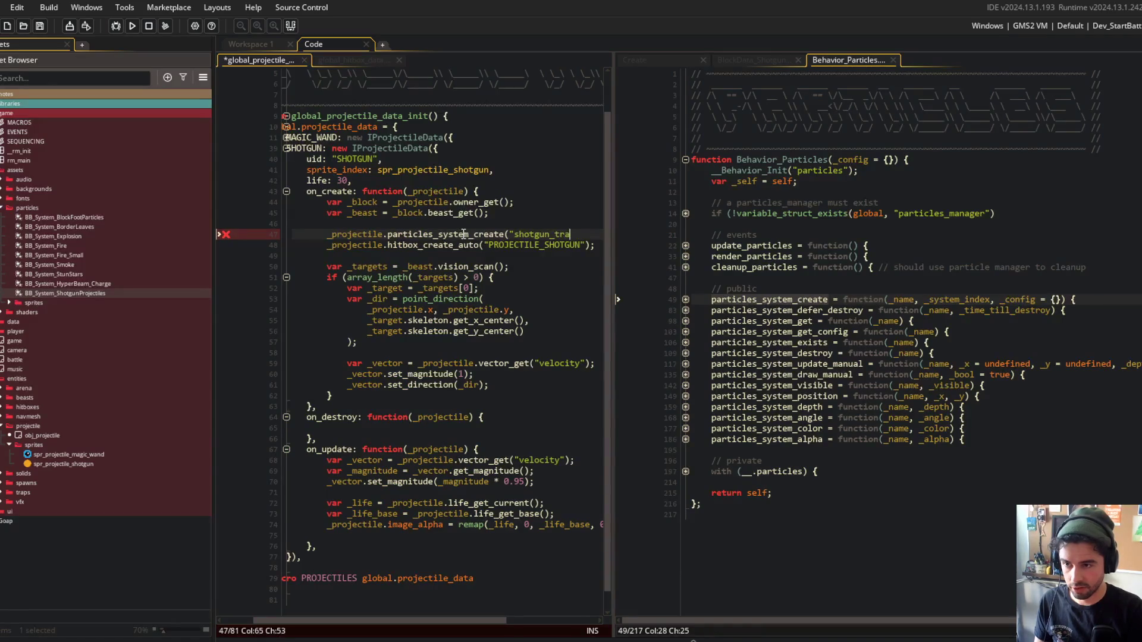
{"action": "type", "text": "il\", BB_SY"}
{"action": "key", "text": "Down"}
{"action": "key", "text": "Down"}
{"action": "key", "text": "Down"}
{"action": "key", "text": "Down"}
{"action": "key", "text": "Down"}
{"action": "key", "text": "Return"}
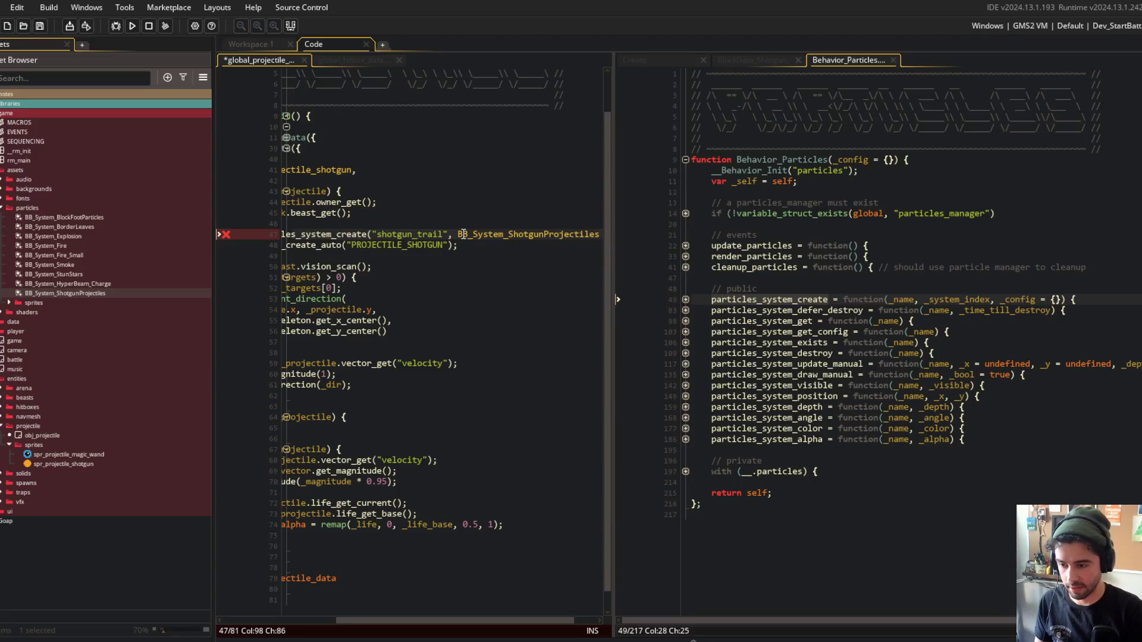
{"action": "type", "text": ");"}
{"action": "scroll", "coordinate": [464, 233], "scroll_direction": "left", "scroll_amount": 5}
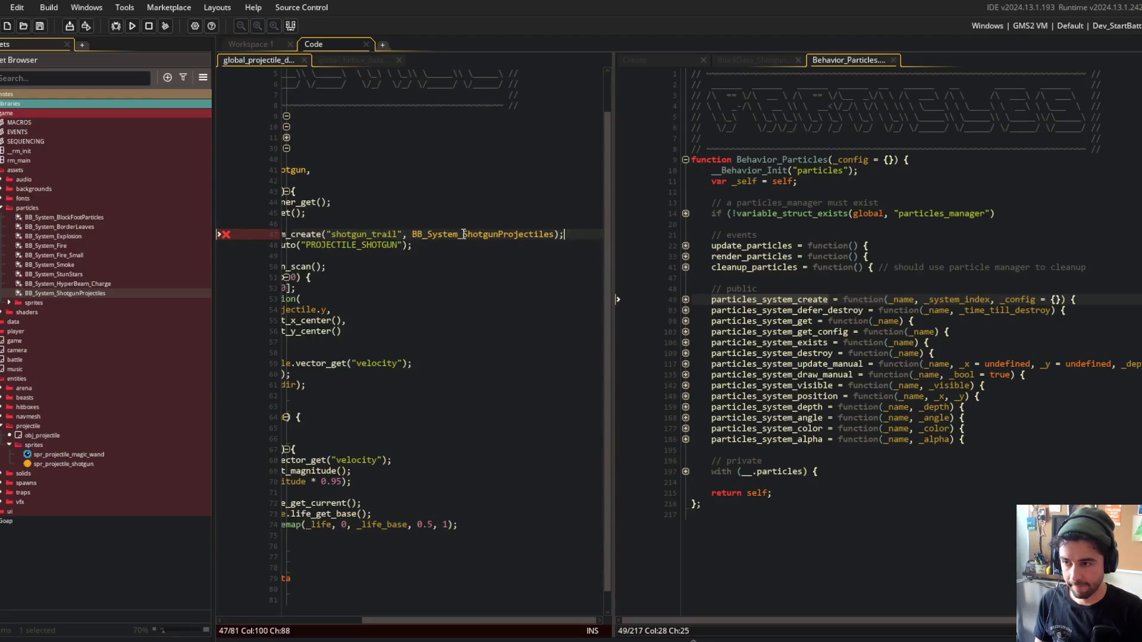
{"action": "key", "text": "F12"}
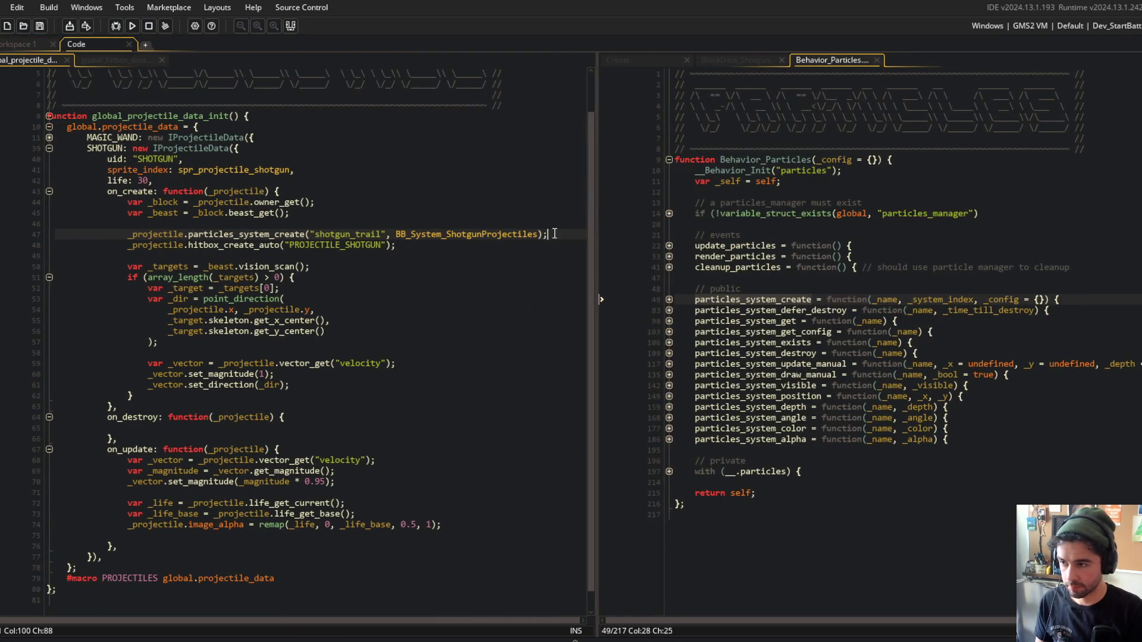
Copy the trail creation call into on_destroy as particles_system_defer_destroy, dropping the system argument.
{"action": "key", "text": "Left"}
{"action": "key", "text": "Left"}
{"action": "key", "text": "shift+Home"}
{"action": "key", "text": "ctrl+c"}
{"action": "key", "text": "Down"}
{"action": "key", "text": "Down"}
{"action": "key", "text": "Down"}
{"action": "key", "text": "ctrl+v"}
{"action": "key", "text": "Home"}
{"action": "key", "text": "ctrl+Right"}
{"action": "key", "text": "ctrl+Right"}
{"action": "key", "text": "BackSpace"}
{"action": "key", "text": "BackSpace"}
{"action": "key", "text": "BackSpace"}
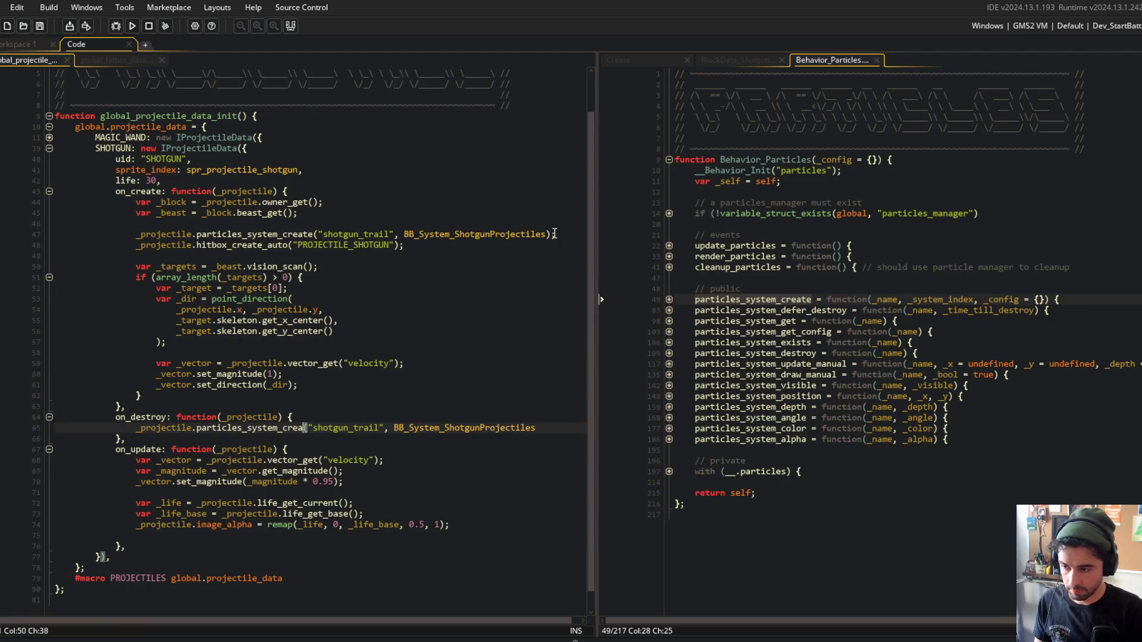
{"action": "type", "text": "def"}
{"action": "type", "text": "er_destroy"}
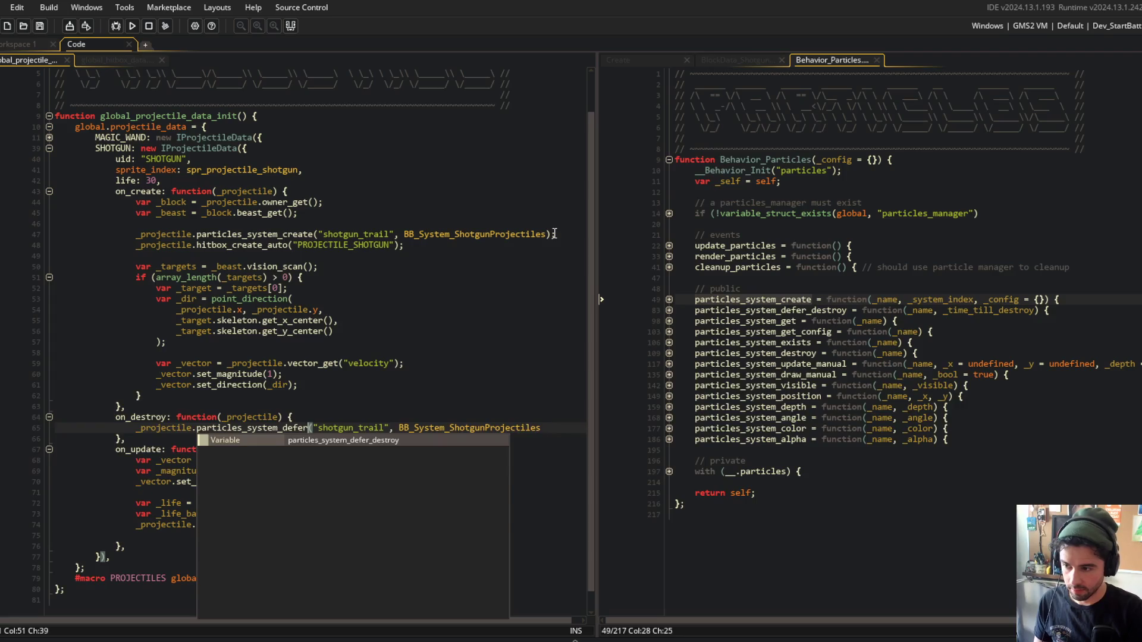
{"action": "key", "text": "ctrl+Right"}
{"action": "key", "text": "ctrl+Right"}
{"action": "key", "text": "ctrl+Right"}
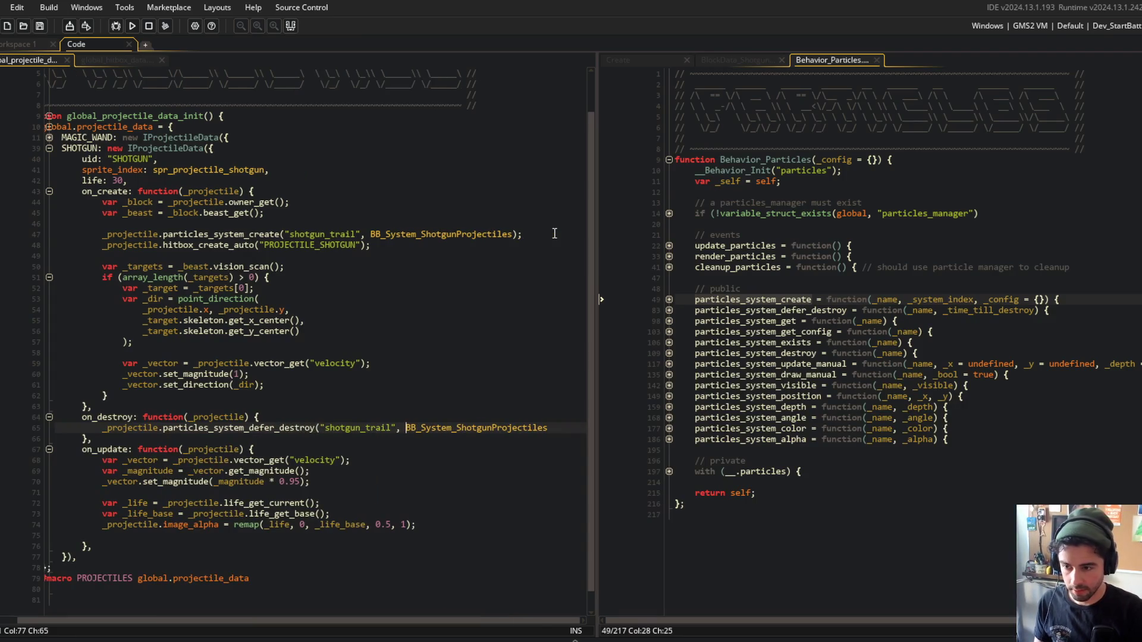
{"action": "key", "text": "ctrl+Delete"}
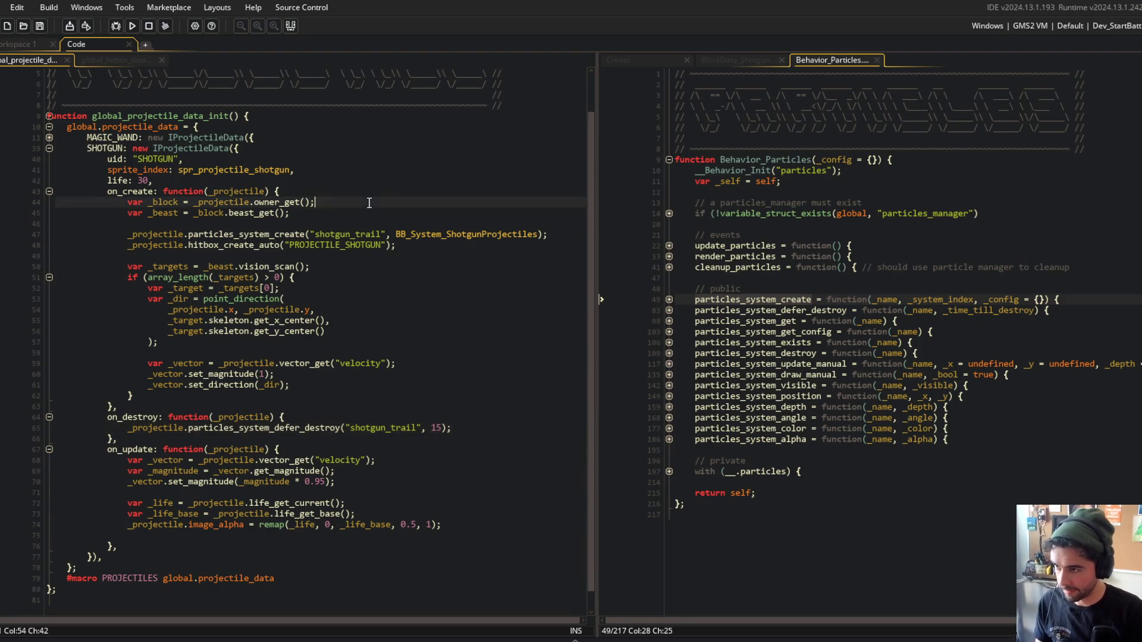
Check the particle creation function, then add a new line after the alpha line in on_update.
{"action": "left_click", "coordinate": [420, 226]}
{"action": "left_click", "coordinate": [798, 299]}
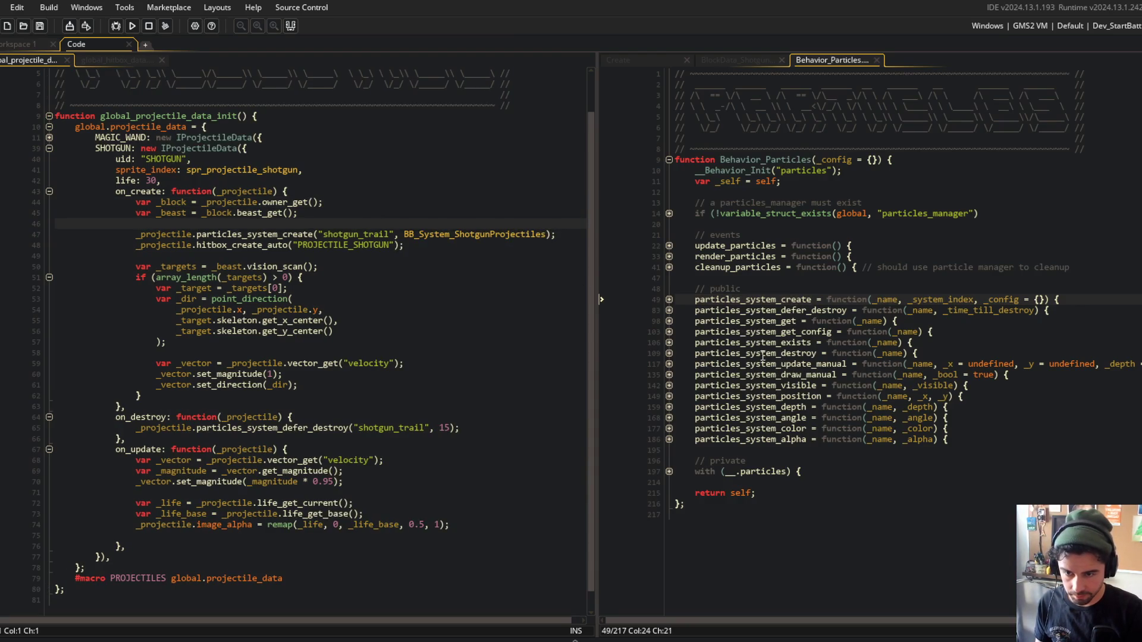
{"action": "left_click", "coordinate": [230, 277]}
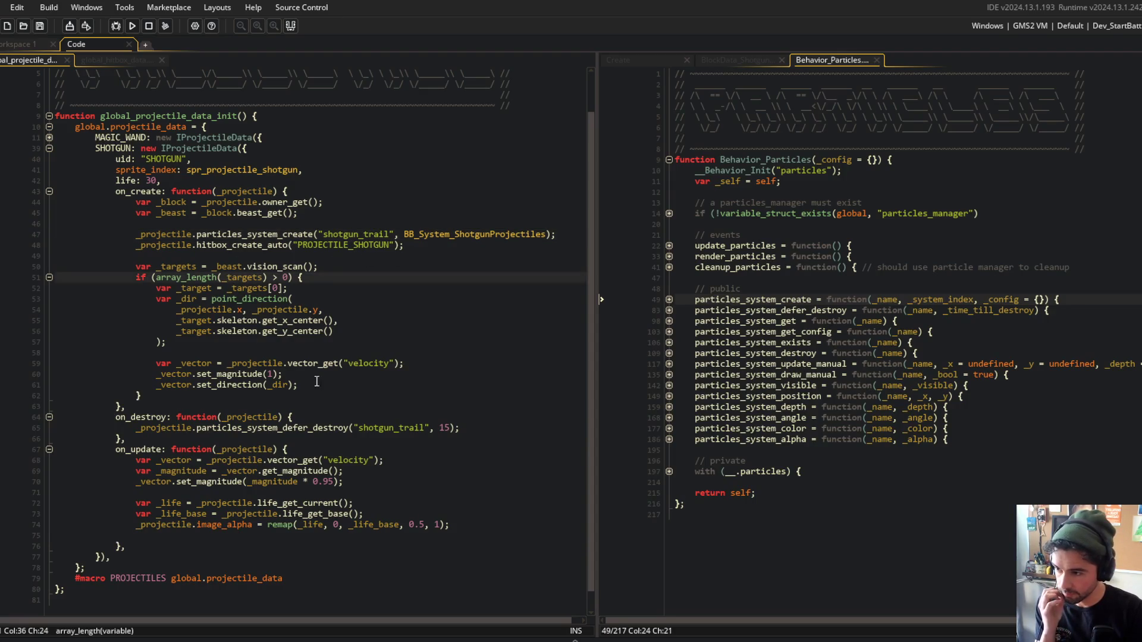
{"action": "left_click", "coordinate": [386, 478]}
{"action": "left_click", "coordinate": [482, 526]}
{"action": "key", "text": "Return"}
{"action": "key", "text": "Return"}
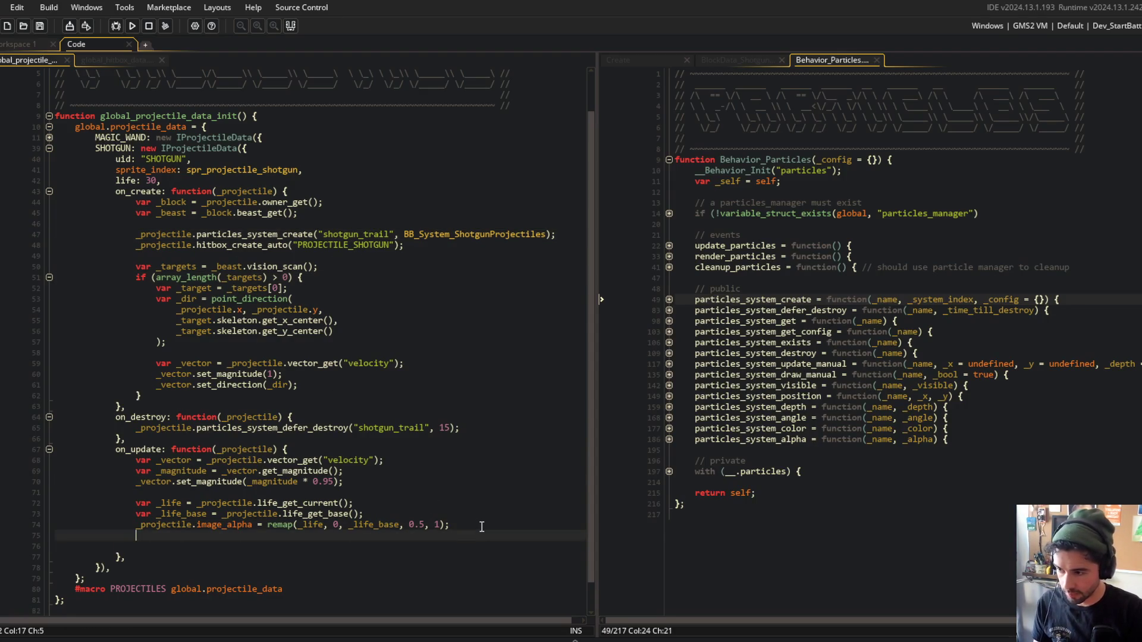
Add particles_system_position("shotgun_trail", _projectile.x, _projectile.y) to on_update.
{"action": "type", "text": "_projectile.partivle"}
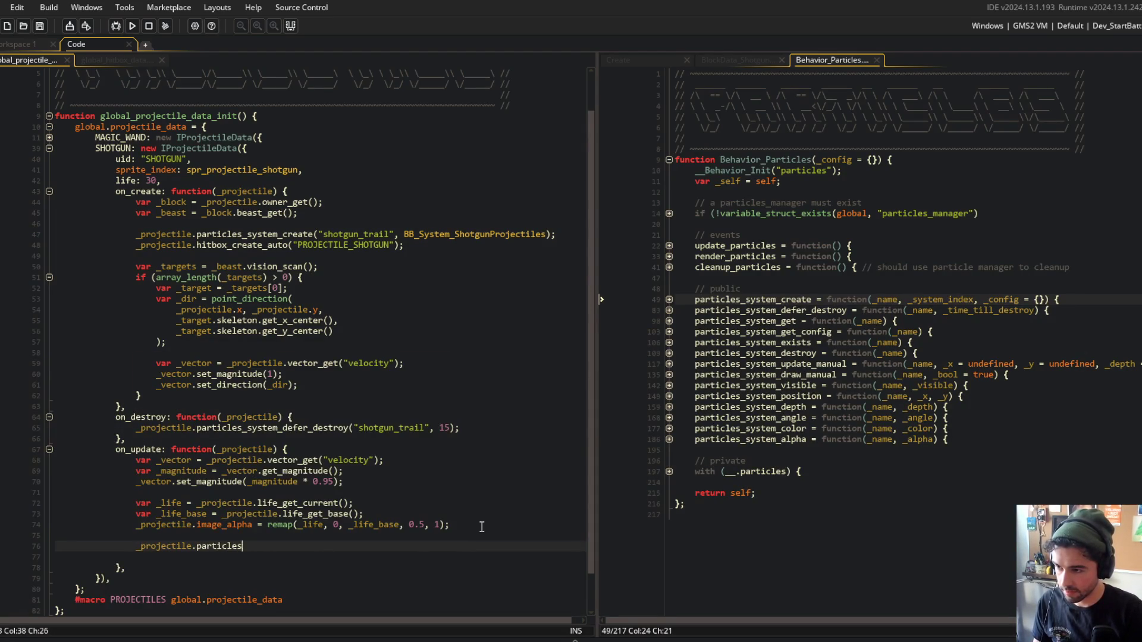
{"action": "type", "text": "s_system_position("}
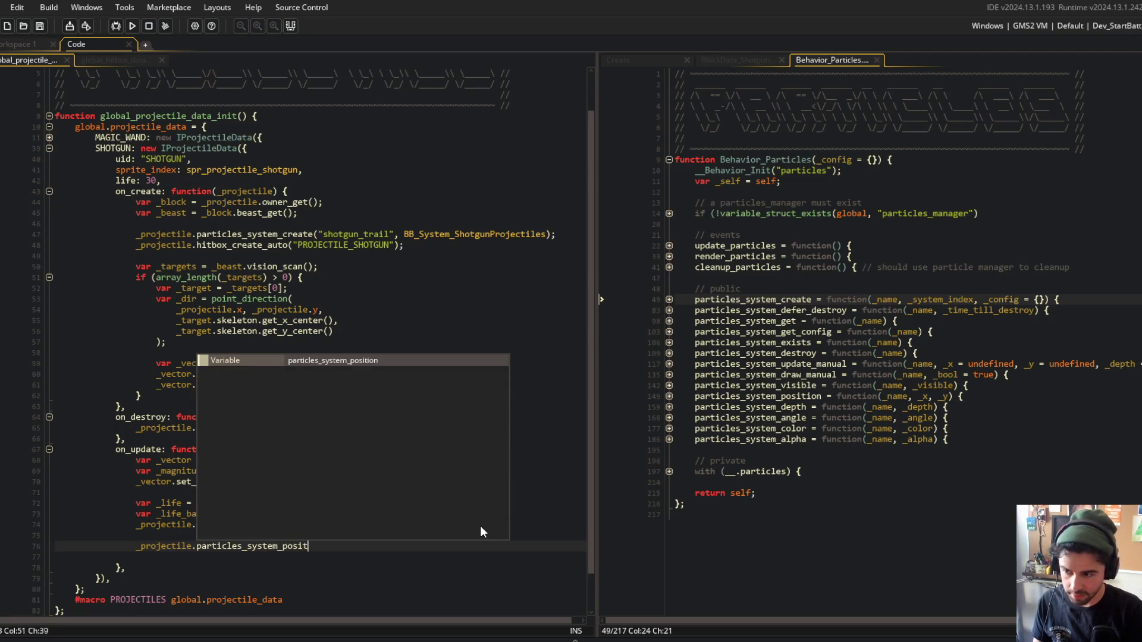
{"action": "type", "text": "_projectile"}
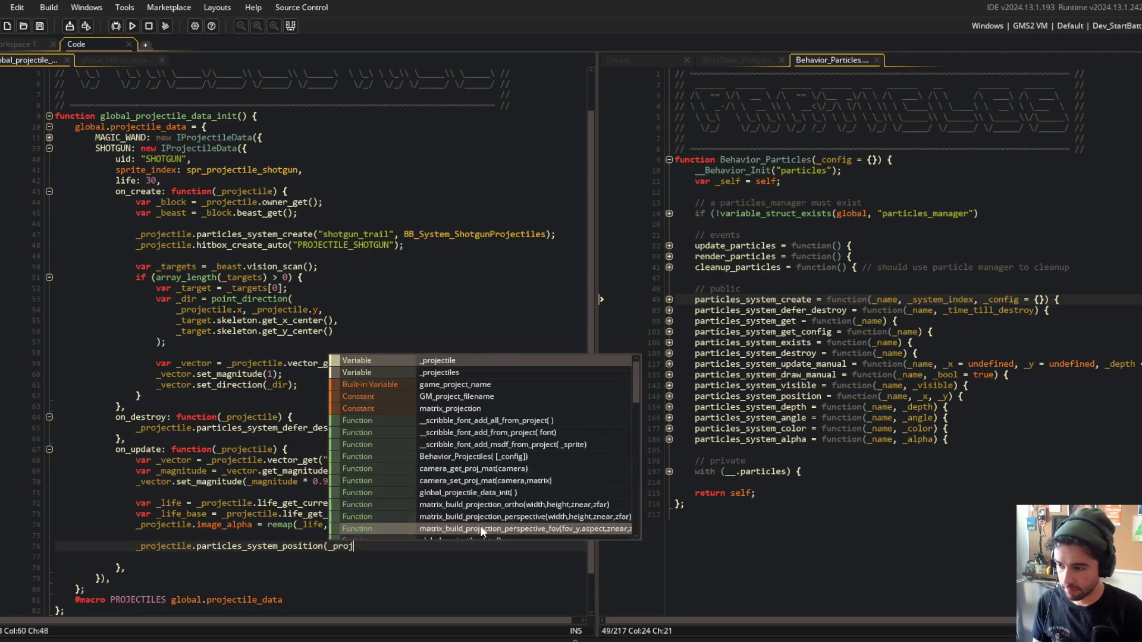
{"action": "key", "text": "ctrl+BackSpace"}
{"action": "type", "text": "\"shotgun_trai"}
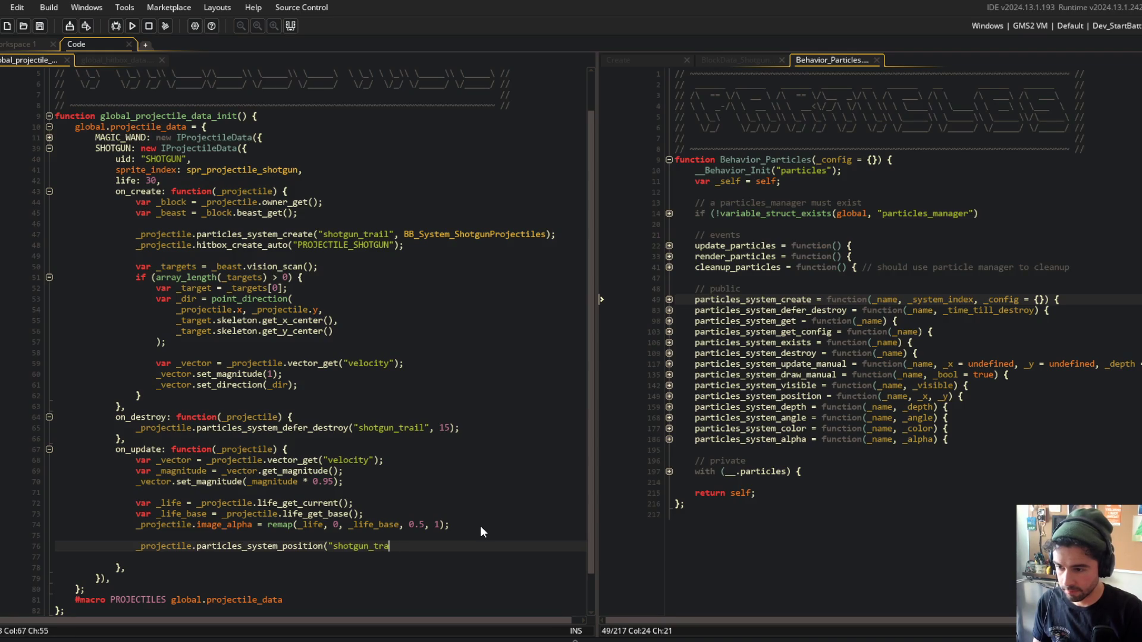
{"action": "type", "text": "l\", "}
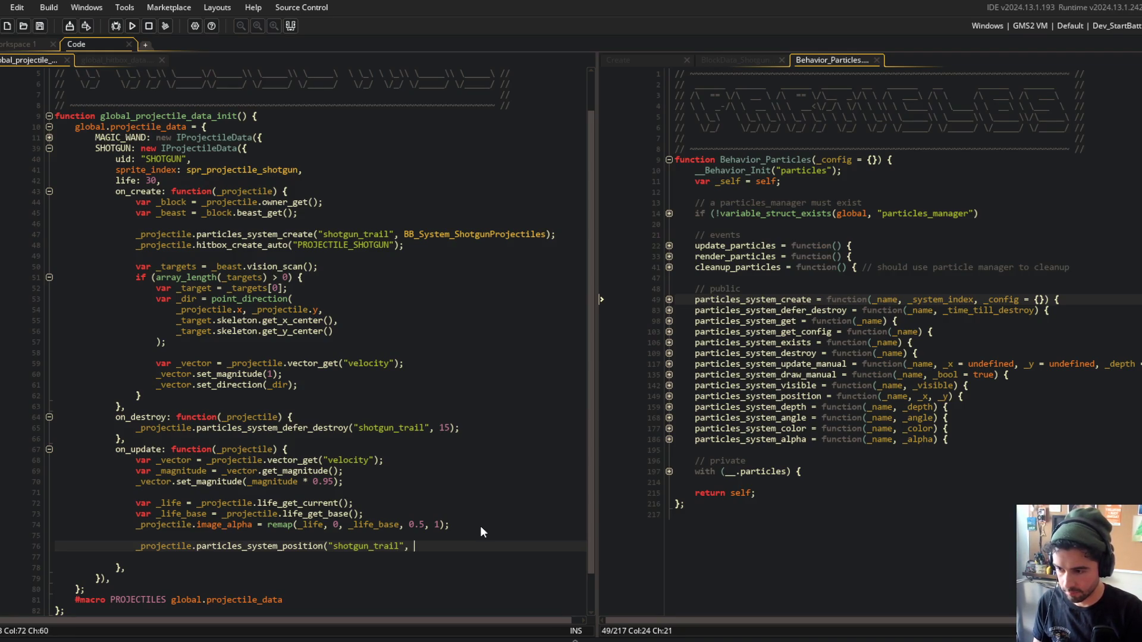
{"action": "type", "text": "_pro"}
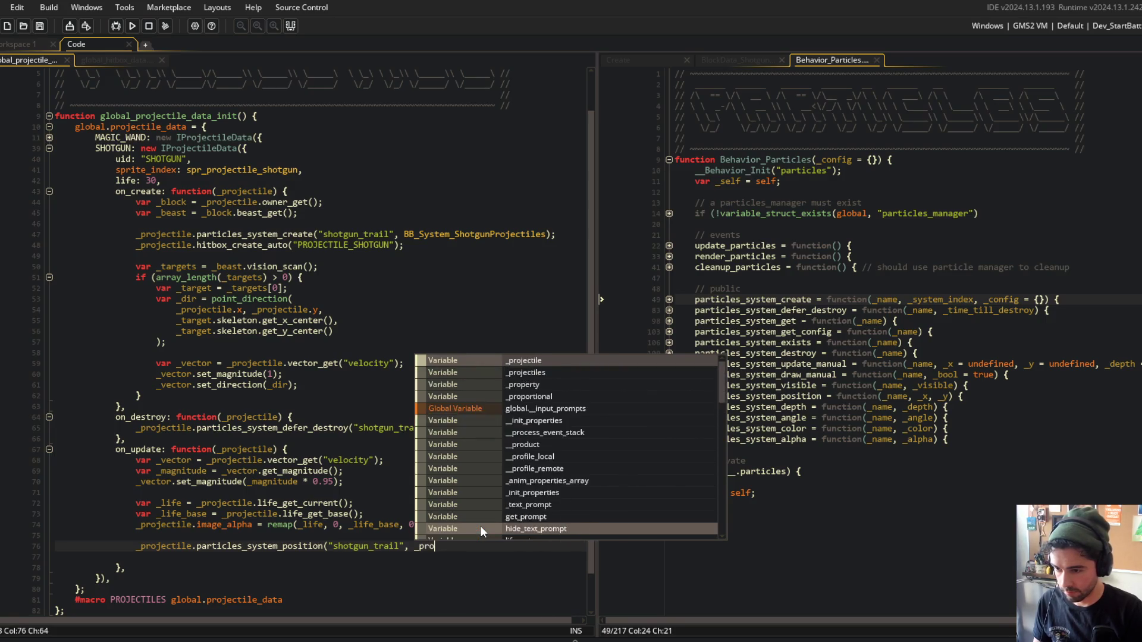
{"action": "type", "text": "jectile.x, _projectile.y);"}
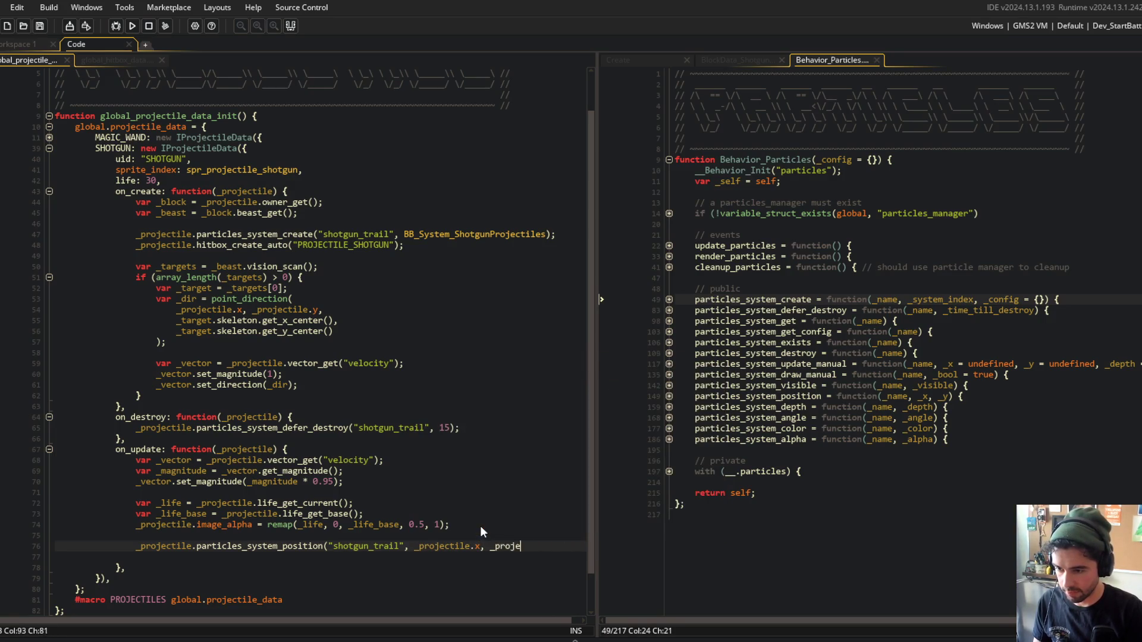
Add a particles_system_depth line setting the shotgun_trail depth to _projectile.depth + 1.
{"action": "key", "text": "ctrl+d"}
{"action": "key", "text": "ctrl+Left"}
{"action": "key", "text": "ctrl+Left"}
{"action": "key", "text": "ctrl+Left"}
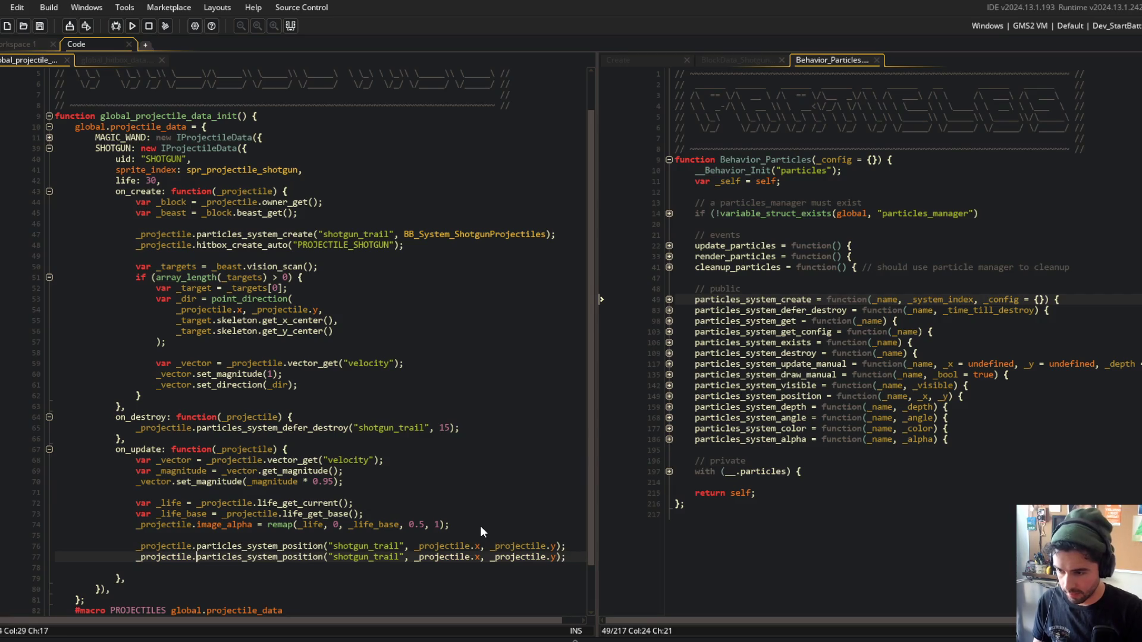
{"action": "key", "text": "BackSpace"}
{"action": "key", "text": "BackSpace"}
{"action": "key", "text": "BackSpace"}
{"action": "key", "text": "BackSpace"}
{"action": "key", "text": "BackSpace"}
{"action": "key", "text": "BackSpace"}
{"action": "type", "text": "depth"}
{"action": "key", "text": "End"}
{"action": "key", "text": "BackSpace"}
{"action": "type", "text": "depth + 1"}
{"action": "key", "text": "Left"}
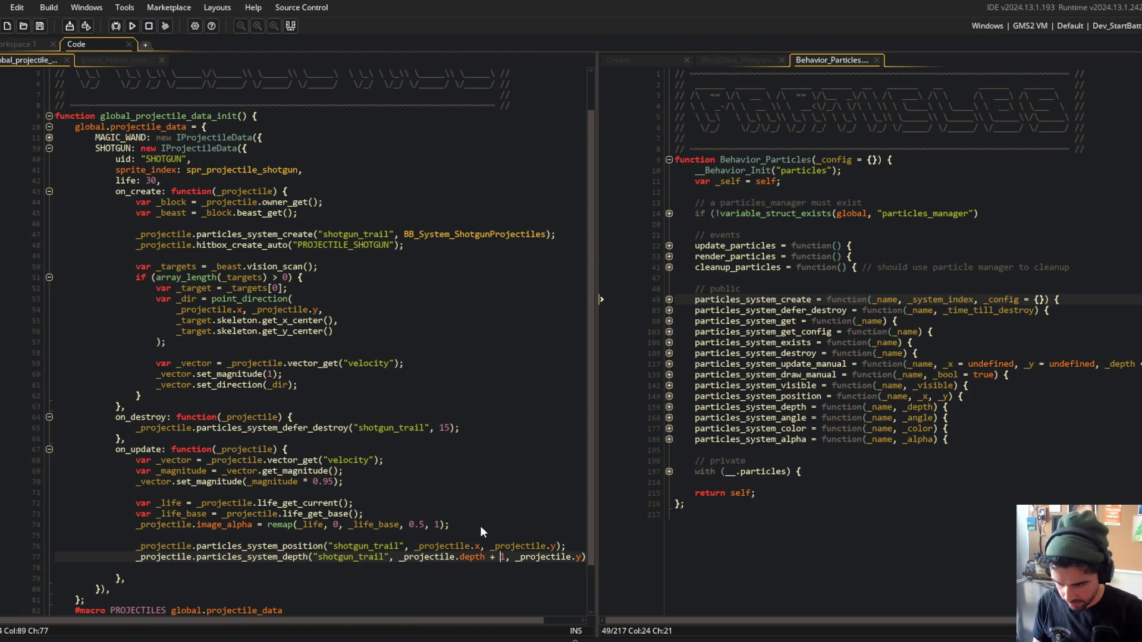
{"action": "key", "text": "Right"}
{"action": "key", "text": "Delete"}
{"action": "key", "text": "Delete"}
{"action": "key", "text": "Delete"}
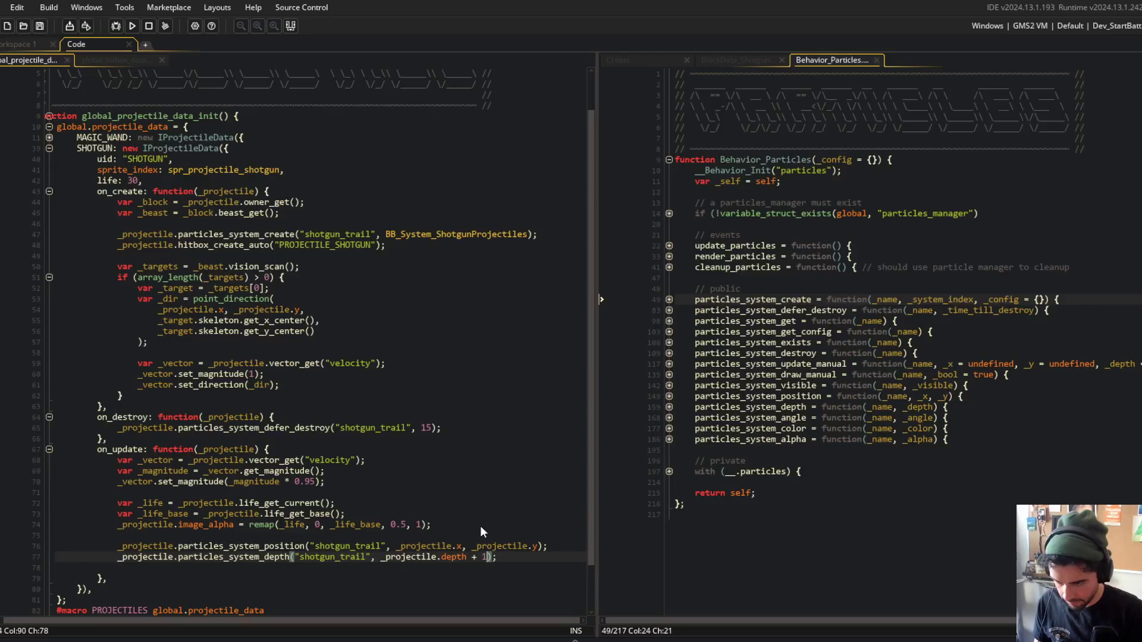
Run a test build to check the trail following the projectile.
{"action": "left_click", "coordinate": [408, 492]}
{"action": "scroll", "coordinate": [408, 433], "scroll_direction": "down", "scroll_amount": 2}
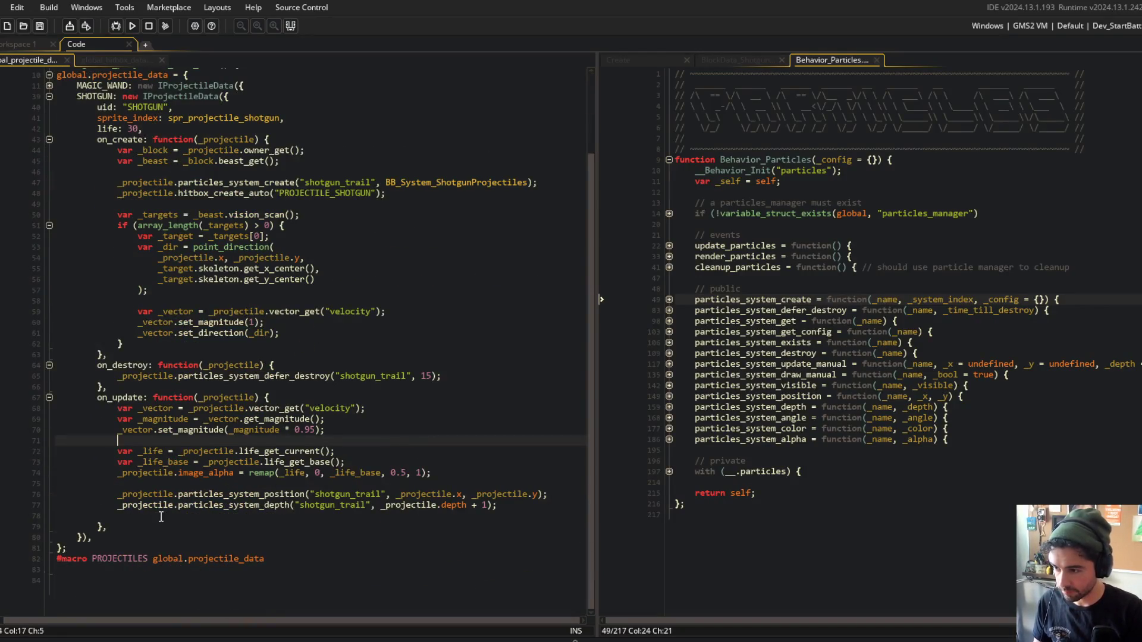
{"action": "scroll", "coordinate": [161, 516], "scroll_direction": "up", "scroll_amount": 1}
{"action": "left_click", "coordinate": [232, 450]}
{"action": "left_click", "coordinate": [194, 148]}
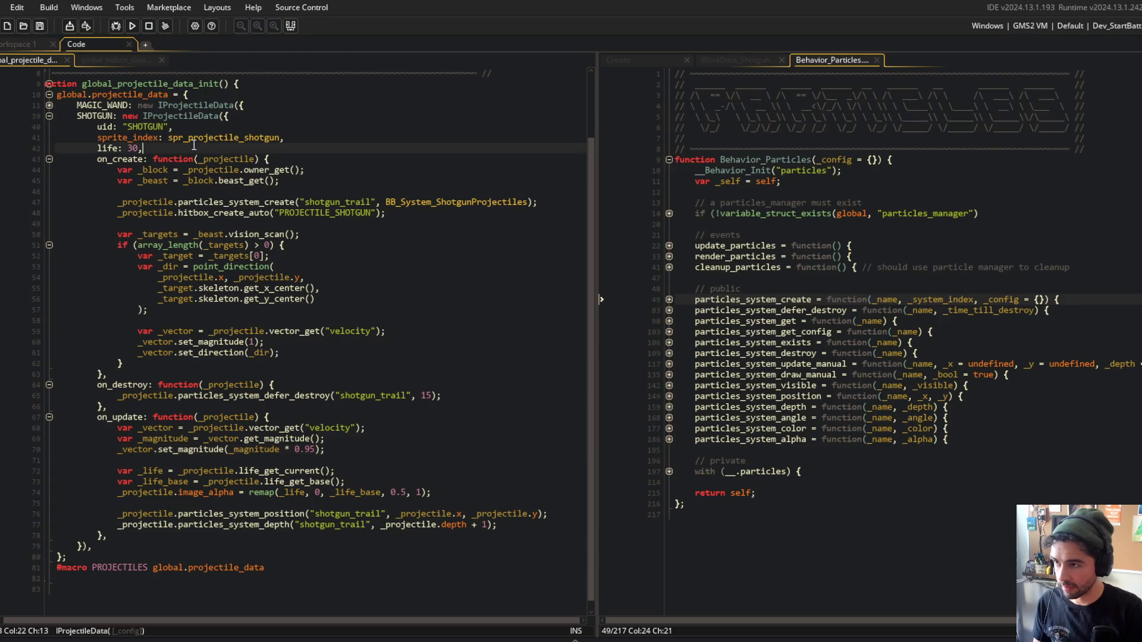
{"action": "left_click", "coordinate": [132, 26]}
{"action": "left_click", "coordinate": [298, 202]}
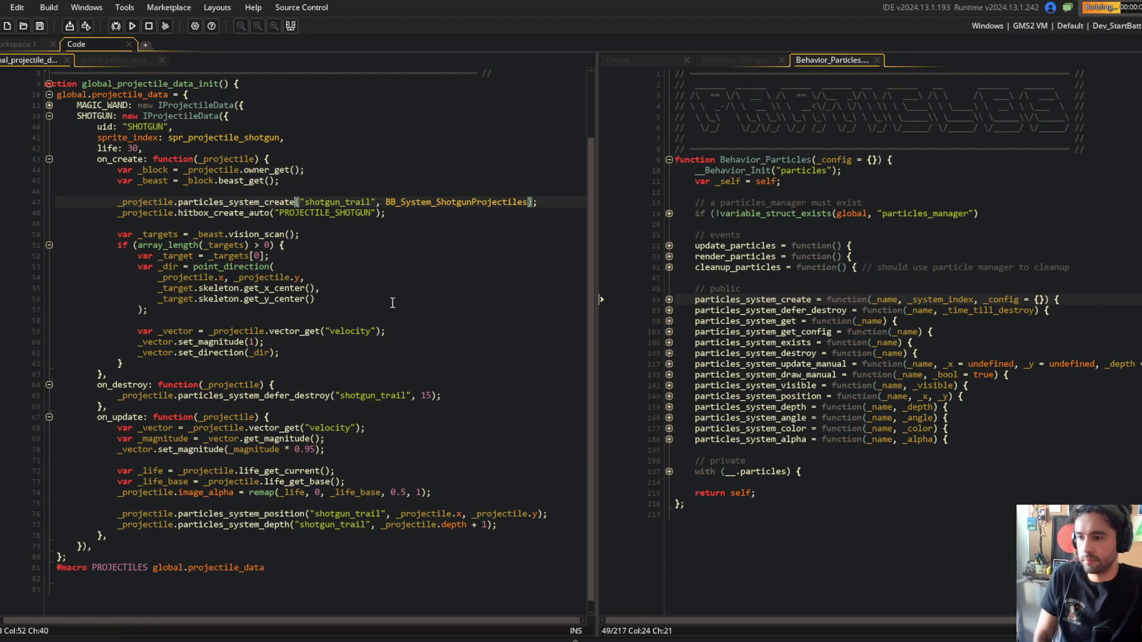
{"action": "left_click", "coordinate": [456, 202]}
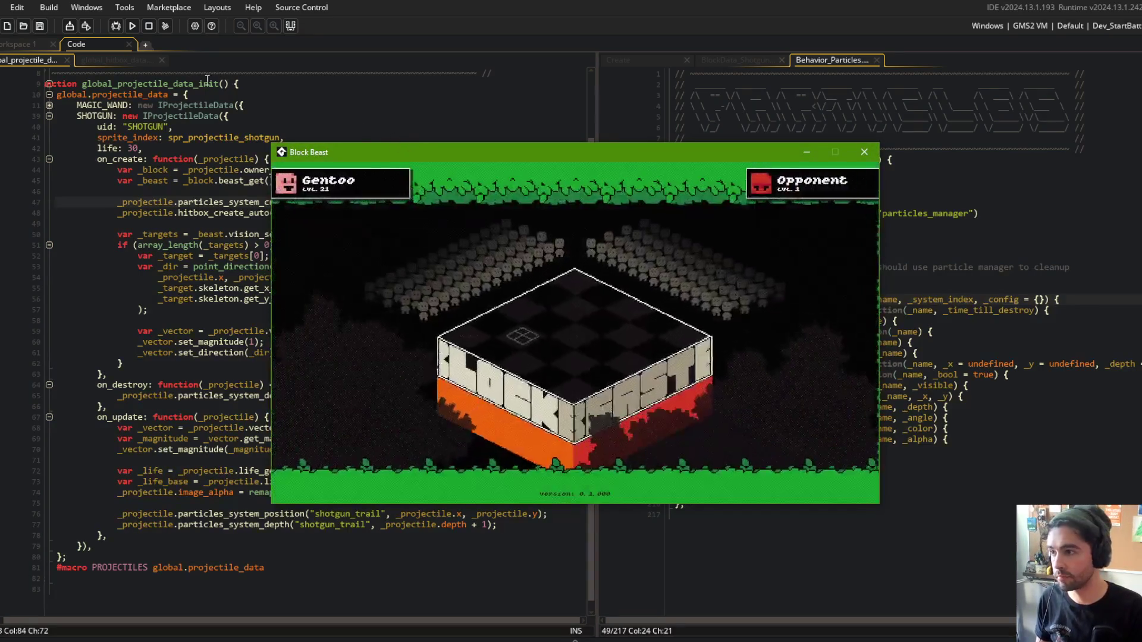
{"action": "mouse_move", "coordinate": [393, 147]}
{"action": "left_mouse_down"}
{"action": "mouse_move", "coordinate": [558, 132]}
{"action": "mouse_move", "coordinate": [535, 141]}
{"action": "left_mouse_up"}
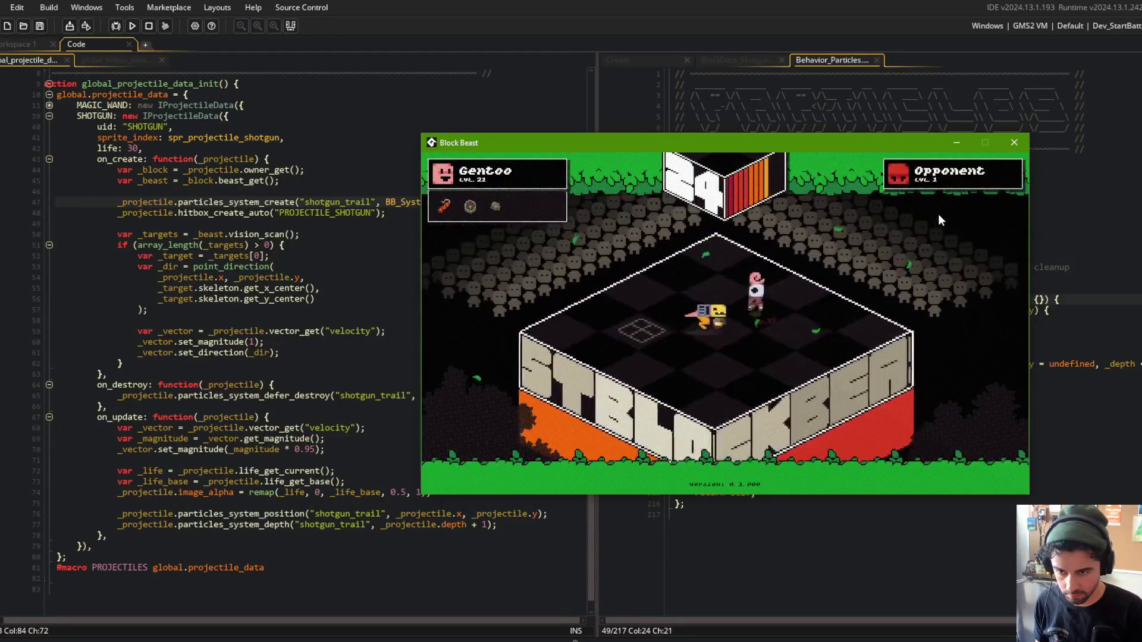
{"action": "left_click", "coordinate": [209, 255]}
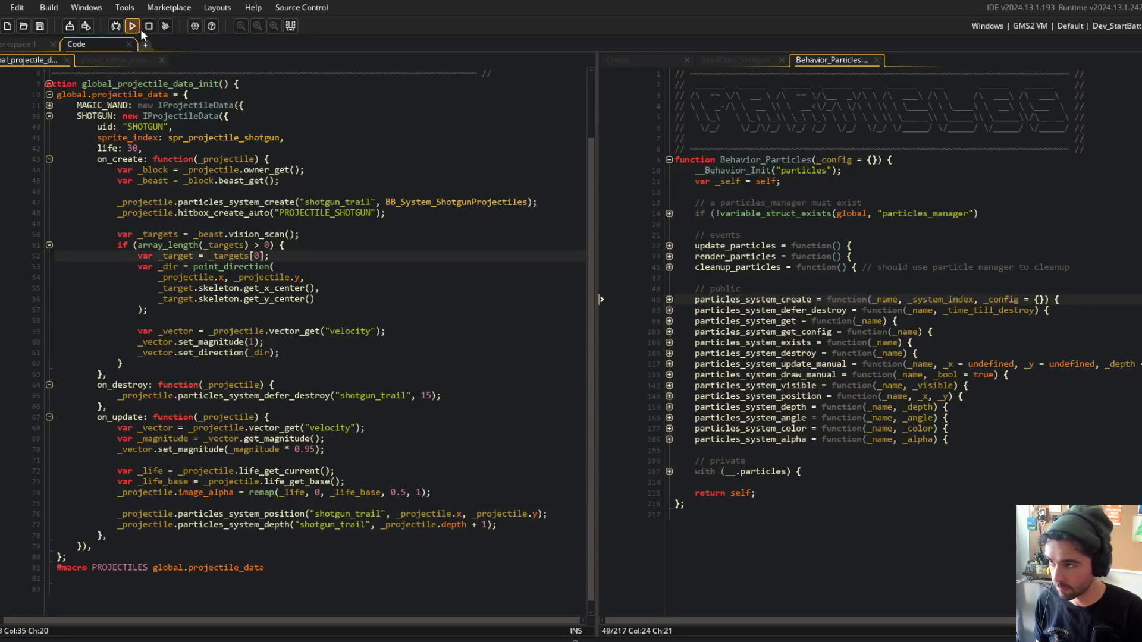
{"action": "left_click", "coordinate": [252, 341]}
Finish the depth + 1 argument and check the direction line in on_create.
{"action": "type", "text": "1"}
{"action": "left_click", "coordinate": [503, 523]}
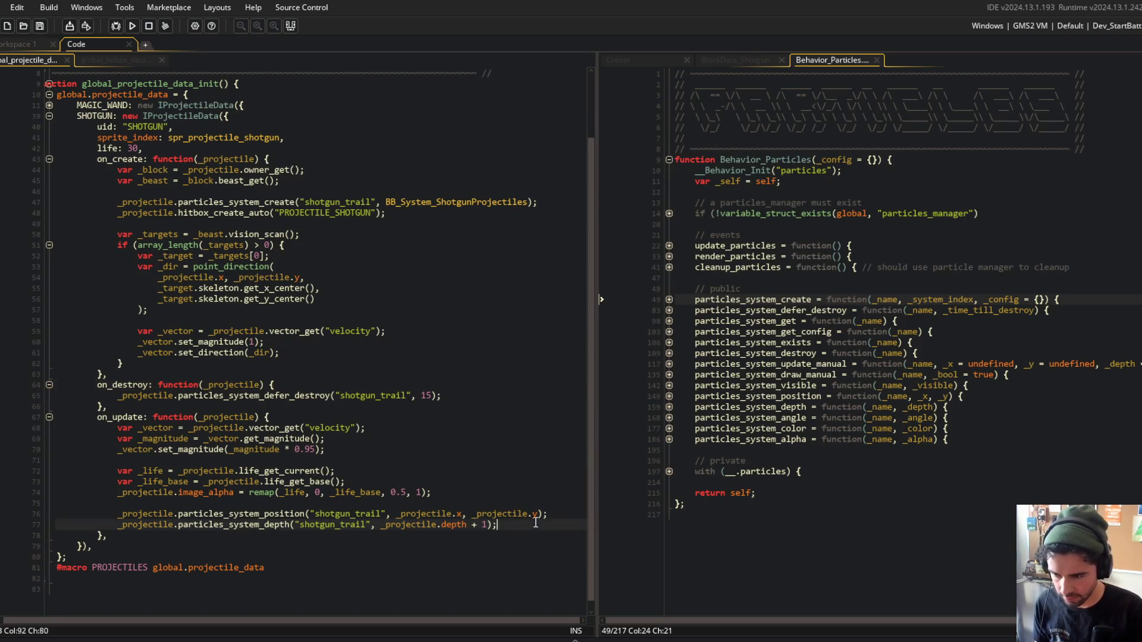
{"action": "left_click", "coordinate": [459, 355]}
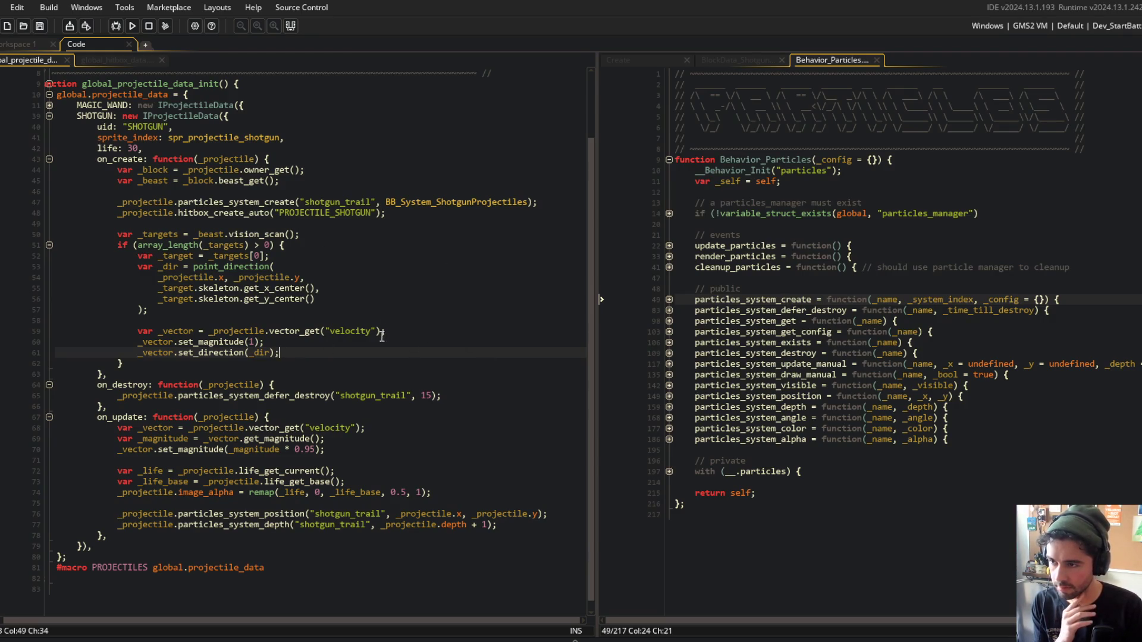
{"action": "left_click", "coordinate": [515, 529]}
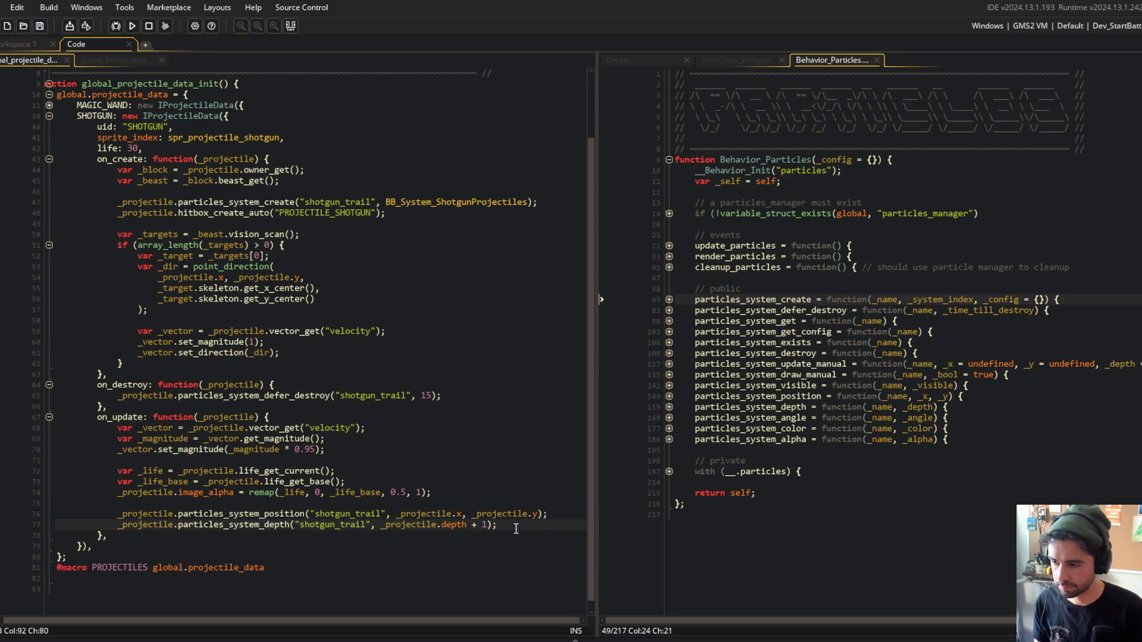
Add particles_system_angle("shotgun_trail", _vector.get_direction()) and run the game with F5.
{"action": "key", "text": "ctrl+d"}
{"action": "key", "text": "ctrl+Right"}
{"action": "key", "text": "ctrl+Right"}
{"action": "key", "text": "BackSpace"}
{"action": "key", "text": "BackSpace"}
{"action": "key", "text": "BackSpace"}
{"action": "type", "text": "angle"}
{"action": "key", "text": "End"}
{"action": "key", "text": "BackSpace"}
{"action": "key", "text": "BackSpace"}
{"action": "key", "text": "BackSpace"}
{"action": "type", "text": "."}
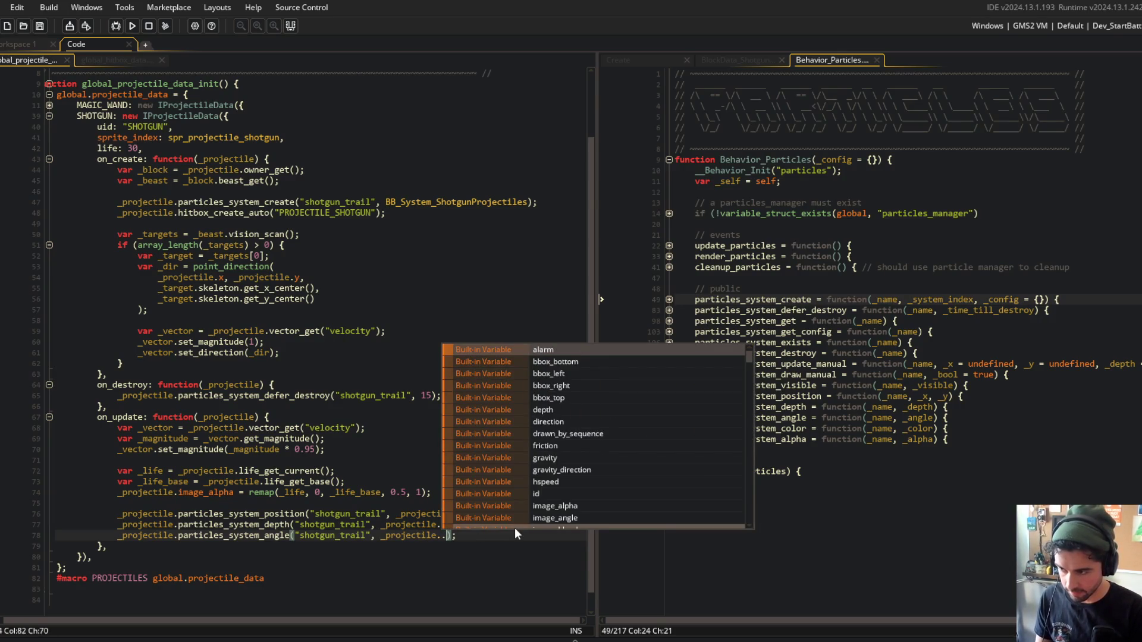
{"action": "key", "text": "BackSpace"}
{"action": "key", "text": "BackSpace"}
{"action": "key", "text": "BackSpace"}
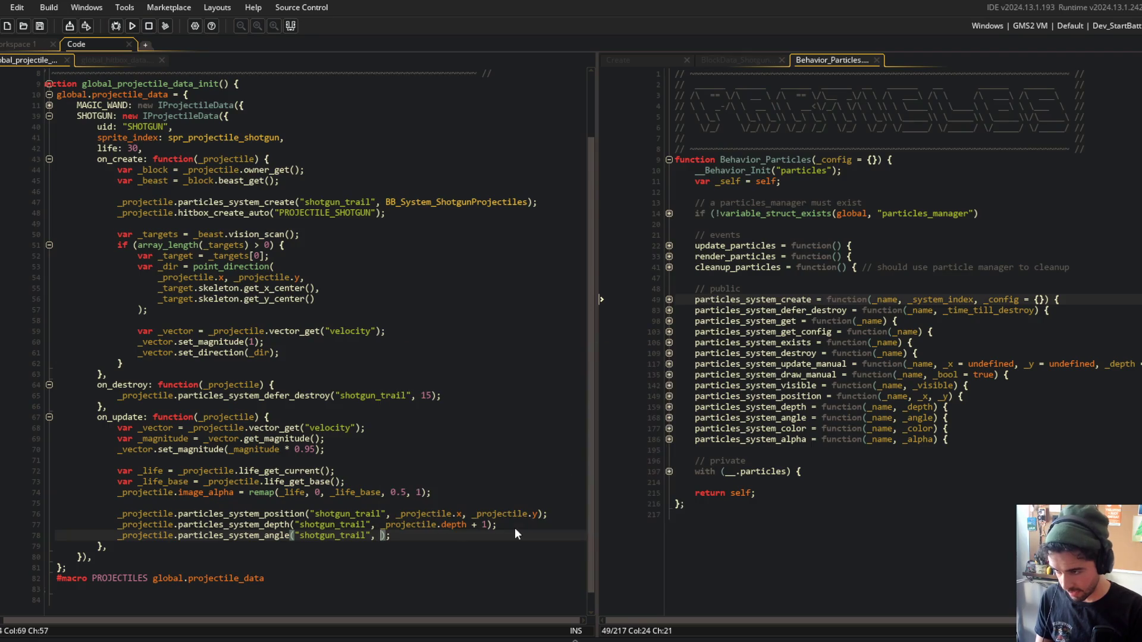
{"action": "type", "text": "_vecotr."}
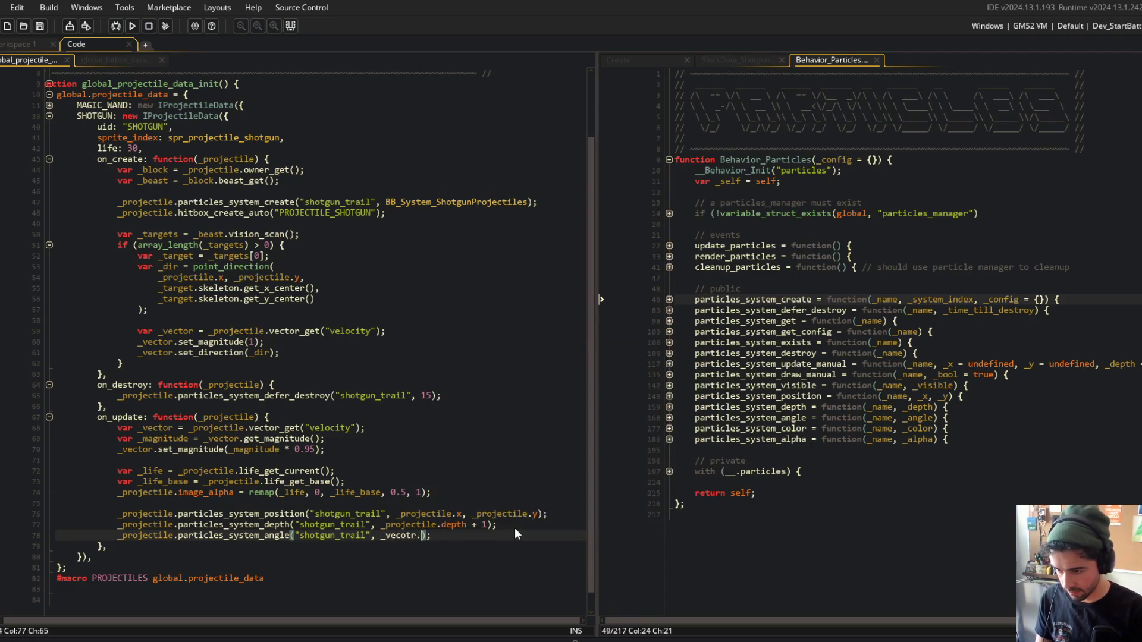
{"action": "key", "text": "BackSpace"}
{"action": "key", "text": "BackSpace"}
{"action": "type", "text": "tor.get_direction("}
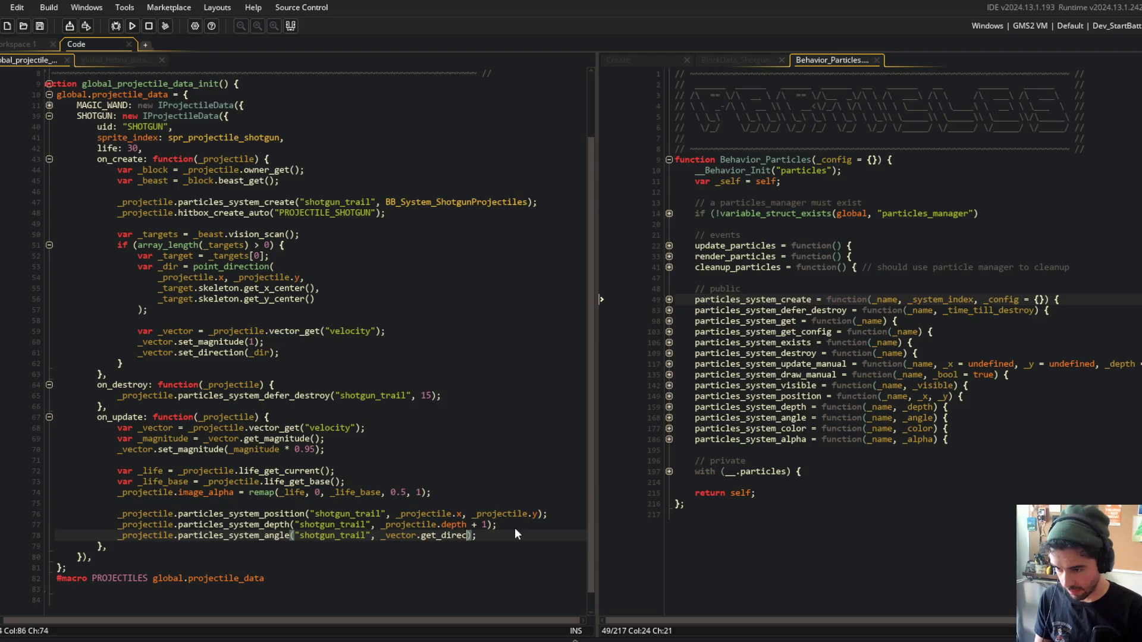
{"action": "type", "text": ")"}
{"action": "key", "text": "F5"}
{"action": "scroll", "coordinate": [465, 343], "scroll_direction": "down", "scroll_amount": 1}
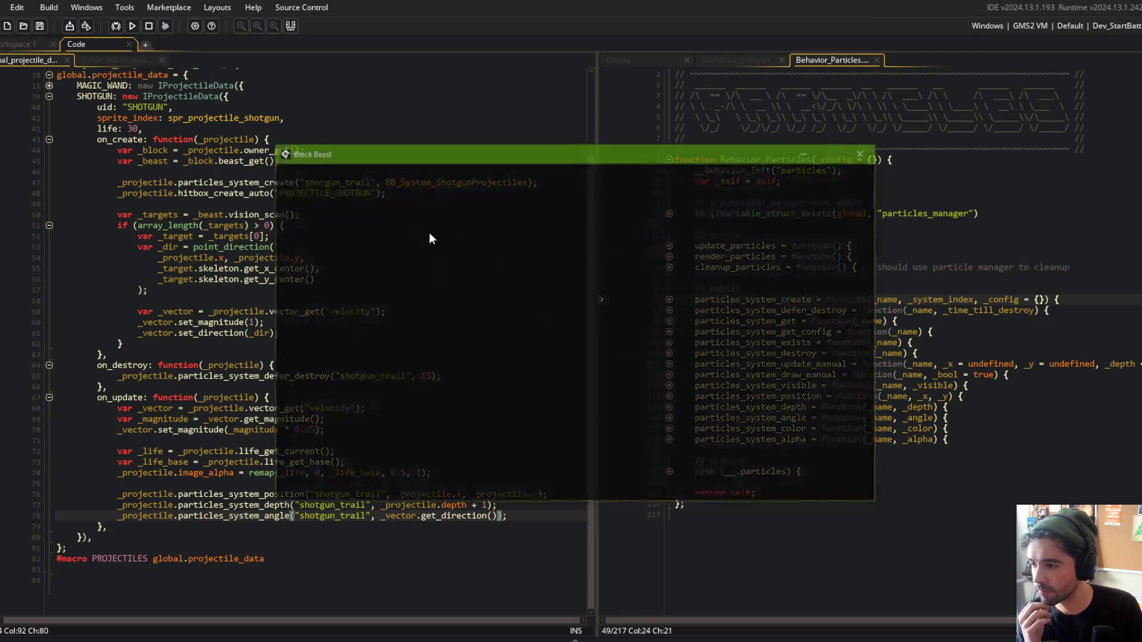
Close the test game, append + 180 to the trail angle, and playtest again.
{"action": "mouse_move", "coordinate": [484, 152]}
{"action": "left_mouse_down"}
{"action": "mouse_move", "coordinate": [578, 146]}
{"action": "mouse_move", "coordinate": [596, 114]}
{"action": "left_mouse_up"}
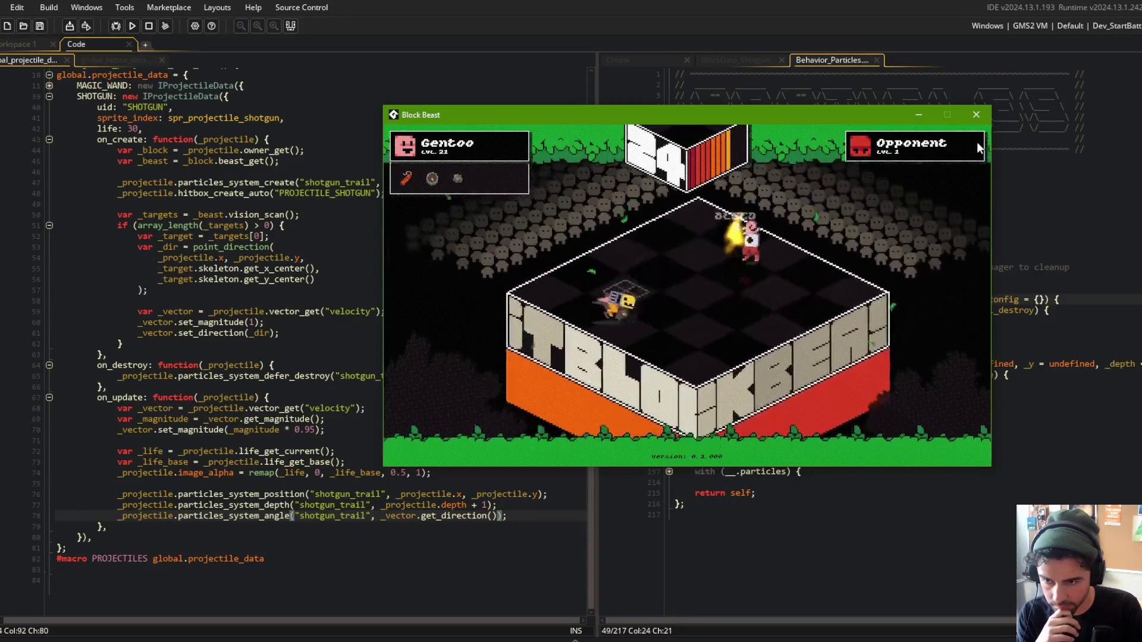
{"action": "left_click", "coordinate": [976, 114]}
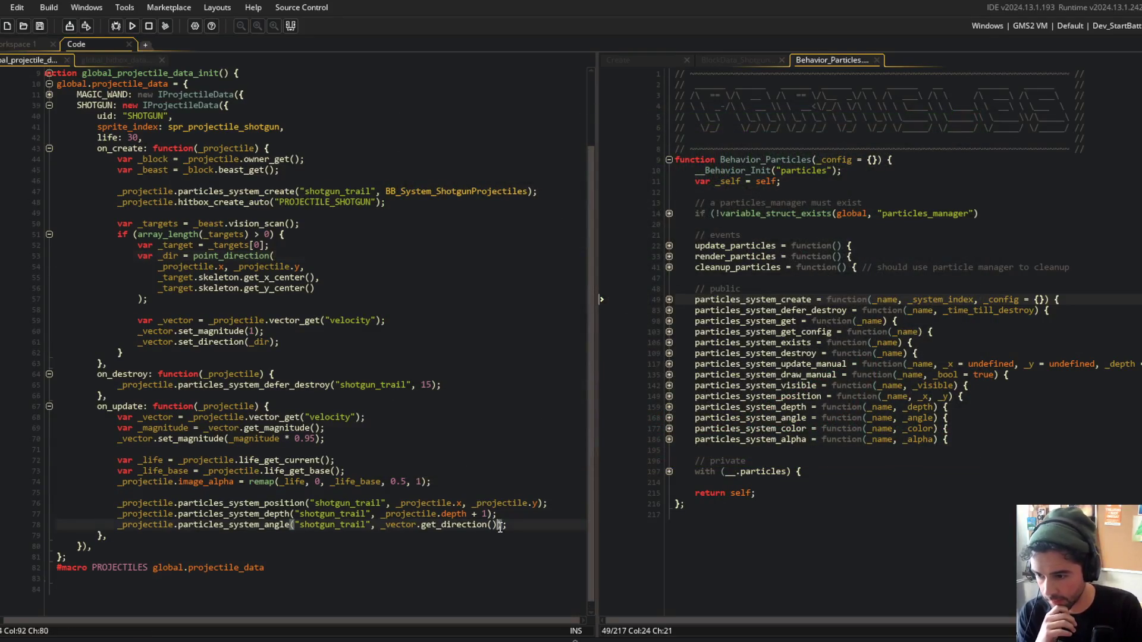
{"action": "type", "text": "+"}
{"action": "key", "text": "F5"}
{"action": "left_click", "coordinate": [414, 223]}
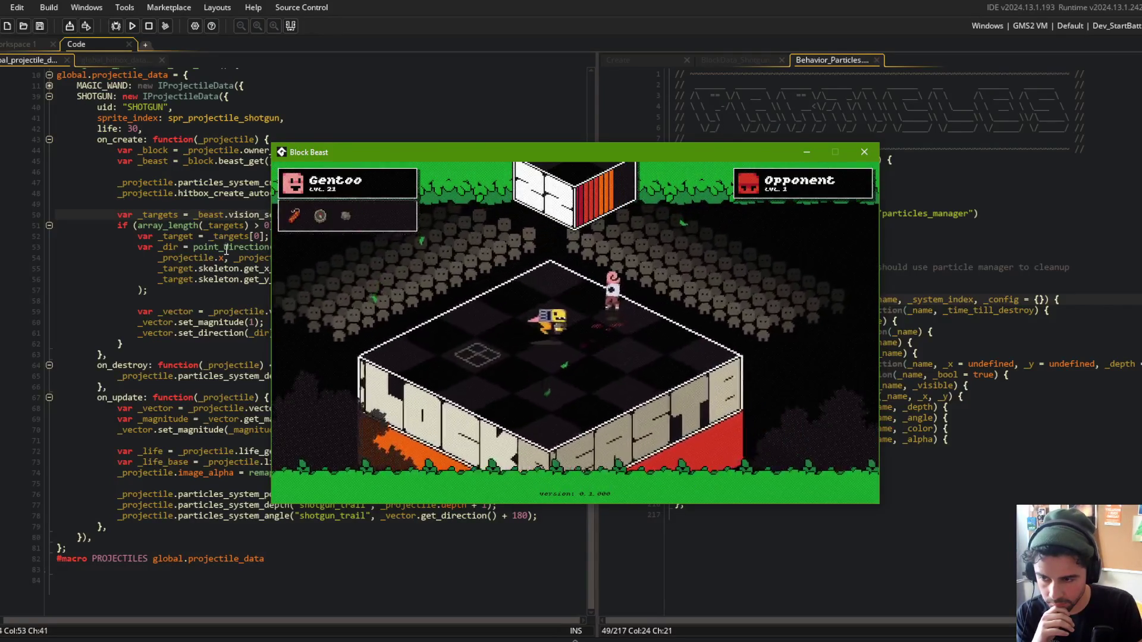
{"action": "left_click", "coordinate": [191, 245]}
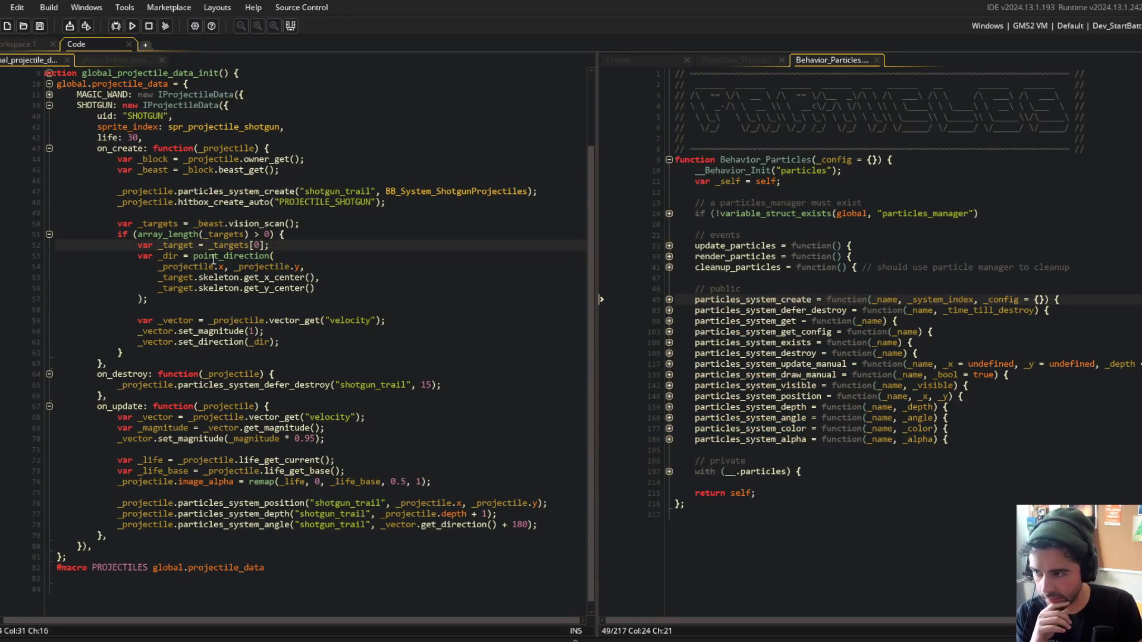
Duplicate the angle line into particles_system_alpha("shotgun_trail", 0).
{"action": "left_click", "coordinate": [99, 504]}
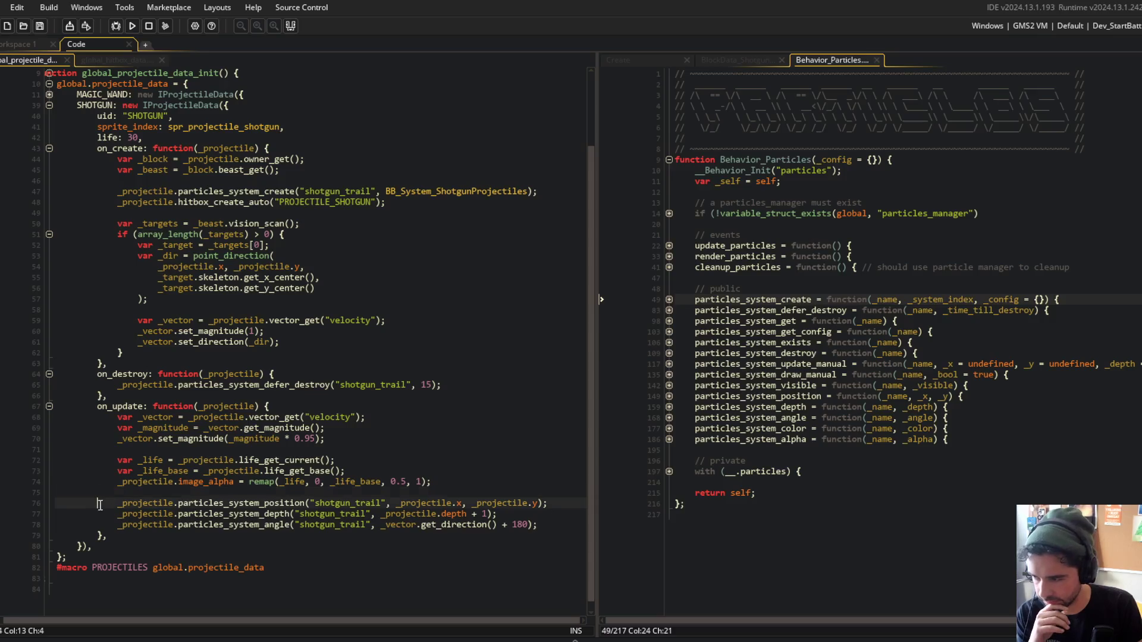
{"action": "left_click", "coordinate": [265, 525]}
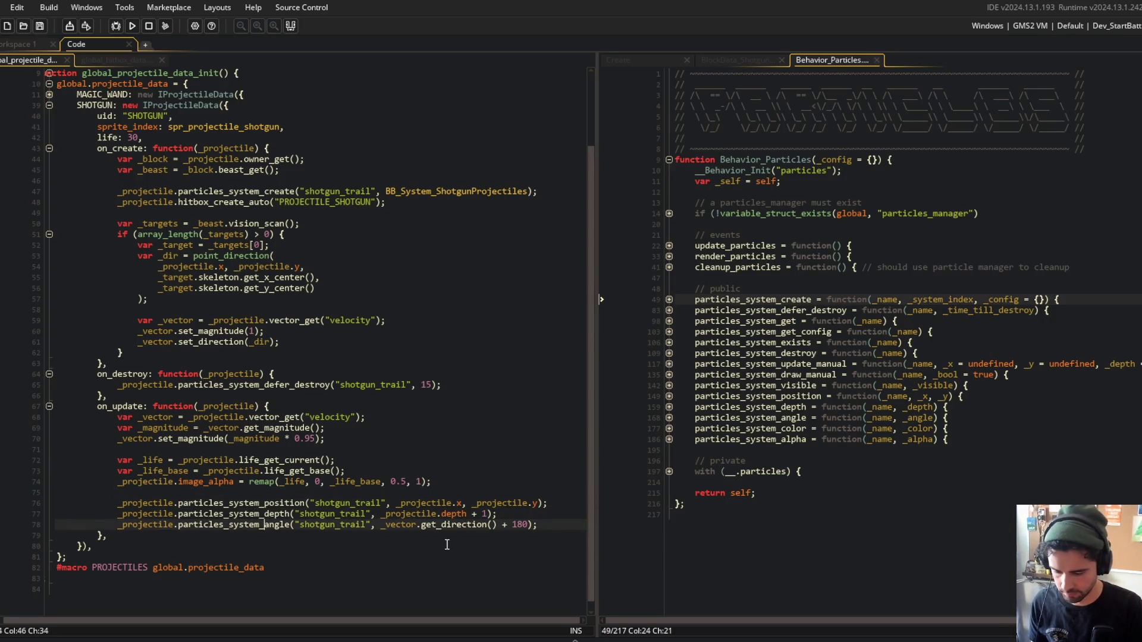
{"action": "key", "text": "ctrl+d"}
{"action": "key", "text": "ctrl+Right"}
{"action": "key", "text": "BackSpace"}
{"action": "key", "text": "BackSpace"}
{"action": "key", "text": "BackSpace"}
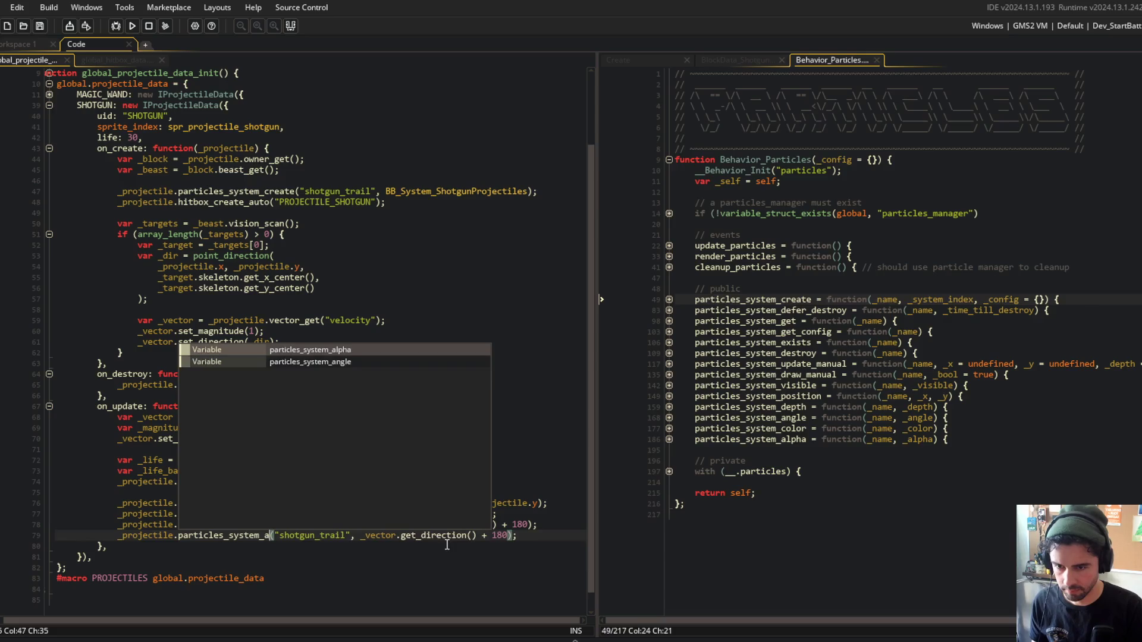
{"action": "type", "text": "al"}
{"action": "key", "text": "Return"}
{"action": "key", "text": "End"}
{"action": "key", "text": "Left"}
{"action": "key", "text": "Left"}
{"action": "key", "text": "BackSpace"}
{"action": "key", "text": "BackSpace"}
{"action": "key", "text": "BackSpace"}
{"action": "key", "text": "ctrl+BackSpace"}
{"action": "key", "text": "ctrl+BackSpace"}
{"action": "key", "text": "ctrl+BackSpace"}
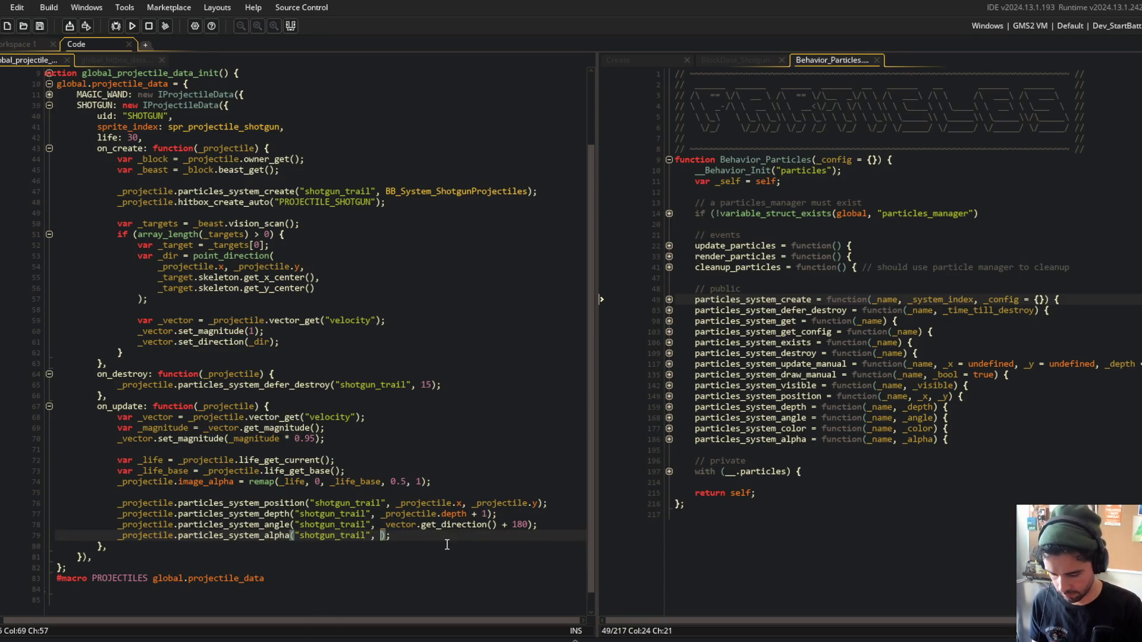
{"action": "type", "text": "0"}
Save and playtest the build, then bring the code editor back to the front.
{"action": "key", "text": "ctrl+s"}
{"action": "scroll", "coordinate": [385, 400], "scroll_direction": "down", "scroll_amount": 1}
{"action": "left_click", "coordinate": [427, 367]}
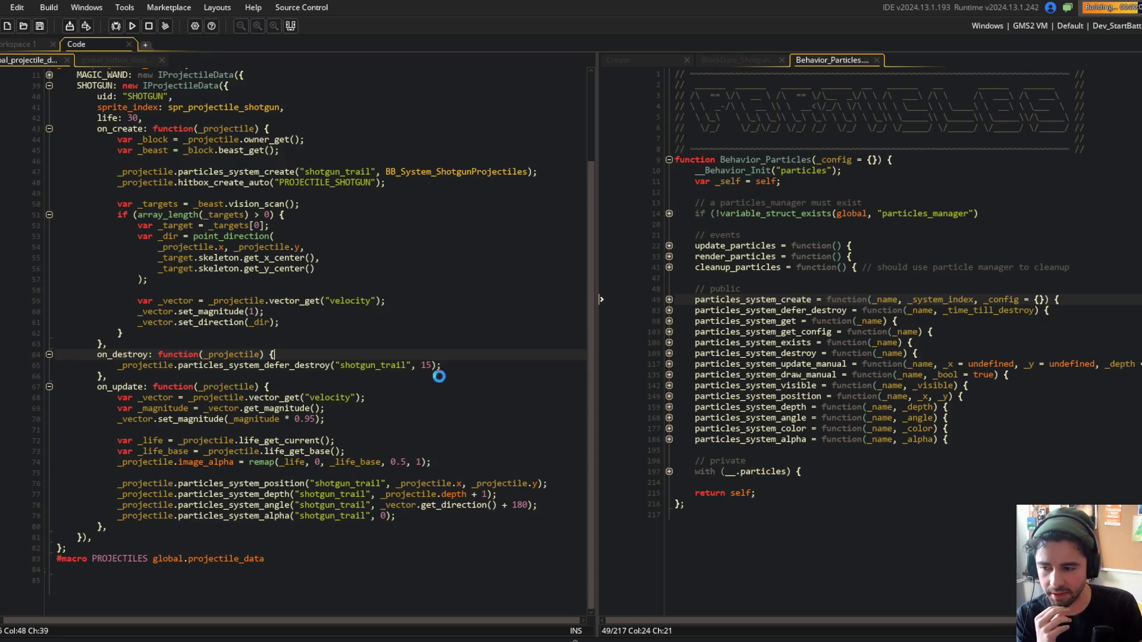
{"action": "scroll", "coordinate": [477, 506], "scroll_direction": "up", "scroll_amount": 1}
{"action": "left_click", "coordinate": [446, 526]}
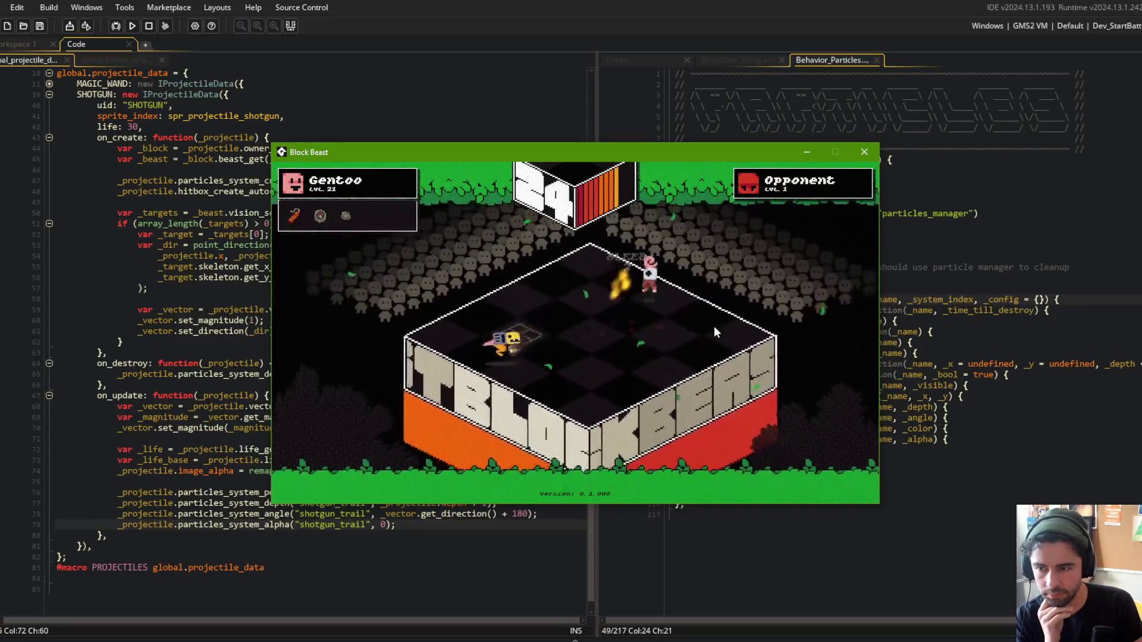
{"action": "left_click", "coordinate": [211, 201]}
{"action": "left_click", "coordinate": [203, 191]}
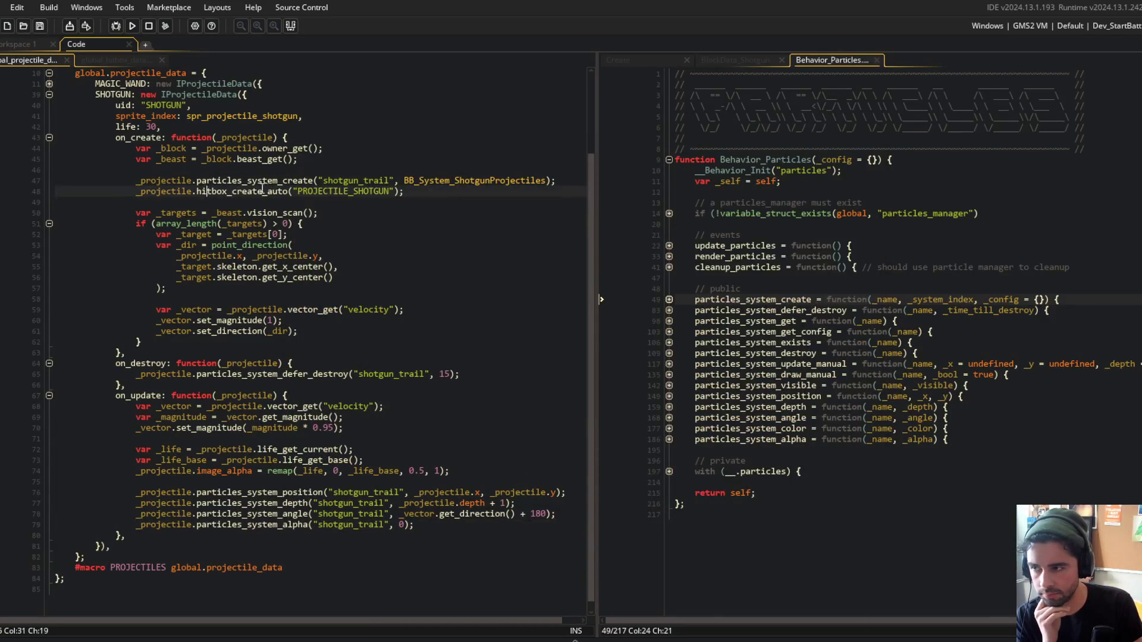
Close the game, shorten the trail's particles_system_defer_destroy delay from 15, and playtest again.
{"action": "key", "text": "alt+Tab"}
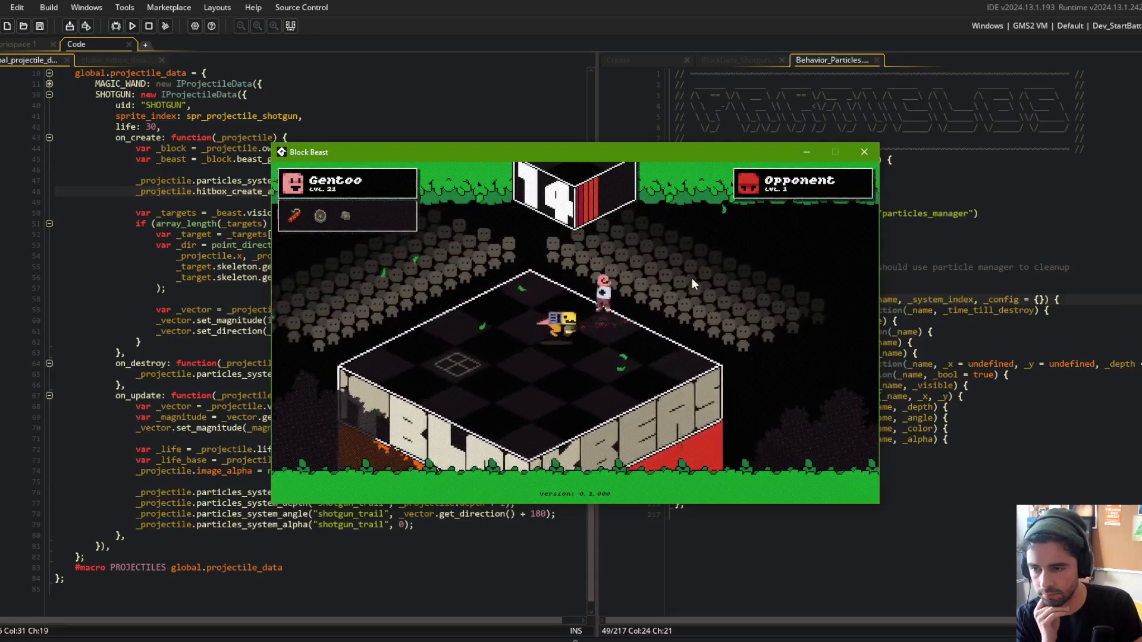
{"action": "key", "text": "Escape"}
{"action": "left_click", "coordinate": [449, 373]}
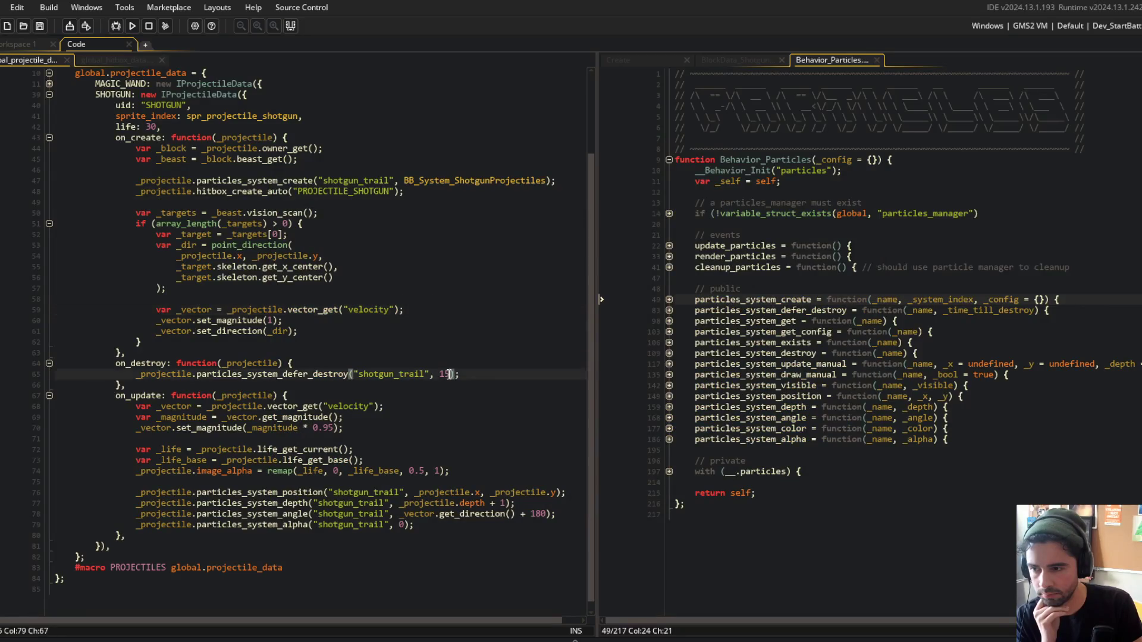
{"action": "key", "text": "BackSpace"}
{"action": "key", "text": "BackSpace"}
{"action": "type", "text": "3"}
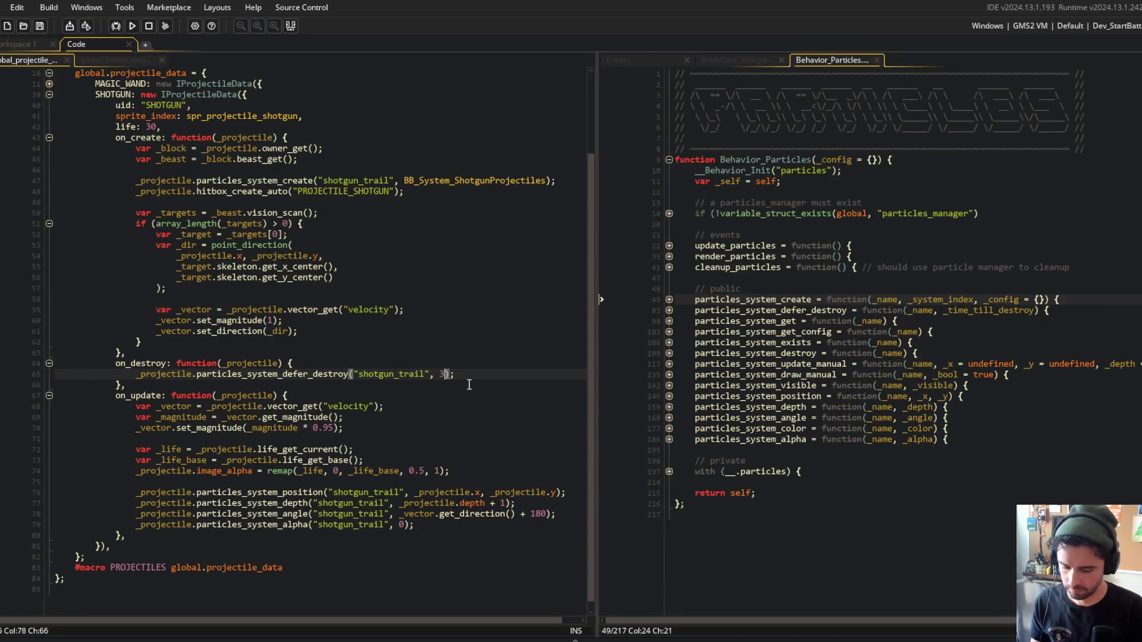
{"action": "key", "text": "F5"}
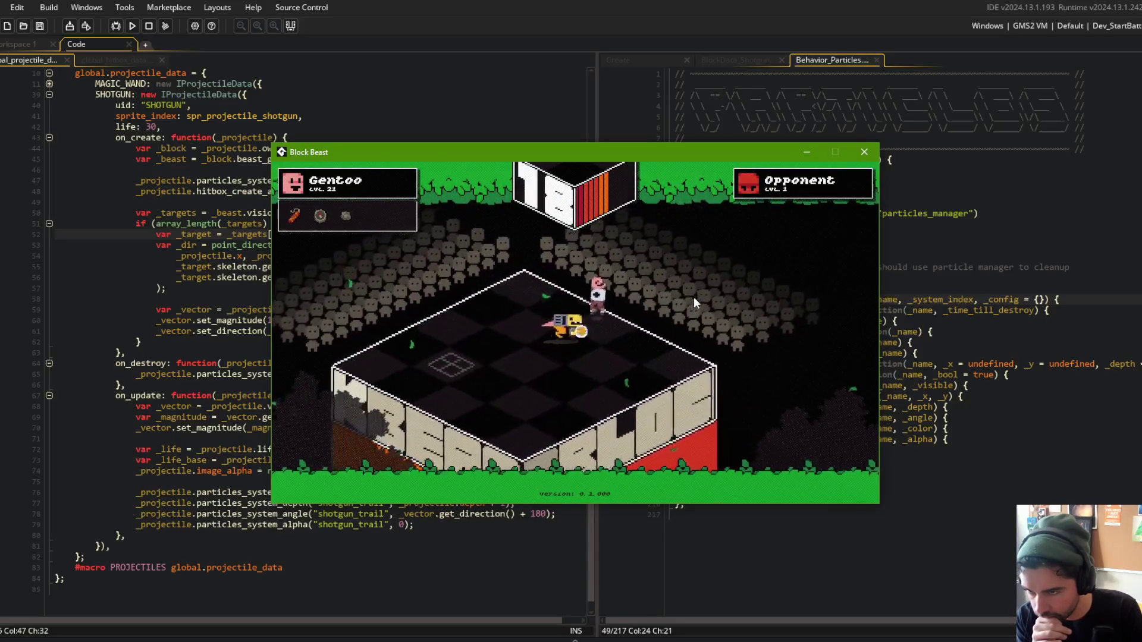
{"action": "left_click", "coordinate": [136, 54]}
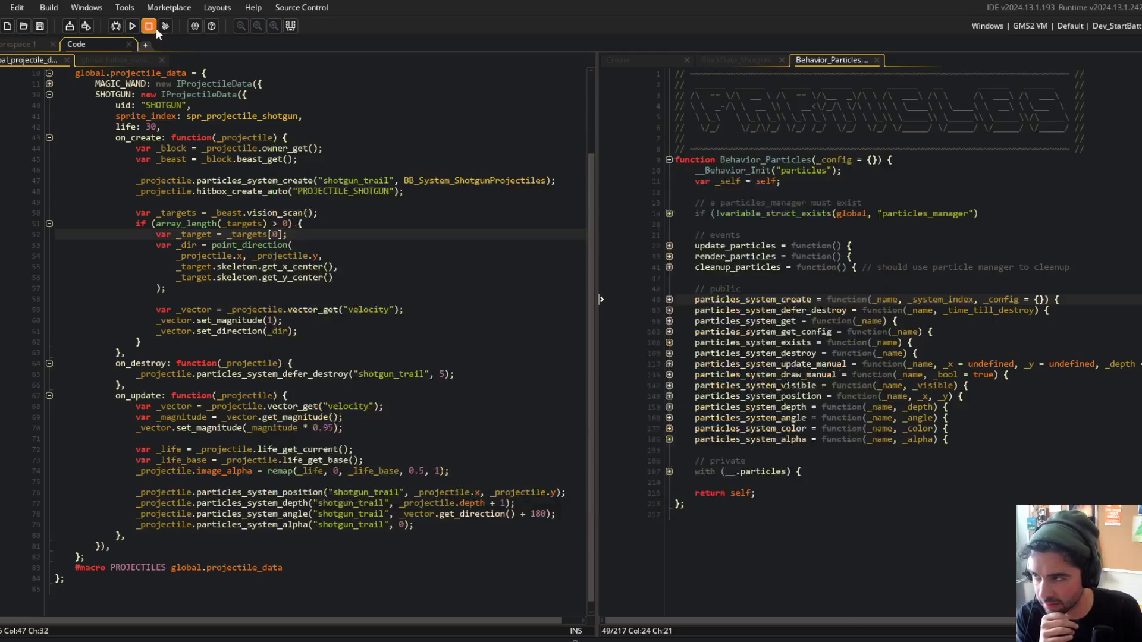
Move the hitbox setup line above the shotgun_trail creation line.
{"action": "left_click", "coordinate": [271, 212]}
{"action": "left_click", "coordinate": [118, 192]}
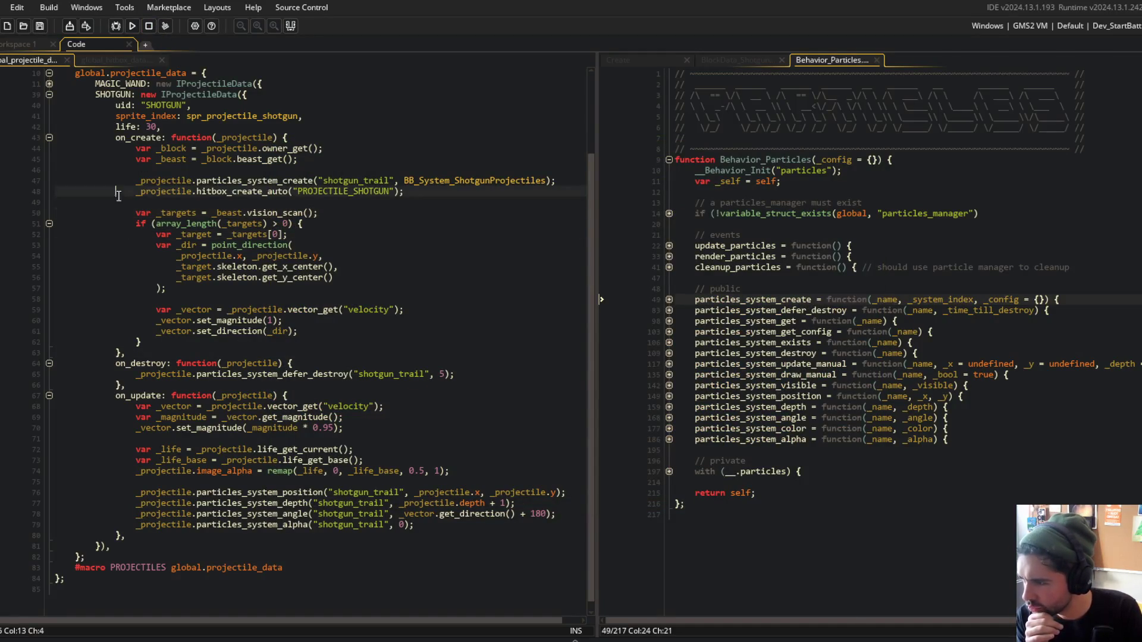
{"action": "left_click", "coordinate": [445, 189]}
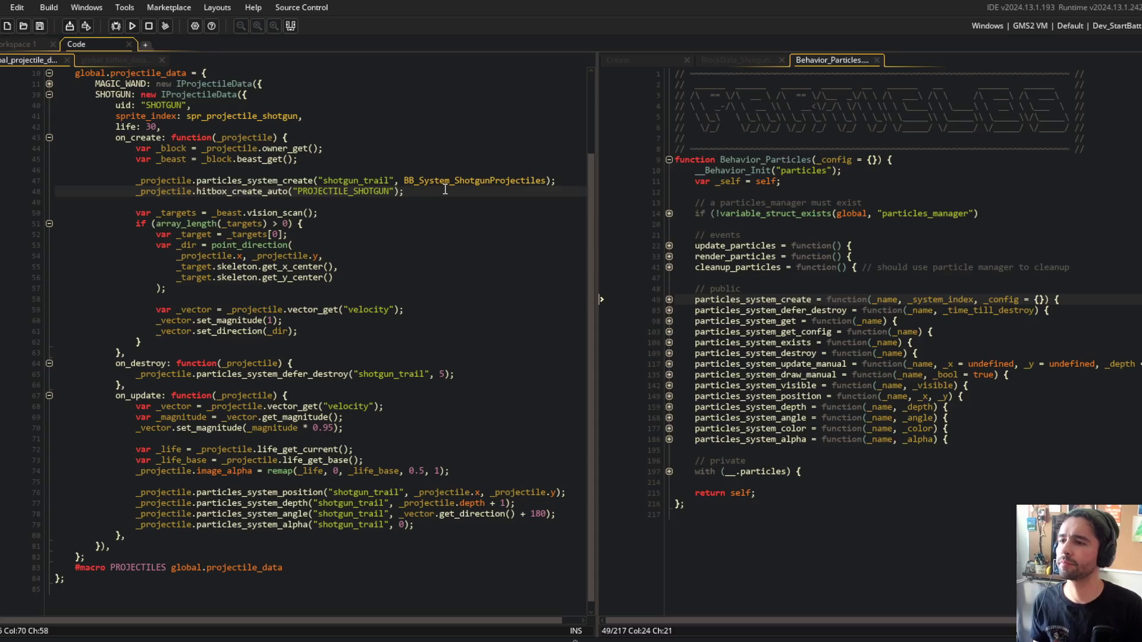
{"action": "key", "text": "alt+Up"}
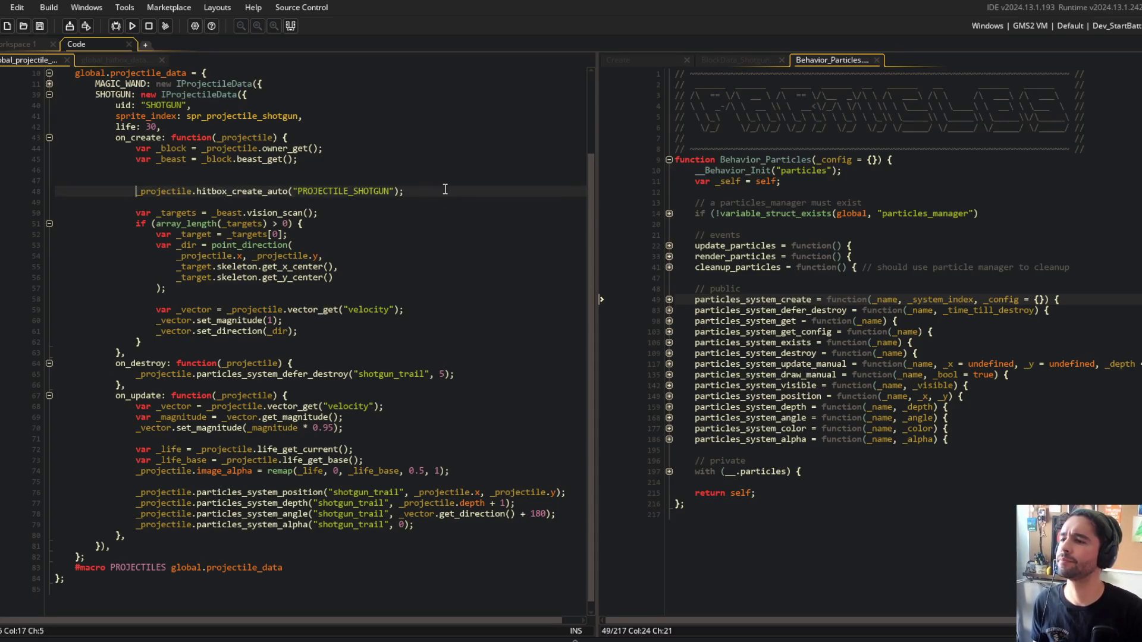
Add particles_system_visible("shotgun_trail", false) after the create line and playtest it.
{"action": "key", "text": "Down"}
{"action": "key", "text": "ctrl+d"}
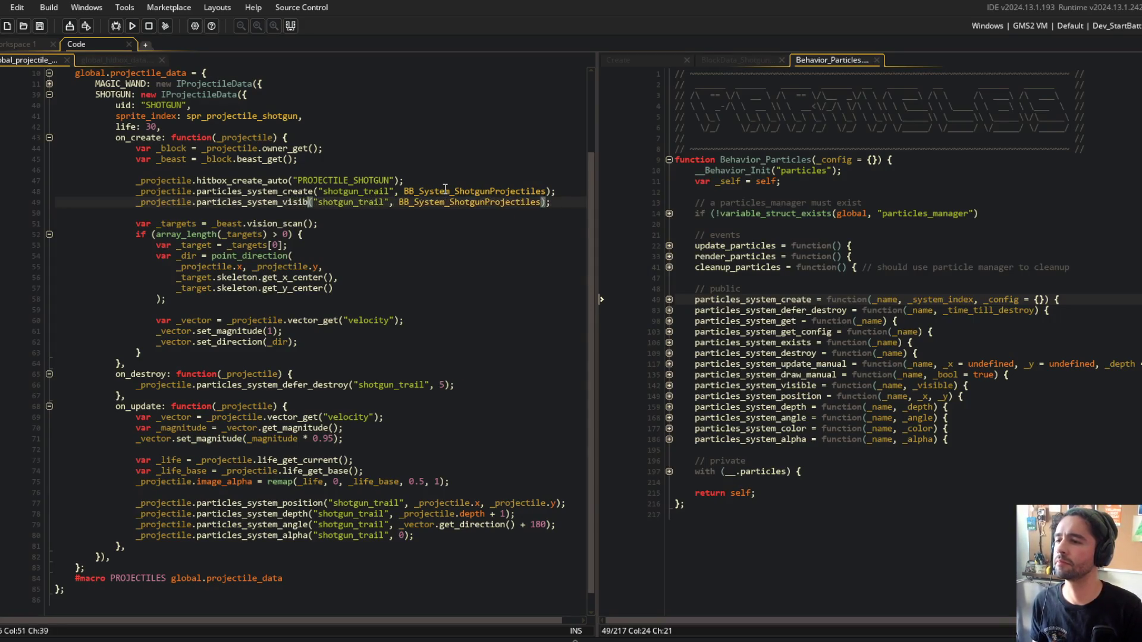
{"action": "type", "text": "lse"}
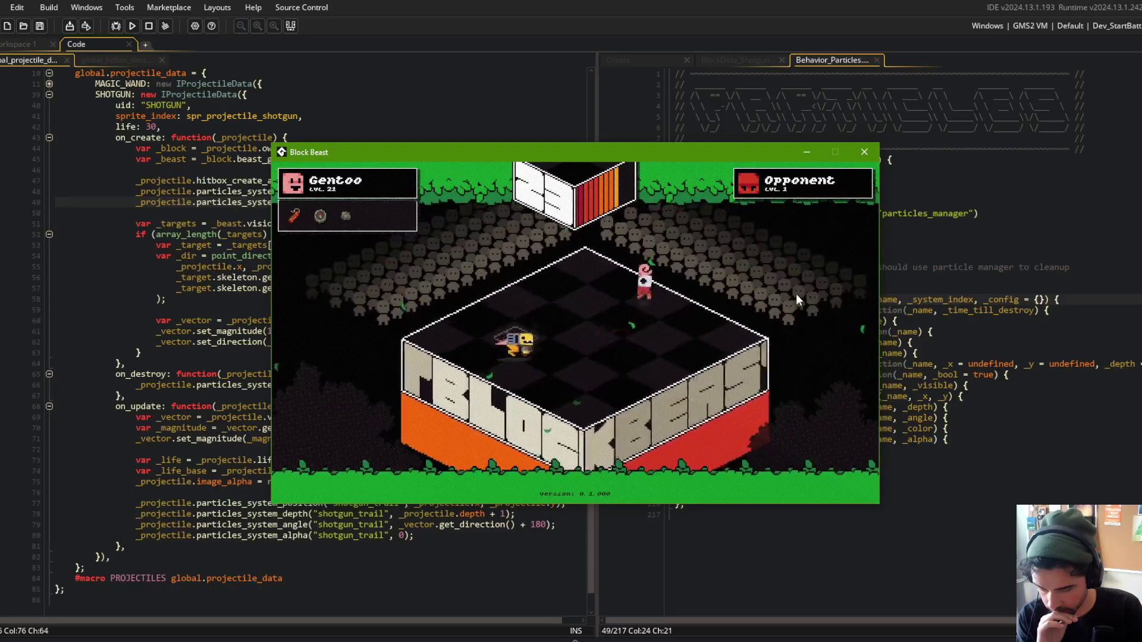
{"action": "left_click", "coordinate": [192, 104]}
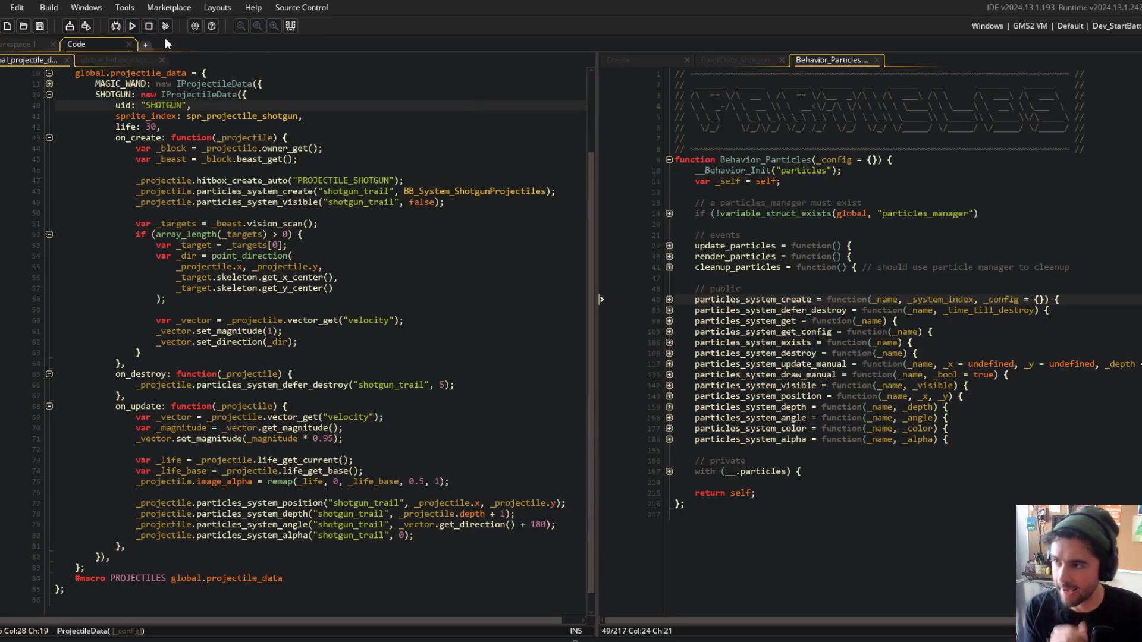
{"action": "left_click", "coordinate": [496, 201]}
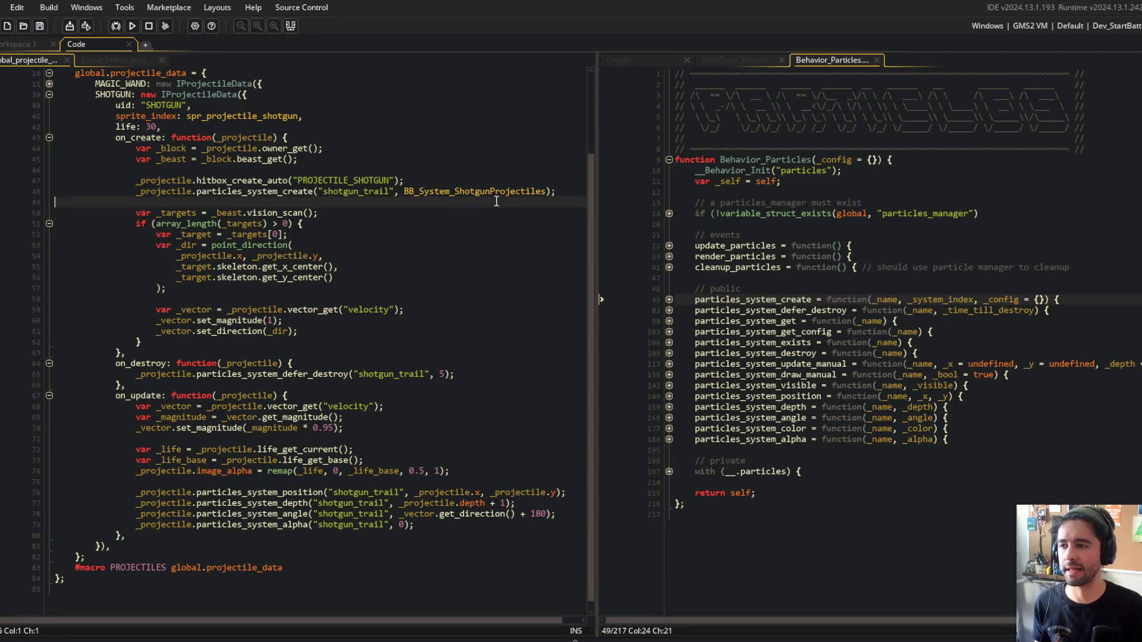
{"action": "middle_click", "coordinate": [441, 190]}
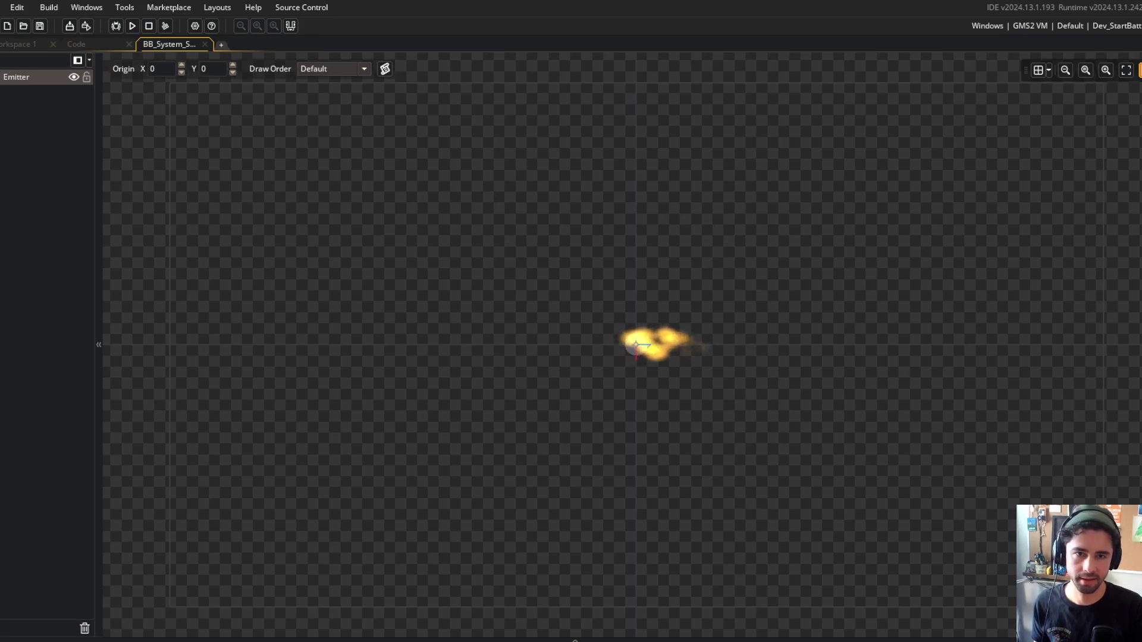
Set the shotgun emitter's horizontal particle scale to 0.5.
{"action": "left_click", "coordinate": [1139, 70]}
{"action": "scroll", "coordinate": [963, 392], "scroll_direction": "down", "scroll_amount": 5}
{"action": "scroll", "coordinate": [961, 393], "scroll_direction": "down", "scroll_amount": 3}
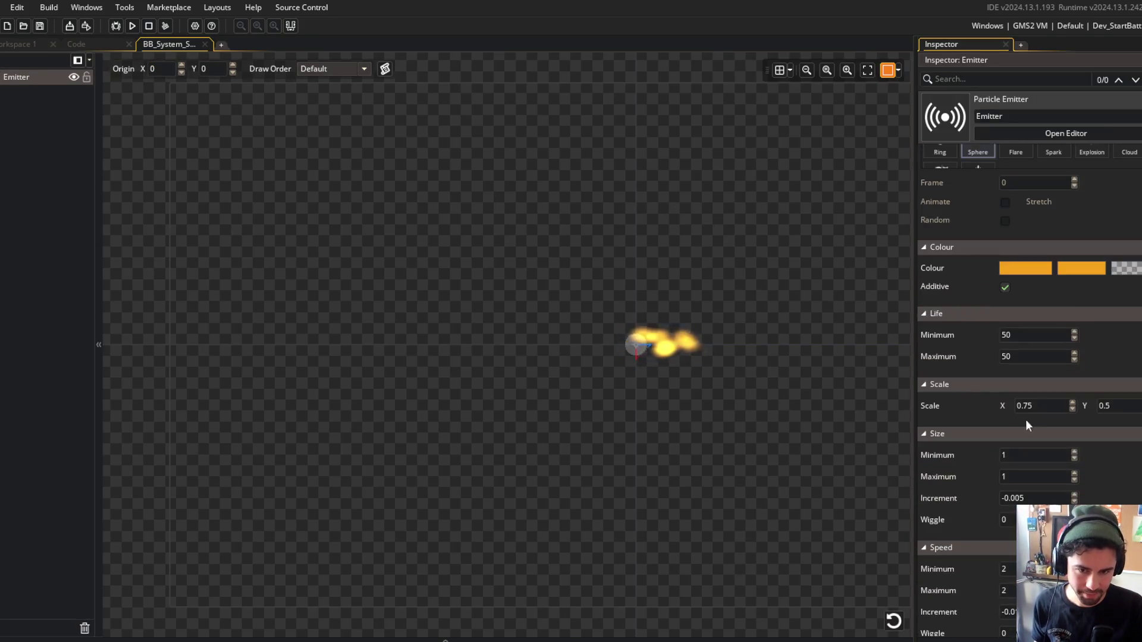
{"action": "left_click", "coordinate": [1131, 407]}
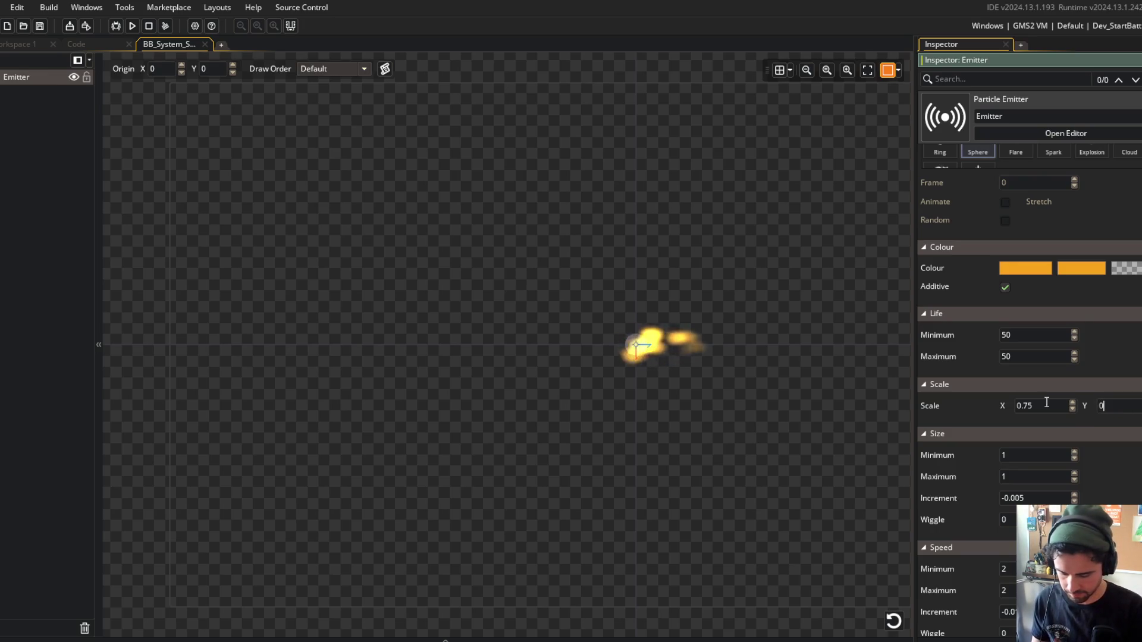
{"action": "type", "text": ".25"}
{"action": "double_click", "coordinate": [1049, 406]}
{"action": "type", "text": "0.5"}
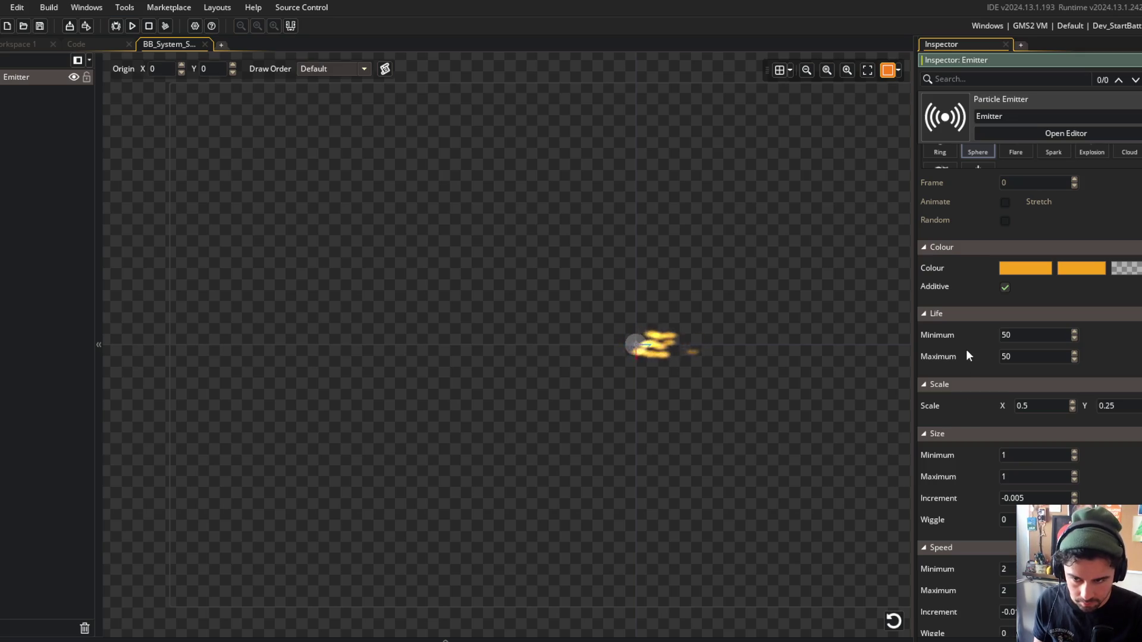
Run the game to playtest the current trail look.
{"action": "scroll", "coordinate": [968, 358], "scroll_direction": "down", "scroll_amount": 1}
{"action": "scroll", "coordinate": [976, 351], "scroll_direction": "up", "scroll_amount": 1}
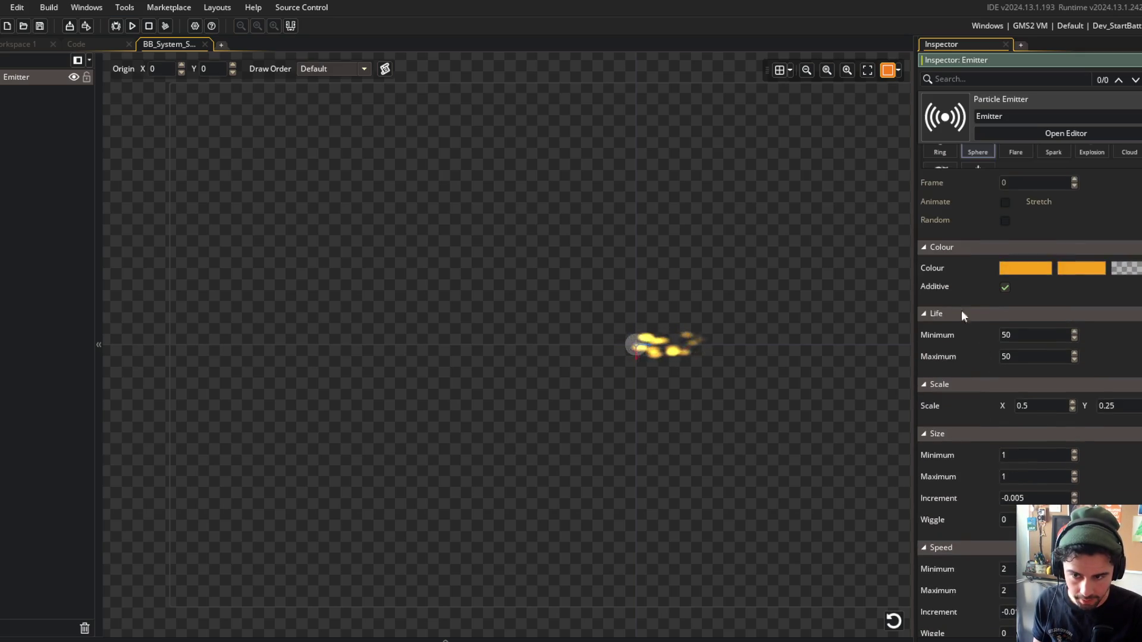
{"action": "scroll", "coordinate": [948, 219], "scroll_direction": "up", "scroll_amount": 10}
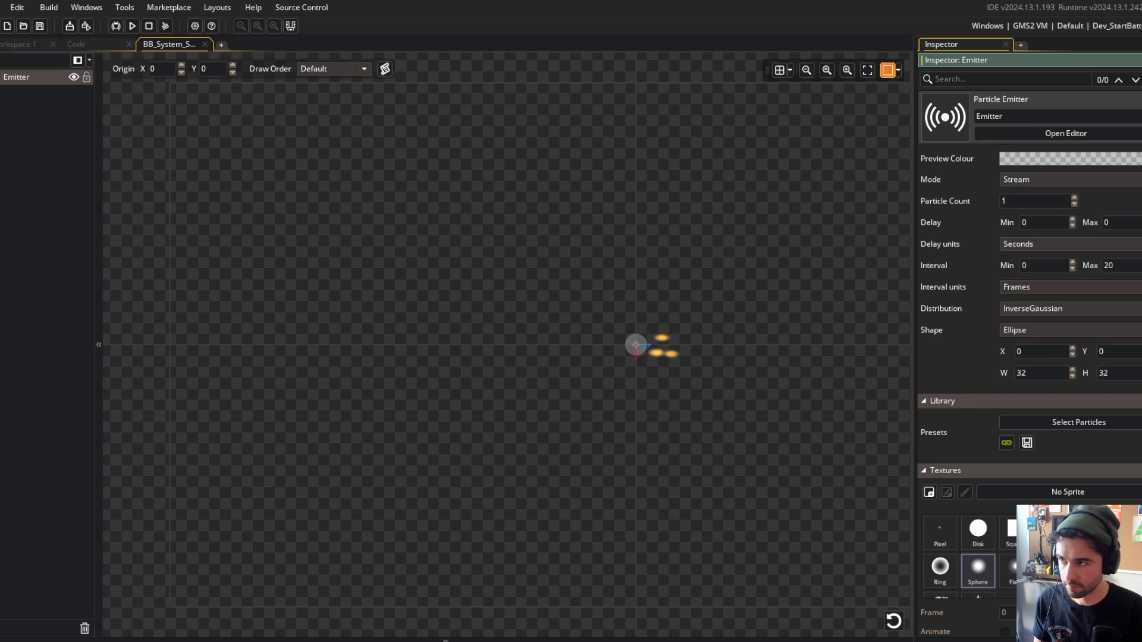
{"action": "left_click", "coordinate": [132, 26]}
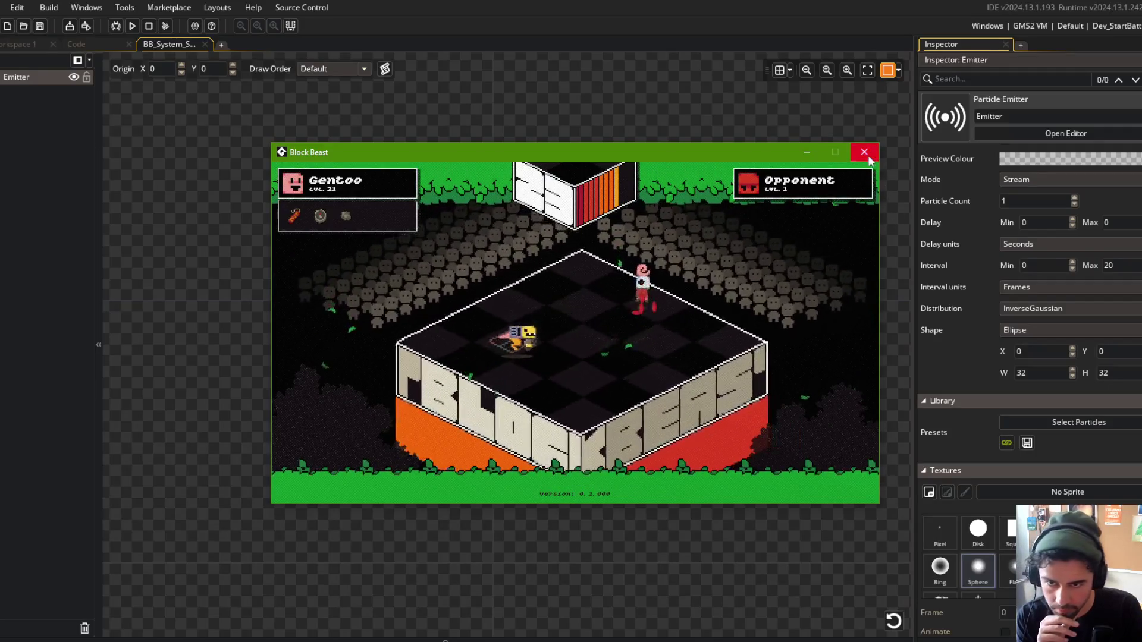
Close the game and set the emitter's Interval Max to 8 frames.
{"action": "left_click", "coordinate": [865, 154]}
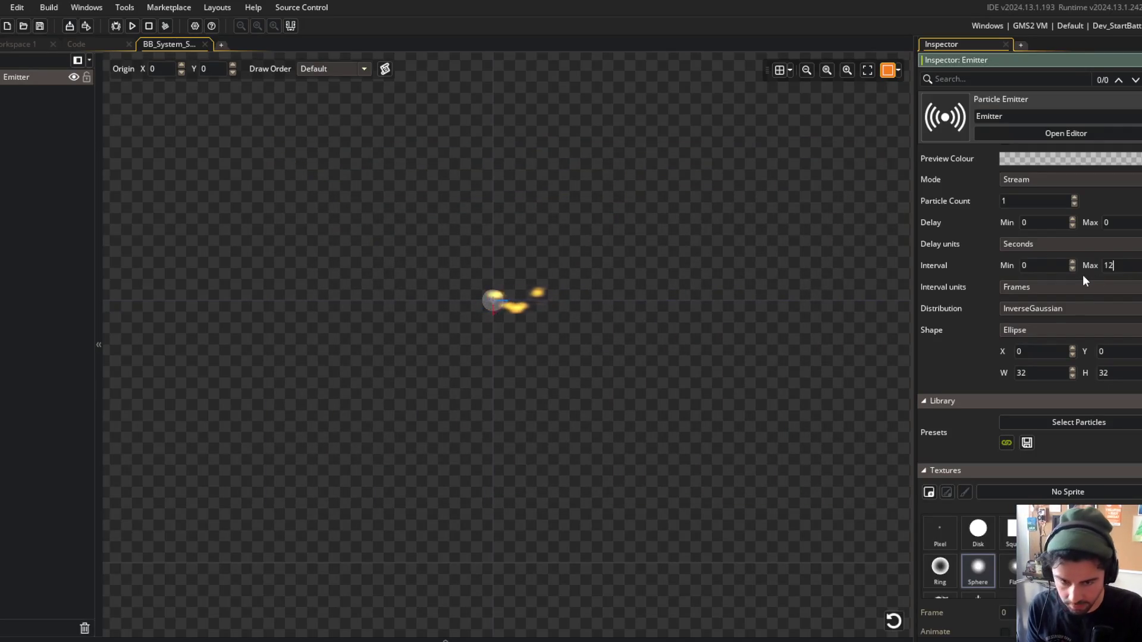
{"action": "key", "text": "Home"}
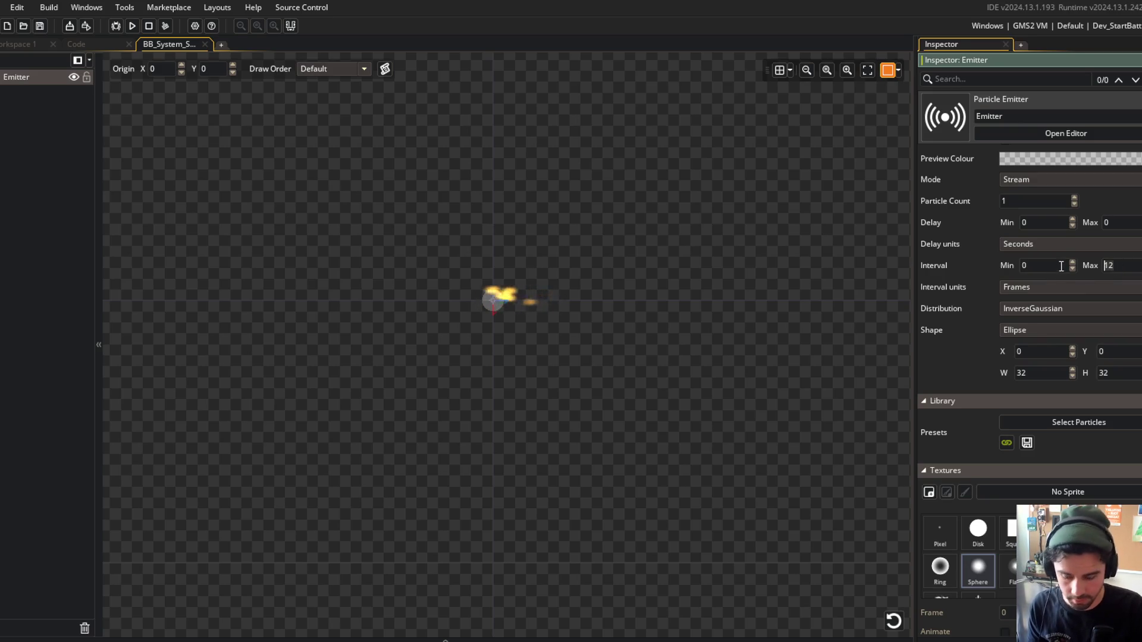
{"action": "type", "text": "8"}
{"action": "left_click", "coordinate": [1086, 246]}
Relaunch the game to test the shorter interval, zooming into the particle preview.
{"action": "left_click", "coordinate": [132, 26]}
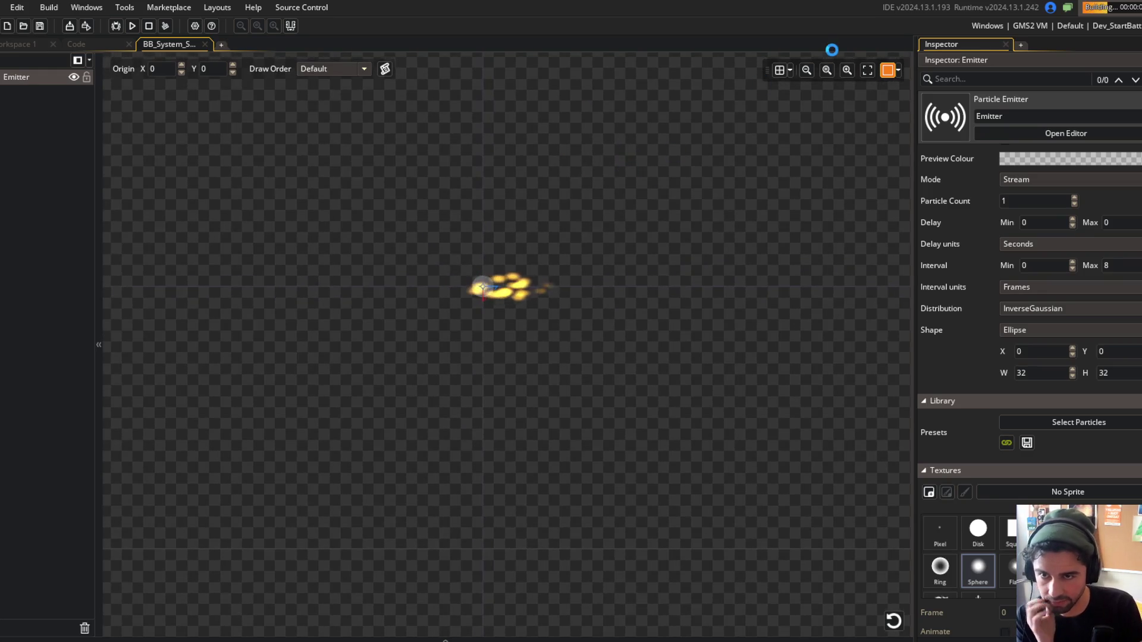
{"action": "left_click", "coordinate": [867, 70]}
{"action": "left_click", "coordinate": [847, 72]}
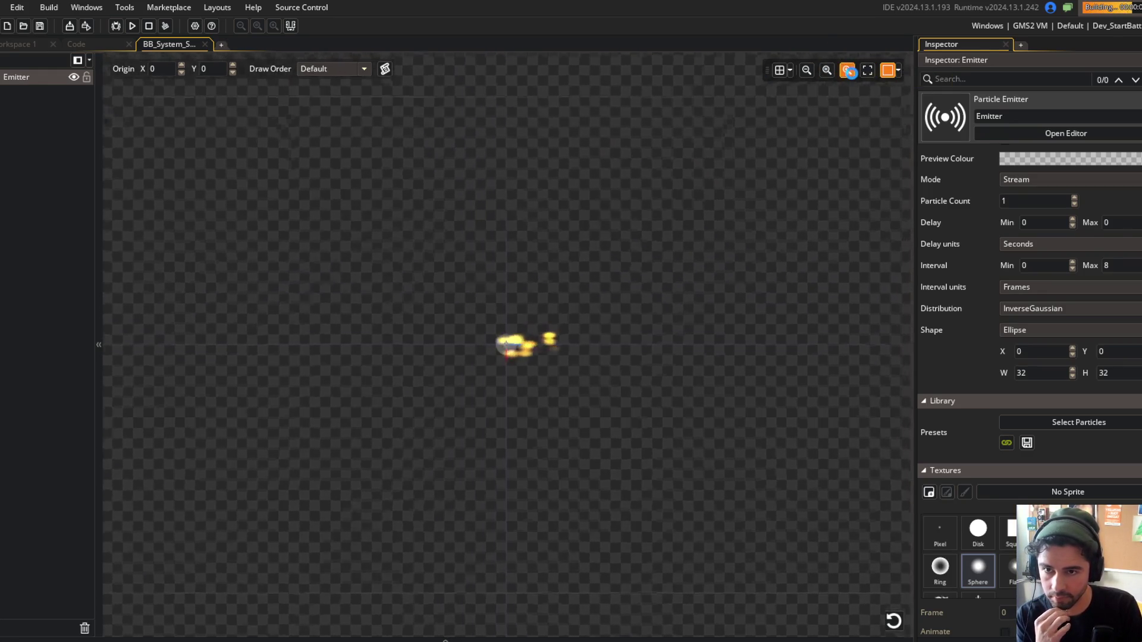
{"action": "left_click_drag", "start_coordinate": [783, 168], "coordinate": [734, 121]}
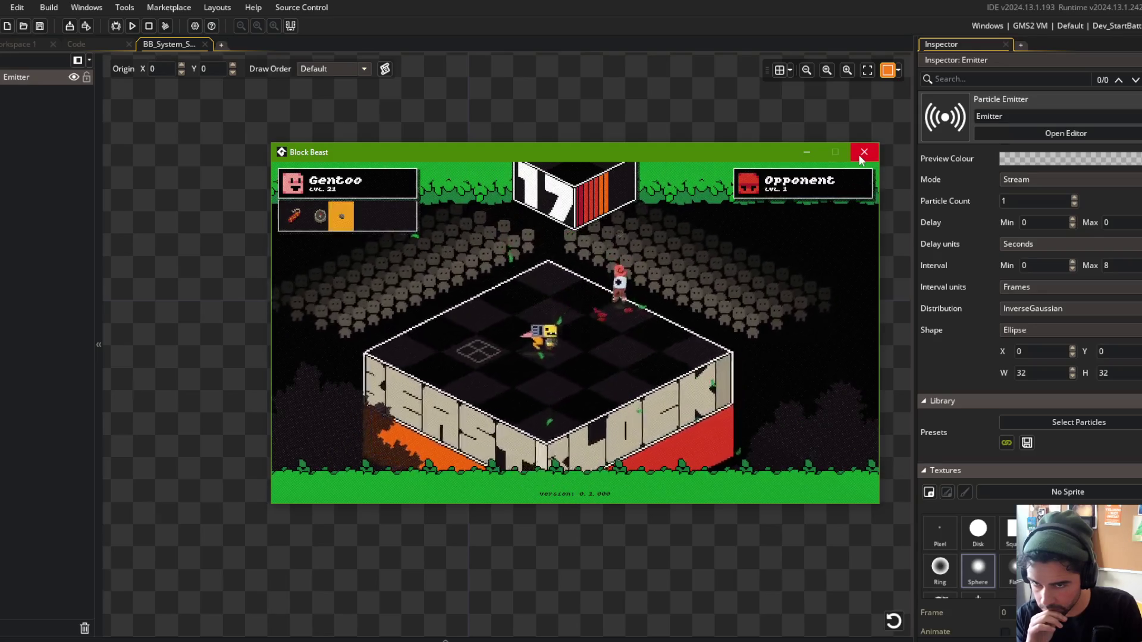
{"action": "left_click", "coordinate": [858, 155]}
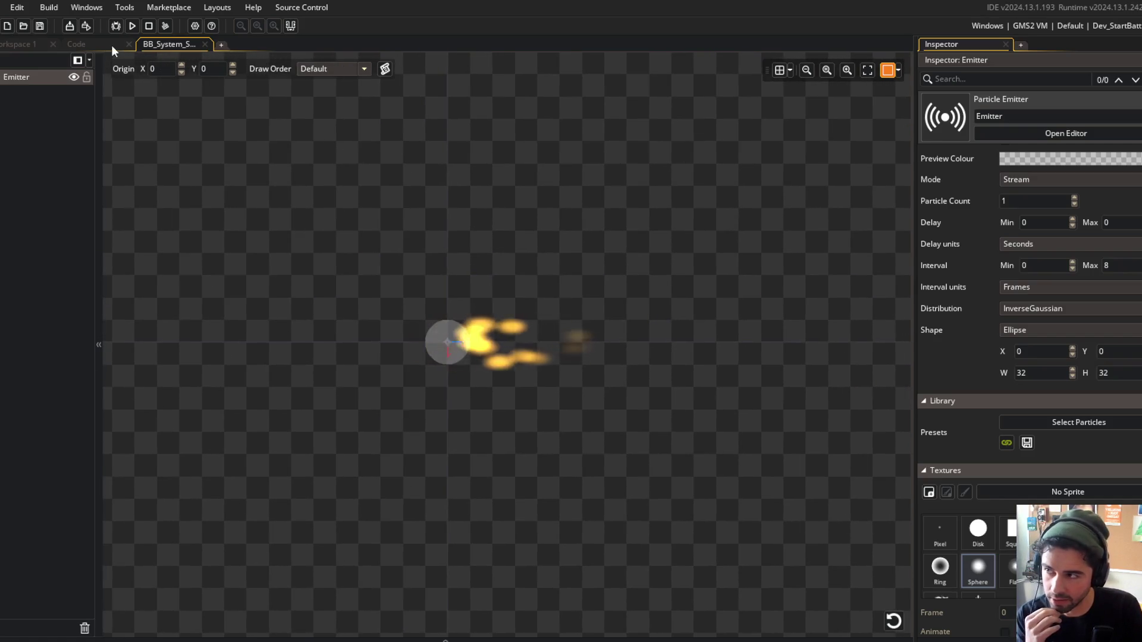
Set the emitter's Scale Y to 0.5.
{"action": "scroll", "coordinate": [940, 326], "scroll_direction": "down", "scroll_amount": 5}
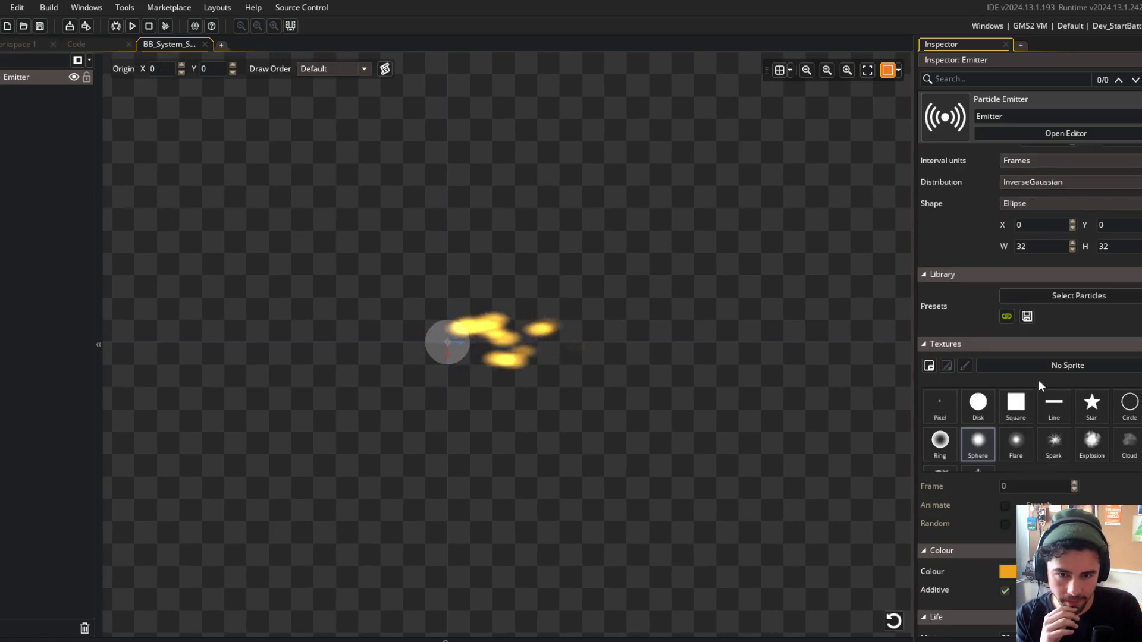
{"action": "scroll", "coordinate": [937, 277], "scroll_direction": "down", "scroll_amount": 3}
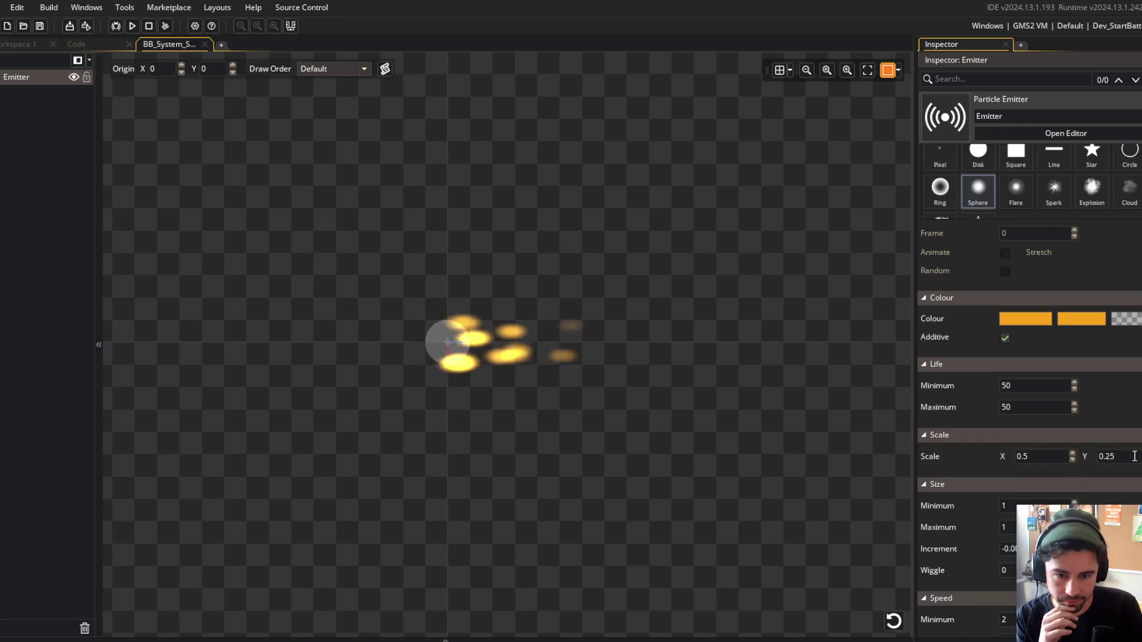
{"action": "type", "text": "0.5"}
{"action": "key", "text": "Return"}
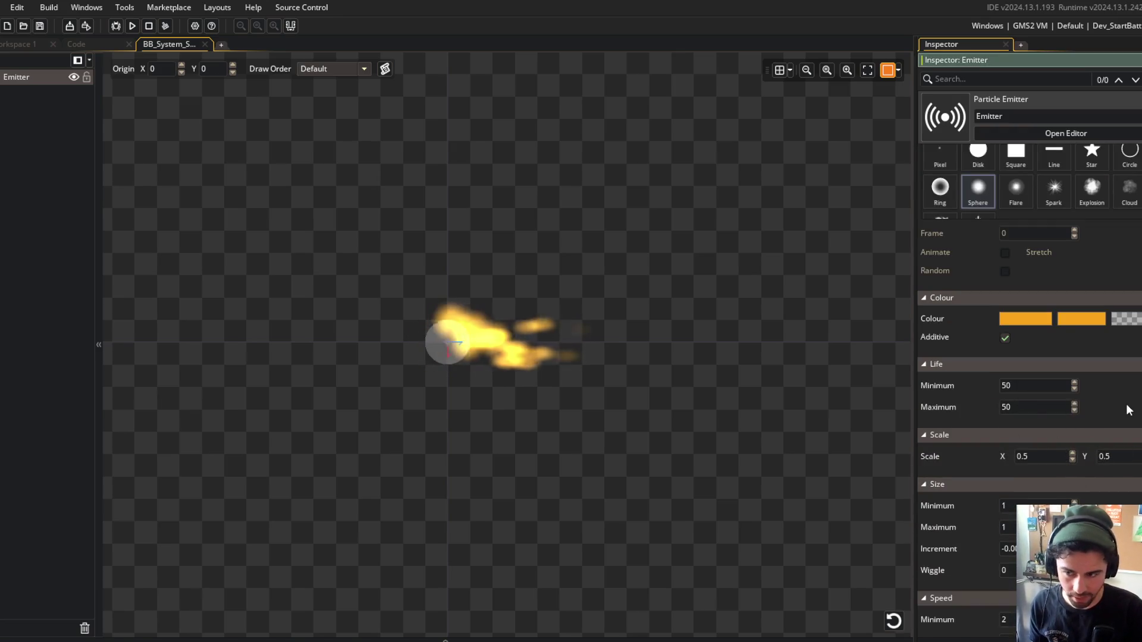
{"action": "key", "text": "ctrl+Tab"}
{"action": "key", "text": "ctrl+Tab"}
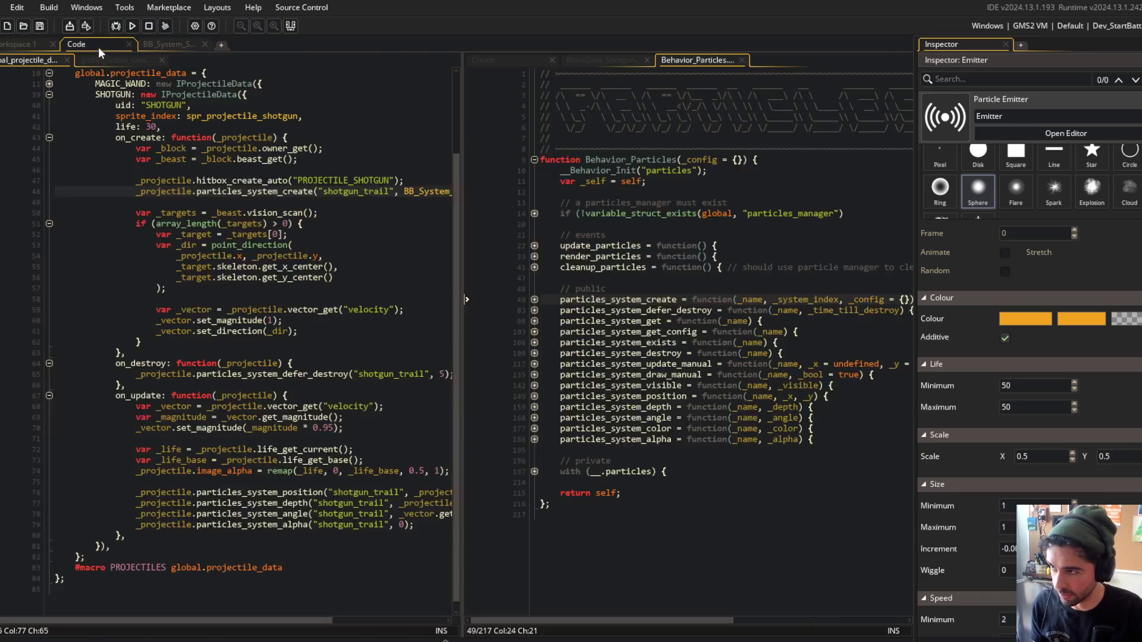
Undo the trail angle and alpha lines in on_update and glance over the other scripts.
{"action": "key", "text": "ctrl+z"}
{"action": "key", "text": "ctrl+z"}
{"action": "key", "text": "ctrl+z"}
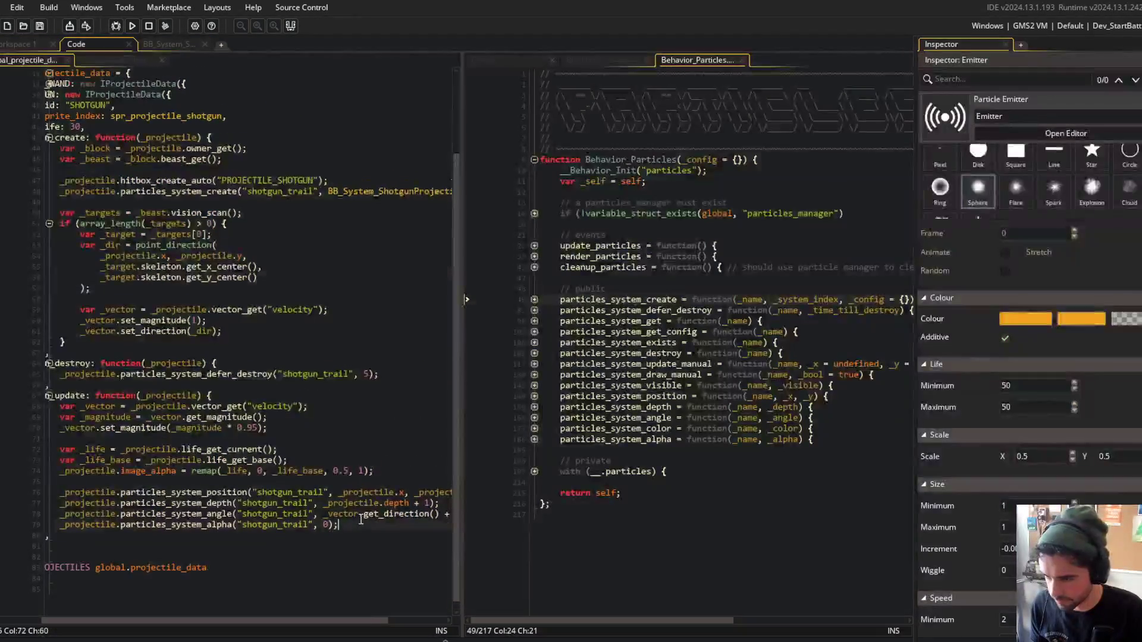
{"action": "key", "text": "ctrl+z"}
{"action": "key", "text": "ctrl+z"}
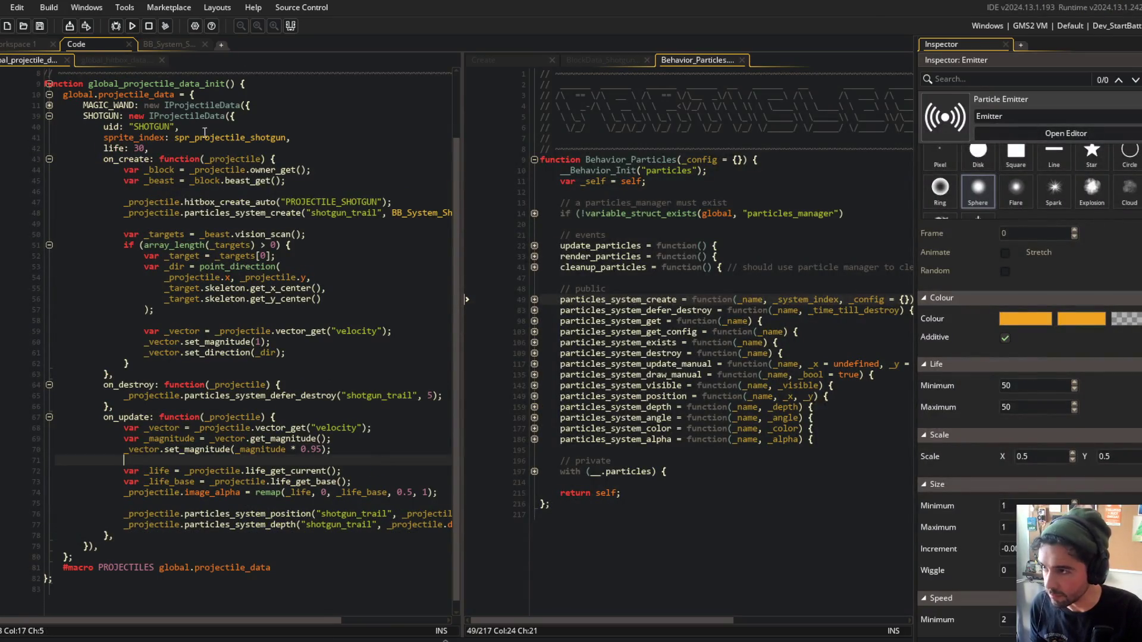
{"action": "left_click", "coordinate": [165, 43]}
{"action": "left_click", "coordinate": [97, 42]}
{"action": "left_click", "coordinate": [95, 61]}
{"action": "left_click", "coordinate": [30, 60]}
{"action": "left_click", "coordinate": [487, 60]}
Review obj_projectile's Create event update blocks, then return to the particle system editor.
{"action": "left_click", "coordinate": [19, 43]}
{"action": "key", "text": "ctrl+t"}
{"action": "type", "text": "o"}
{"action": "type", "text": "j_proj"}
{"action": "key", "text": "Return"}
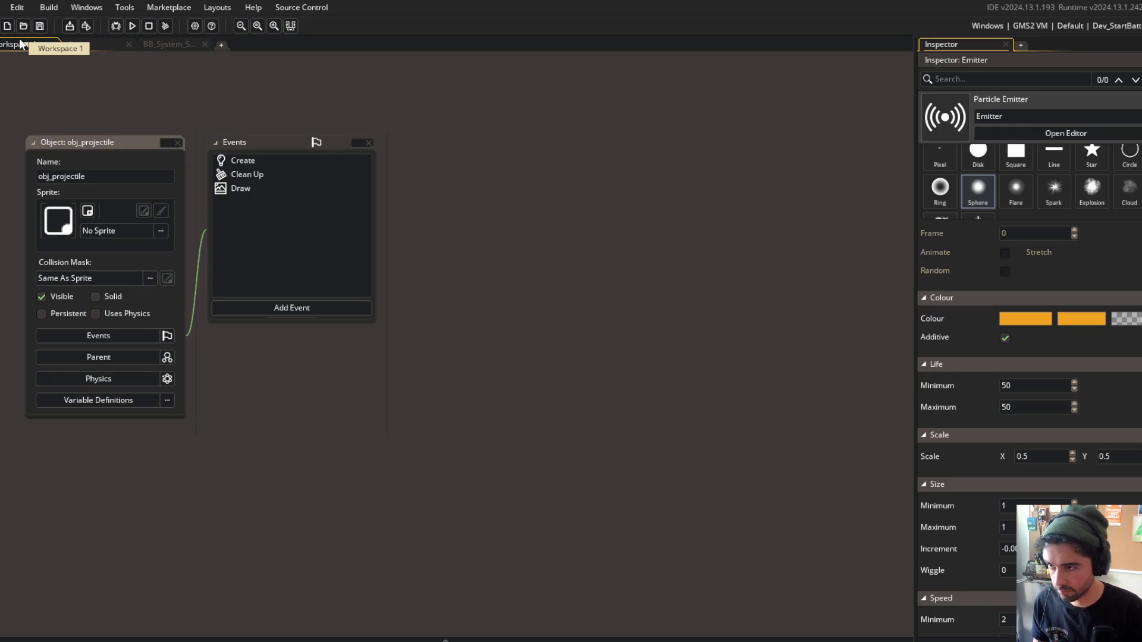
{"action": "double_click", "coordinate": [262, 164]}
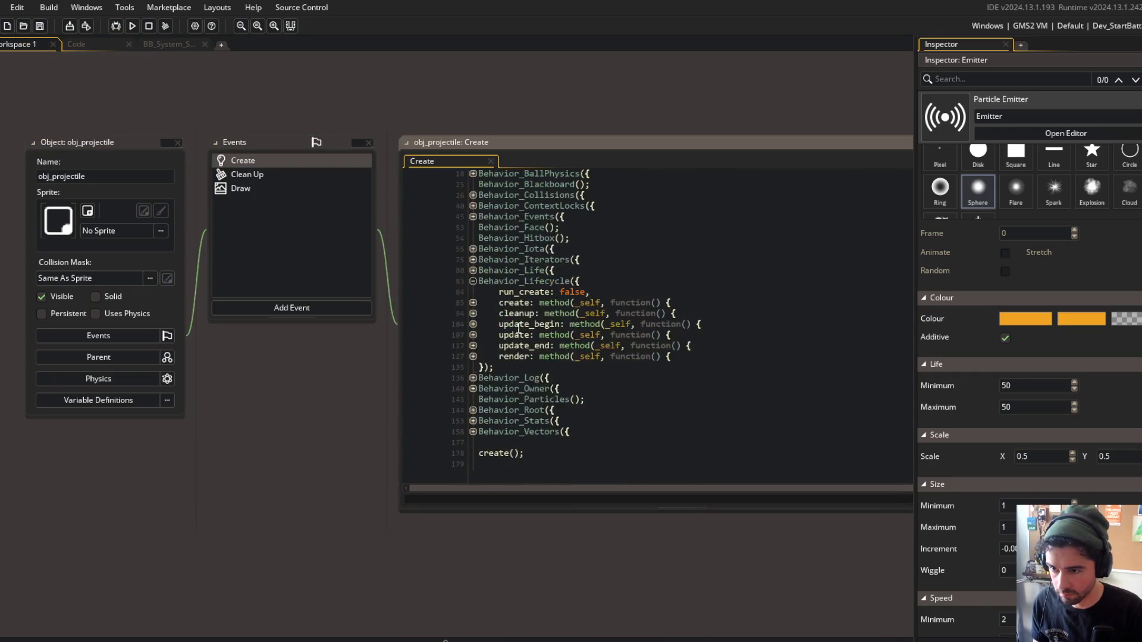
{"action": "left_click", "coordinate": [473, 335]}
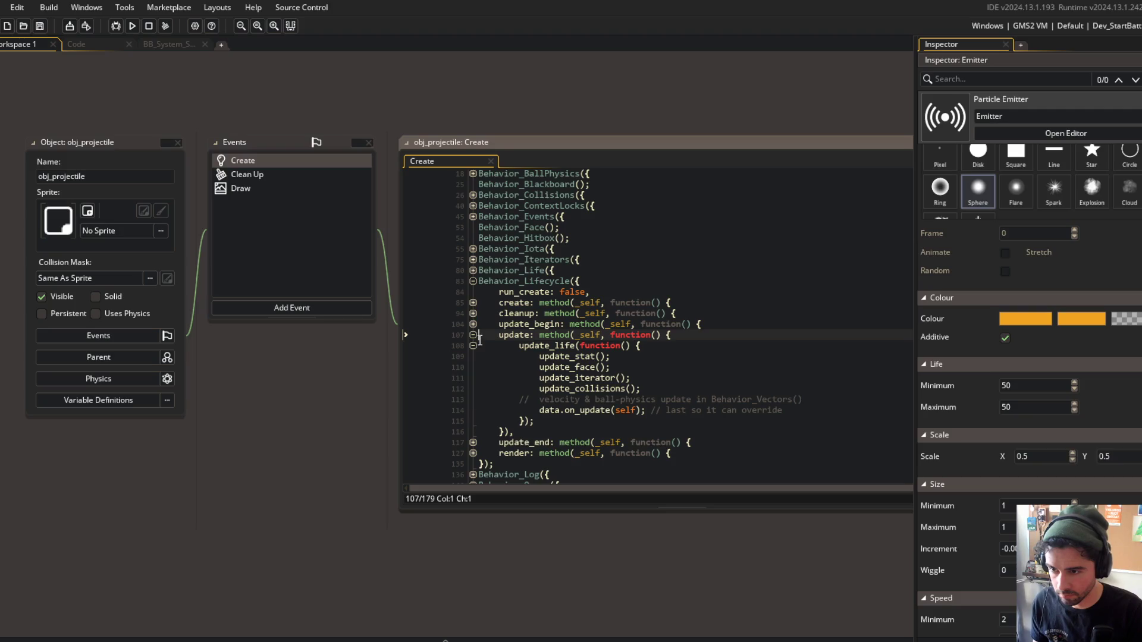
{"action": "left_click", "coordinate": [473, 335]}
{"action": "left_click", "coordinate": [473, 335]}
{"action": "left_click", "coordinate": [472, 324]}
{"action": "left_click", "coordinate": [473, 324]}
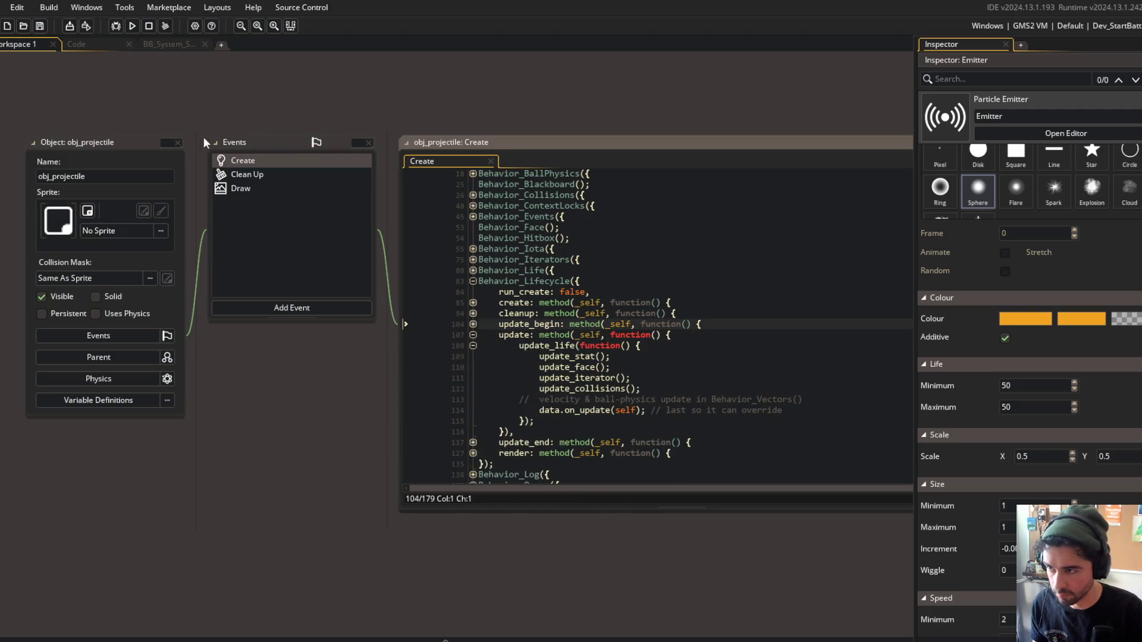
{"action": "left_click", "coordinate": [105, 43]}
{"action": "left_click", "coordinate": [158, 44]}
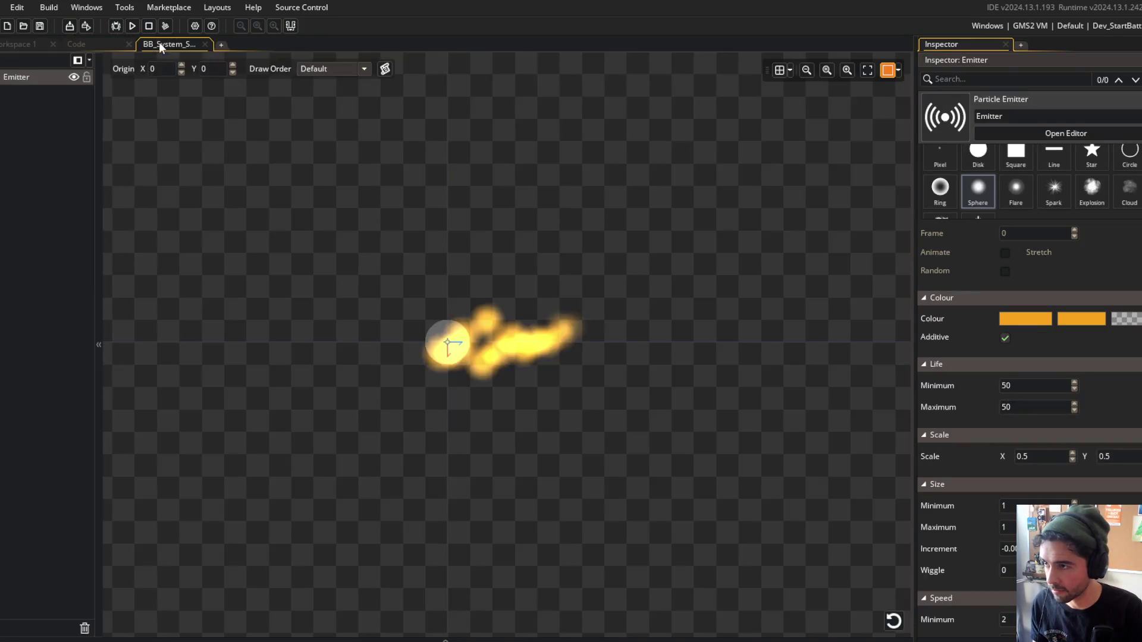
Set the trail particles' direction minimum and maximum both to 90.
{"action": "left_click", "coordinate": [80, 42]}
{"action": "left_click", "coordinate": [164, 40]}
{"action": "scroll", "coordinate": [964, 395], "scroll_direction": "down", "scroll_amount": 3}
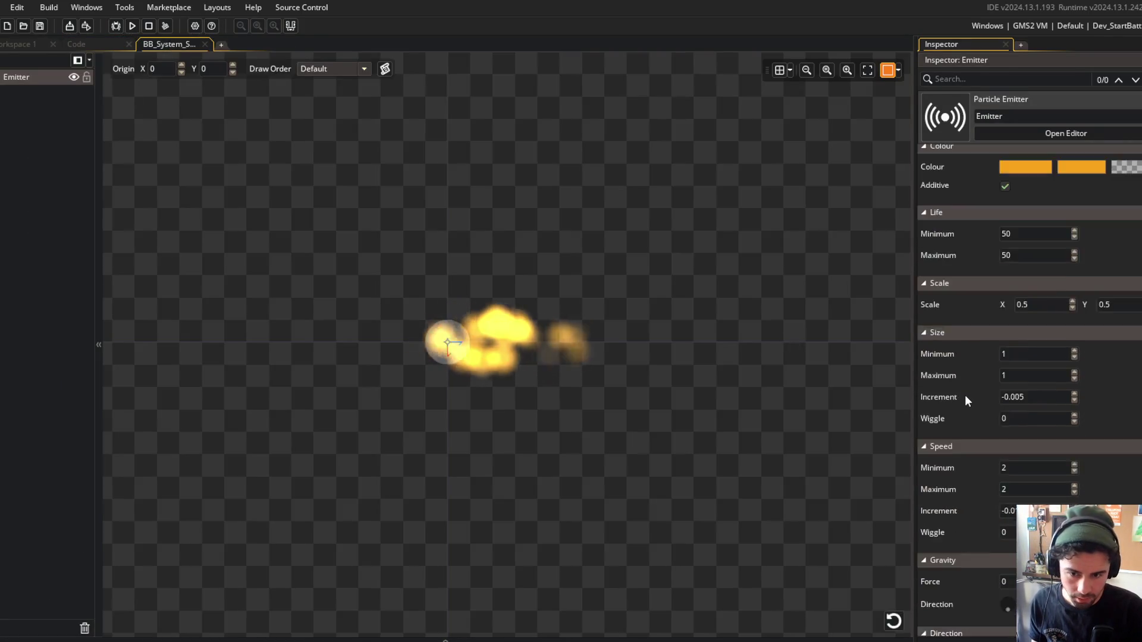
{"action": "scroll", "coordinate": [965, 394], "scroll_direction": "down", "scroll_amount": 2}
{"action": "scroll", "coordinate": [997, 442], "scroll_direction": "down", "scroll_amount": 1}
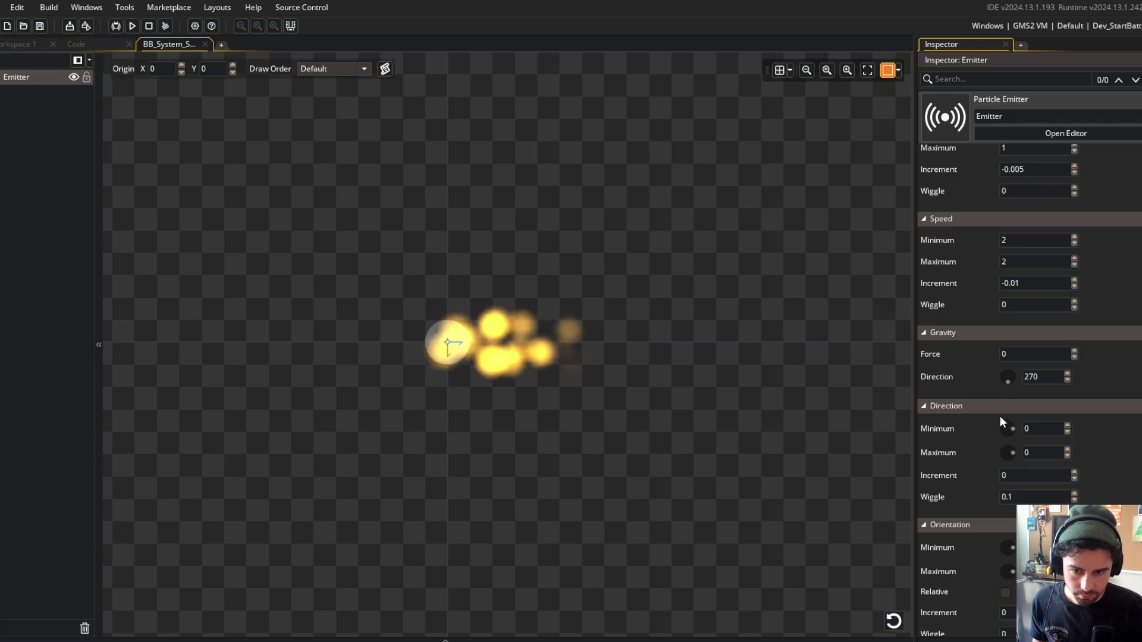
{"action": "left_click", "coordinate": [1025, 429]}
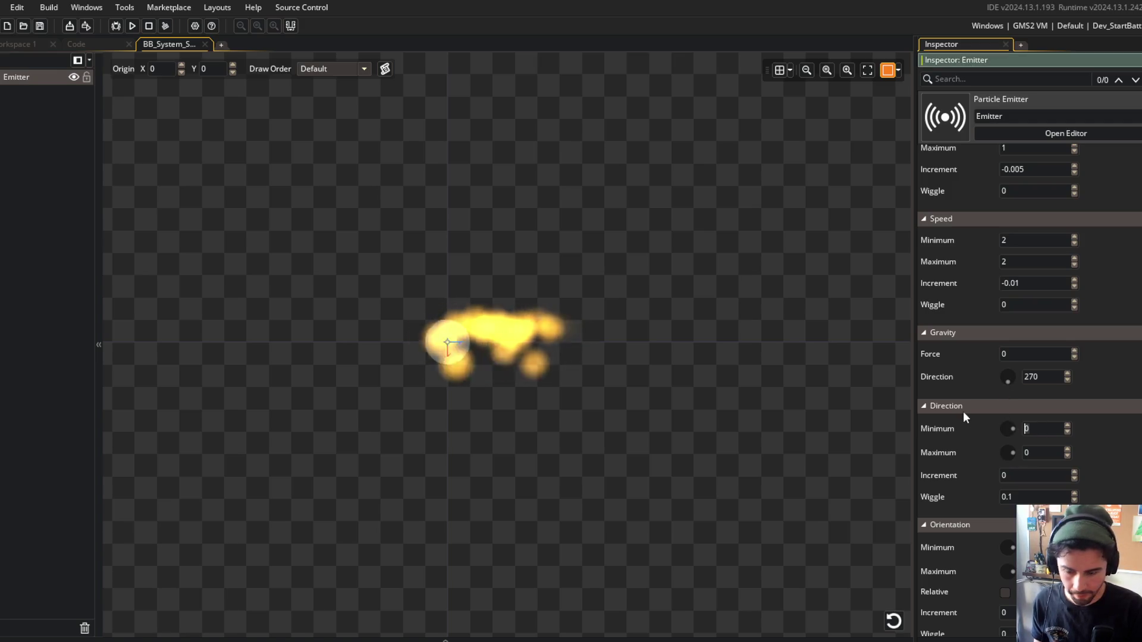
{"action": "type", "text": "90"}
{"action": "key", "text": "Tab"}
{"action": "type", "text": "90"}
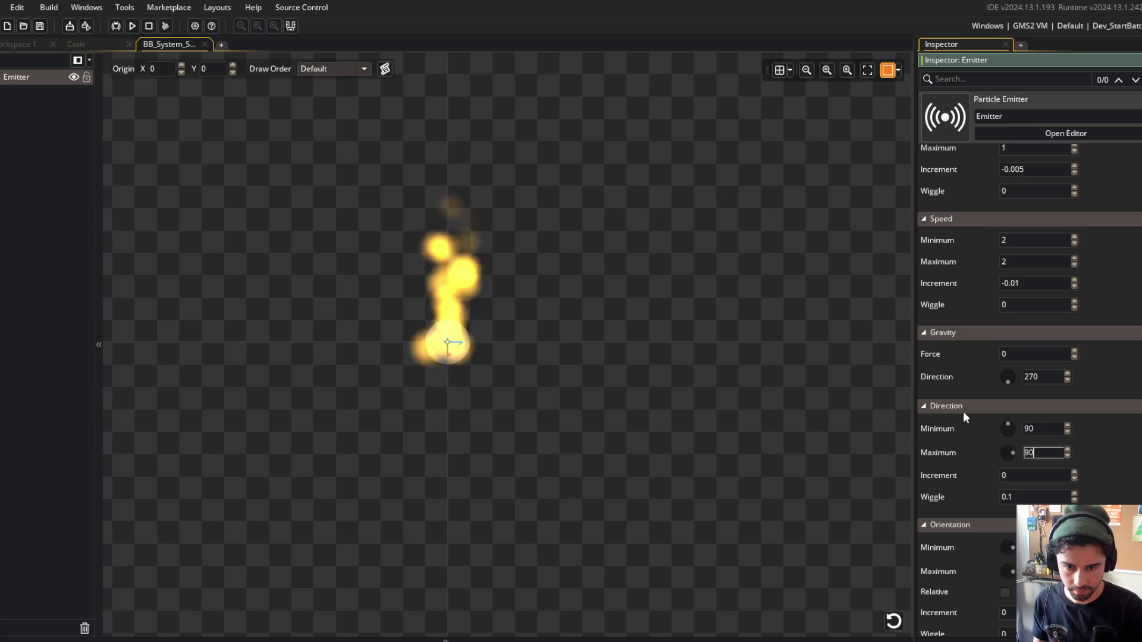
{"action": "left_click", "coordinate": [1118, 451]}
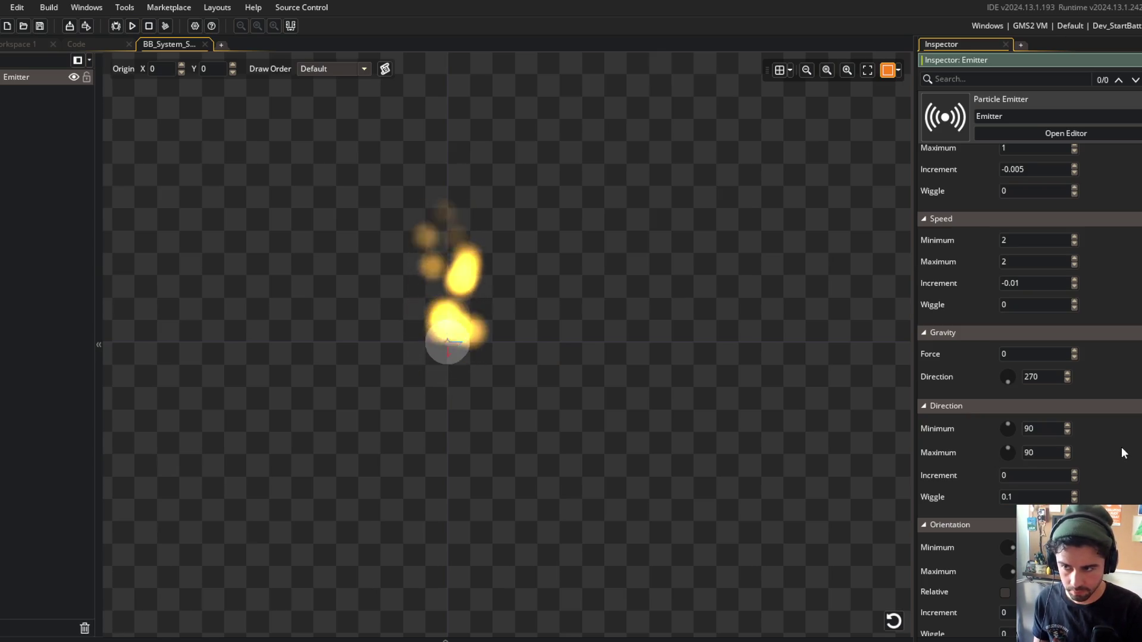
Set the particles' gravity force to 0.01.
{"action": "scroll", "coordinate": [968, 355], "scroll_direction": "down", "scroll_amount": 1}
{"action": "scroll", "coordinate": [968, 355], "scroll_direction": "up", "scroll_amount": 1}
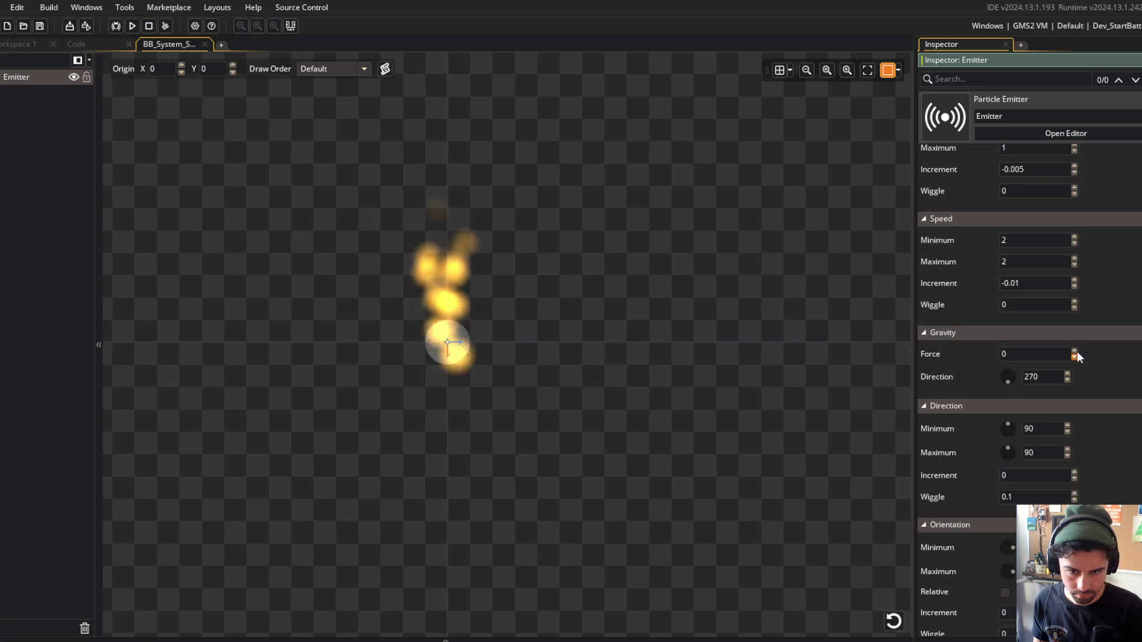
{"action": "left_click", "coordinate": [1047, 353]}
{"action": "type", "text": ".001"}
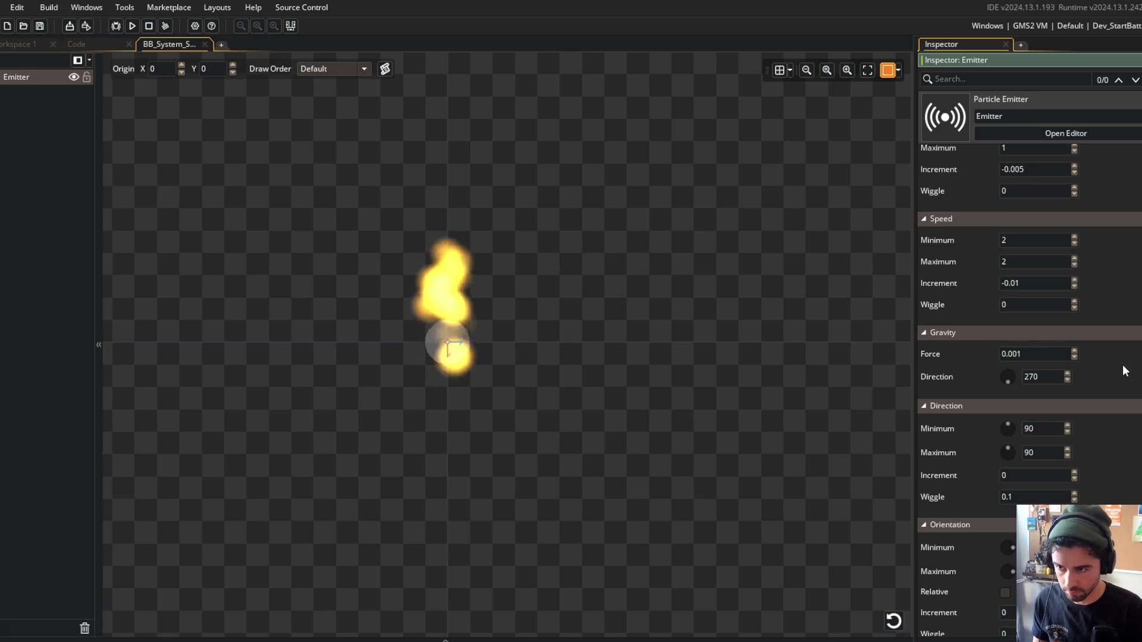
{"action": "left_click", "coordinate": [1039, 355]}
{"action": "type", "text": "0.005"}
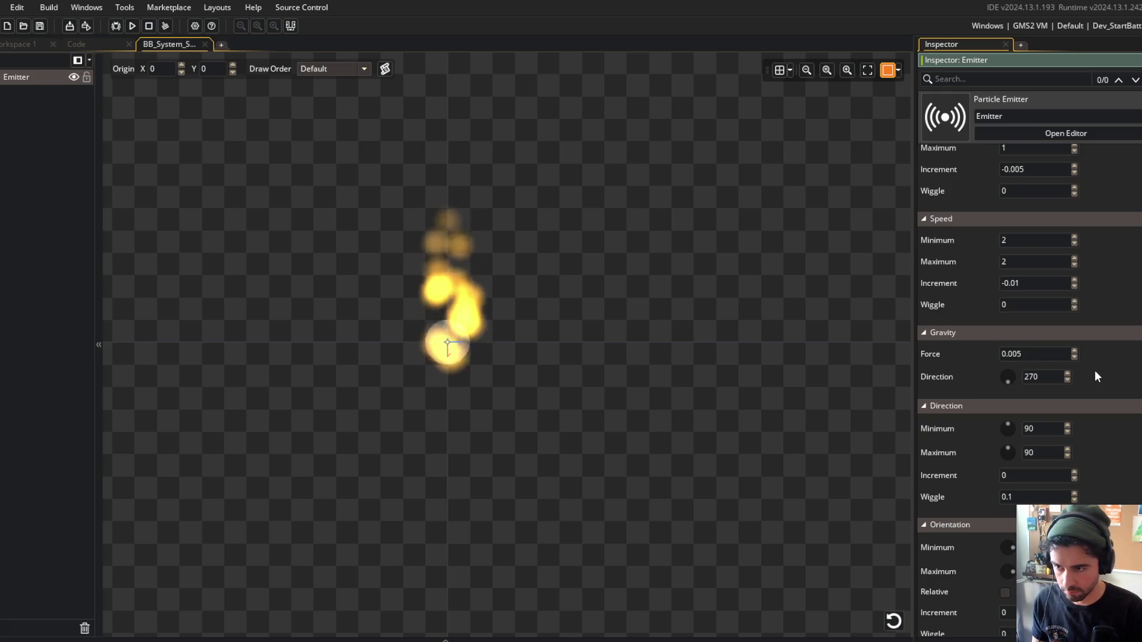
{"action": "left_click", "coordinate": [1041, 356]}
{"action": "type", "text": "0.01"}
{"action": "key", "text": "Return"}
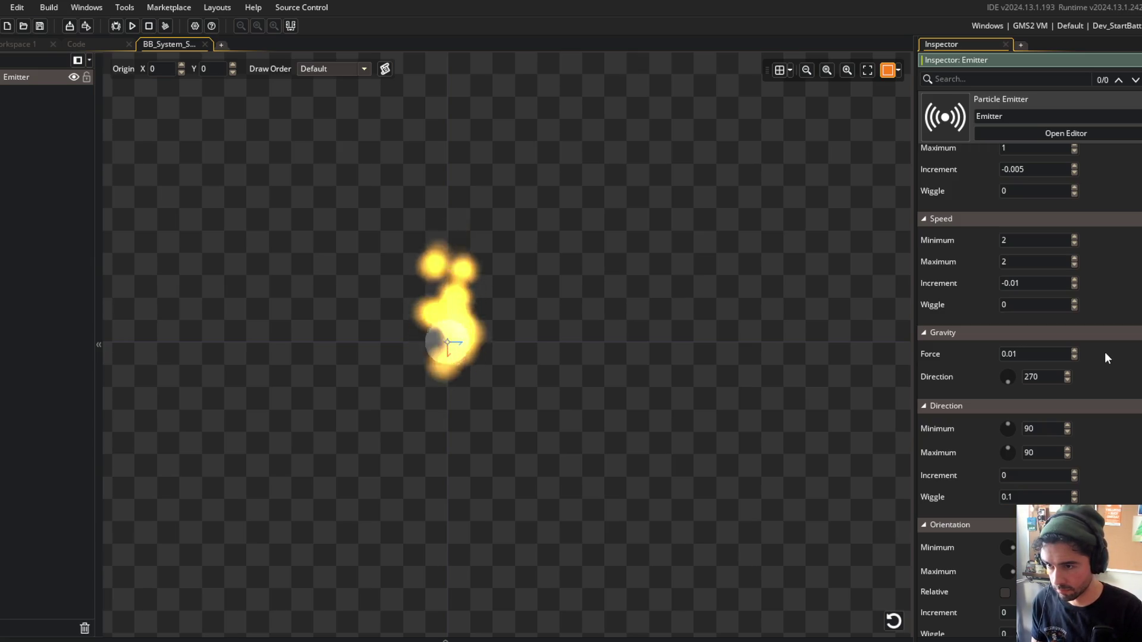
Turn off additive blending for the trail particles and start editing their starting colour.
{"action": "scroll", "coordinate": [972, 299], "scroll_direction": "up", "scroll_amount": 10}
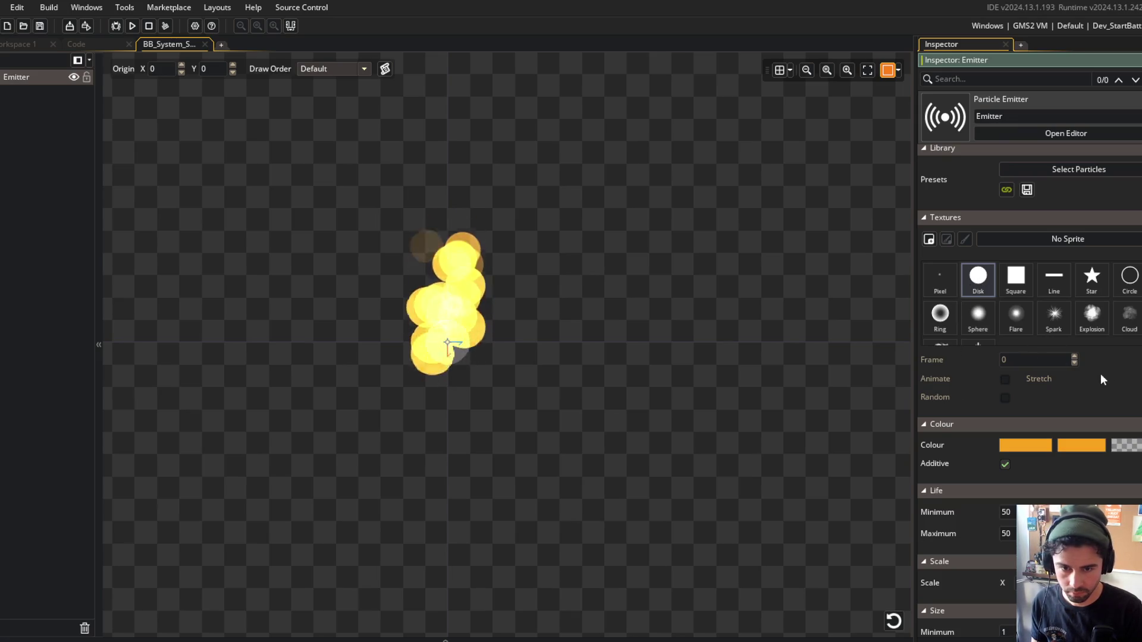
{"action": "scroll", "coordinate": [1099, 378], "scroll_direction": "down", "scroll_amount": 10}
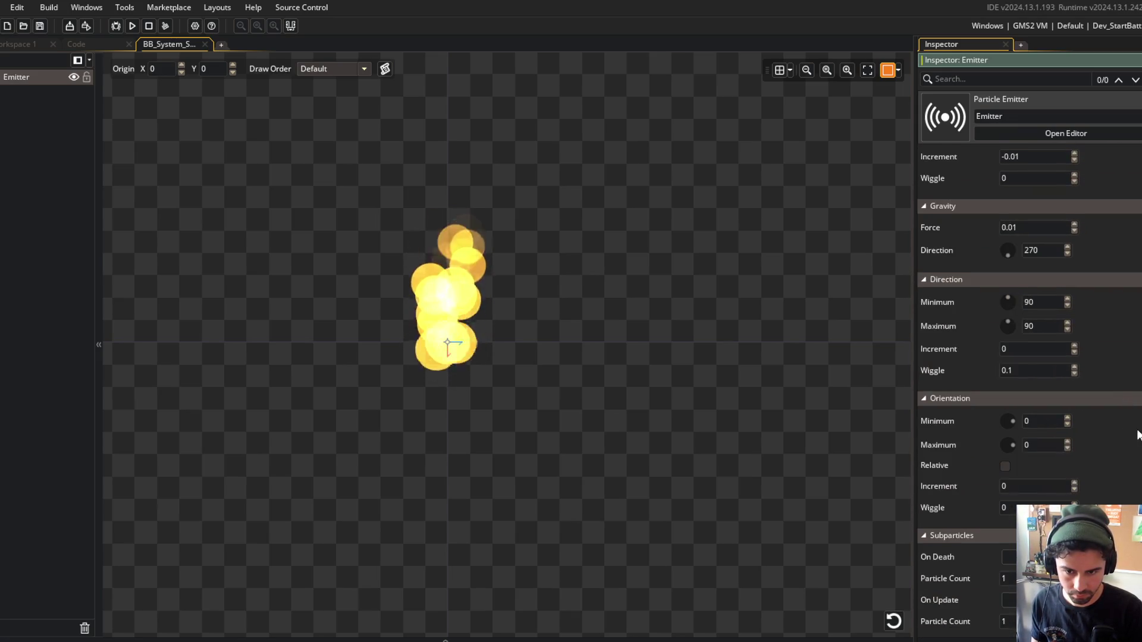
{"action": "scroll", "coordinate": [1137, 434], "scroll_direction": "up", "scroll_amount": 4}
{"action": "scroll", "coordinate": [1137, 434], "scroll_direction": "up", "scroll_amount": 4}
{"action": "left_click", "coordinate": [1004, 282]}
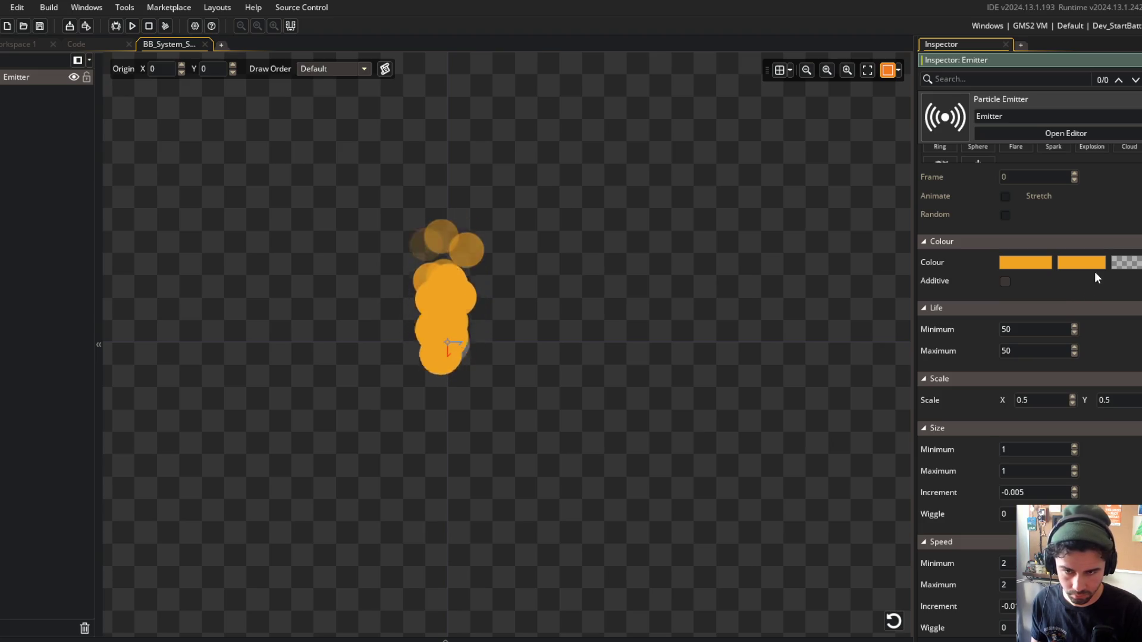
{"action": "scroll", "coordinate": [1085, 265], "scroll_direction": "up", "scroll_amount": 2}
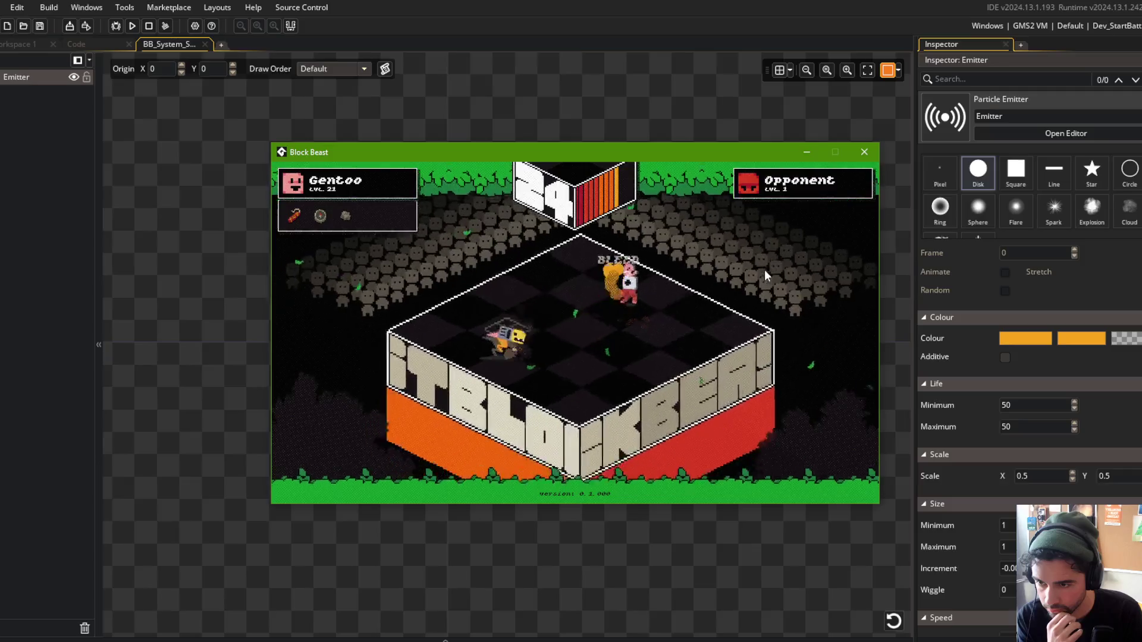
{"action": "left_click", "coordinate": [1020, 337]}
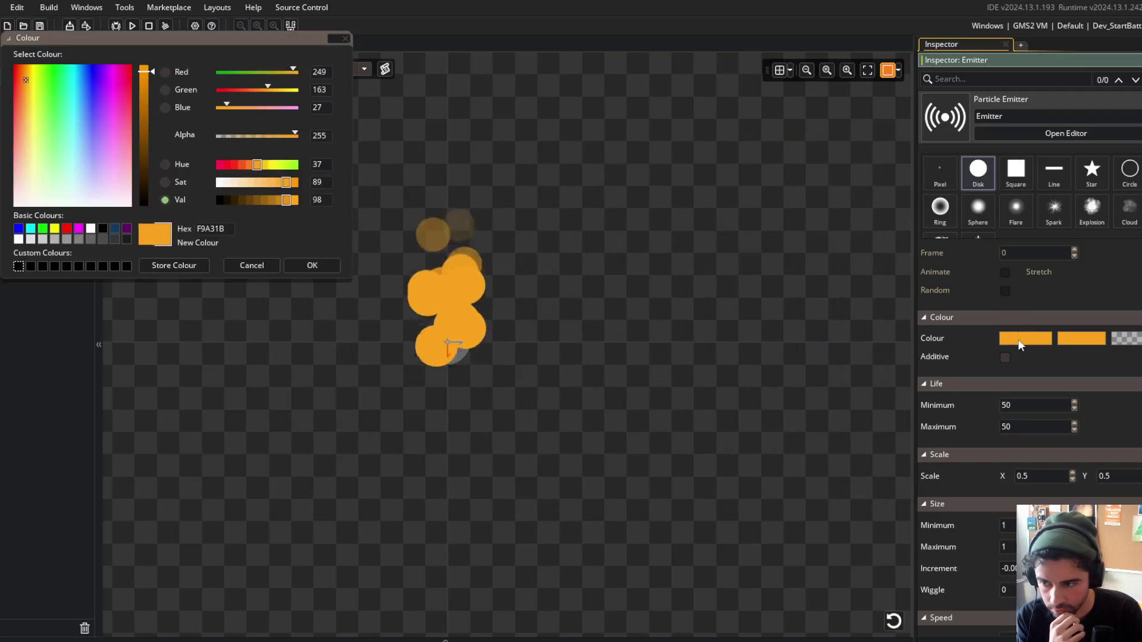
Desaturate the start and middle colours to white, make the end colour transparent white, then run the game.
{"action": "left_click", "coordinate": [218, 183]}
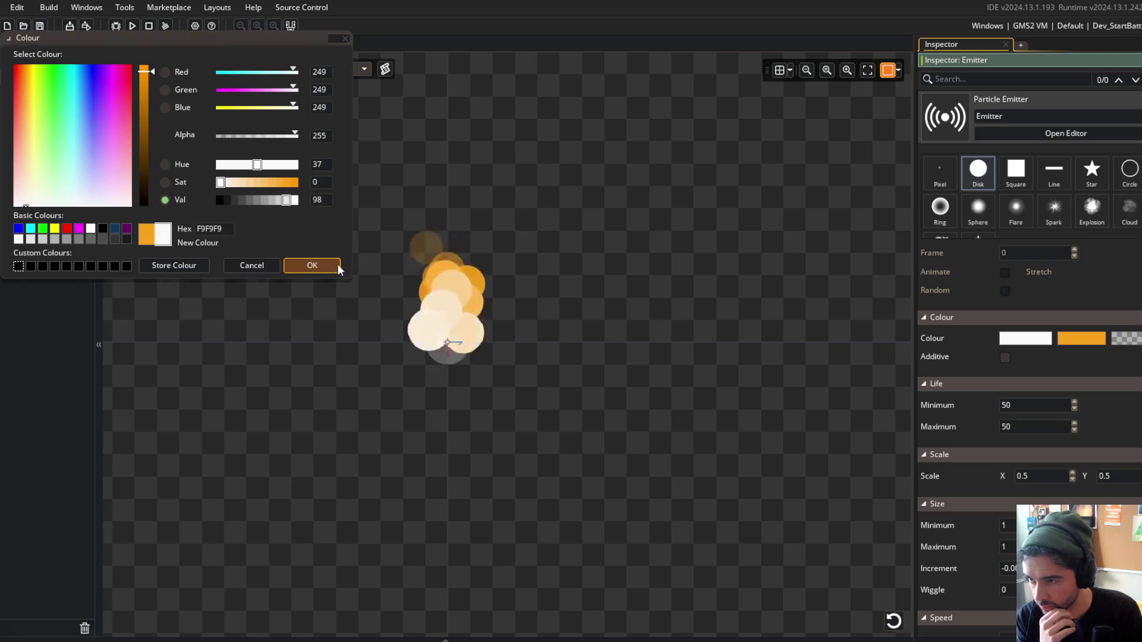
{"action": "left_click", "coordinate": [333, 265]}
{"action": "left_click", "coordinate": [220, 185]}
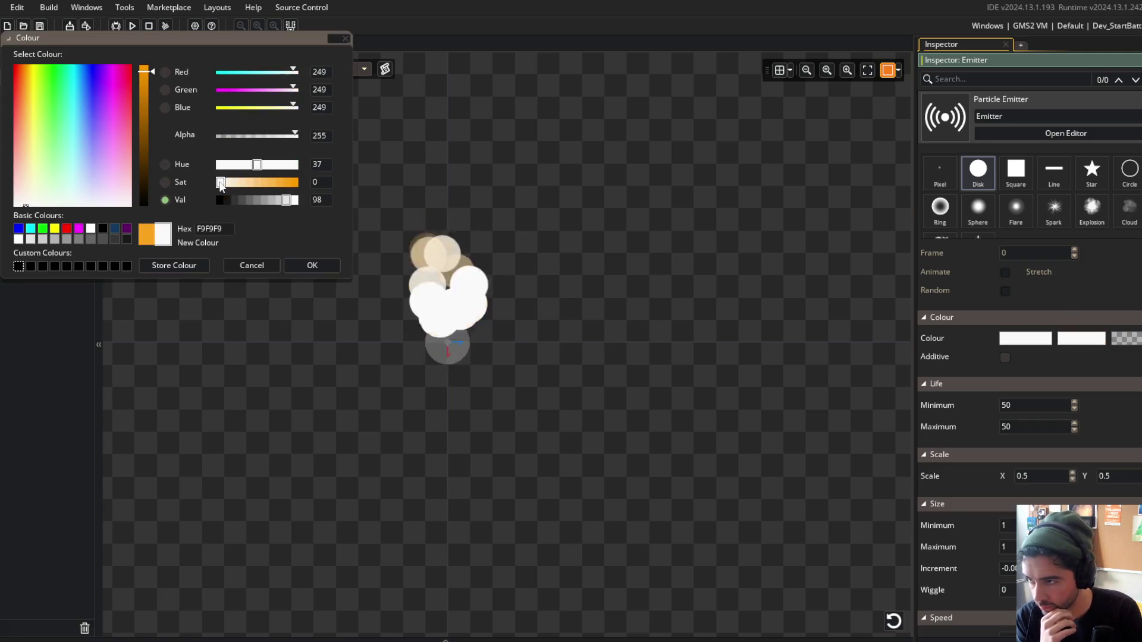
{"action": "left_click", "coordinate": [320, 267]}
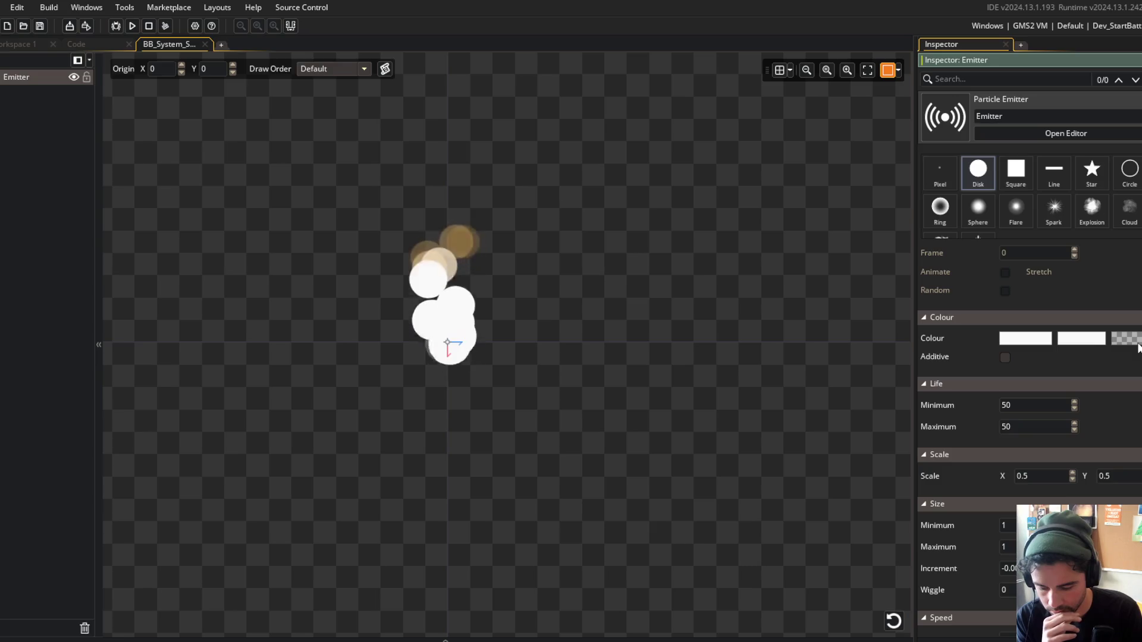
{"action": "left_click", "coordinate": [1135, 342]}
{"action": "left_click", "coordinate": [219, 185]}
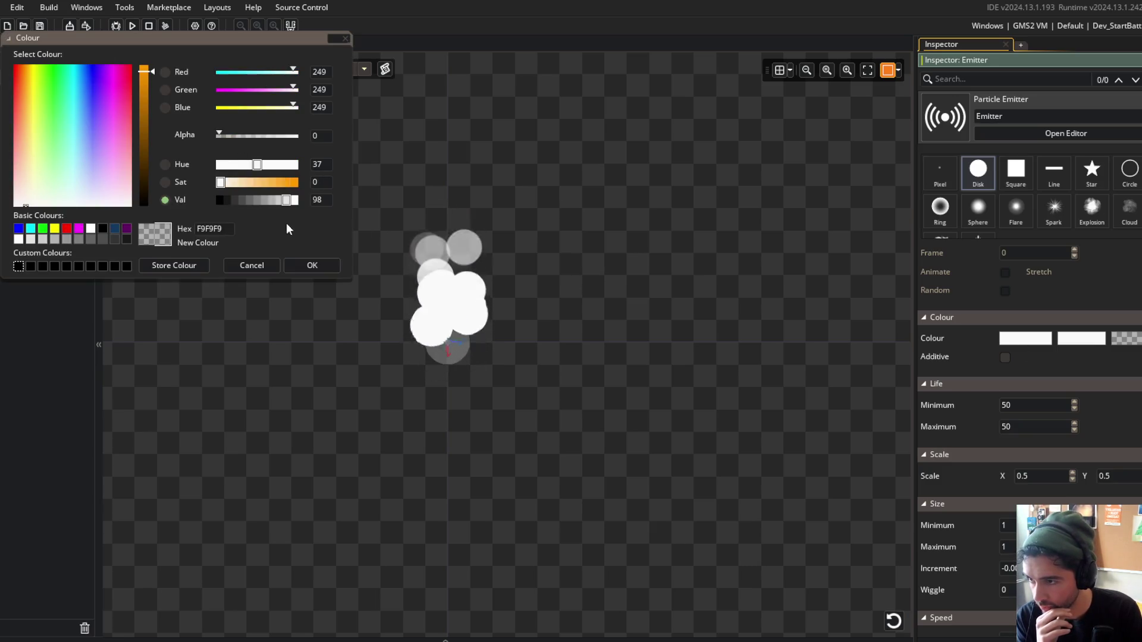
{"action": "left_click", "coordinate": [305, 264]}
{"action": "left_click", "coordinate": [129, 28]}
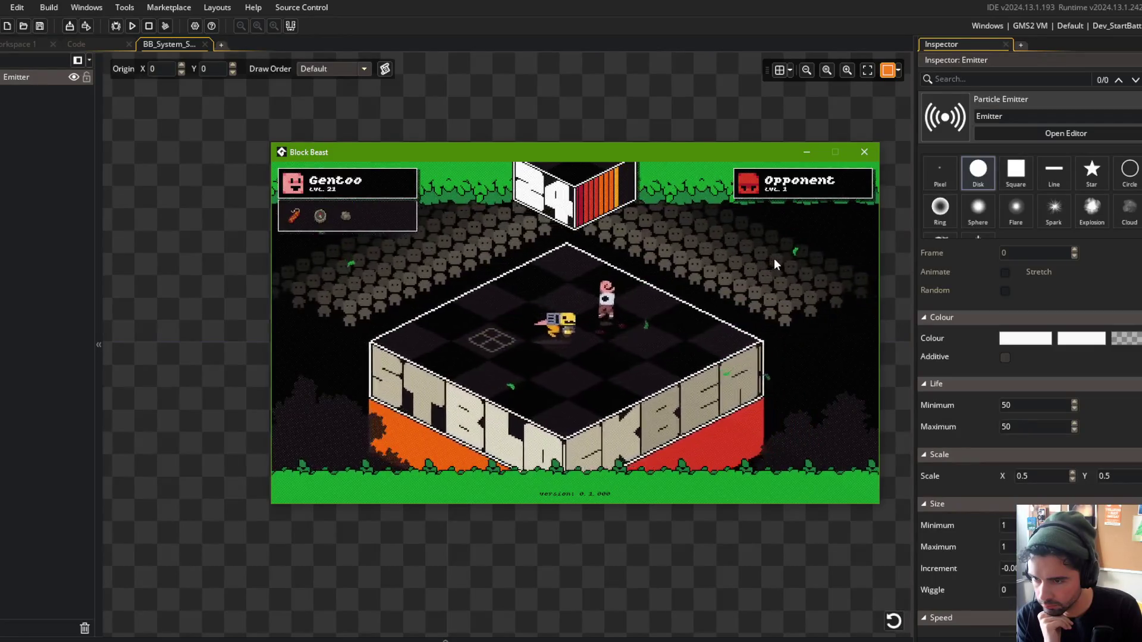
Close the game, set particle Size Minimum and Maximum to 0.5, relaunch, and reconfirm the colour swatch.
{"action": "left_click", "coordinate": [861, 149]}
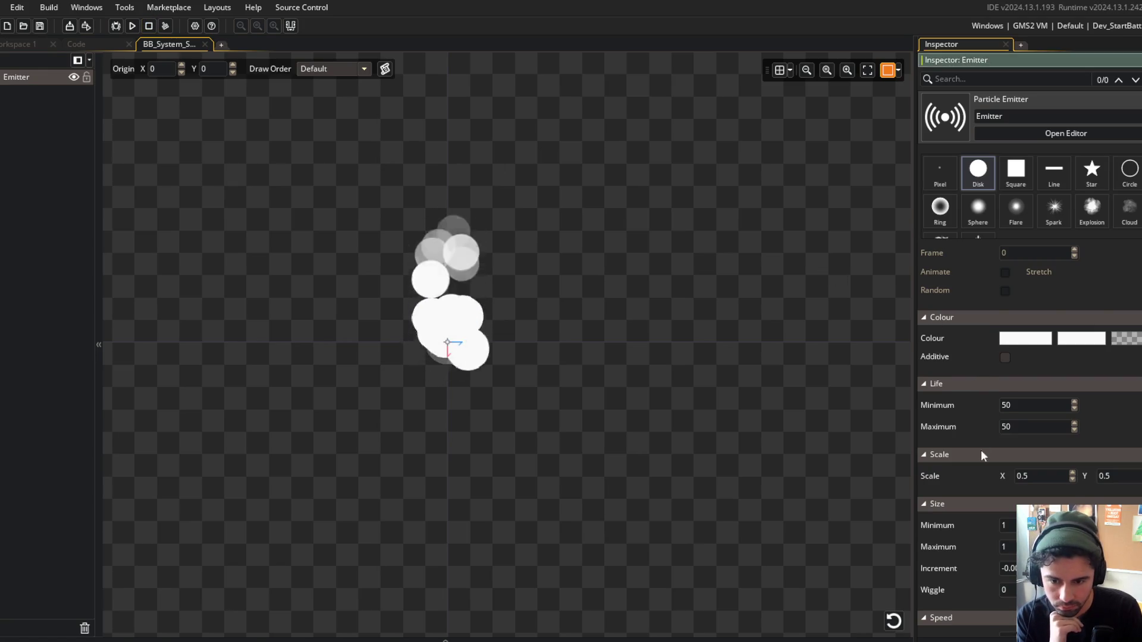
{"action": "scroll", "coordinate": [980, 447], "scroll_direction": "down", "scroll_amount": 1}
{"action": "scroll", "coordinate": [987, 404], "scroll_direction": "down", "scroll_amount": 3}
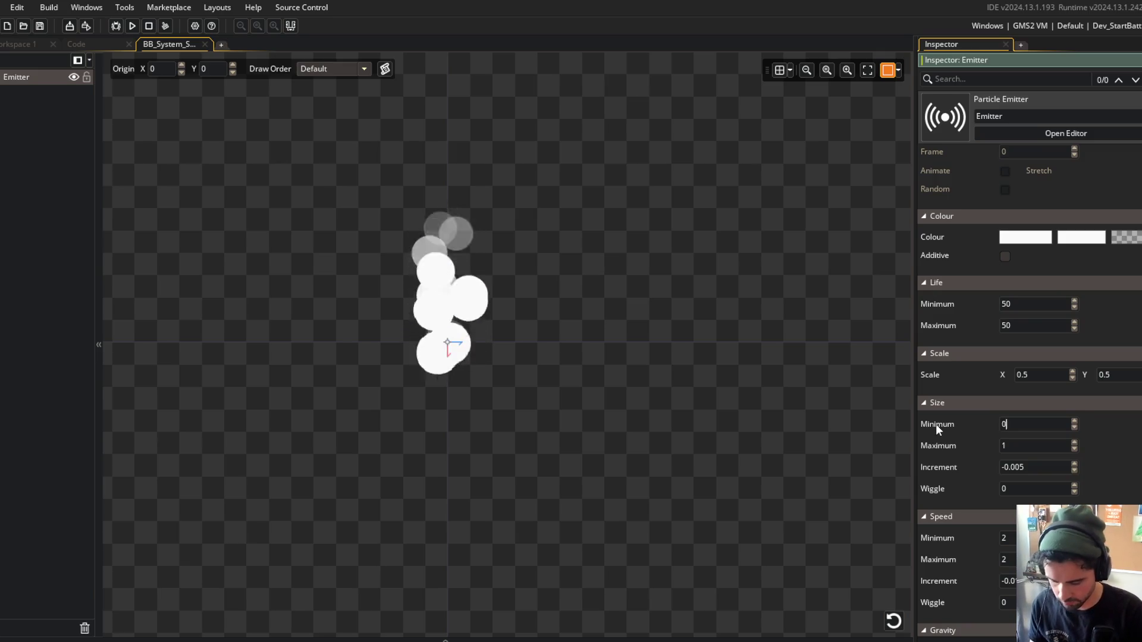
{"action": "type", "text": "0.5"}
{"action": "key", "text": "Tab"}
{"action": "type", "text": "0.5"}
{"action": "key", "text": "Return"}
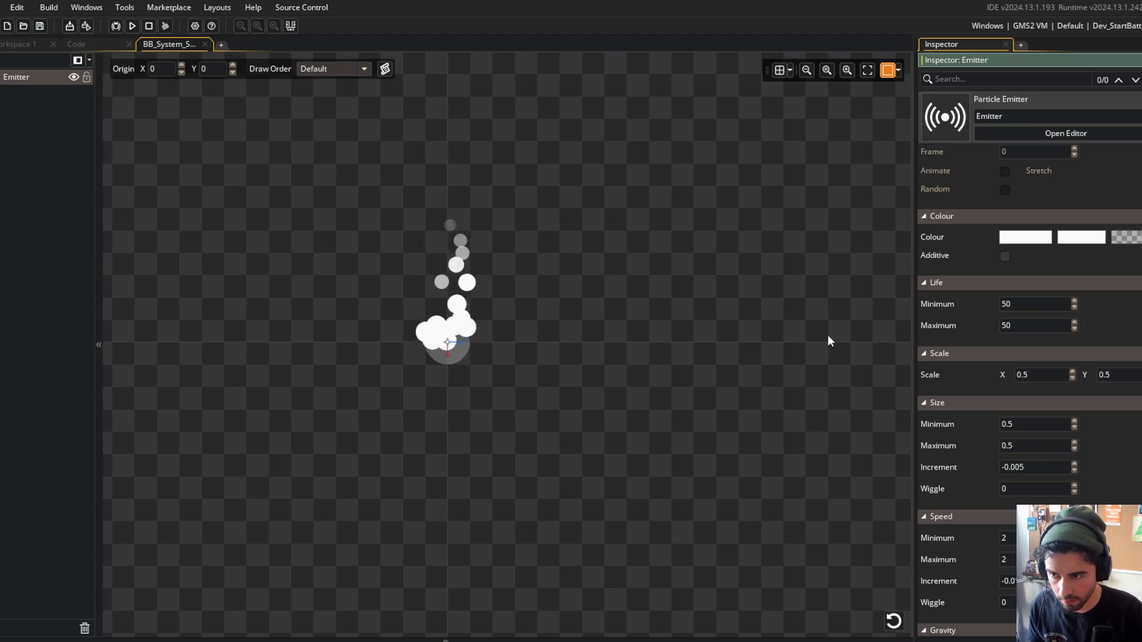
{"action": "left_click", "coordinate": [132, 25]}
{"action": "left_click", "coordinate": [1024, 237]}
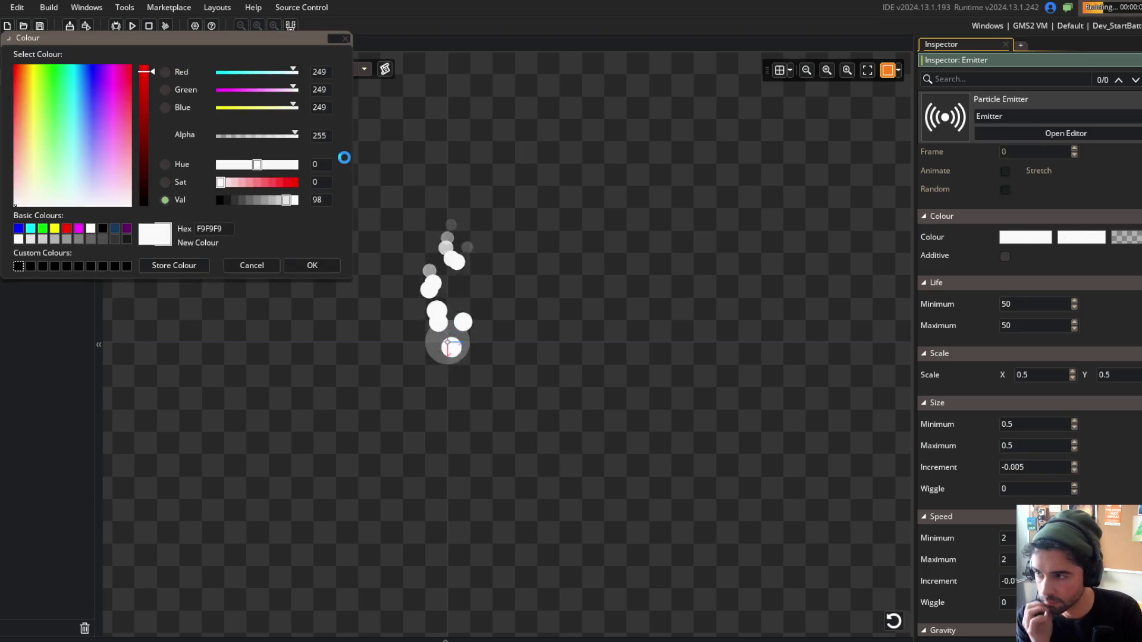
{"action": "left_click", "coordinate": [312, 265]}
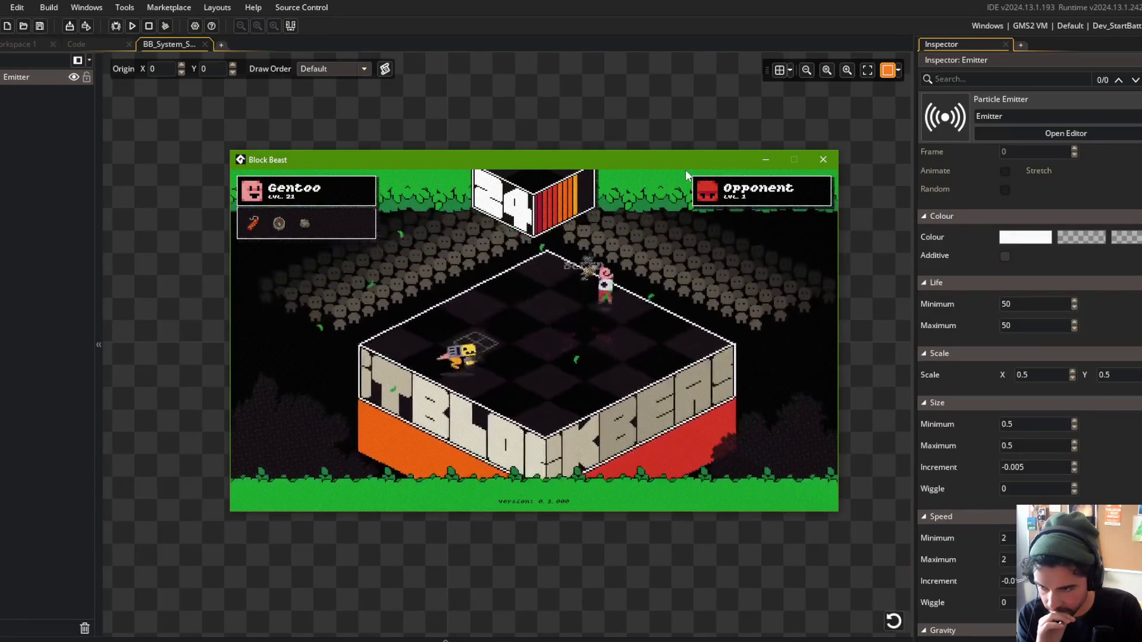
Paste a particles_system_angle("shotgun_trail", direction + 180) line into the SHOTGUN on_update code.
{"action": "left_click", "coordinate": [823, 159]}
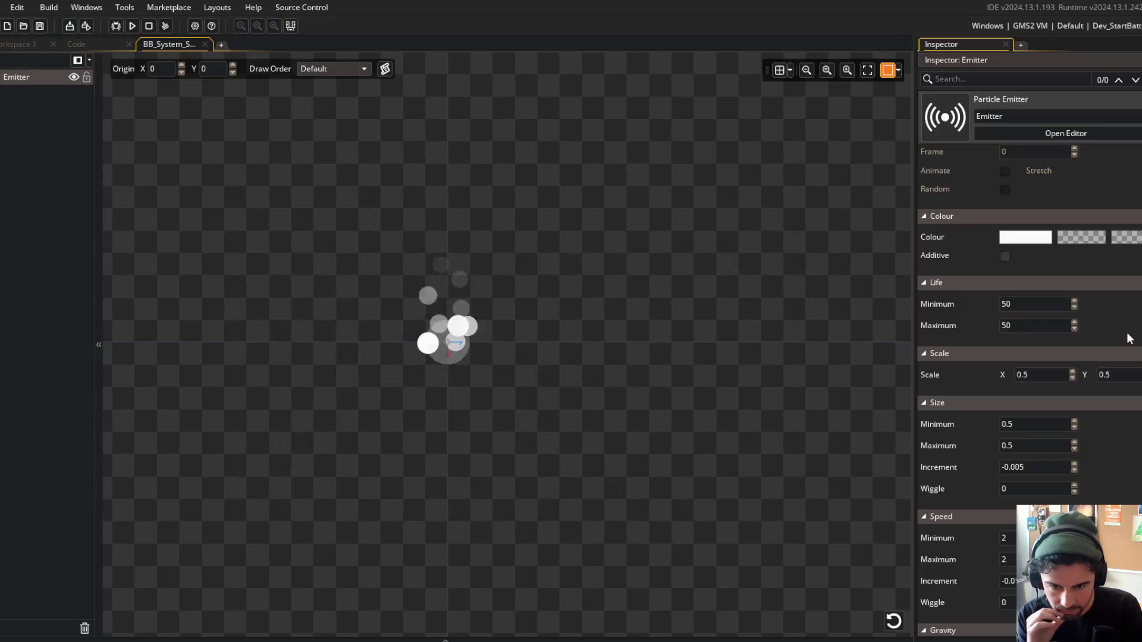
{"action": "scroll", "coordinate": [1117, 446], "scroll_direction": "down", "scroll_amount": 4}
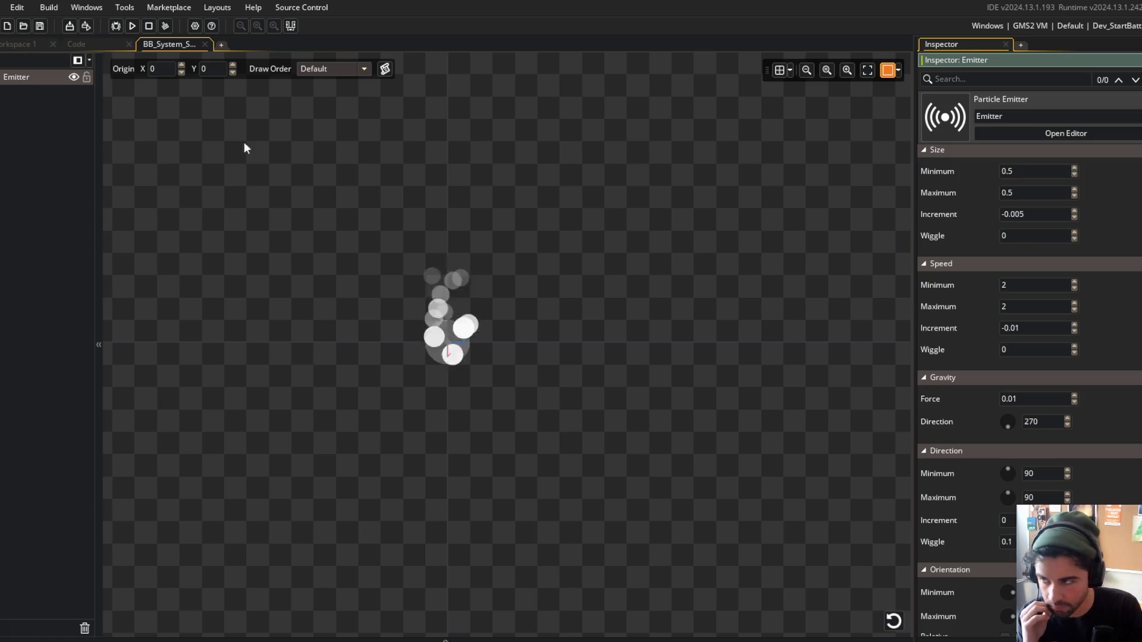
{"action": "left_click", "coordinate": [98, 45]}
{"action": "left_click", "coordinate": [15, 44]}
{"action": "left_click", "coordinate": [78, 45]}
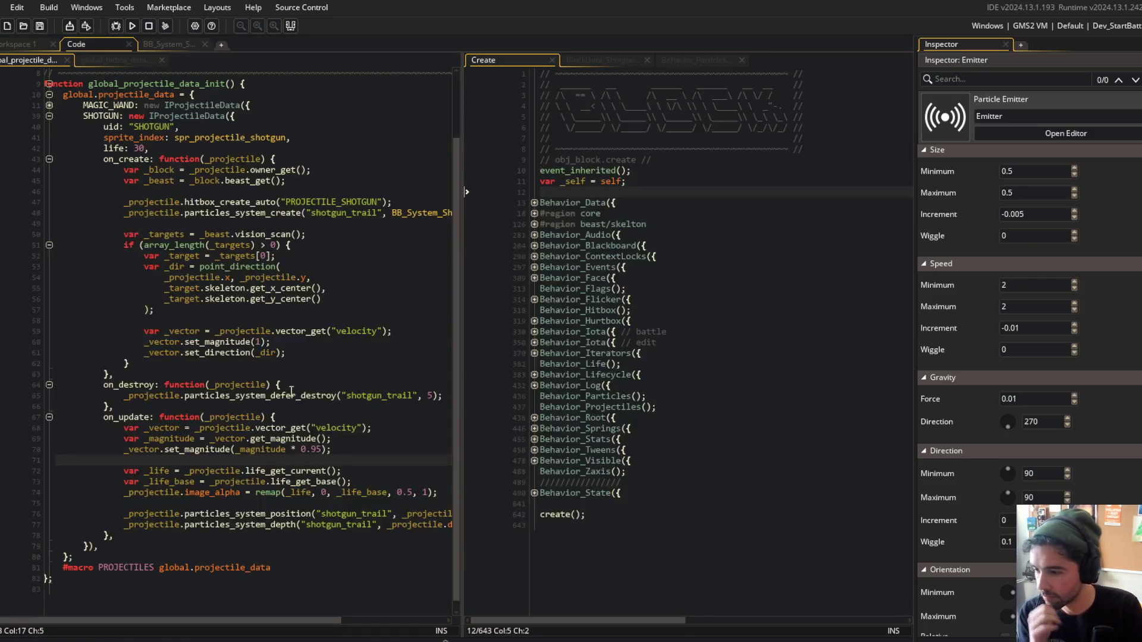
{"action": "key", "text": "ctrl+v"}
{"action": "left_click", "coordinate": [362, 492]}
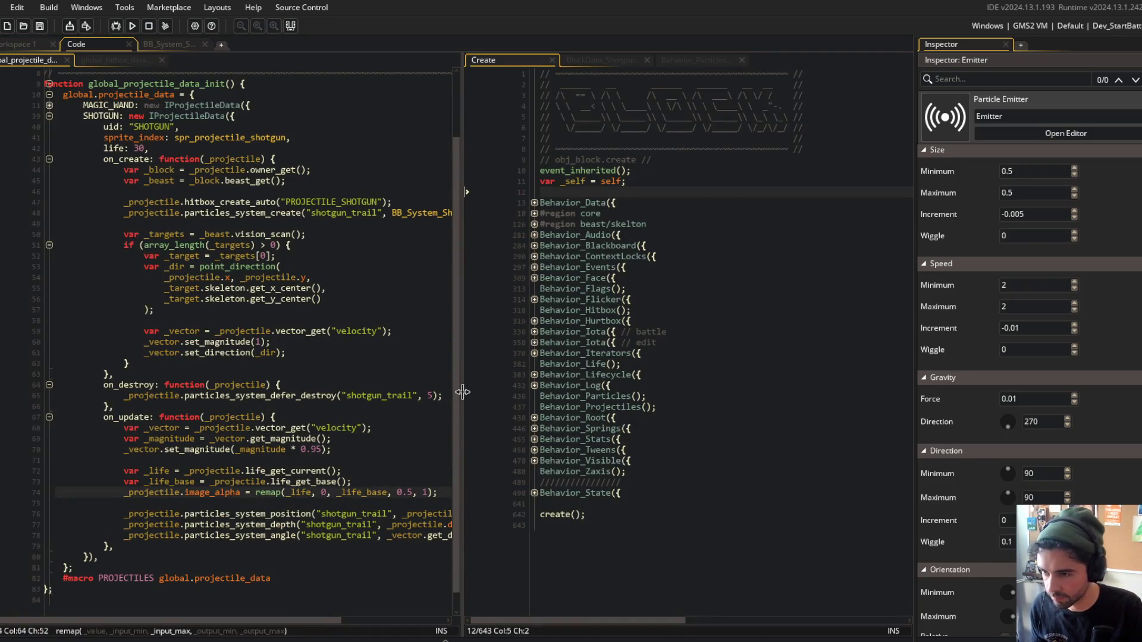
{"action": "left_click_drag", "start_coordinate": [462, 393], "coordinate": [597, 392]}
{"action": "left_click", "coordinate": [322, 298]}
Playtest the trail angle change, then close the game.
{"action": "left_click", "coordinate": [131, 25]}
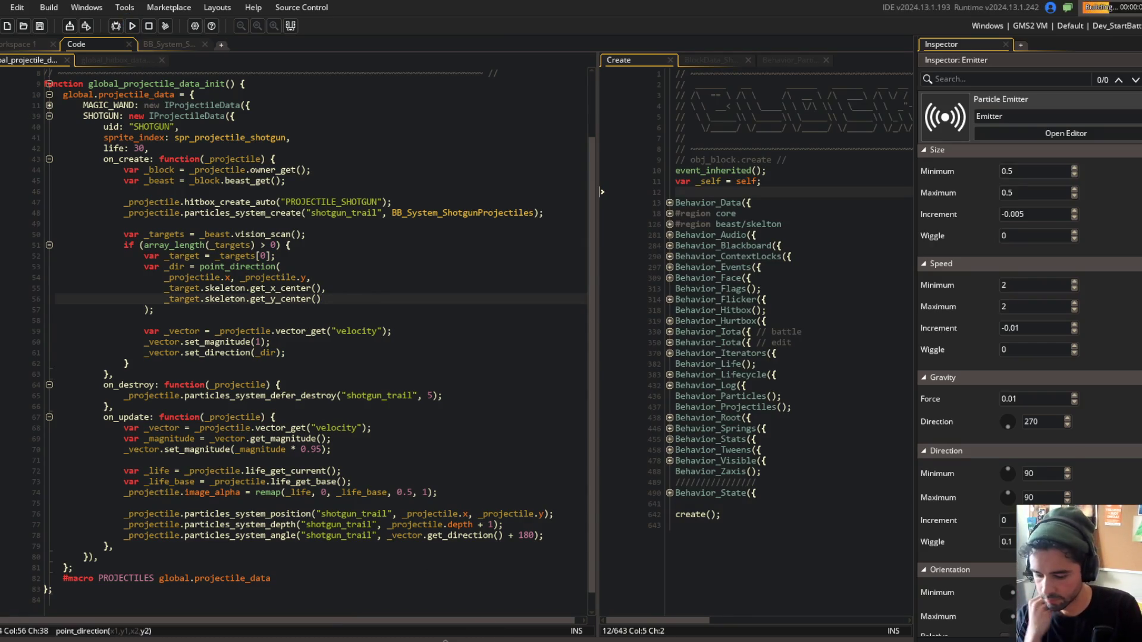
{"action": "left_click", "coordinate": [430, 449]}
{"action": "scroll", "coordinate": [429, 449], "scroll_direction": "down", "scroll_amount": 1}
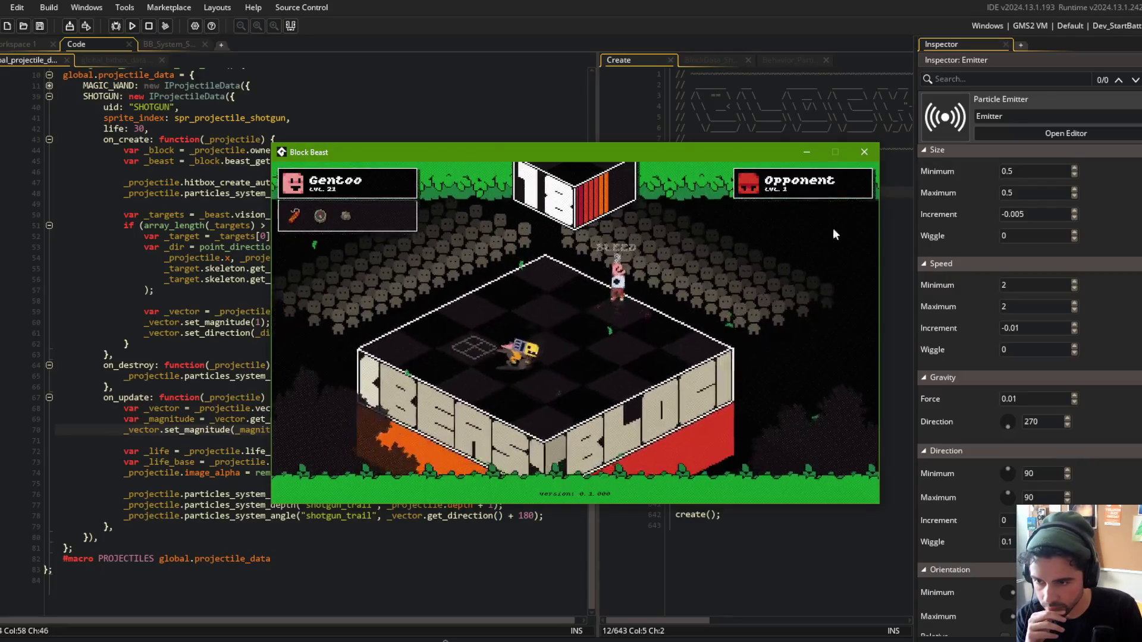
{"action": "key", "text": "Escape"}
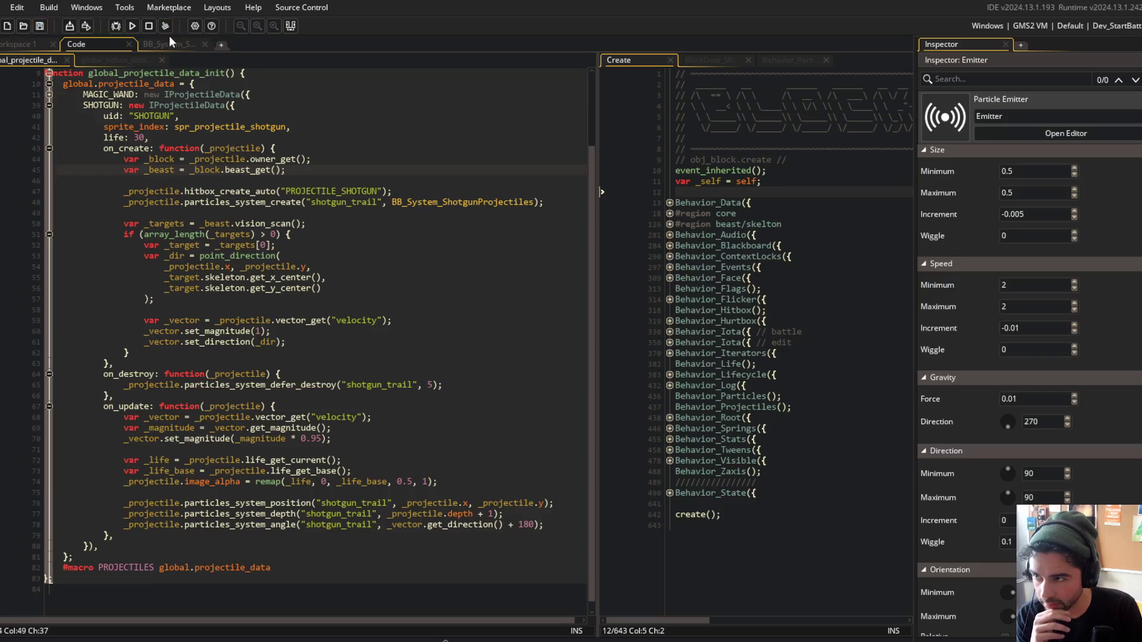
Open spr_projectile_shotgun and resize its canvas to width 32, giving 32×24.
{"action": "left_click", "coordinate": [169, 40]}
{"action": "left_click", "coordinate": [91, 42]}
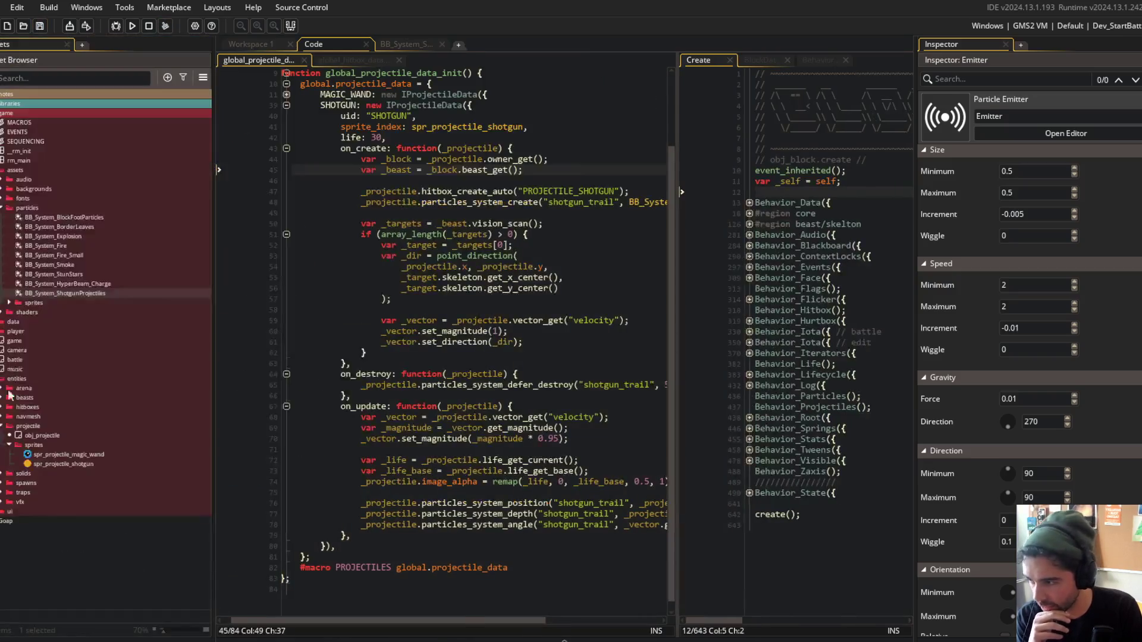
{"action": "double_click", "coordinate": [60, 465]}
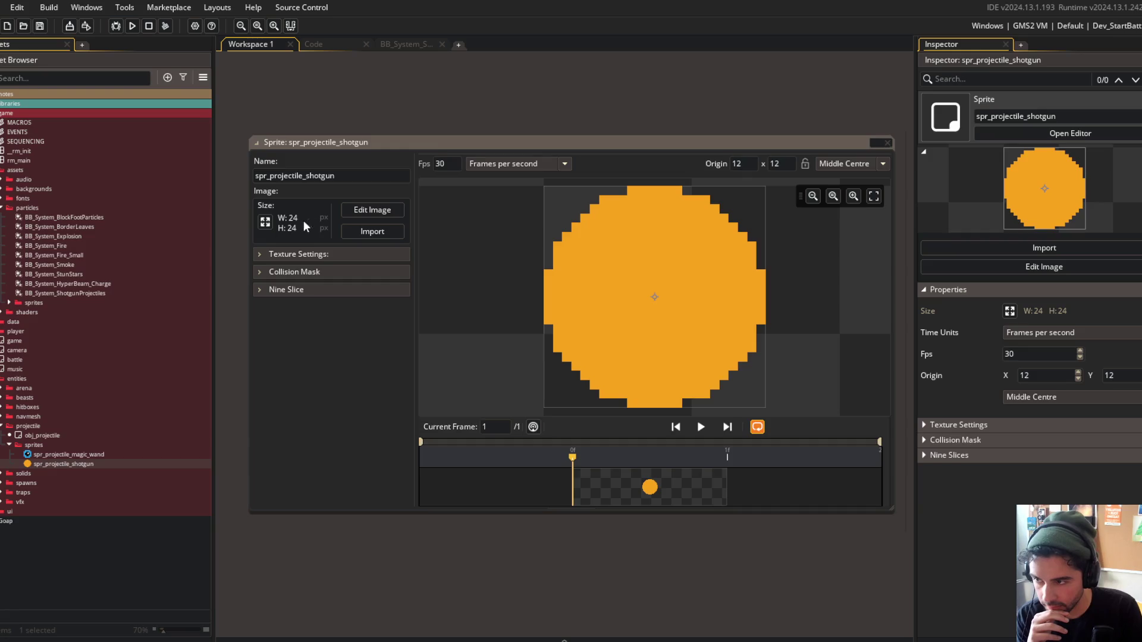
{"action": "left_click", "coordinate": [282, 217]}
{"action": "left_click", "coordinate": [199, 131]}
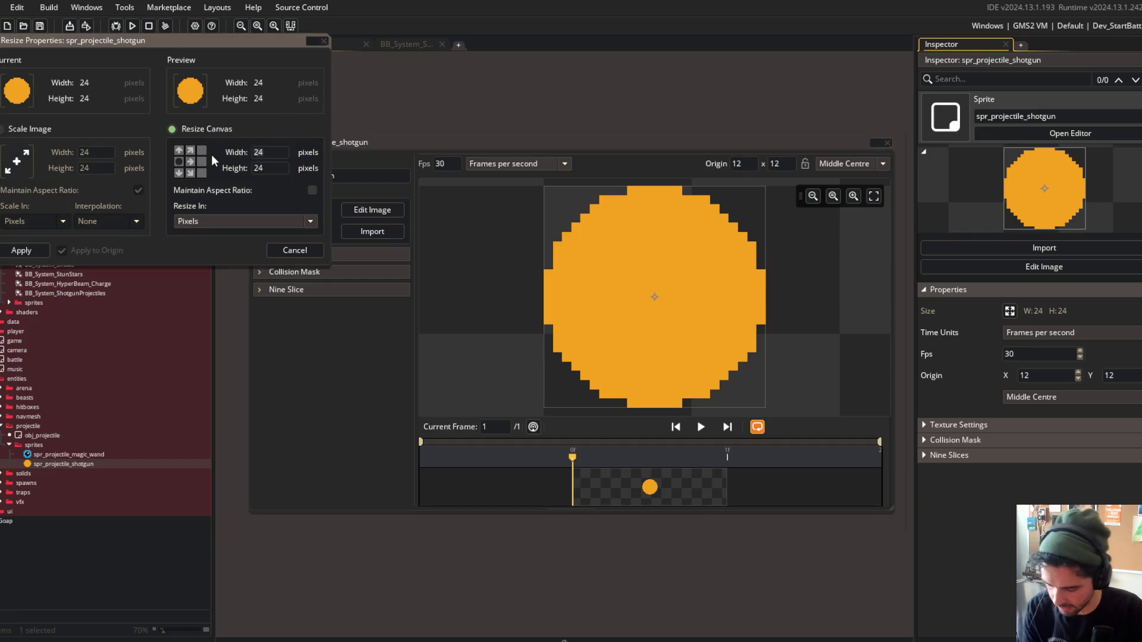
{"action": "type", "text": "32"}
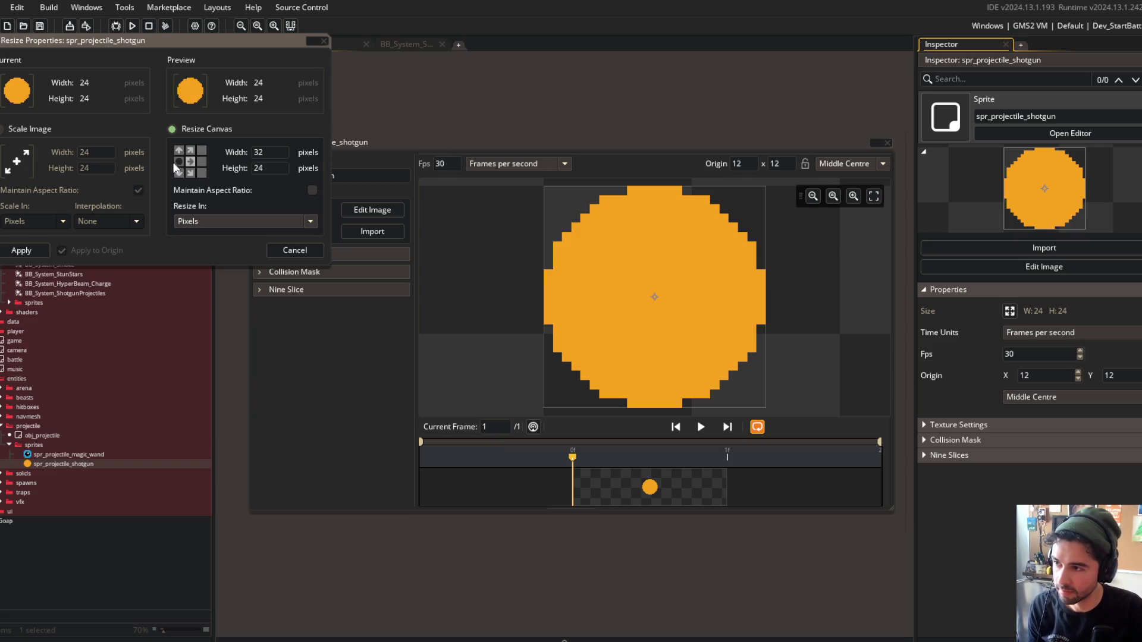
{"action": "left_click", "coordinate": [22, 251]}
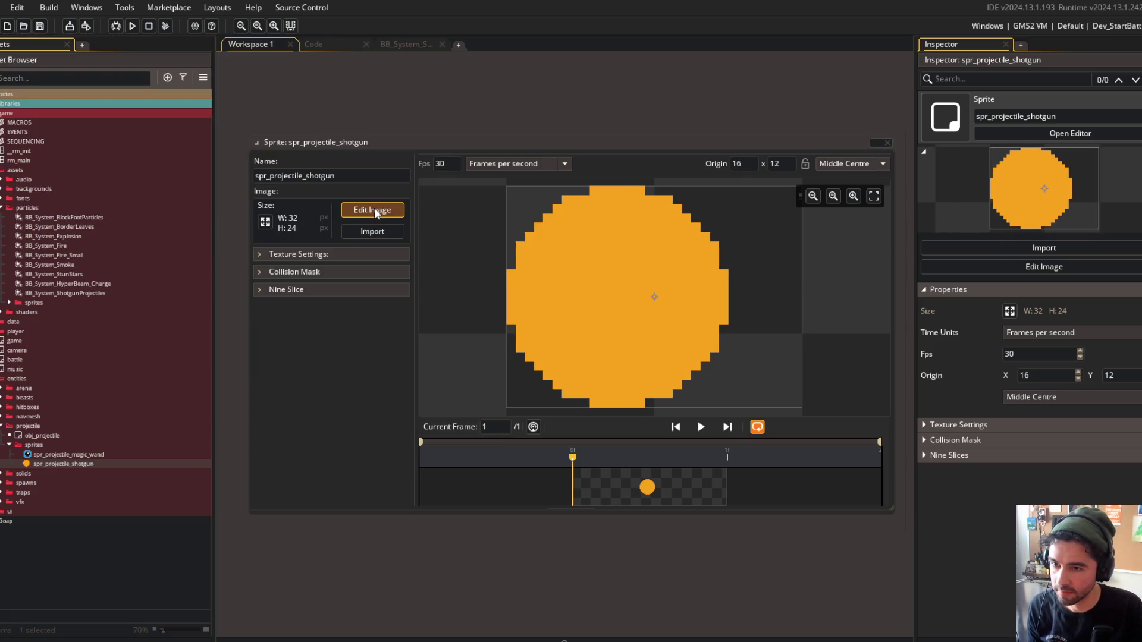
{"action": "left_click", "coordinate": [373, 209]}
Pick orange and white paint colours and draw a filled orange ellipse across the whole canvas.
{"action": "key", "text": "ctrl+a"}
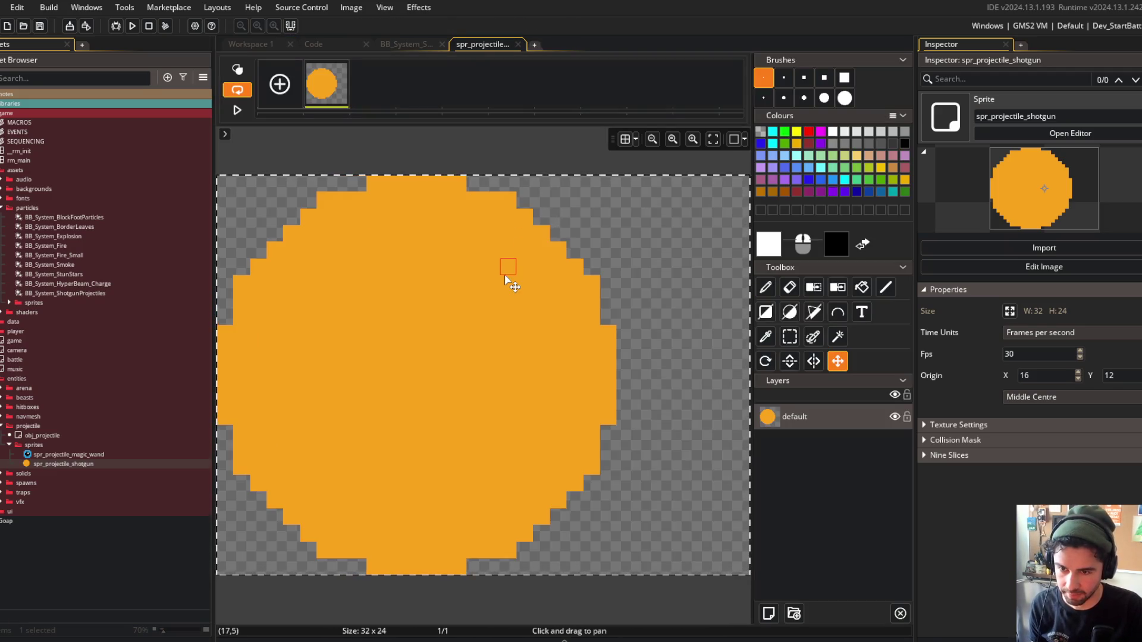
{"action": "left_click", "coordinate": [566, 301], "text": "alt"}
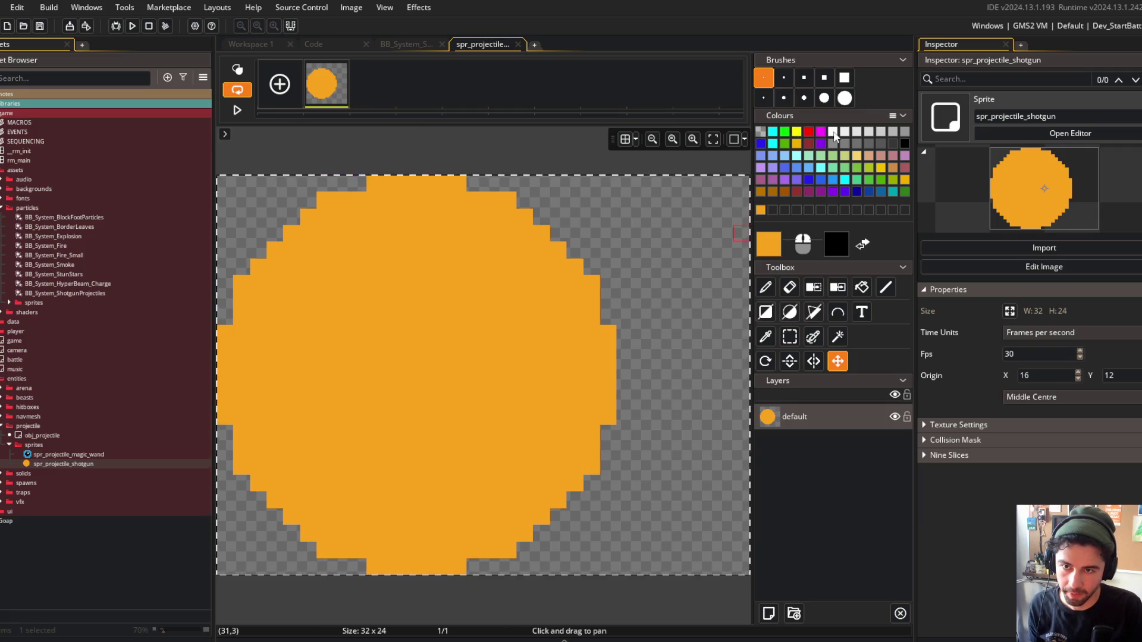
{"action": "key", "text": "f"}
{"action": "left_click", "coordinate": [690, 291]}
{"action": "key", "text": "ctrl+z"}
{"action": "key", "text": "s"}
{"action": "key", "text": "ctrl+d"}
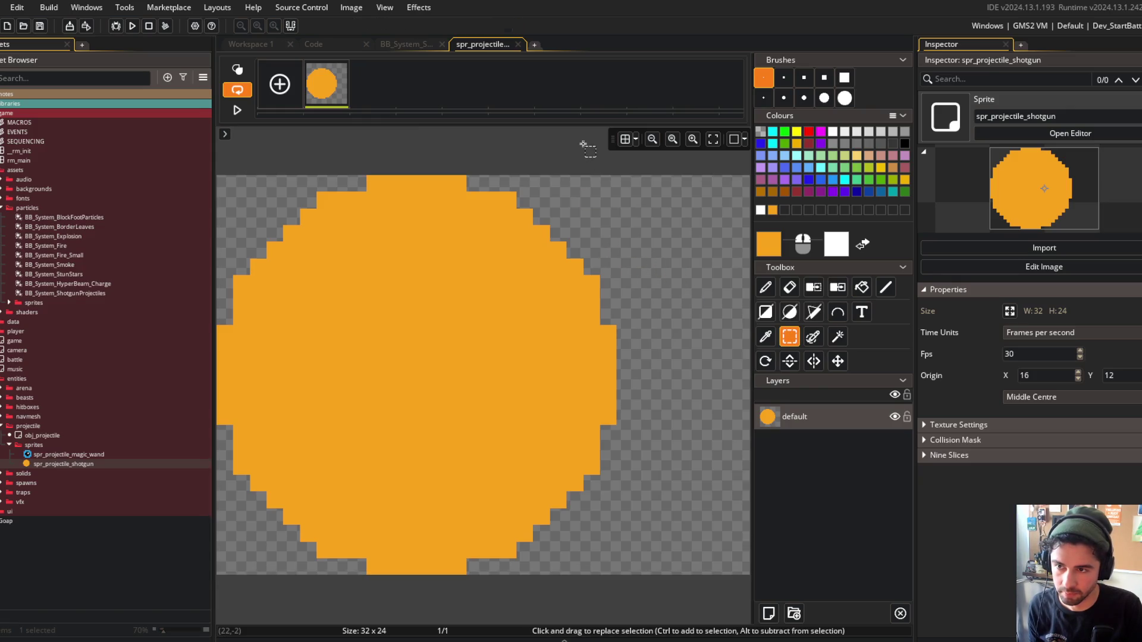
{"action": "key", "text": "f"}
{"action": "right_click", "coordinate": [558, 249]}
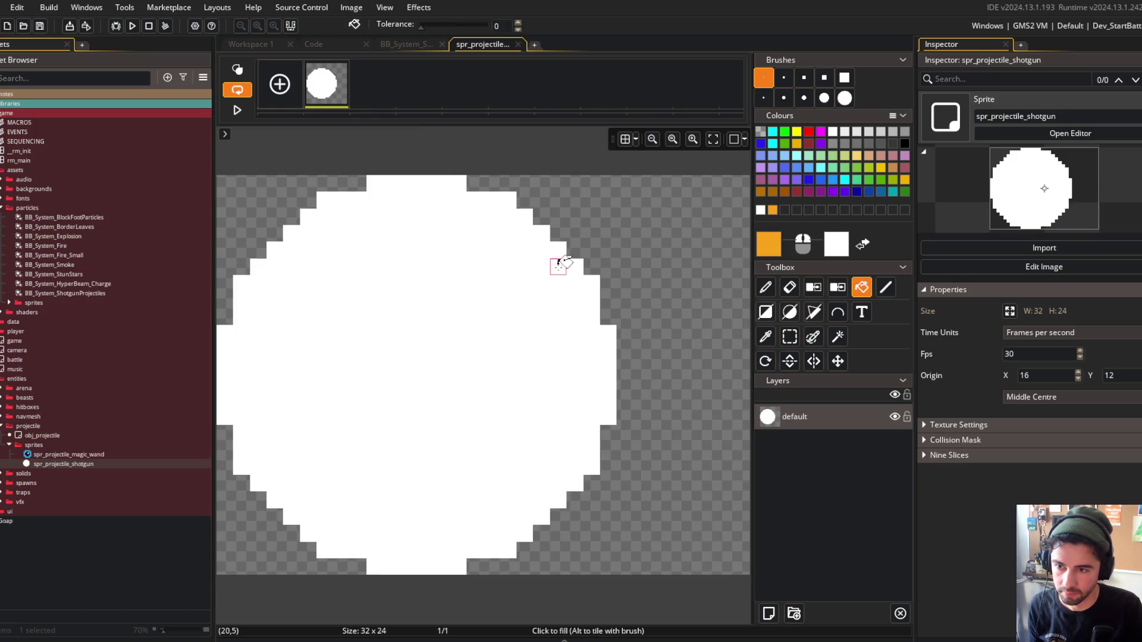
{"action": "left_click", "coordinate": [791, 315]}
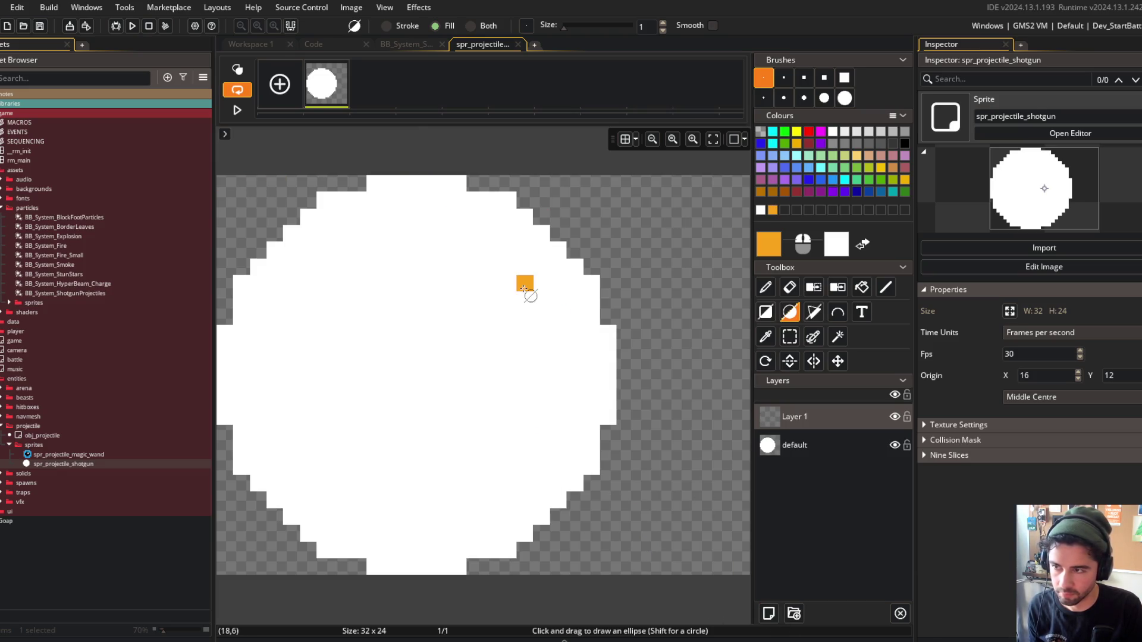
{"action": "mouse_move", "coordinate": [224, 184]}
{"action": "left_mouse_down"}
{"action": "mouse_move", "coordinate": [649, 558]}
{"action": "mouse_move", "coordinate": [586, 528]}
{"action": "mouse_move", "coordinate": [613, 569]}
{"action": "left_mouse_up"}
Magic-wand select the orange oval, shift it to the right, and clear the selection.
{"action": "key", "text": "w"}
{"action": "left_click", "coordinate": [525, 390]}
{"action": "left_click_drag", "start_coordinate": [460, 388], "coordinate": [594, 385]}
{"action": "key", "text": "s"}
{"action": "left_click", "coordinate": [511, 154]}
{"action": "key", "text": "d"}
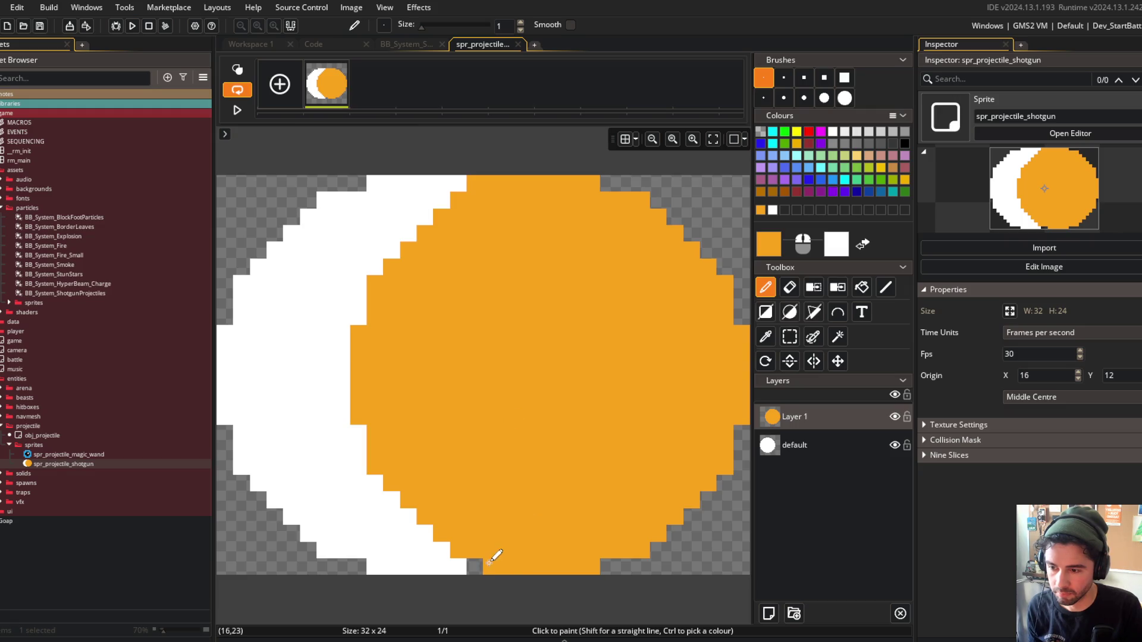
{"action": "scroll", "coordinate": [527, 387], "scroll_direction": "down", "scroll_amount": 3}
{"action": "scroll", "coordinate": [528, 387], "scroll_direction": "up", "scroll_amount": 2}
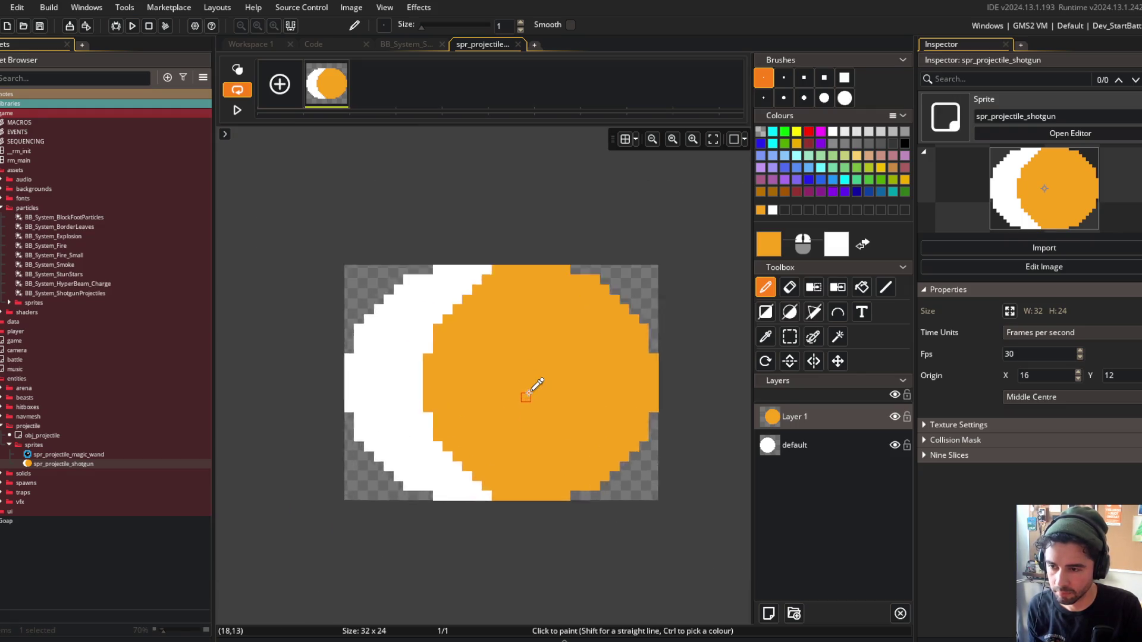
{"action": "scroll", "coordinate": [456, 196], "scroll_direction": "down", "scroll_amount": 4}
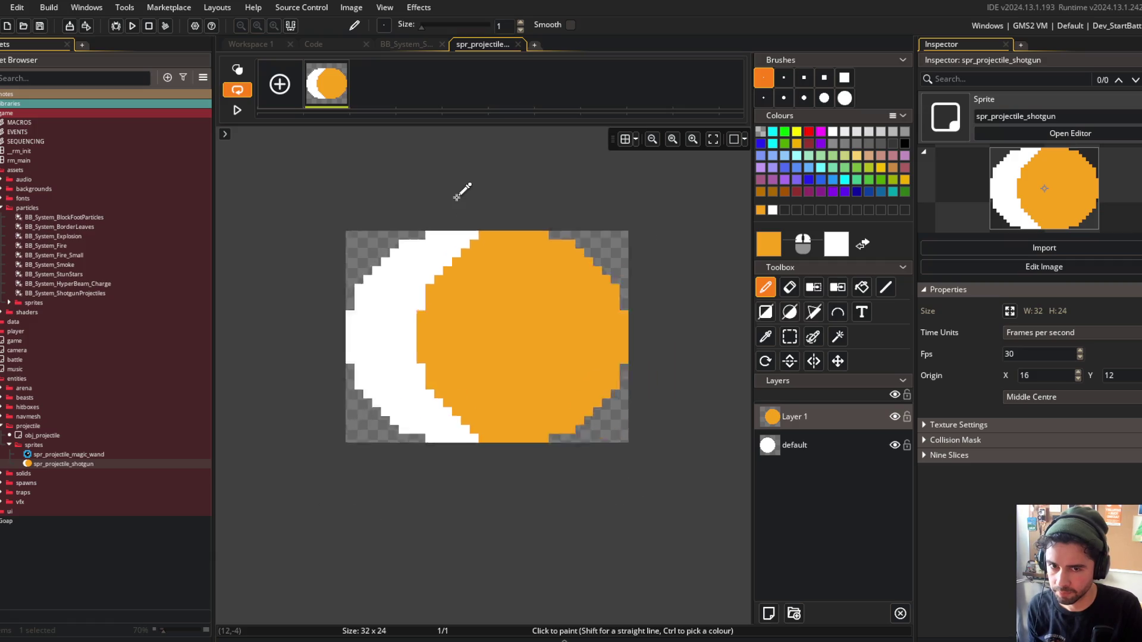
{"action": "scroll", "coordinate": [453, 220], "scroll_direction": "up", "scroll_amount": 3}
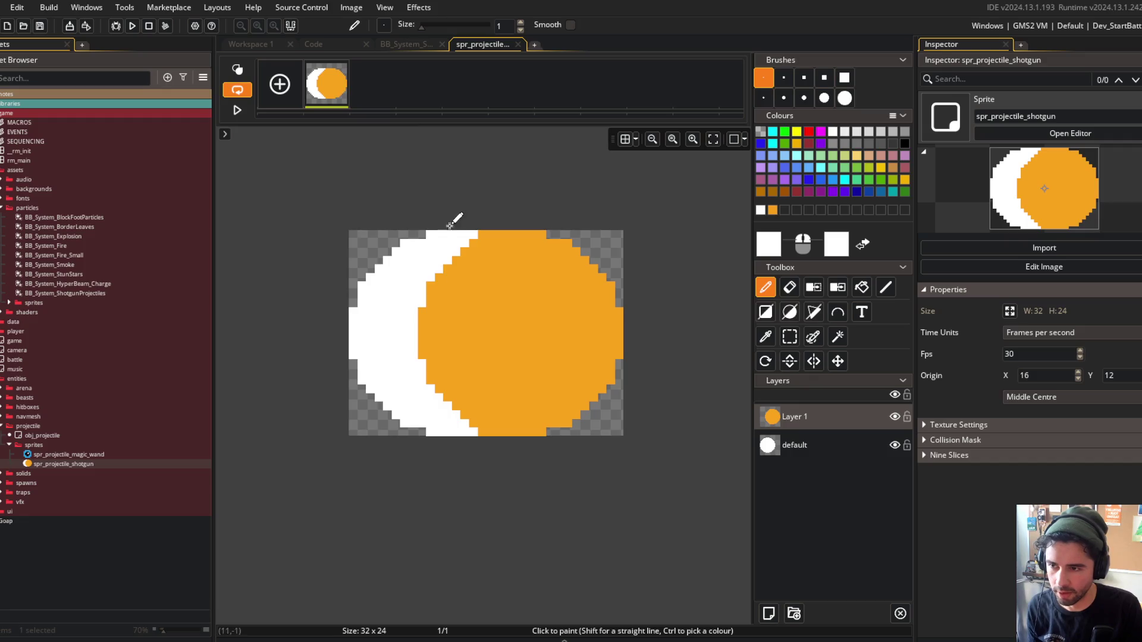
Merge Layer 1 down, flood-fill the white crescent orange, and select the oval to copy to Aseprite.
{"action": "right_click", "coordinate": [817, 419]}
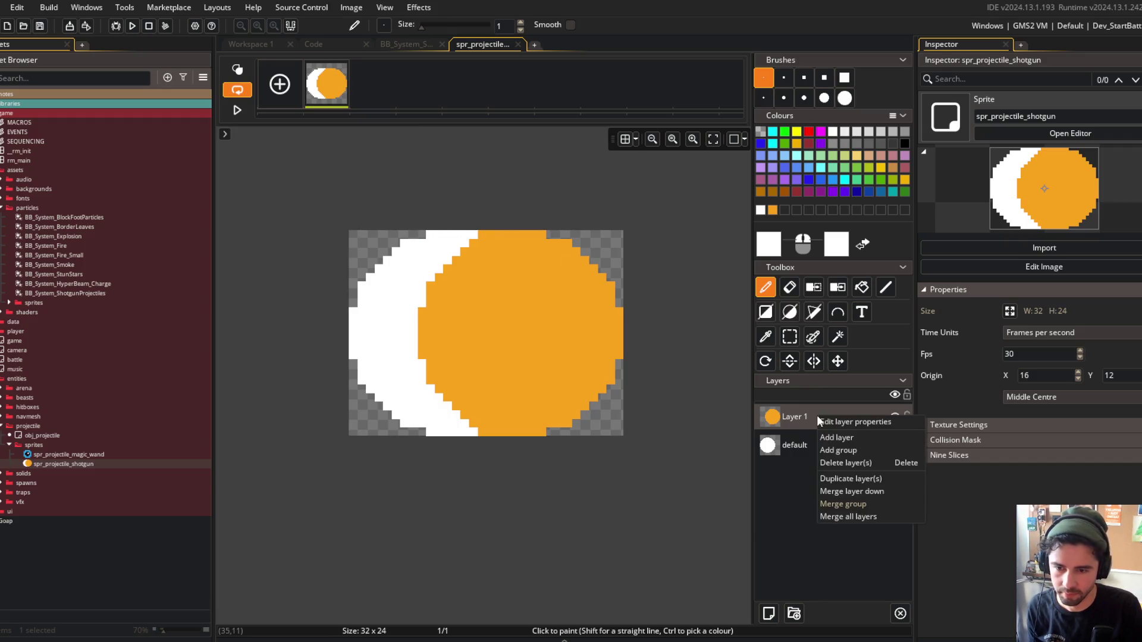
{"action": "left_click", "coordinate": [847, 488]}
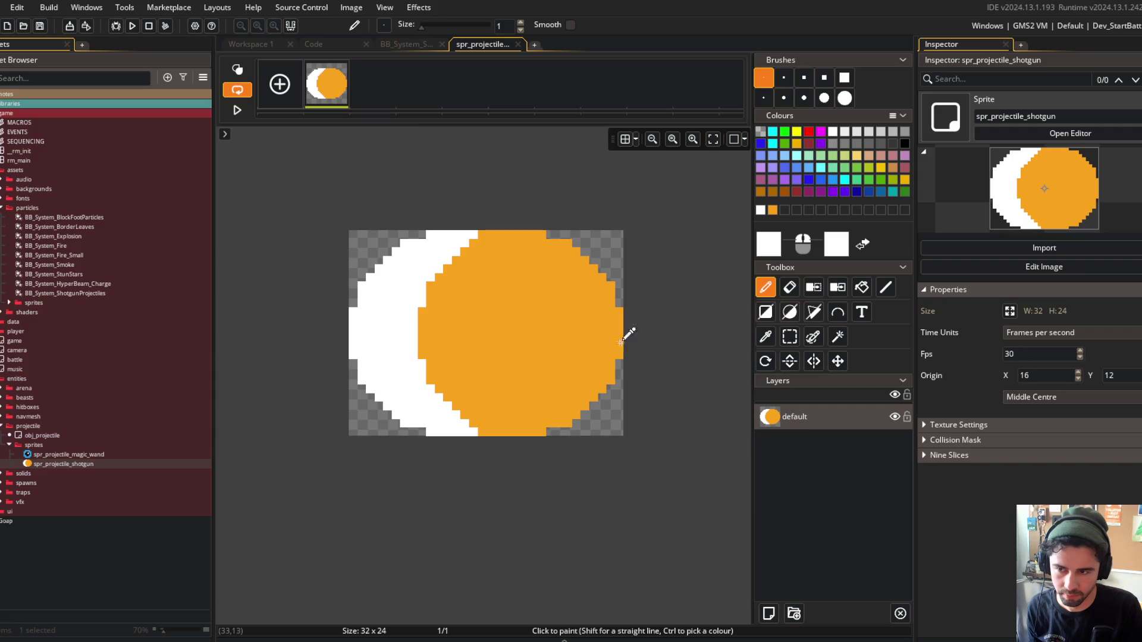
{"action": "left_click", "coordinate": [589, 328], "text": "ctrl"}
{"action": "key", "text": "f"}
{"action": "left_click", "coordinate": [386, 262]}
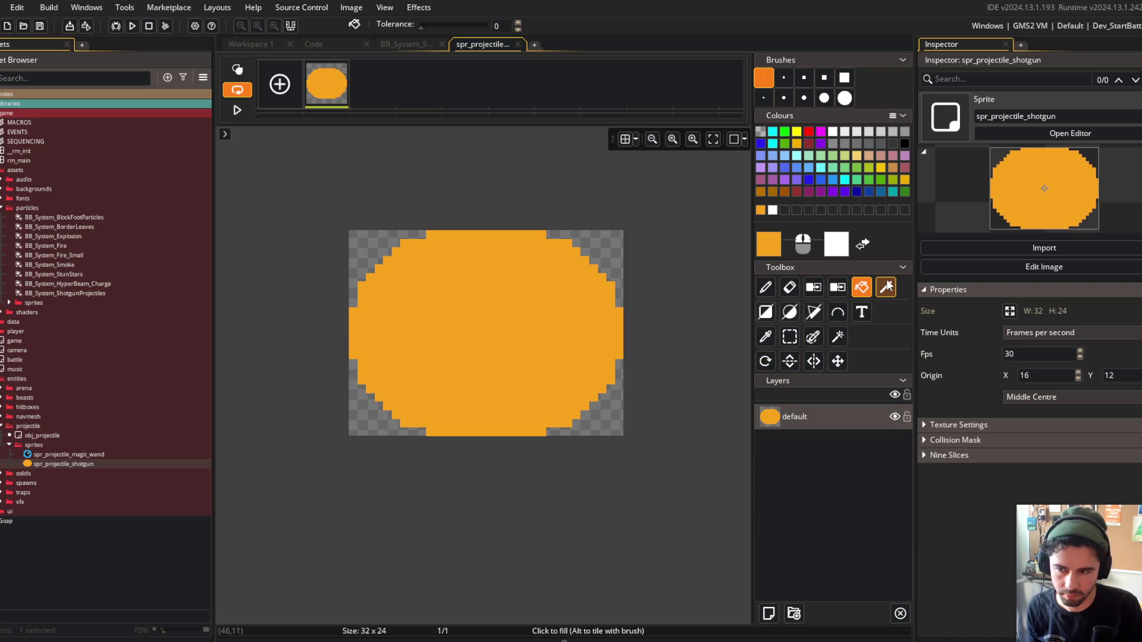
{"action": "key", "text": "w"}
{"action": "left_click", "coordinate": [525, 319]}
{"action": "key", "text": "alt+Tab"}
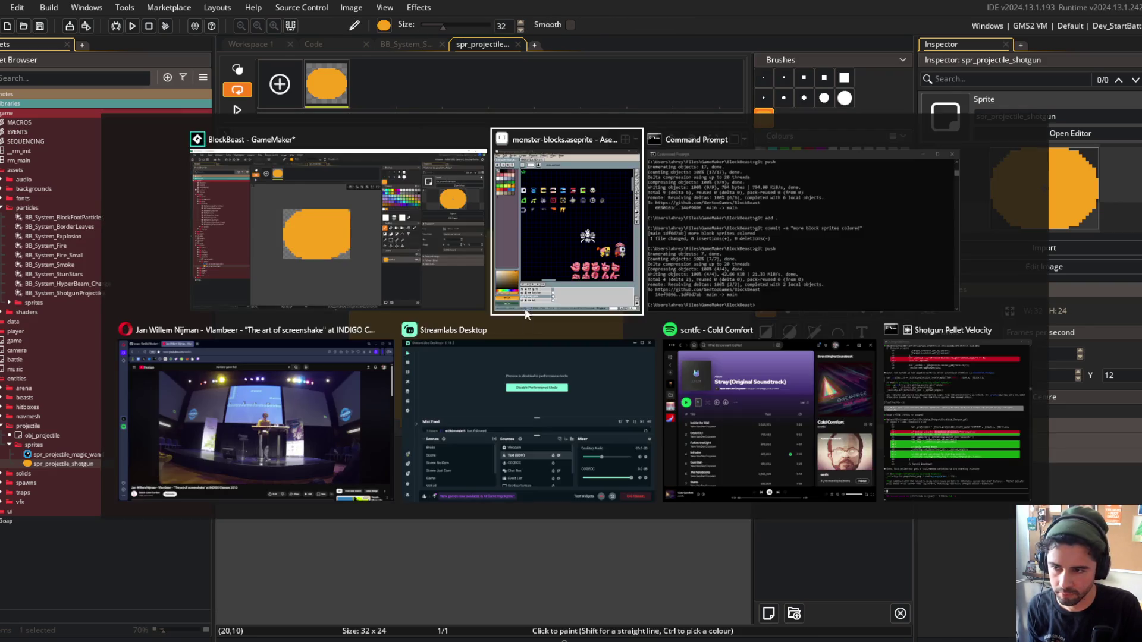
Paste the orange oval into a new Aseprite sprite and drag a light-beige-to-orange gradient across it.
{"action": "key", "text": "ctrl+n"}
{"action": "key", "text": "Return"}
{"action": "key", "text": "ctrl+v"}
{"action": "scroll", "coordinate": [909, 266], "scroll_direction": "up", "scroll_amount": 3}
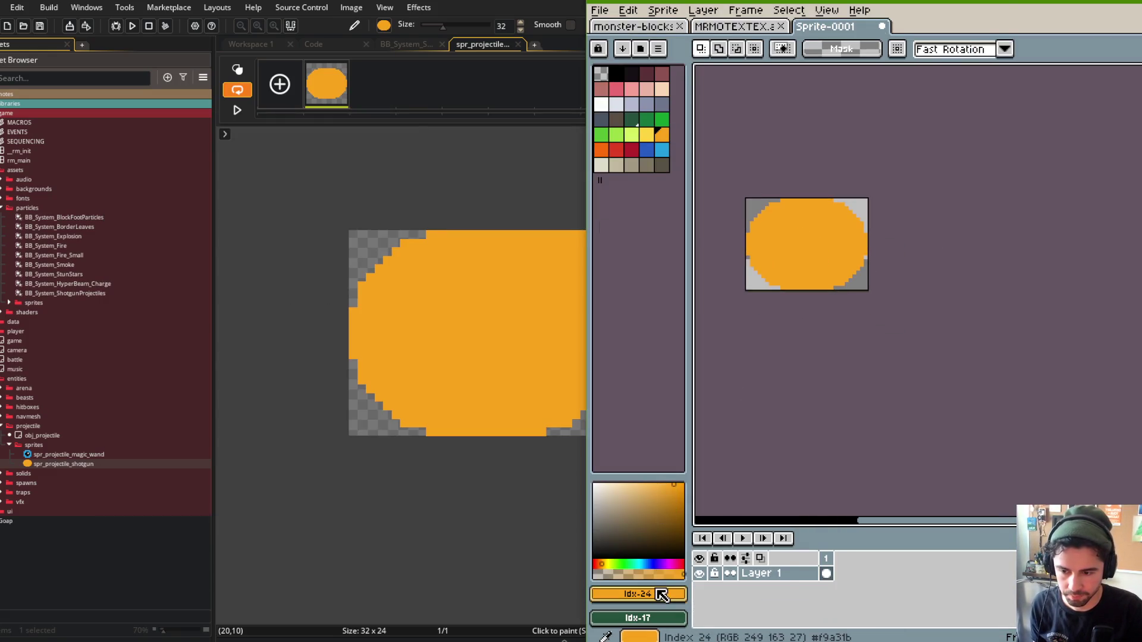
{"action": "right_click", "coordinate": [601, 166]}
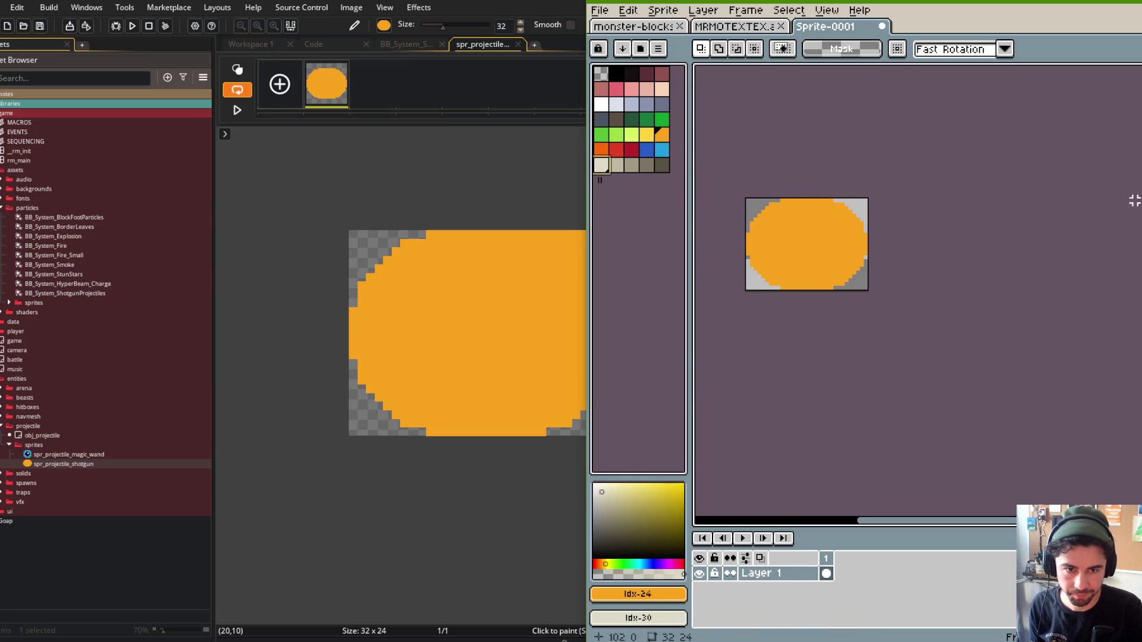
{"action": "key", "text": "shift+g"}
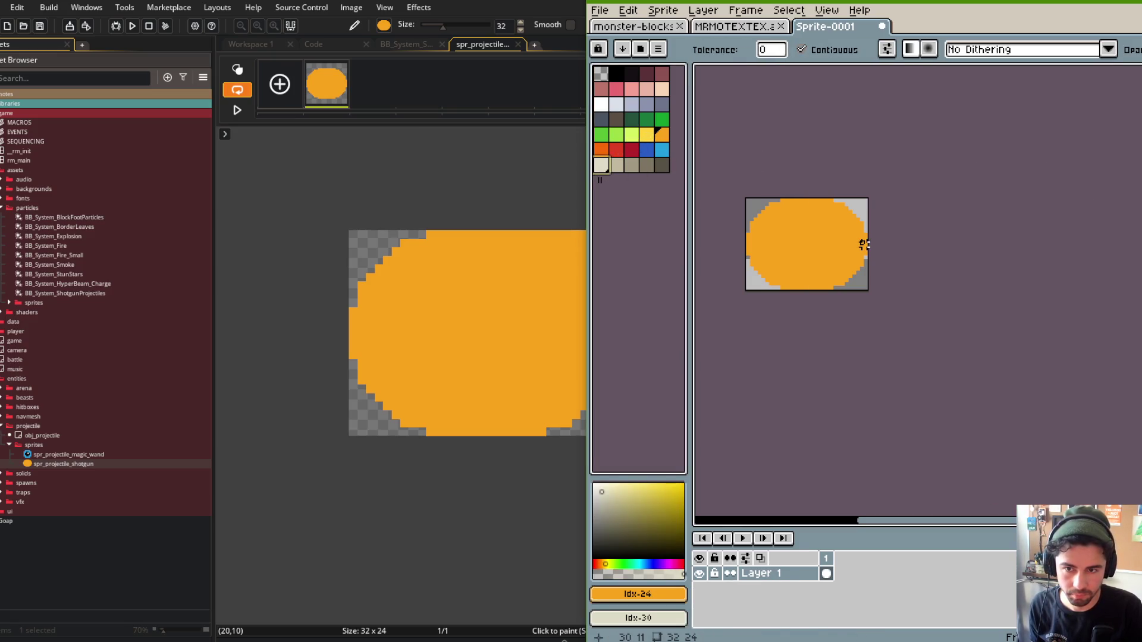
{"action": "left_click_drag", "start_coordinate": [864, 244], "coordinate": [780, 248]}
{"action": "key", "text": "ctrl+a"}
Copy the gradient oval back into GameMaker, replacing the old orange oval in the sprite image.
{"action": "key", "text": "ctrl+c"}
{"action": "left_click", "coordinate": [559, 252]}
{"action": "key", "text": "Delete"}
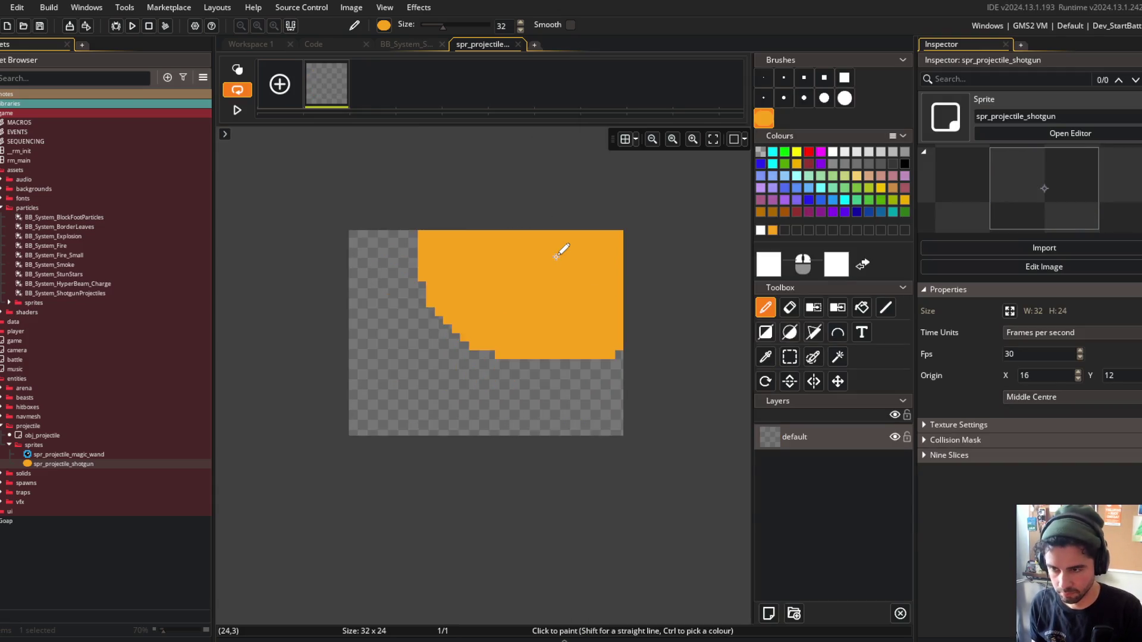
{"action": "key", "text": "ctrl+v"}
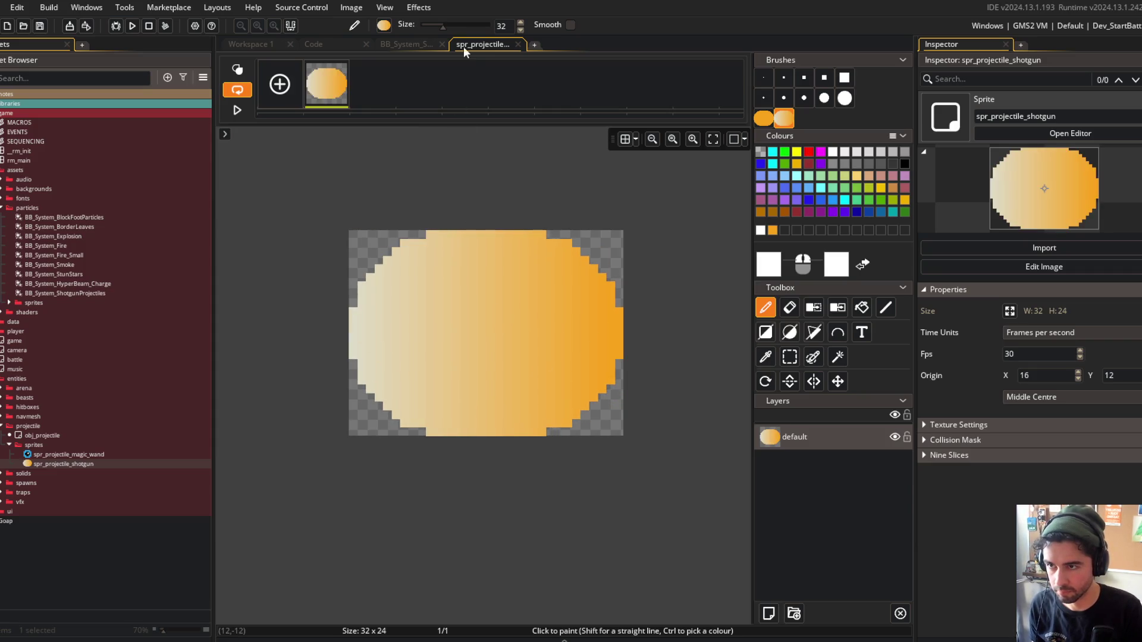
{"action": "middle_click", "coordinate": [464, 50]}
Set the sprite origin to 24, 12 and go to the trail creation line in the projectile code.
{"action": "left_click", "coordinate": [658, 297]}
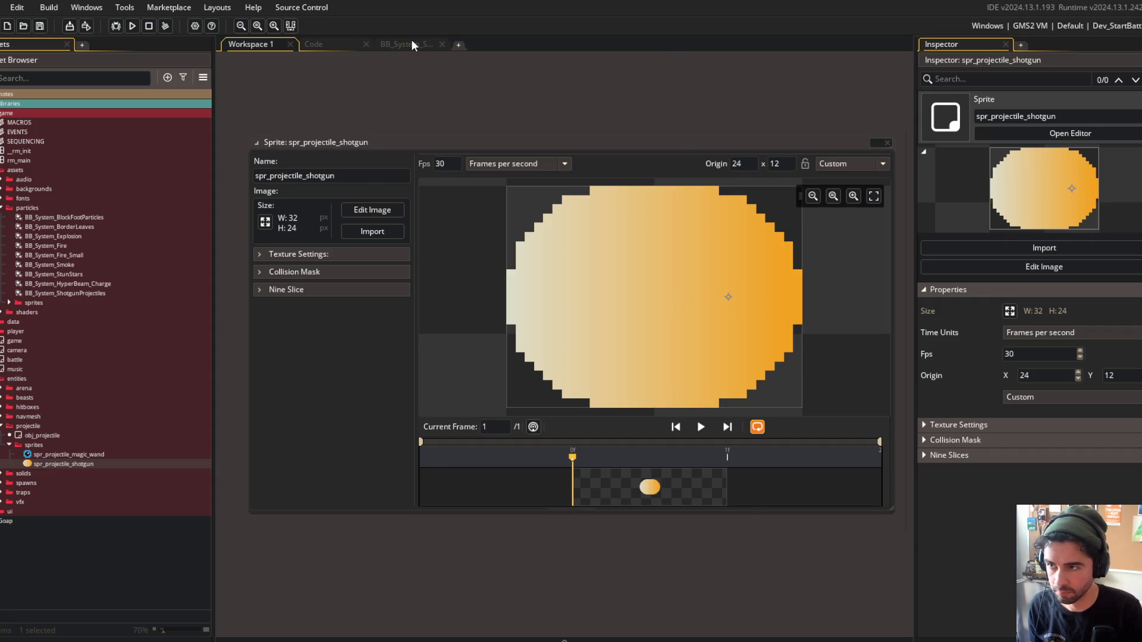
{"action": "left_click", "coordinate": [386, 45]}
{"action": "left_click", "coordinate": [334, 45]}
{"action": "left_click", "coordinate": [386, 202]}
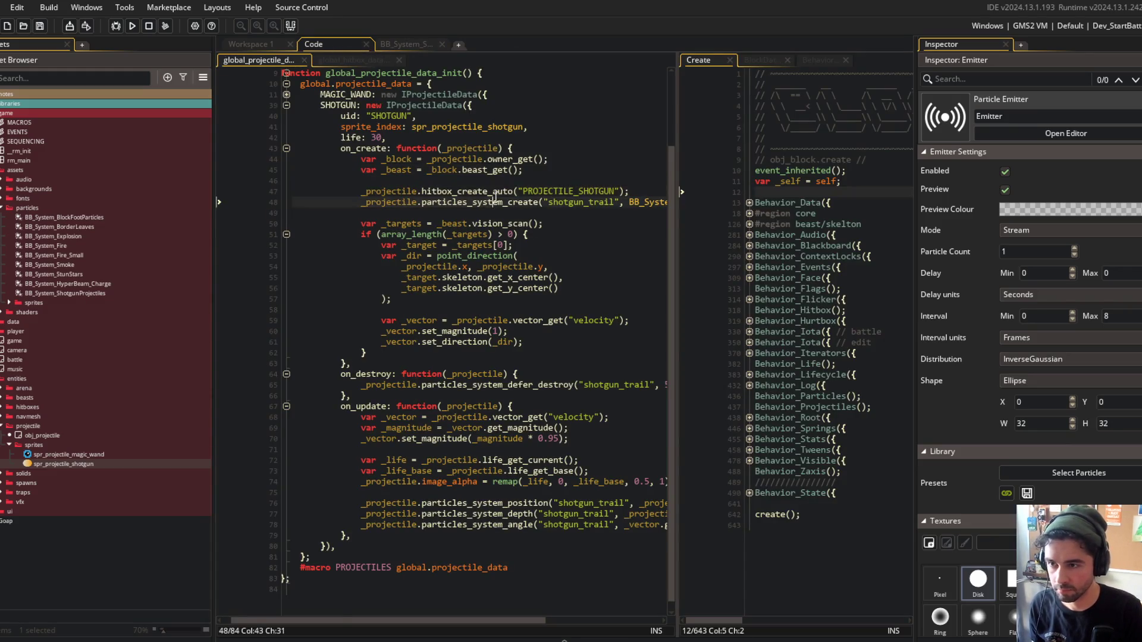
Add particles_system_visible("shotgun_trail", false) after the trail creation line and save.
{"action": "key", "text": "ctrl+d"}
{"action": "type", "text": "visible"}
{"action": "key", "text": "ctrl+s"}
{"action": "key", "text": "End"}
{"action": "key", "text": "Left"}
{"action": "key", "text": "Left"}
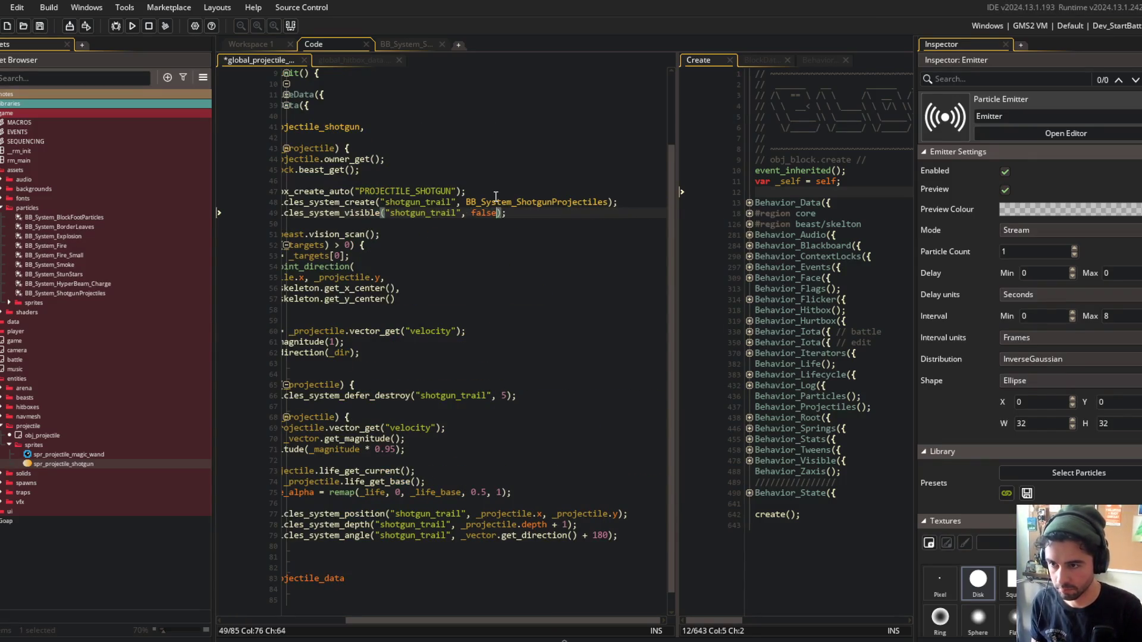
{"action": "type", "text": "e"}
{"action": "key", "text": "F5"}
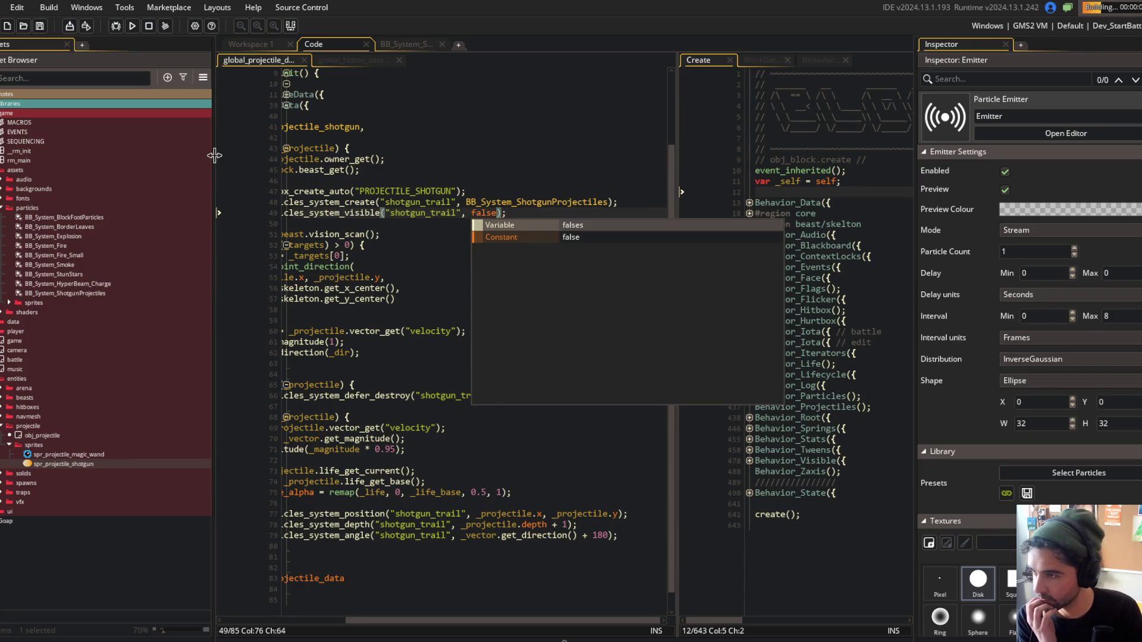
Review the trail system and hitbox code, playtest the shotgun, then return to the projectile code.
{"action": "left_click_drag", "start_coordinate": [214, 156], "coordinate": [122, 152]}
{"action": "left_click", "coordinate": [292, 44]}
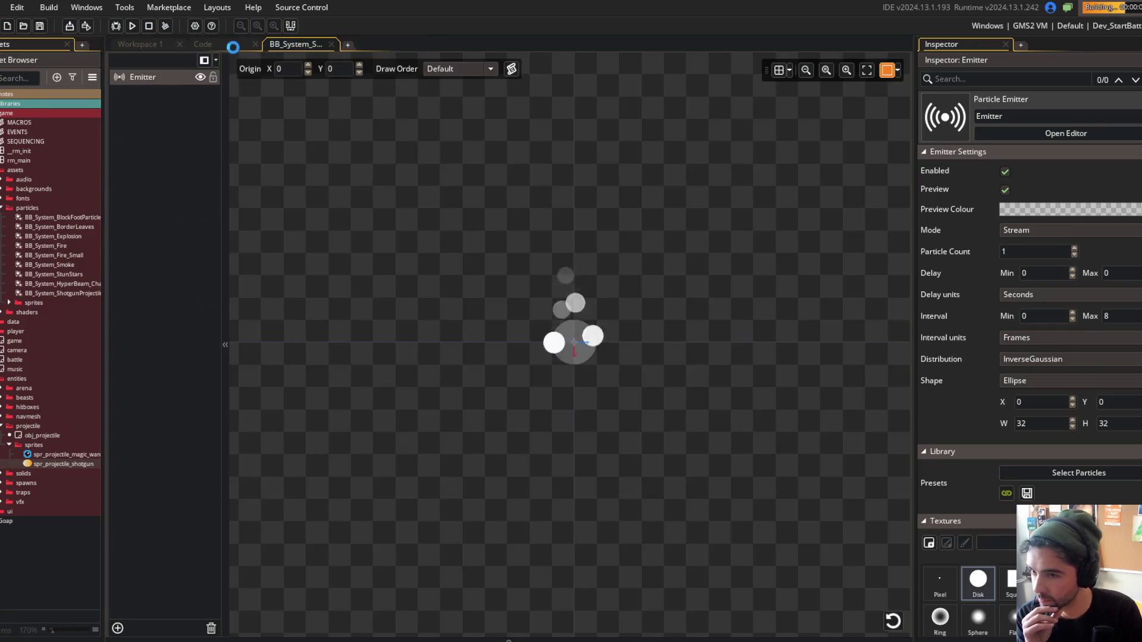
{"action": "left_click", "coordinate": [241, 44]}
{"action": "left_click", "coordinate": [234, 60]}
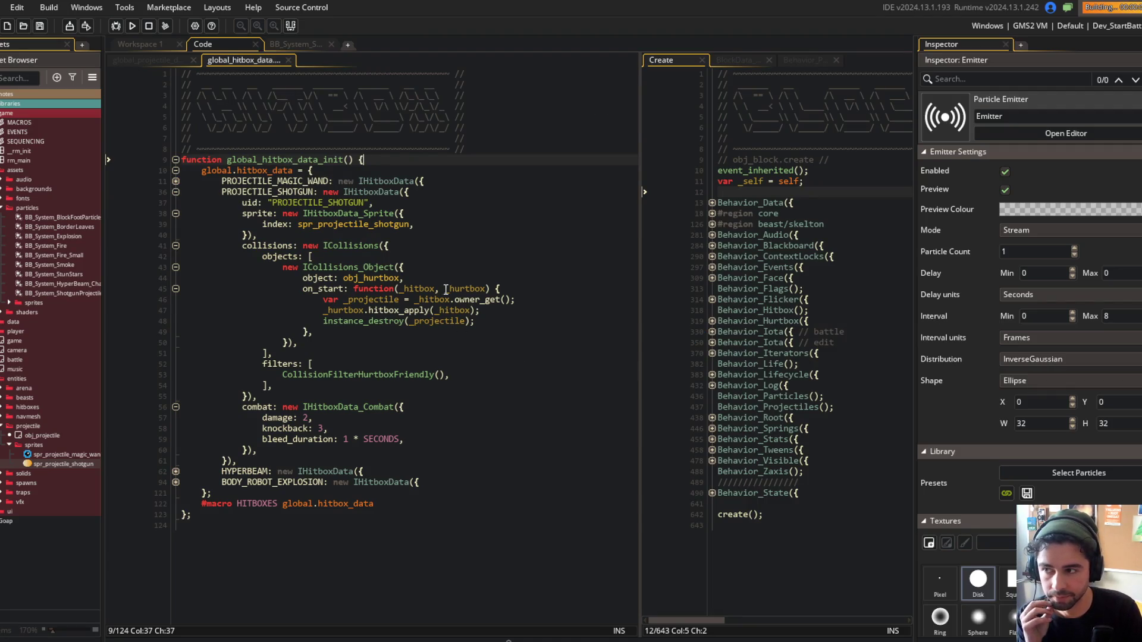
{"action": "left_click", "coordinate": [173, 62]}
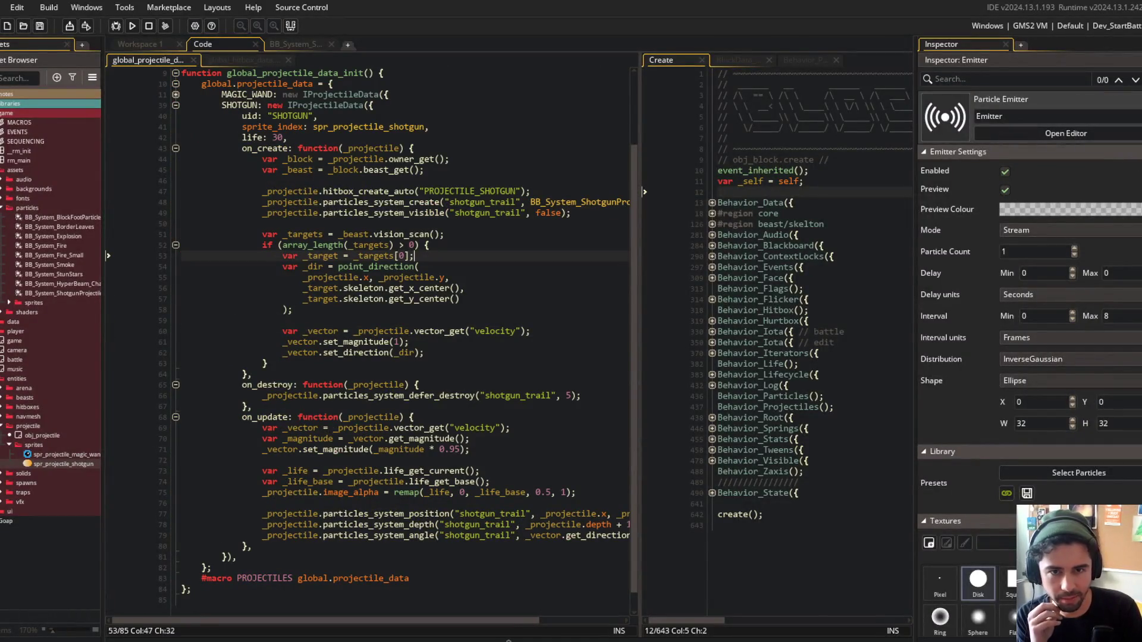
{"action": "key", "text": "F5"}
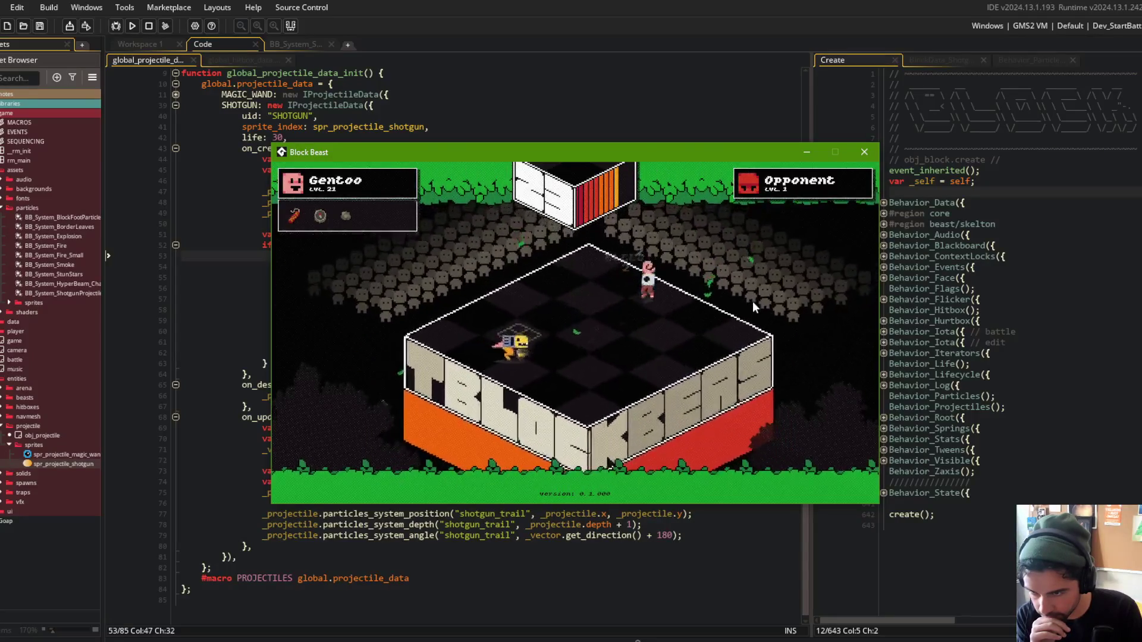
{"action": "left_click", "coordinate": [864, 152]}
{"action": "left_click", "coordinate": [560, 135]}
{"action": "left_click", "coordinate": [524, 405]}
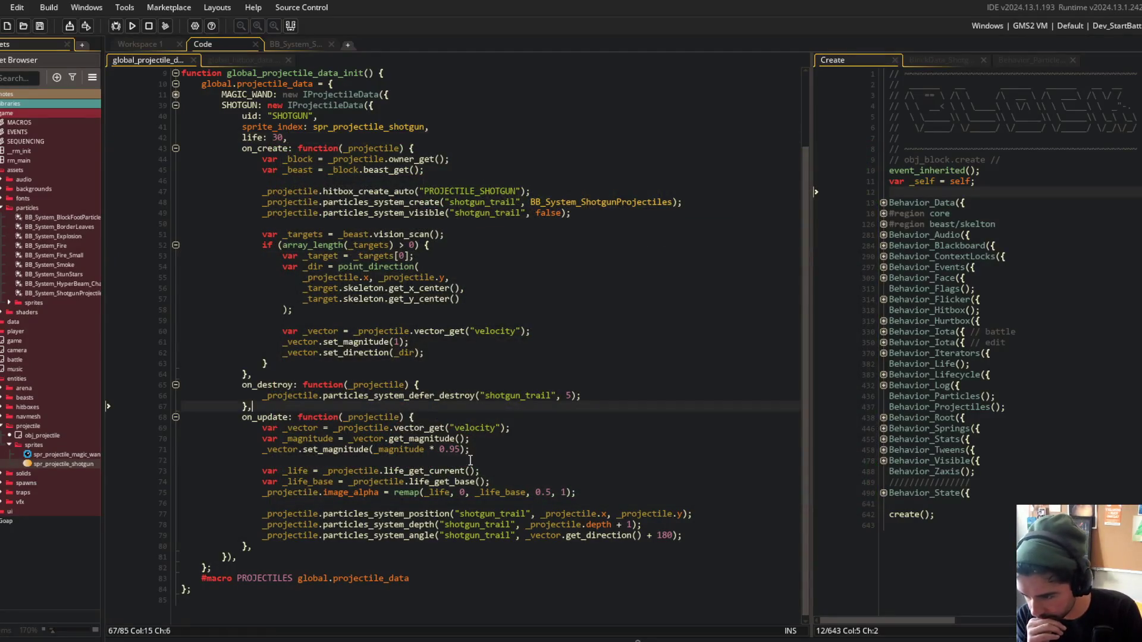
Add '_projectile.image_angle = _vector.get_direction();' after the alpha fade line and save.
{"action": "left_click", "coordinate": [596, 493]}
{"action": "key", "text": "Return"}
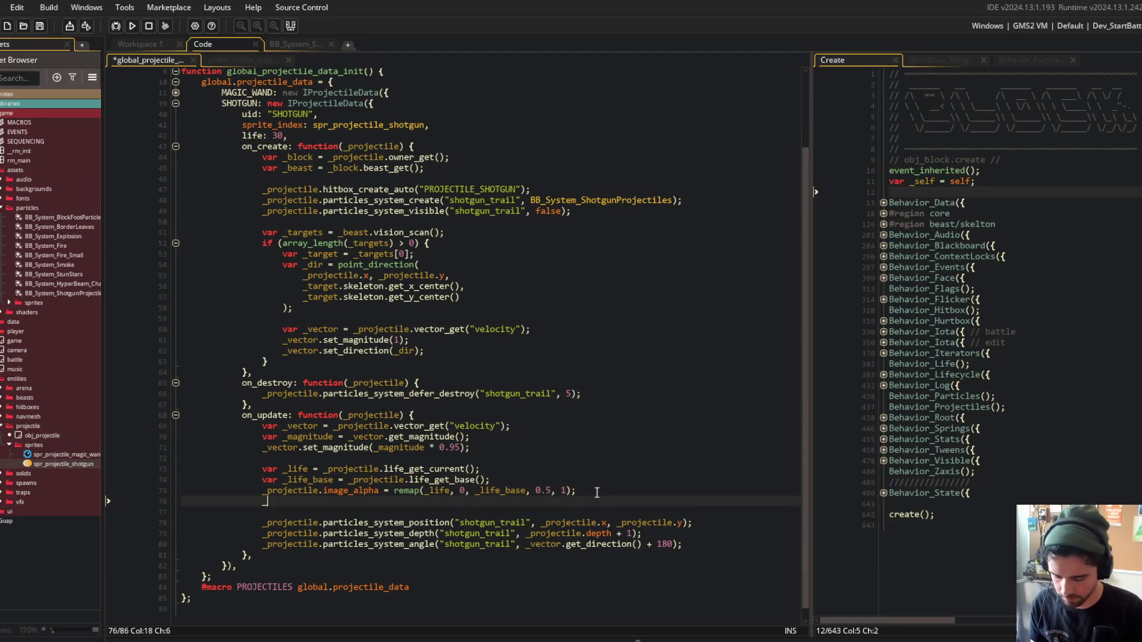
{"action": "type", "text": "_projectile.image_angle = _"}
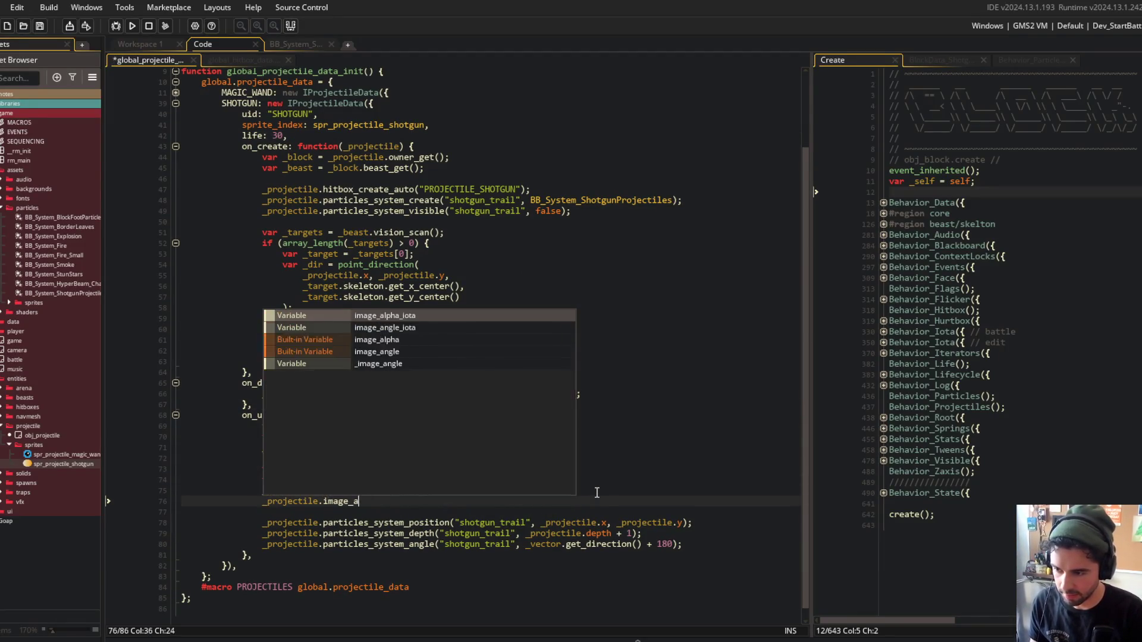
{"action": "type", "text": "vector."}
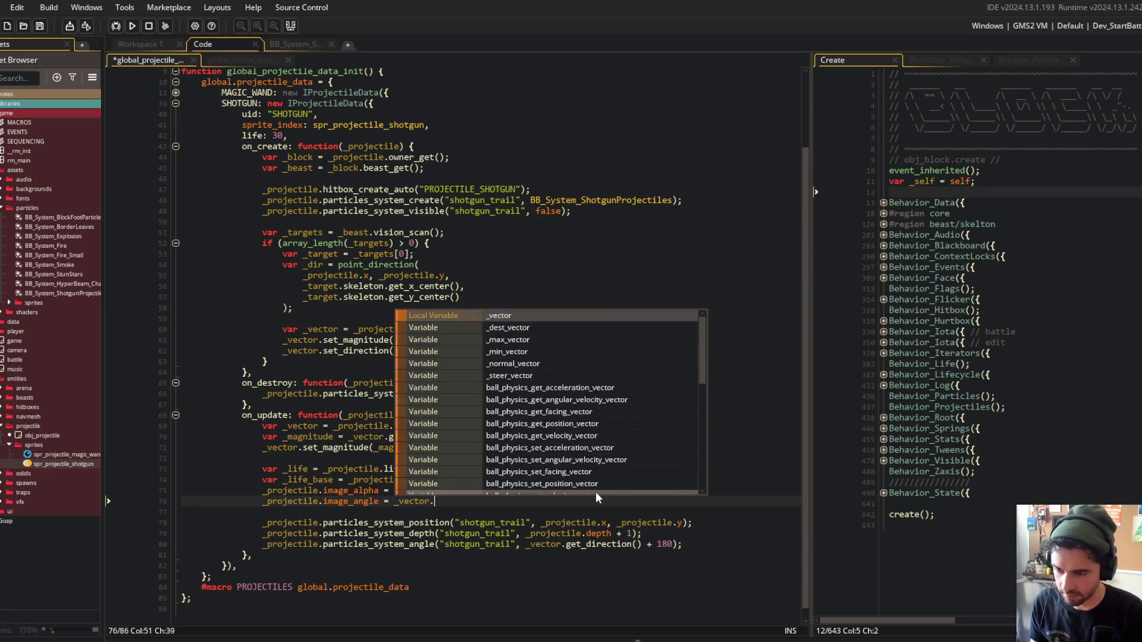
{"action": "type", "text": "get_direction();"}
{"action": "key", "text": "ctrl+s"}
{"action": "left_click", "coordinate": [402, 275]}
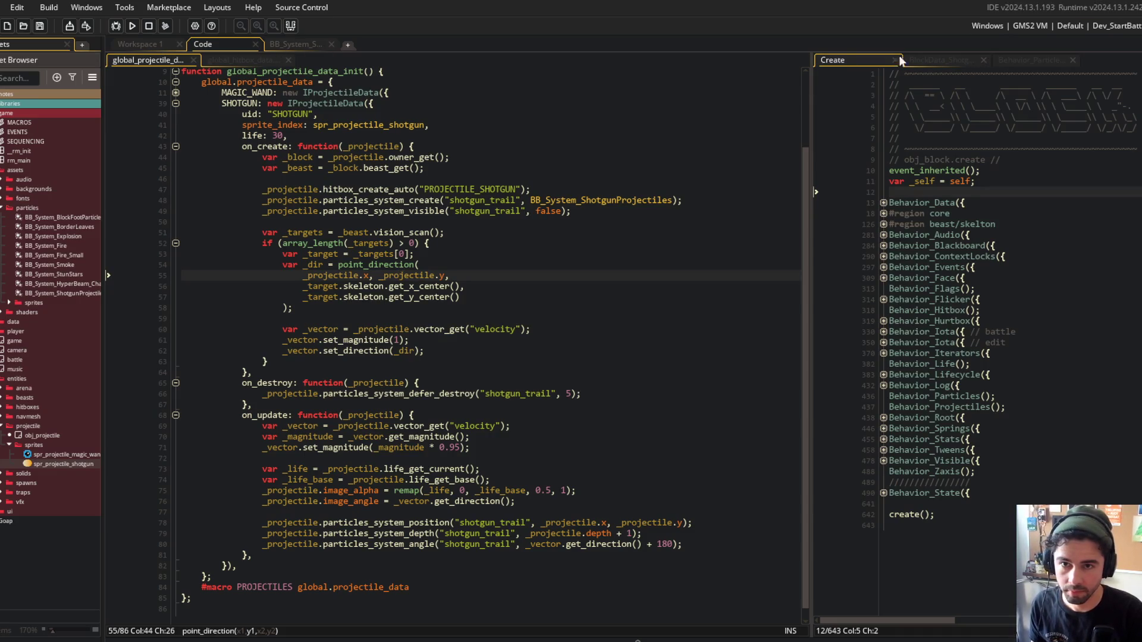
Find obj_projectile with the asset search and bring up its Create event code.
{"action": "left_click", "coordinate": [177, 38]}
{"action": "scroll", "coordinate": [280, 108], "scroll_direction": "up", "scroll_amount": 5}
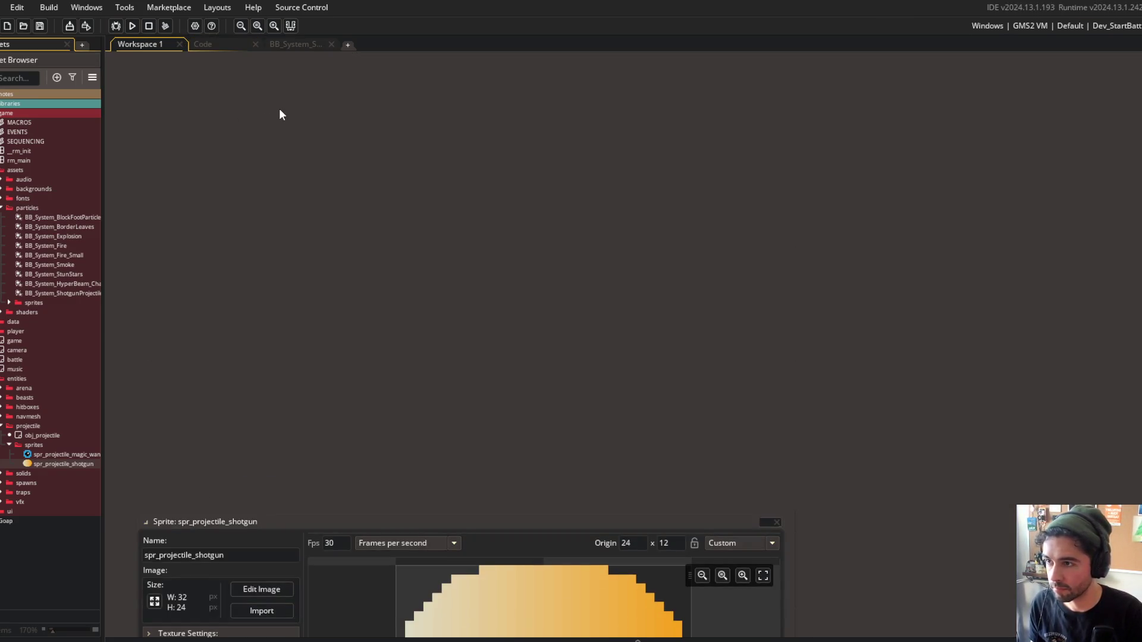
{"action": "key", "text": "ctrl+t"}
{"action": "type", "text": "obj_proj"}
{"action": "key", "text": "Return"}
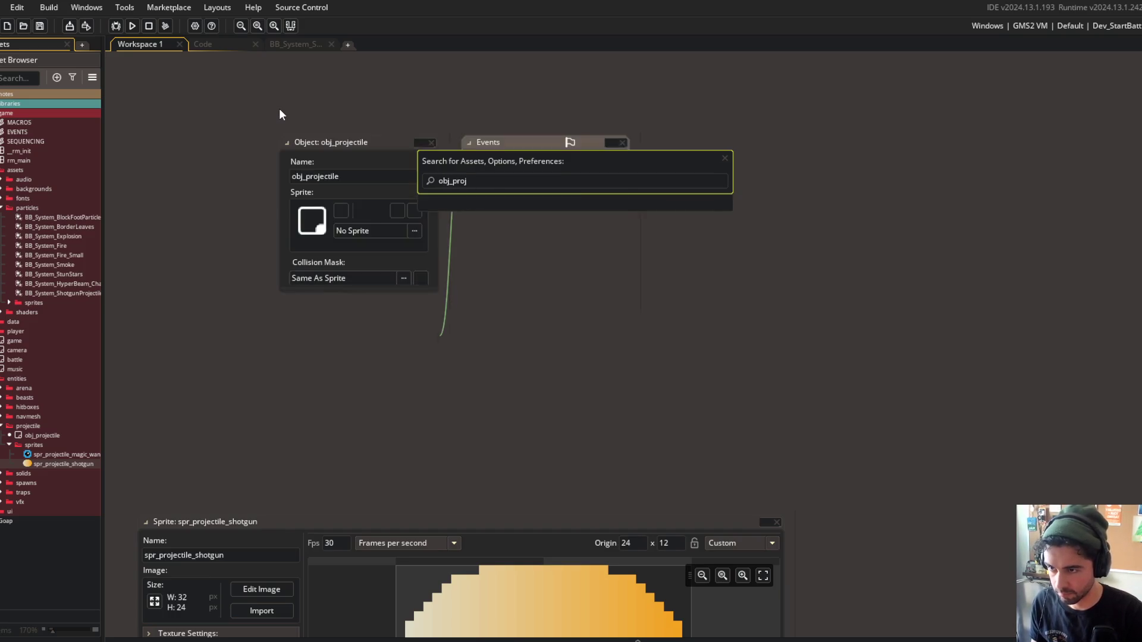
{"action": "left_click", "coordinate": [558, 158]}
{"action": "left_click", "coordinate": [851, 381]}
{"action": "scroll", "coordinate": [850, 384], "scroll_direction": "down", "scroll_amount": 5}
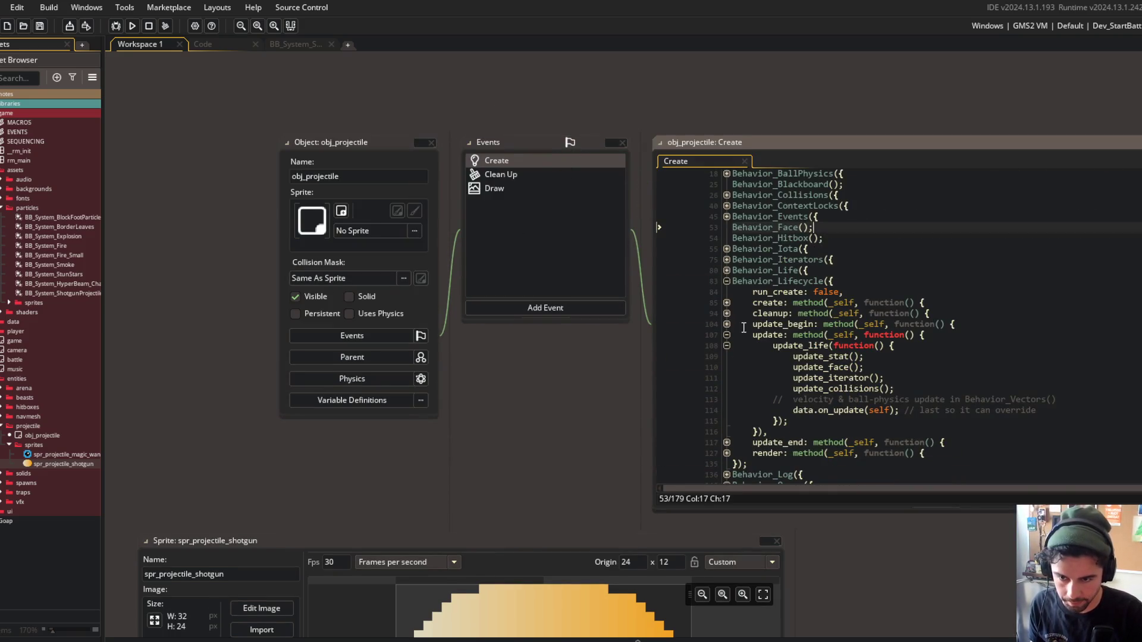
{"action": "scroll", "coordinate": [729, 356], "scroll_direction": "down", "scroll_amount": 3}
Review the expanded render block in a popped-out Create code tab, then close that tab.
{"action": "left_click", "coordinate": [726, 338]}
{"action": "scroll", "coordinate": [848, 365], "scroll_direction": "right", "scroll_amount": 5}
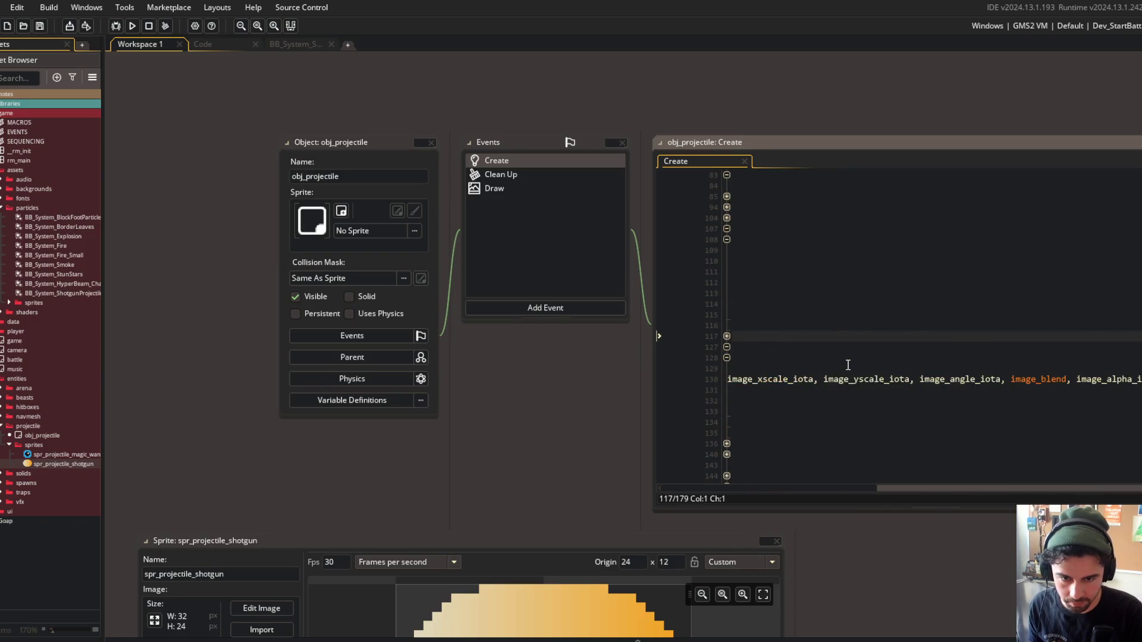
{"action": "scroll", "coordinate": [848, 364], "scroll_direction": "left", "scroll_amount": 5}
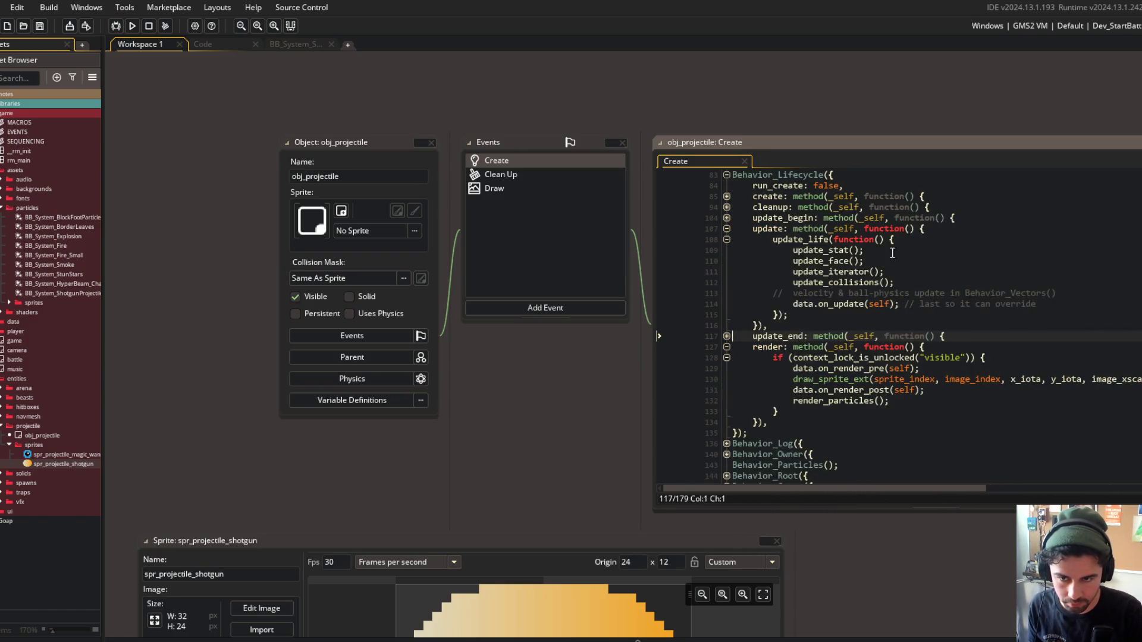
{"action": "scroll", "coordinate": [873, 87], "scroll_direction": "right", "scroll_amount": 5}
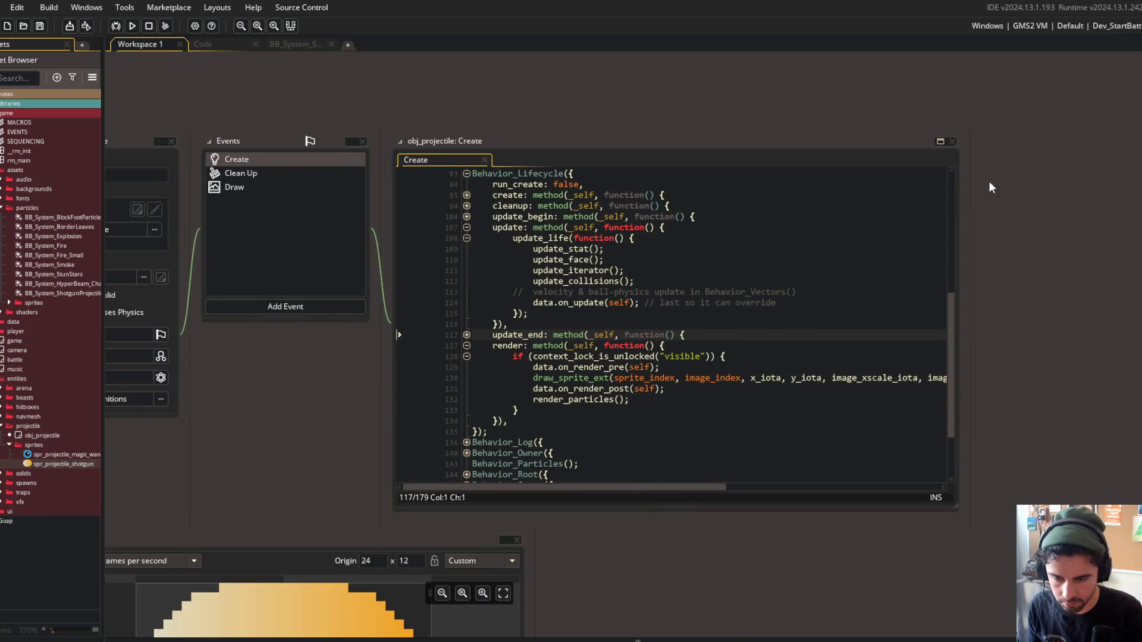
{"action": "left_click", "coordinate": [939, 141]}
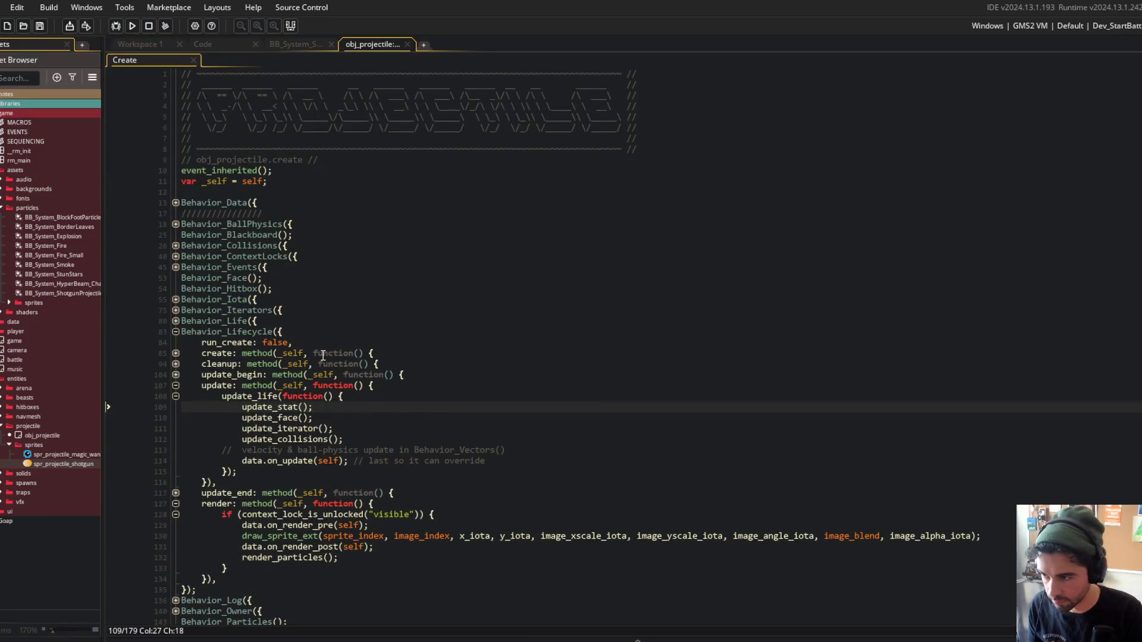
{"action": "left_click", "coordinate": [176, 300]}
{"action": "left_click", "coordinate": [176, 299]}
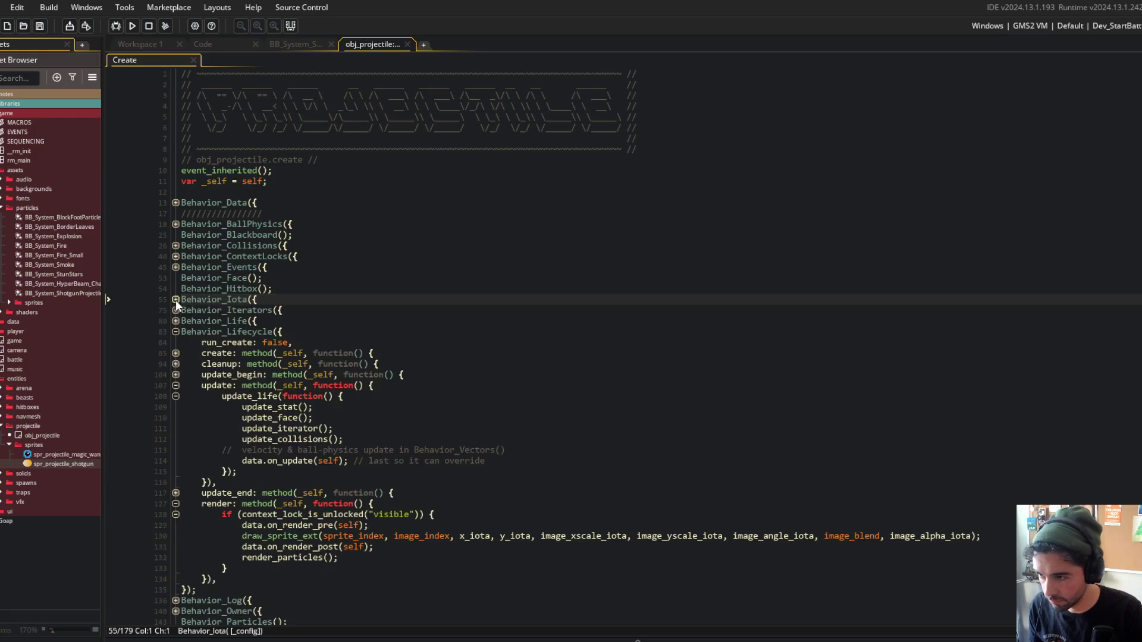
{"action": "left_click", "coordinate": [411, 374]}
{"action": "left_click", "coordinate": [368, 514]}
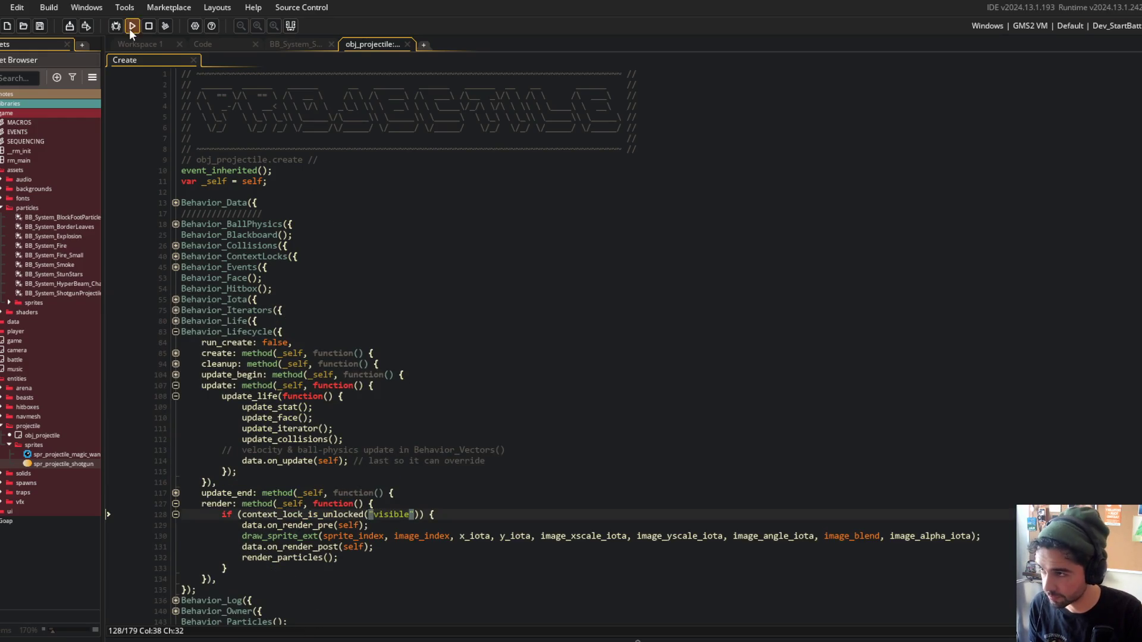
{"action": "middle_click", "coordinate": [379, 44]}
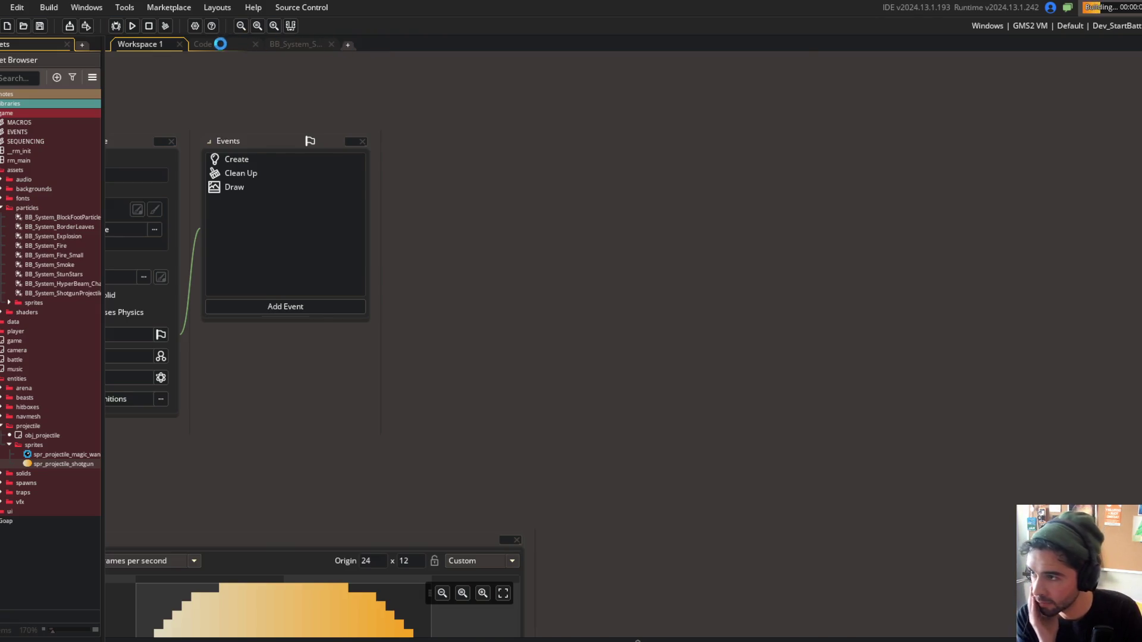
Switch to the Code workspace, skip the Spotify track, and stop the playtest capture.
{"action": "left_click", "coordinate": [220, 44]}
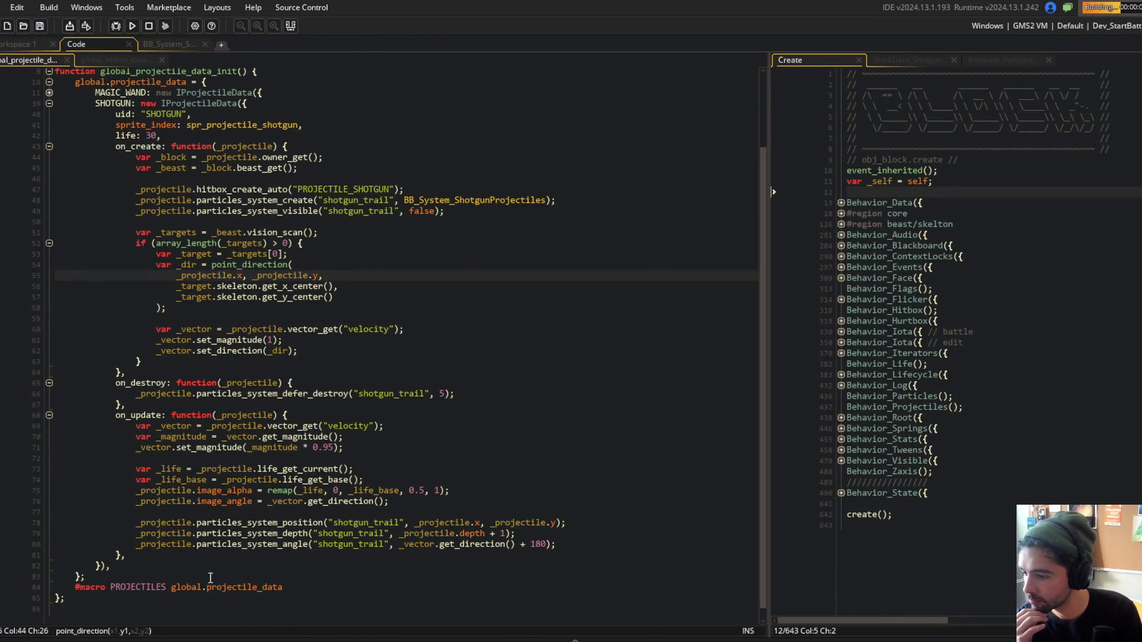
{"action": "key", "text": "alt+Tab"}
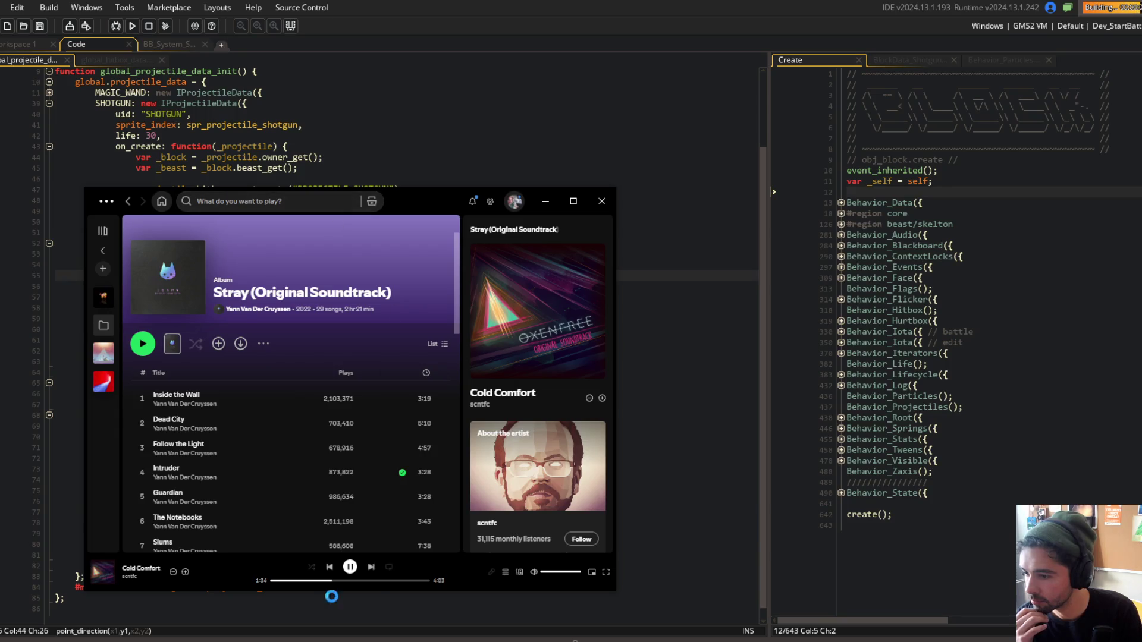
{"action": "left_click", "coordinate": [371, 567]}
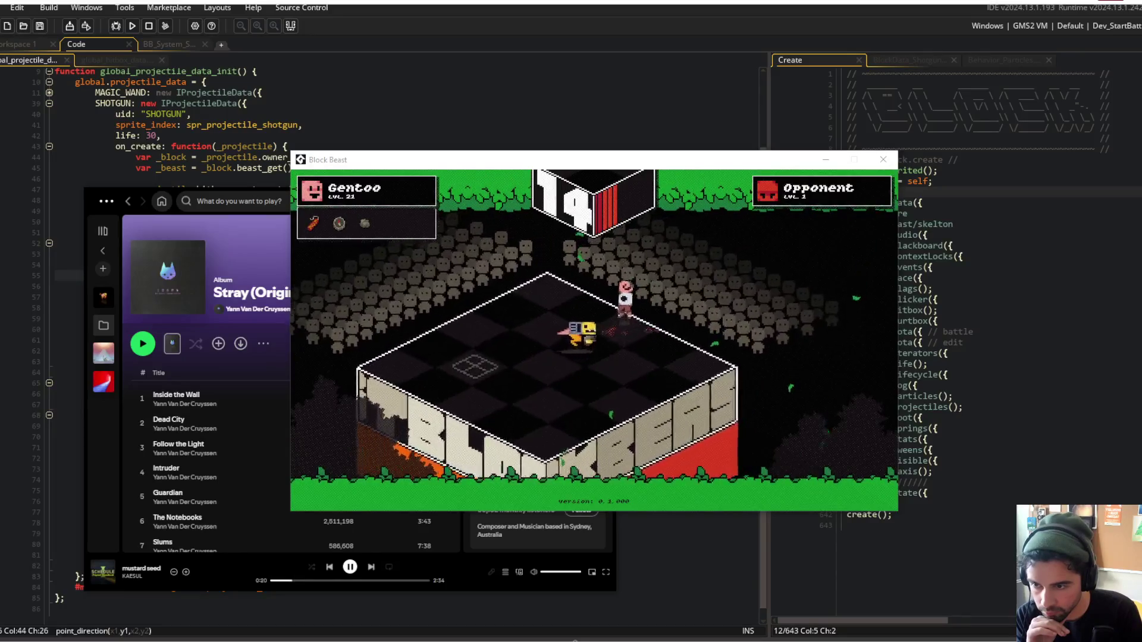
{"action": "key", "text": "F8"}
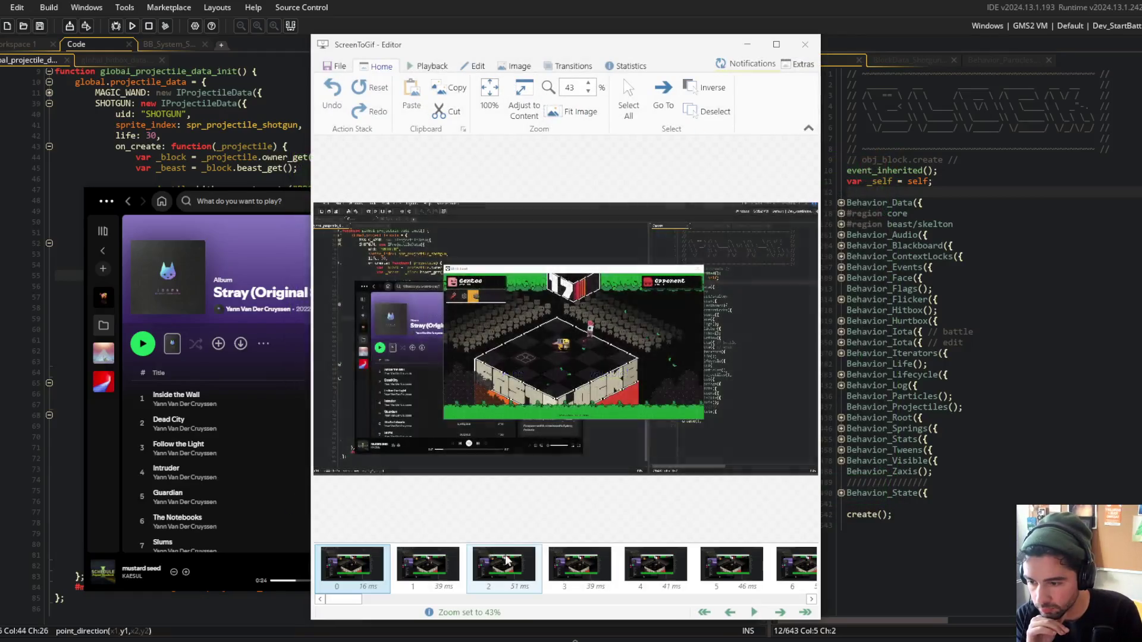
Review the shotgun-hit clip in a maximized ScreenToGif editor, then exit without saving.
{"action": "left_click", "coordinate": [514, 559]}
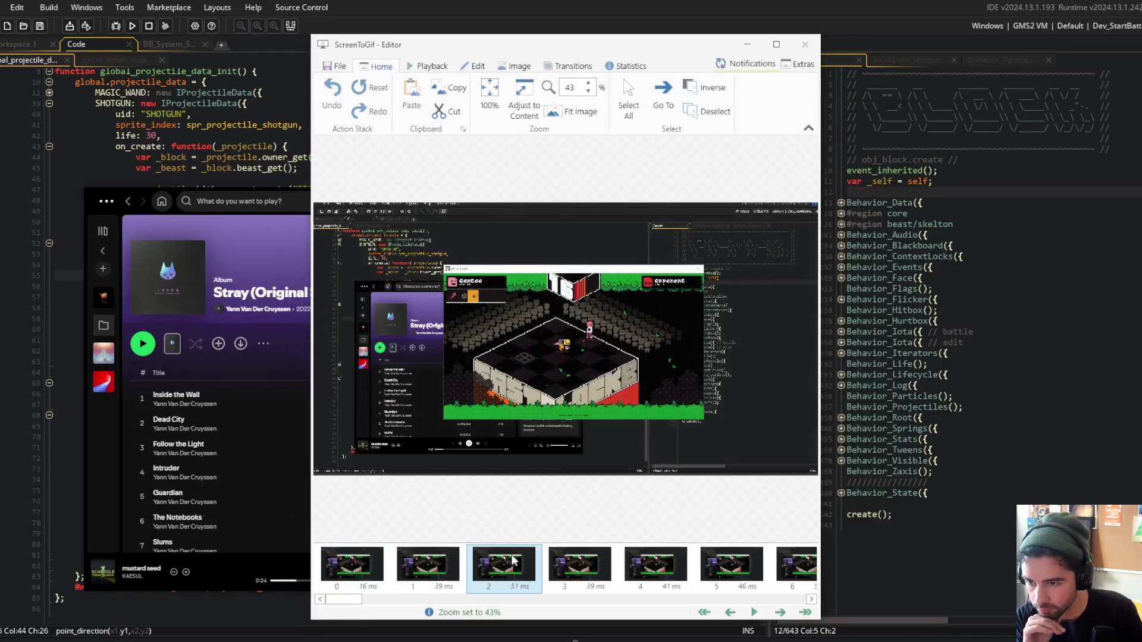
{"action": "double_click", "coordinate": [618, 45]}
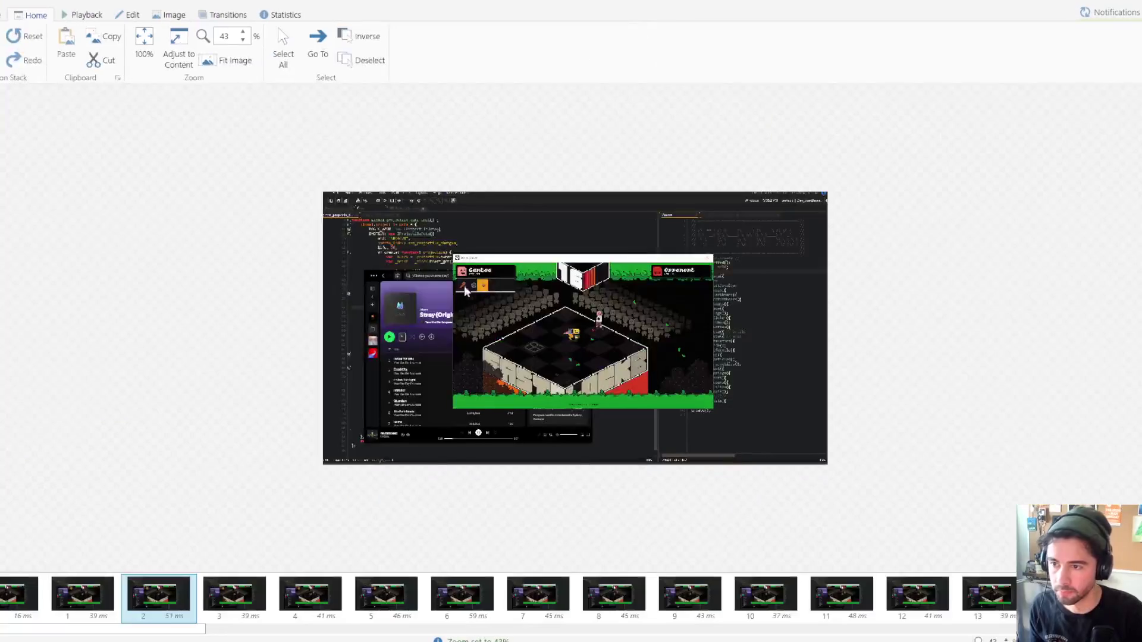
{"action": "scroll", "coordinate": [571, 305], "scroll_direction": "up", "scroll_amount": 10, "text": "ctrl"}
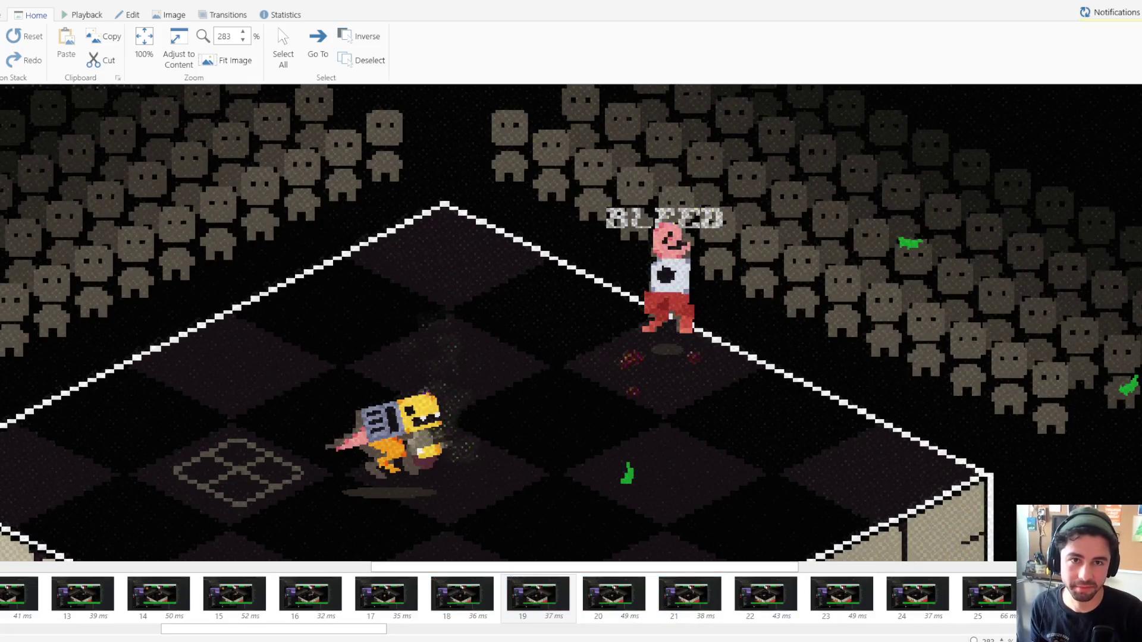
{"action": "key", "text": "alt+F4"}
{"action": "left_click", "coordinate": [647, 373]}
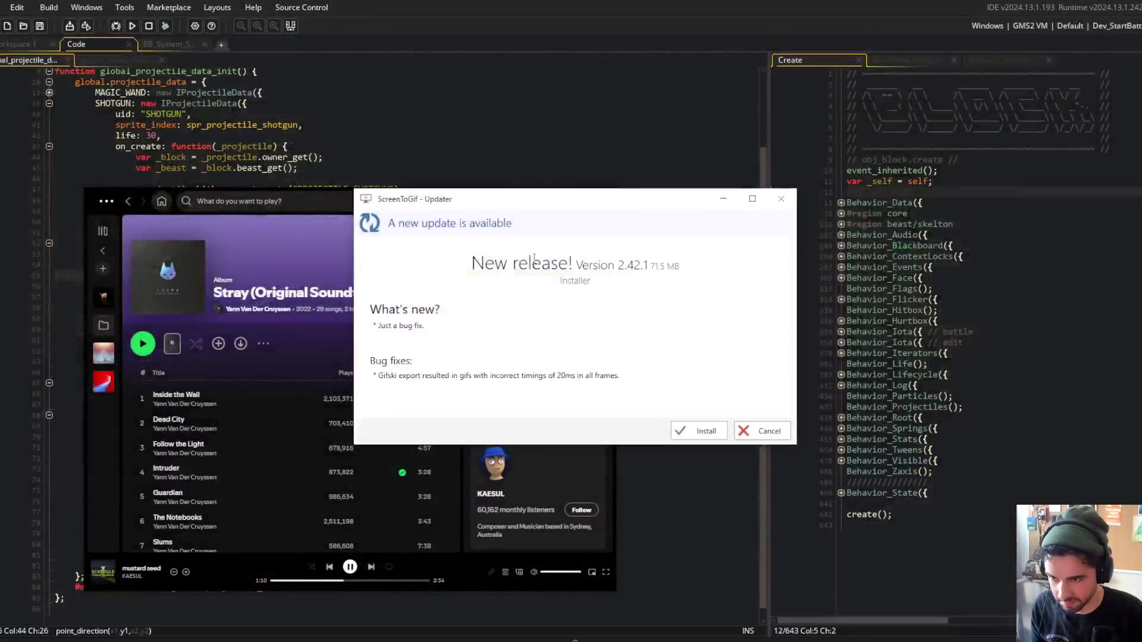
{"action": "left_click", "coordinate": [767, 433]}
Show BlockData_Shotgun beside the projectile code and go to its vision_scan range line.
{"action": "left_click", "coordinate": [506, 136]}
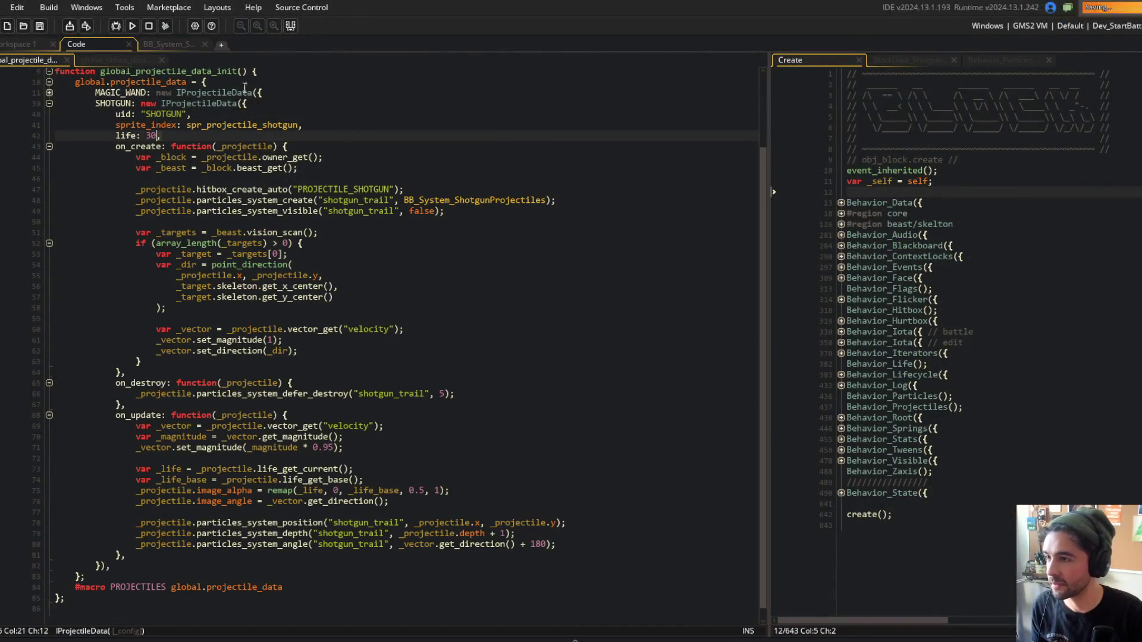
{"action": "left_click", "coordinate": [930, 61]}
{"action": "left_click", "coordinate": [1008, 191]}
{"action": "scroll", "coordinate": [1012, 192], "scroll_direction": "right", "scroll_amount": 3}
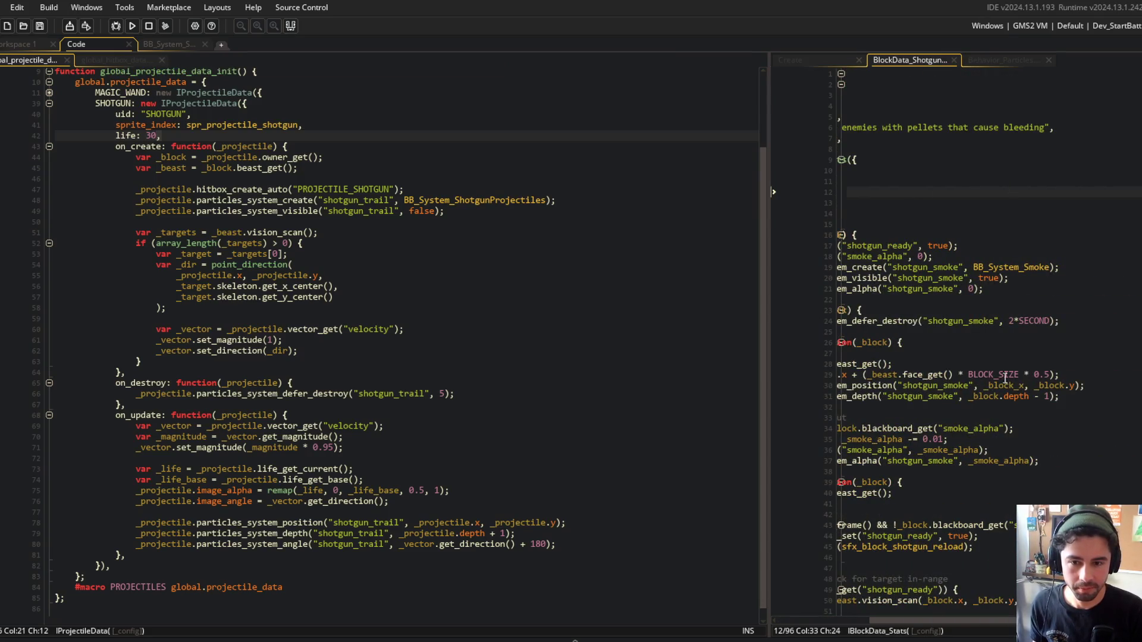
{"action": "scroll", "coordinate": [1009, 326], "scroll_direction": "left", "scroll_amount": 3}
{"action": "scroll", "coordinate": [1009, 326], "scroll_direction": "down", "scroll_amount": 2}
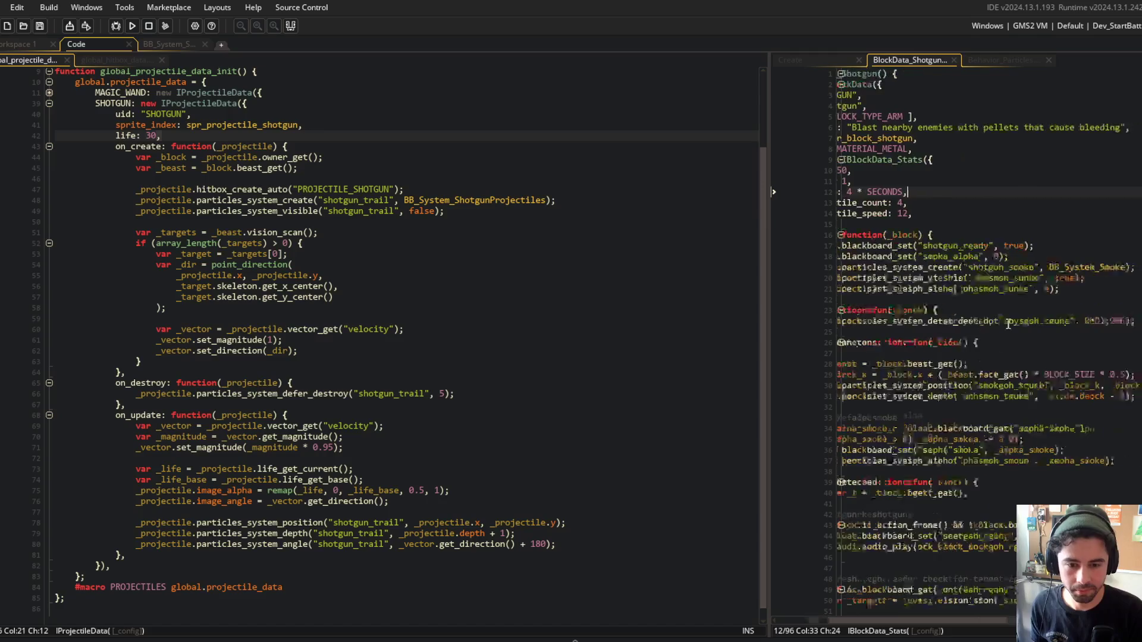
{"action": "scroll", "coordinate": [1009, 326], "scroll_direction": "down", "scroll_amount": 2}
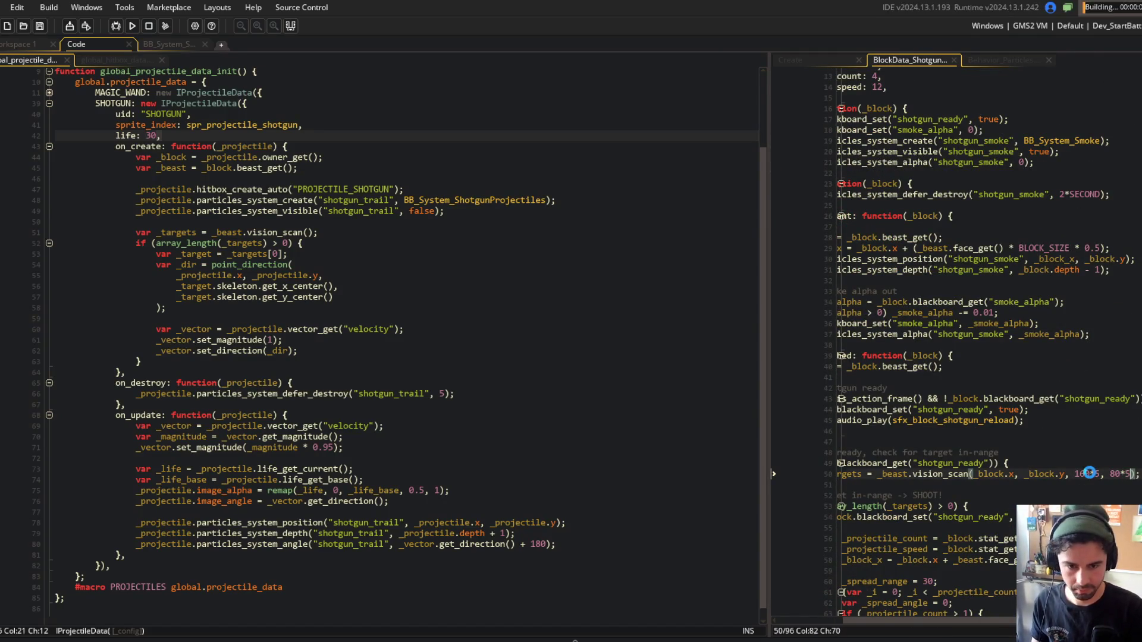
{"action": "mouse_move", "coordinate": [765, 220]}
{"action": "left_mouse_down"}
{"action": "mouse_move", "coordinate": [665, 244]}
{"action": "mouse_move", "coordinate": [575, 238]}
{"action": "left_mouse_up"}
{"action": "left_click", "coordinate": [502, 231]}
{"action": "scroll", "coordinate": [500, 230], "scroll_direction": "down", "scroll_amount": 1}
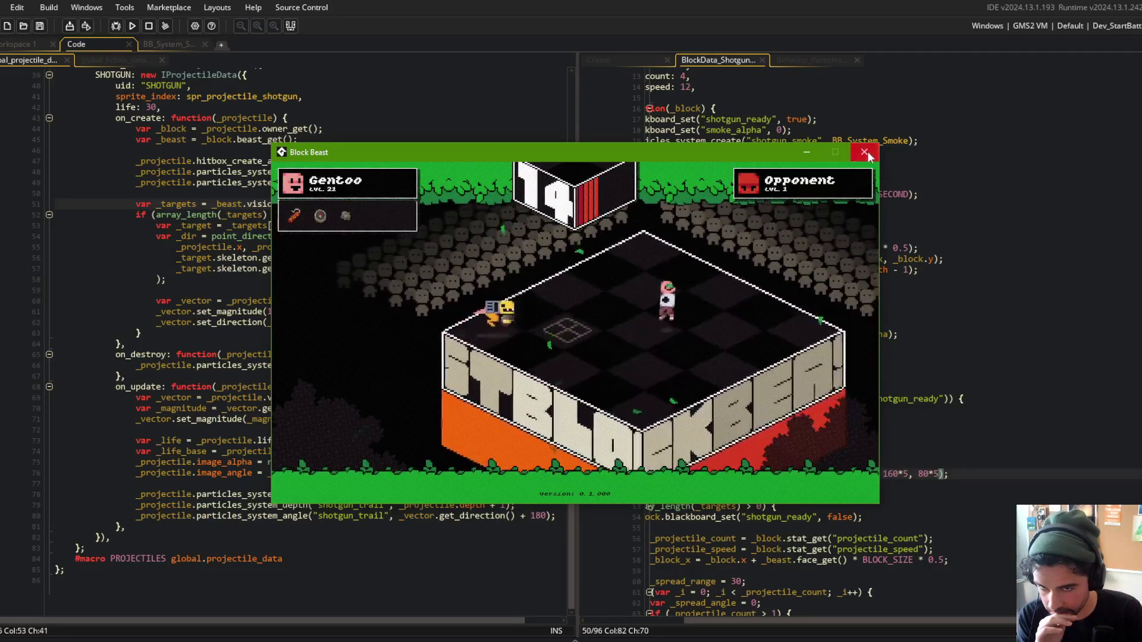
Close the playtest game and move to the shotgun_ready starting value.
{"action": "left_click", "coordinate": [864, 151]}
{"action": "scroll", "coordinate": [856, 228], "scroll_direction": "up", "scroll_amount": 4}
{"action": "left_click", "coordinate": [849, 246]}
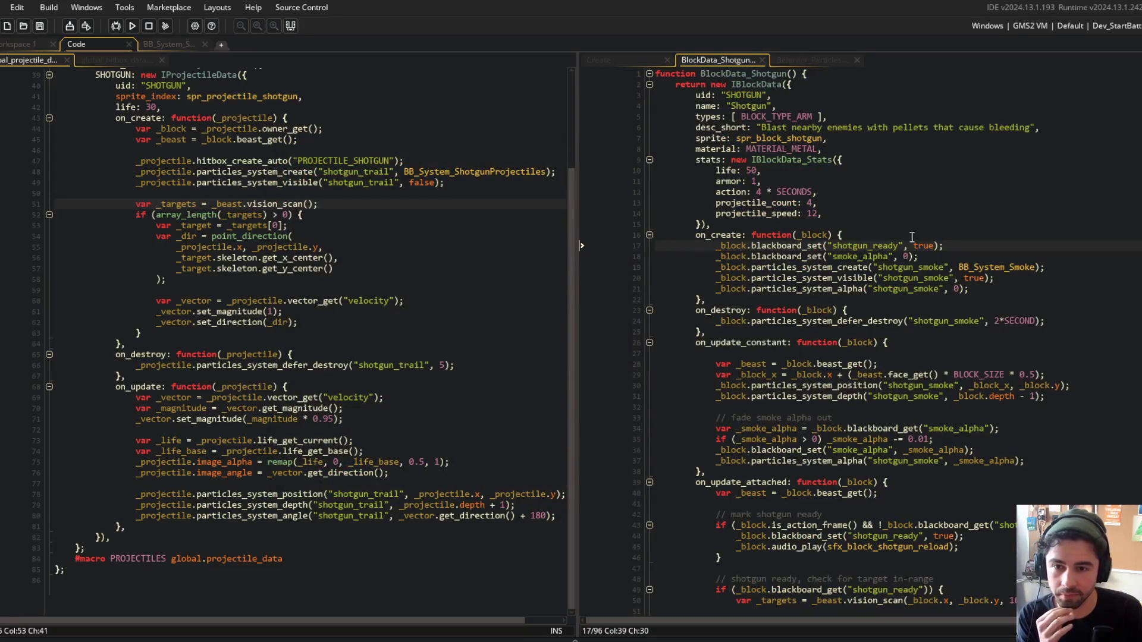
Set shotgun_ready to false and playtest the change.
{"action": "type", "text": "false"}
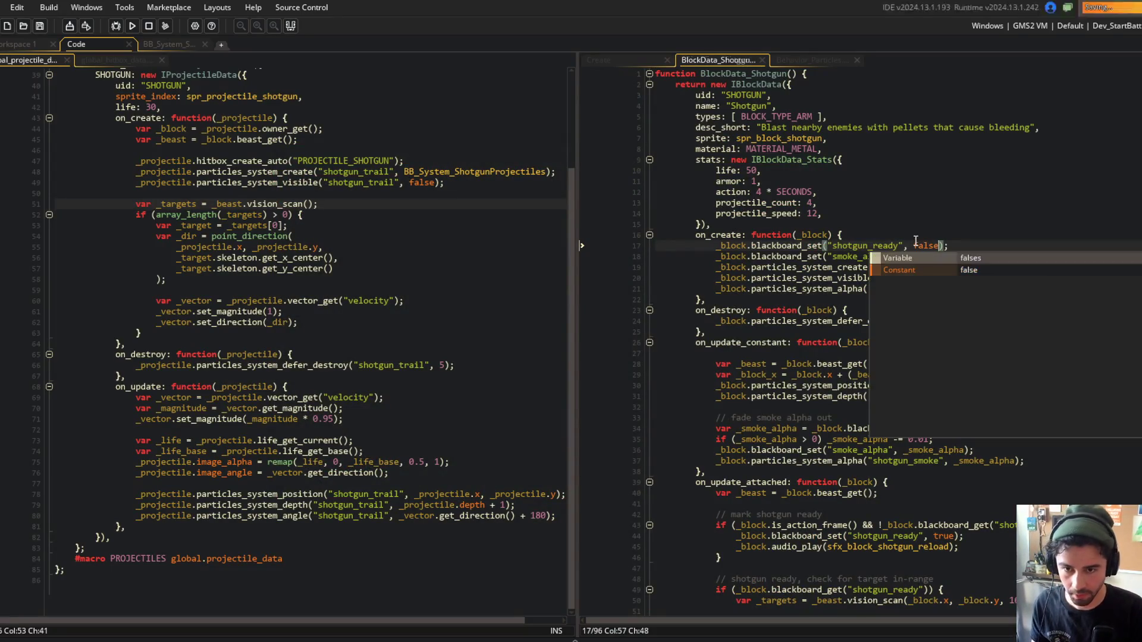
{"action": "left_click", "coordinate": [863, 235]}
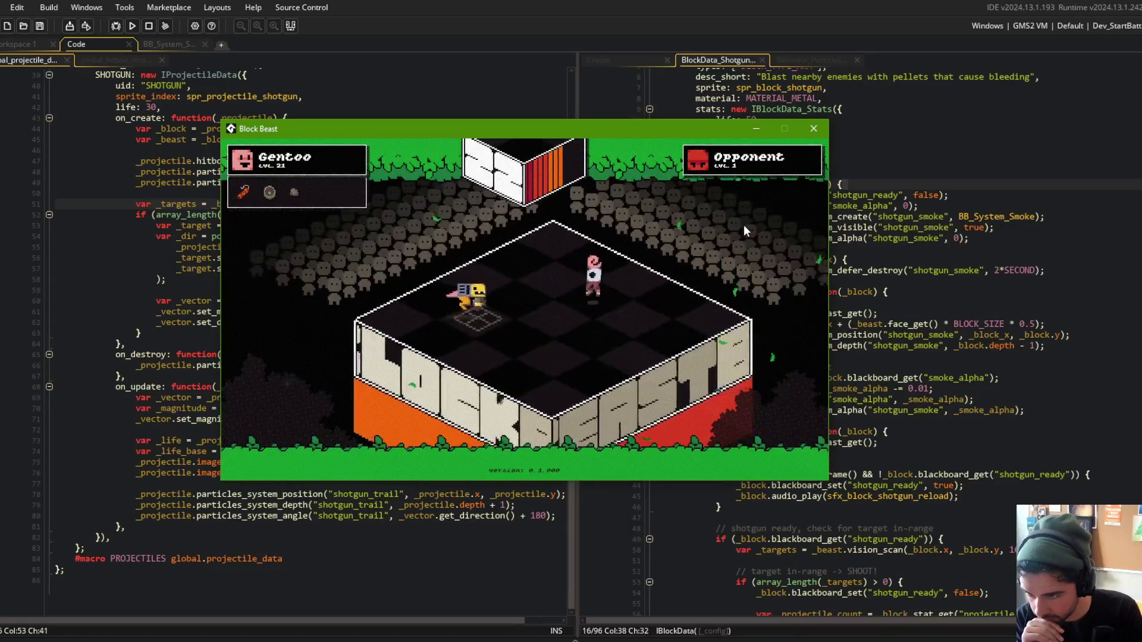
{"action": "left_click", "coordinate": [813, 128]}
Restore shotgun_ready to true and change the vision_scan range to 200, 100.
{"action": "double_click", "coordinate": [924, 195]}
{"action": "type", "text": "true"}
{"action": "left_click", "coordinate": [1035, 550]}
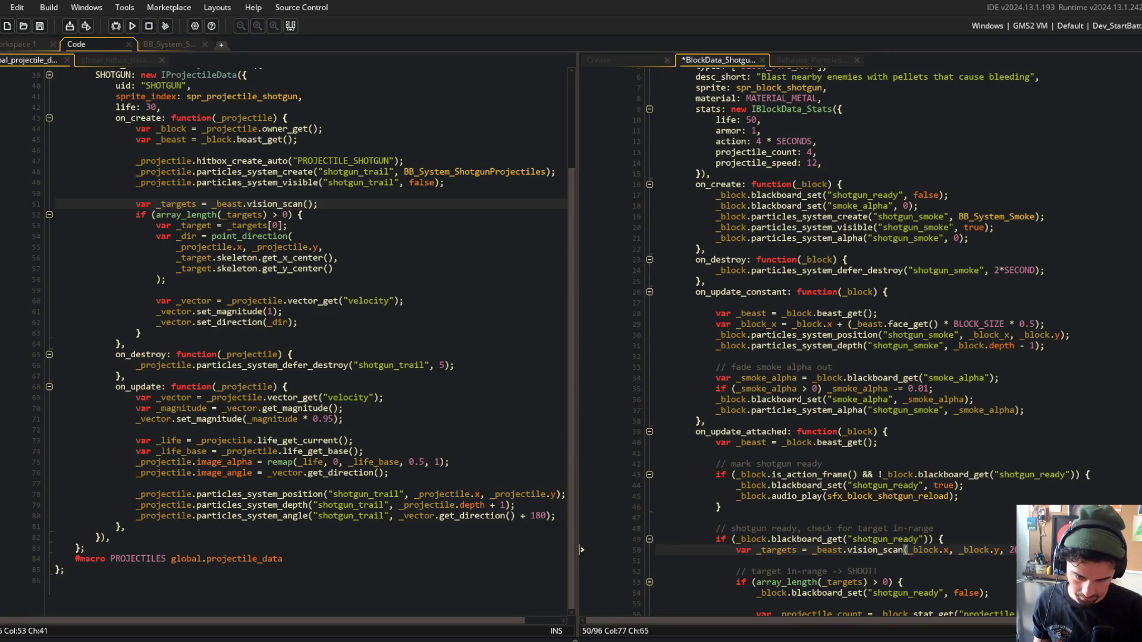
{"action": "scroll", "coordinate": [962, 414], "scroll_direction": "down", "scroll_amount": 5}
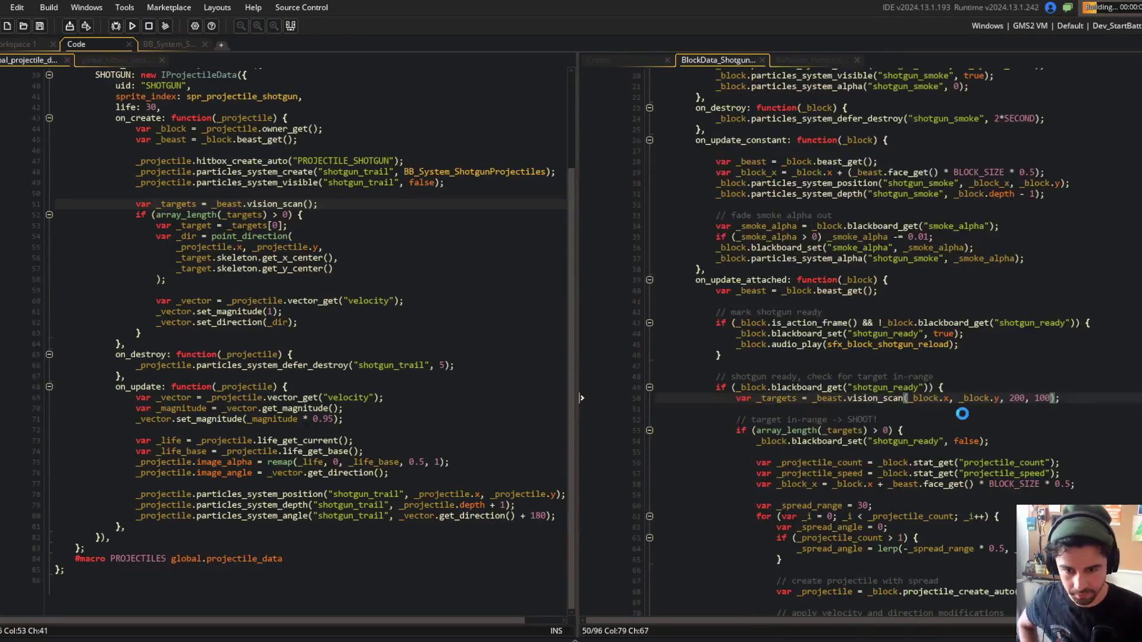
{"action": "scroll", "coordinate": [962, 413], "scroll_direction": "down", "scroll_amount": 3}
{"action": "left_click", "coordinate": [912, 308]}
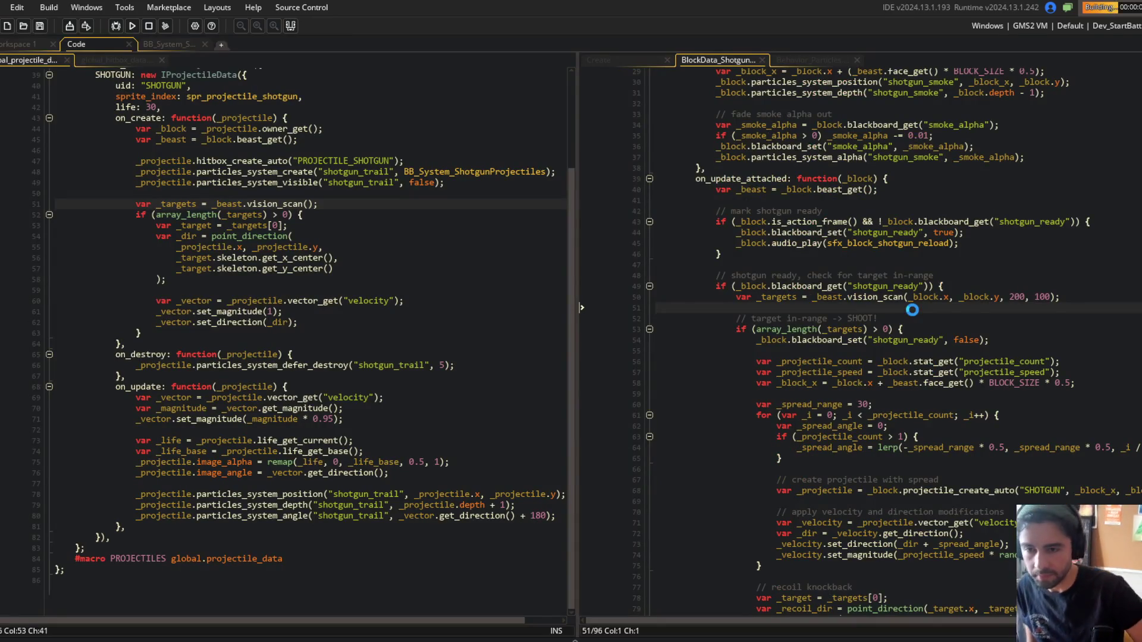
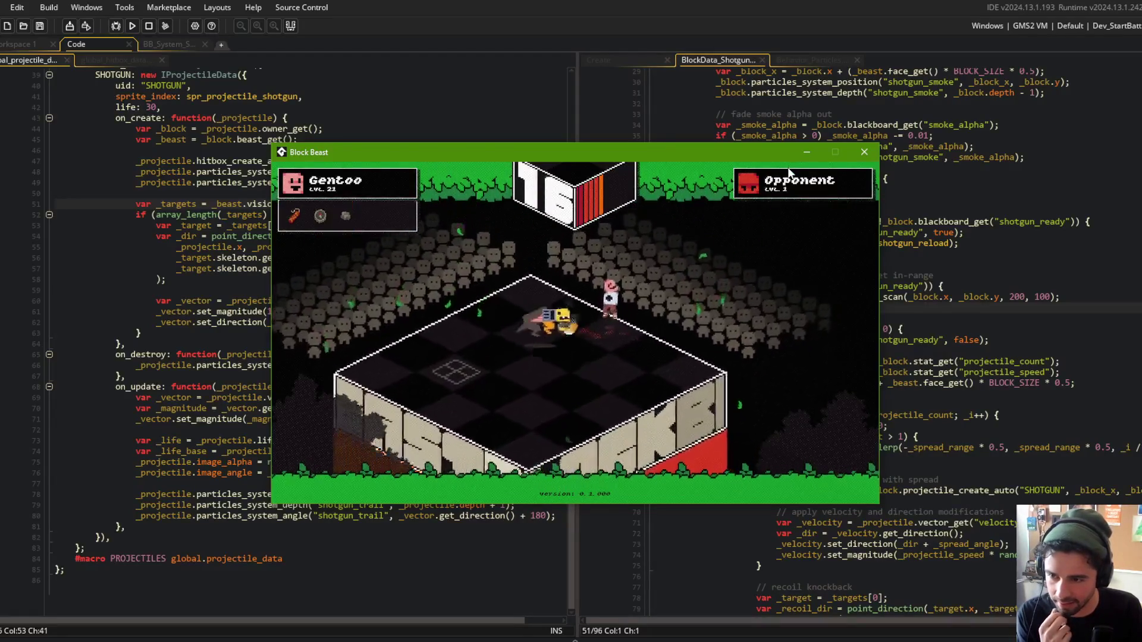
Shift the running Block Beast window left and look over the BlockData_Shotgun code.
{"action": "left_click_drag", "start_coordinate": [767, 152], "coordinate": [735, 162]}
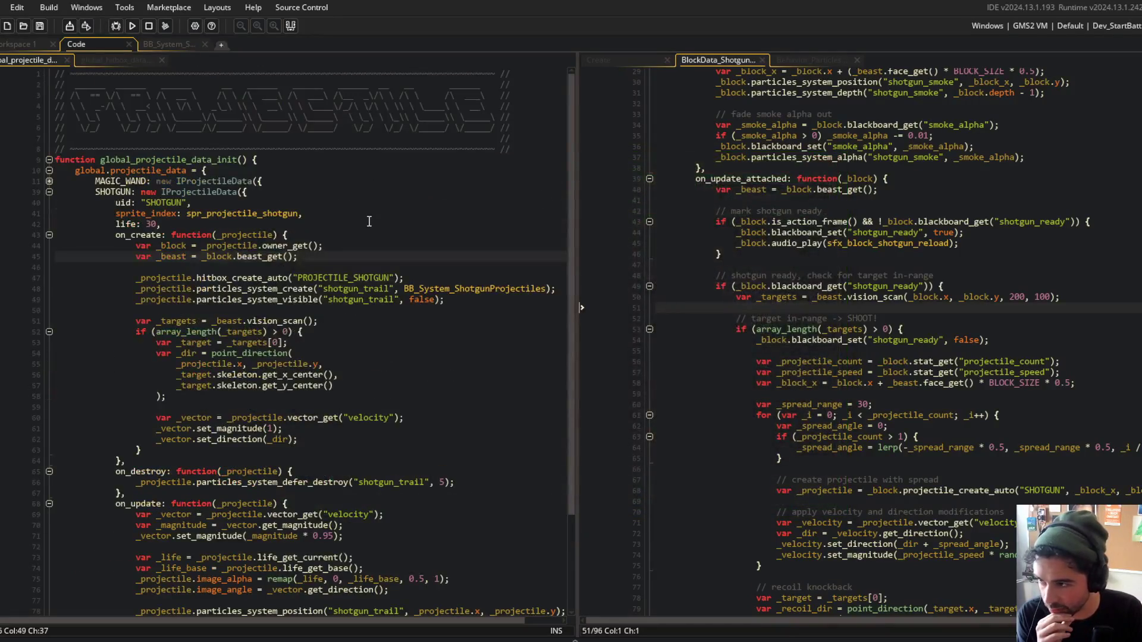
{"action": "scroll", "coordinate": [368, 221], "scroll_direction": "down", "scroll_amount": 1}
{"action": "scroll", "coordinate": [773, 267], "scroll_direction": "up", "scroll_amount": 9}
{"action": "left_click", "coordinate": [883, 245]}
{"action": "scroll", "coordinate": [758, 255], "scroll_direction": "down", "scroll_amount": 2}
{"action": "scroll", "coordinate": [803, 206], "scroll_direction": "up", "scroll_amount": 3}
{"action": "scroll", "coordinate": [819, 321], "scroll_direction": "down", "scroll_amount": 9}
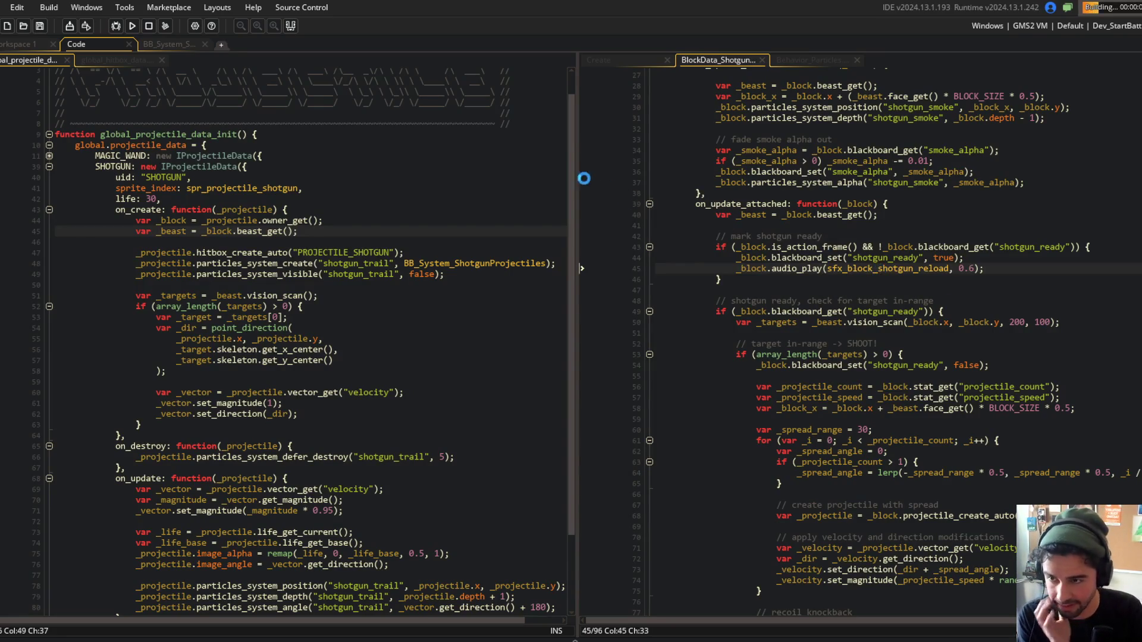
Widen the code pane and check the shotgun projectile's life value.
{"action": "left_click_drag", "start_coordinate": [565, 176], "coordinate": [543, 176]}
{"action": "left_click", "coordinate": [487, 196]}
{"action": "scroll", "coordinate": [486, 196], "scroll_direction": "down", "scroll_amount": 3}
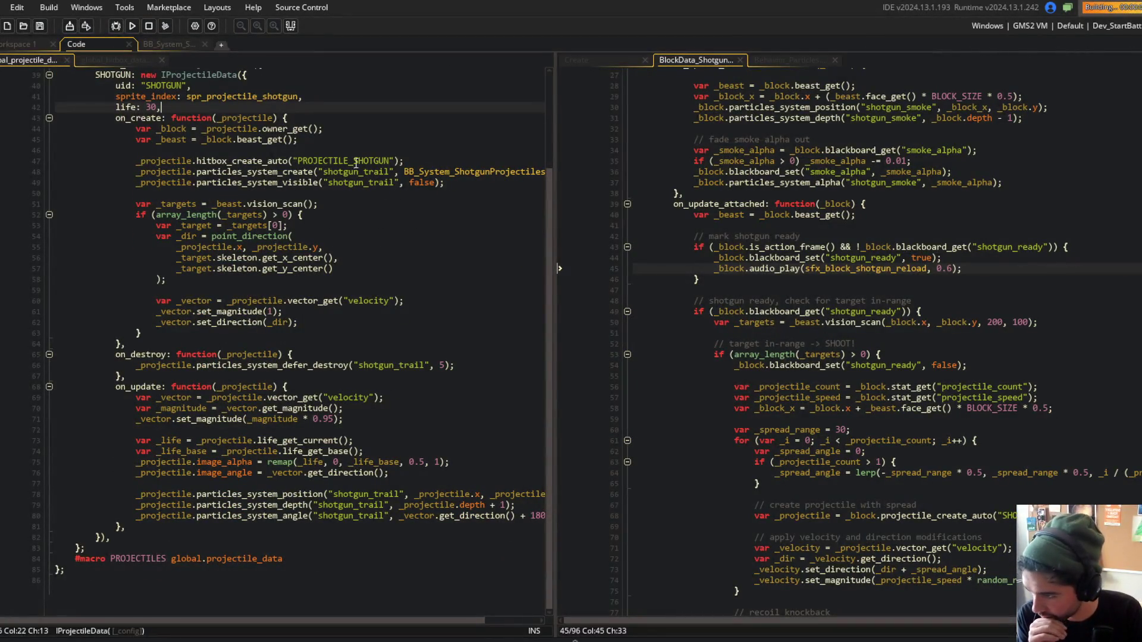
{"action": "scroll", "coordinate": [321, 217], "scroll_direction": "up", "scroll_amount": 2}
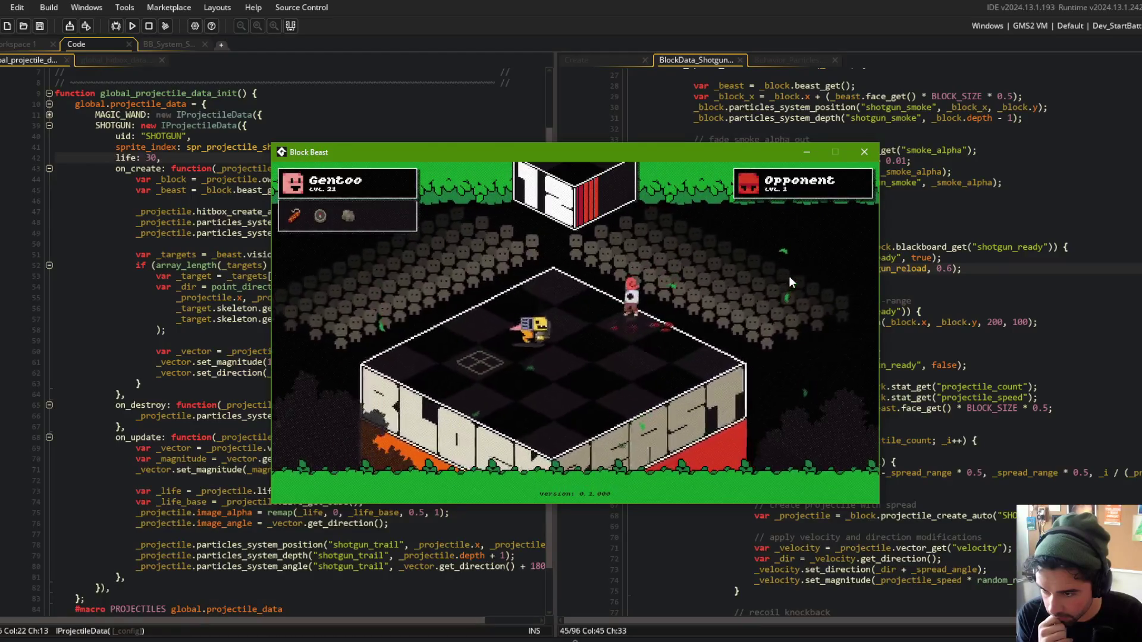
Close the running game and scroll the BlockData_Shotgun script back to its top.
{"action": "left_click", "coordinate": [864, 152]}
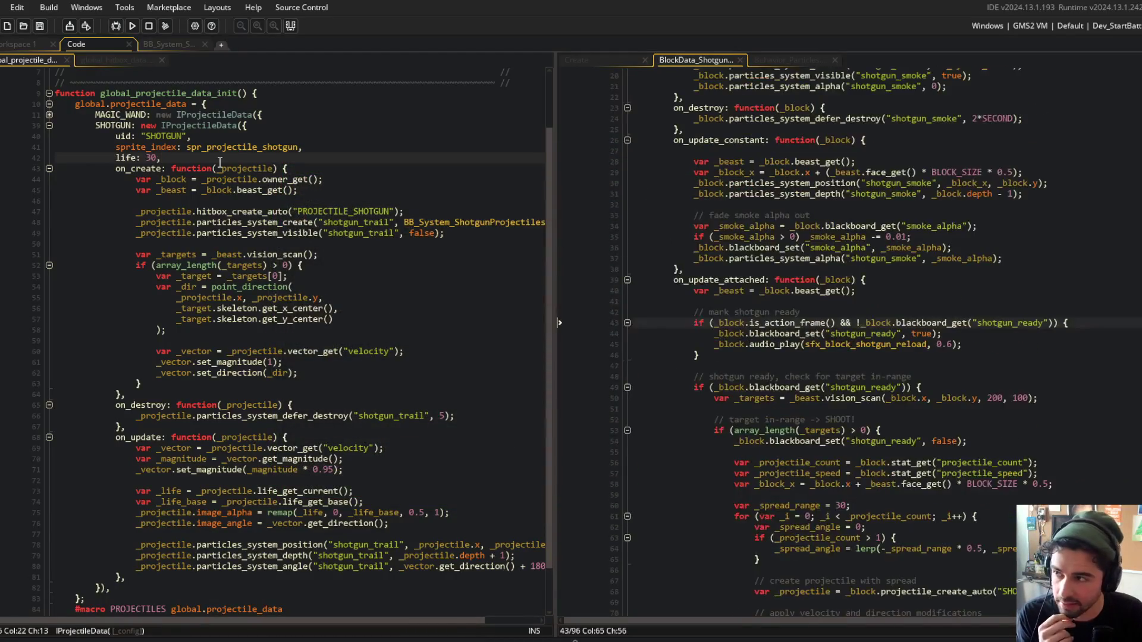
{"action": "left_click", "coordinate": [589, 60]}
{"action": "left_click", "coordinate": [662, 60]}
{"action": "scroll", "coordinate": [629, 109], "scroll_direction": "up", "scroll_amount": 5}
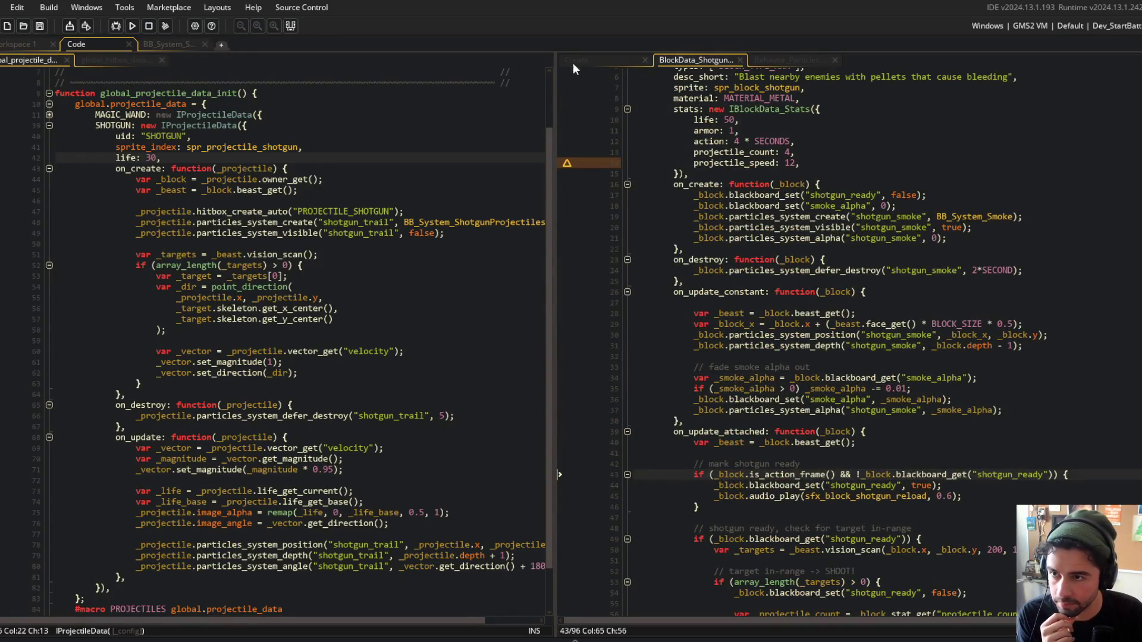
Arrange the panes: Create event and projectile data on the left, Behavior_Particles on the right.
{"action": "left_click_drag", "start_coordinate": [571, 64], "coordinate": [261, 60]}
{"action": "left_click", "coordinate": [701, 61]}
{"action": "left_click", "coordinate": [359, 116]}
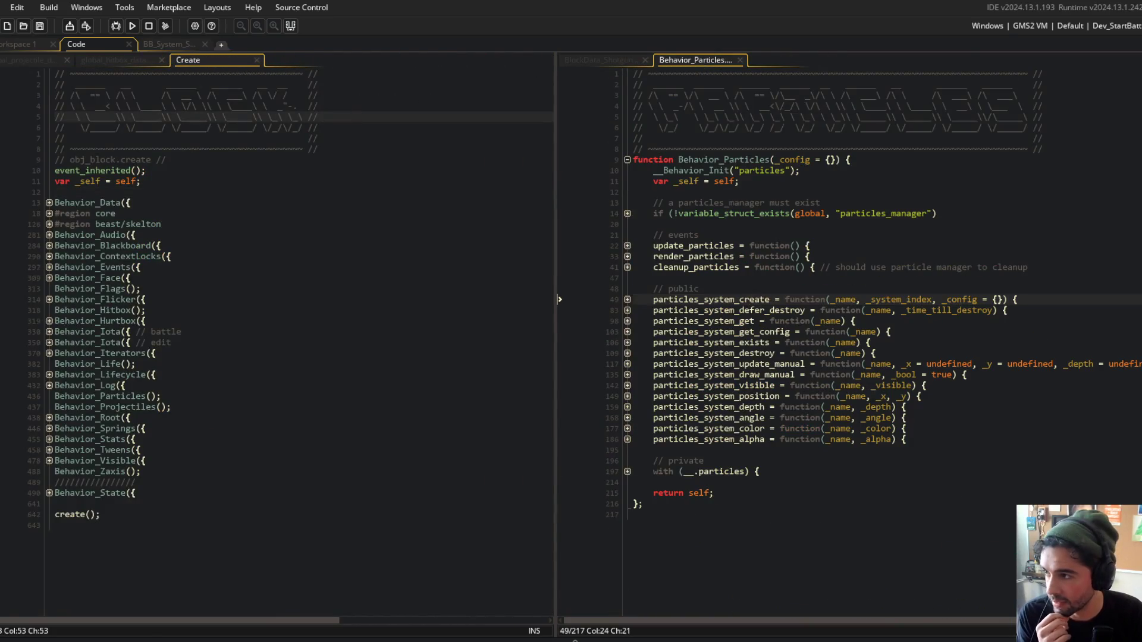
{"action": "left_click", "coordinate": [27, 60]}
Delete the shotgun_trail creation and update lines and the projectile's on_destroy block.
{"action": "left_click", "coordinate": [376, 222]}
{"action": "left_click", "coordinate": [276, 222]}
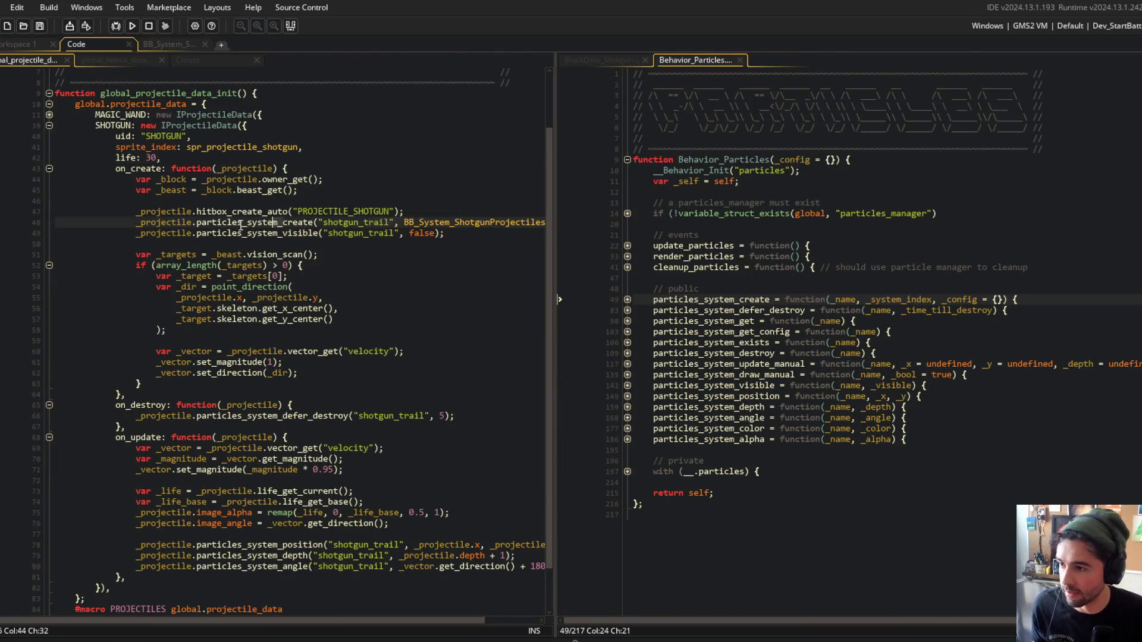
{"action": "key", "text": "ctrl+d"}
{"action": "key", "text": "ctrl+d"}
{"action": "scroll", "coordinate": [234, 460], "scroll_direction": "down", "scroll_amount": 1}
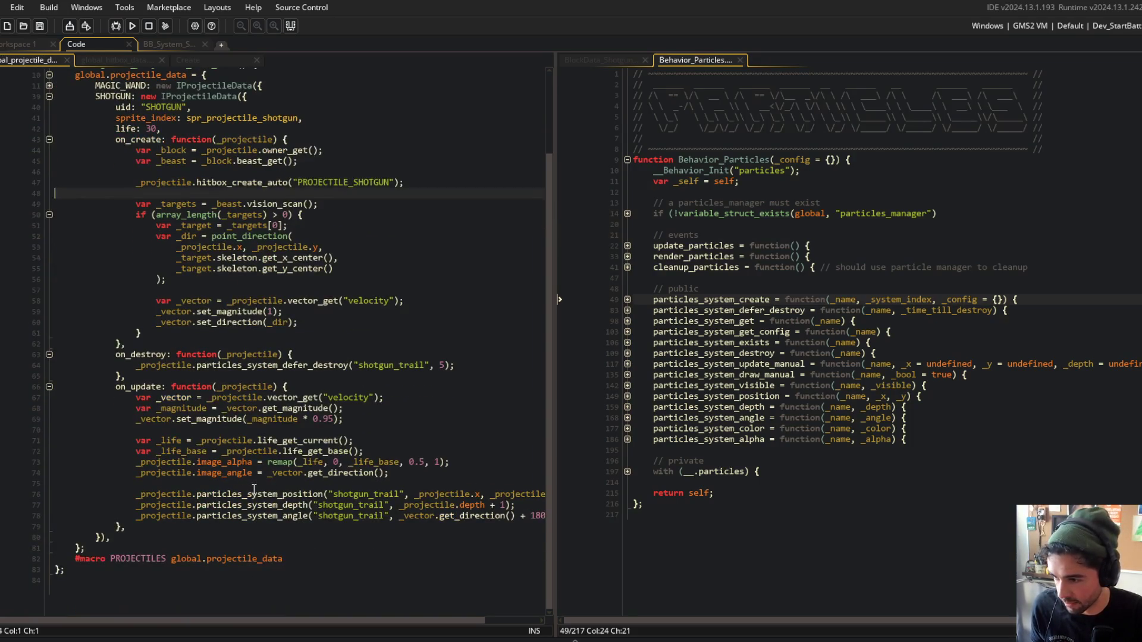
{"action": "left_click", "coordinate": [254, 491]}
{"action": "key", "text": "ctrl+d"}
{"action": "key", "text": "ctrl+d"}
{"action": "key", "text": "ctrl+d"}
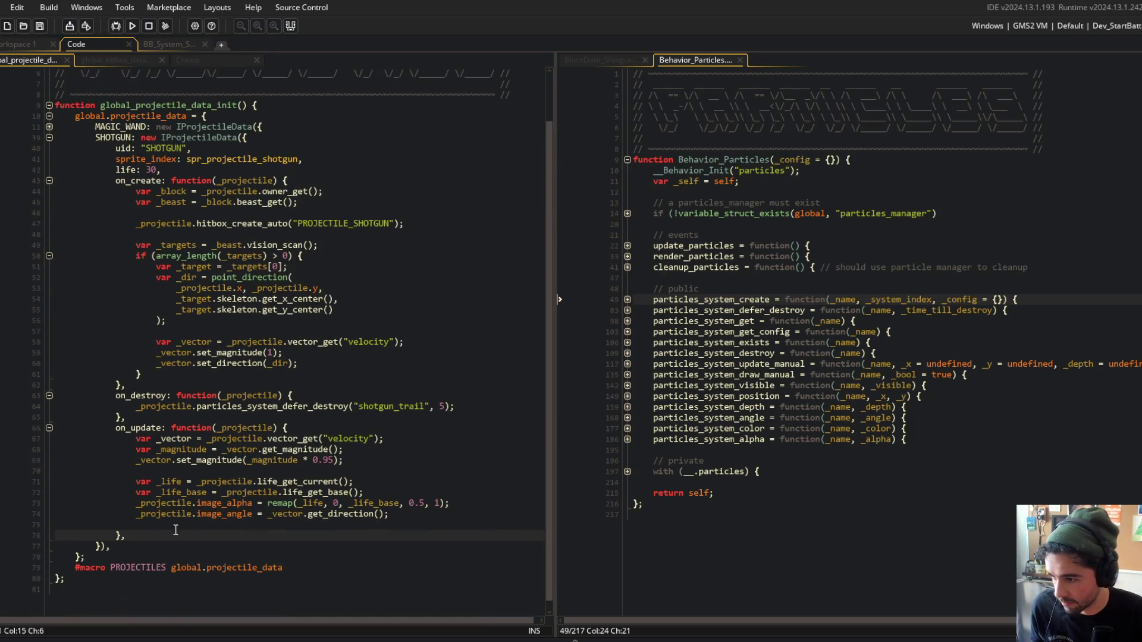
{"action": "left_click", "coordinate": [176, 528]}
{"action": "key", "text": "ctrl+d"}
{"action": "left_click", "coordinate": [198, 416]}
{"action": "key", "text": "ctrl+d"}
{"action": "key", "text": "ctrl+d"}
{"action": "key", "text": "ctrl+d"}
Delete the BB_System_ShotgunProjectile particle asset and move HyperBeam's particle system up the list.
{"action": "left_click", "coordinate": [293, 321]}
{"action": "key", "text": "F12"}
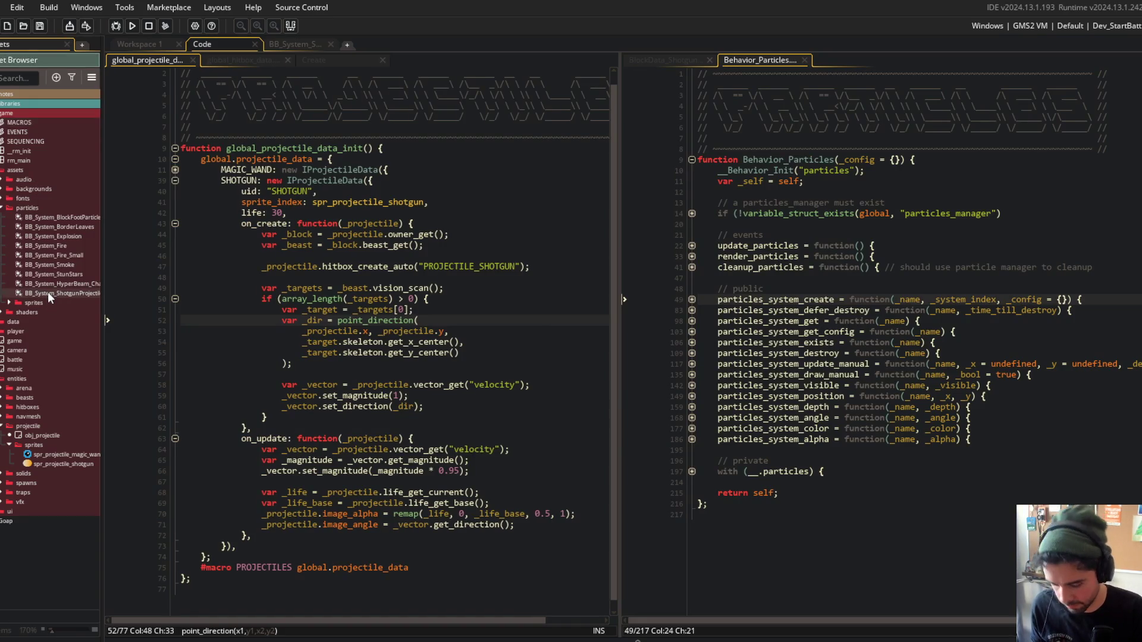
{"action": "left_click", "coordinate": [48, 291]}
{"action": "key", "text": "Delete"}
{"action": "key", "text": "Return"}
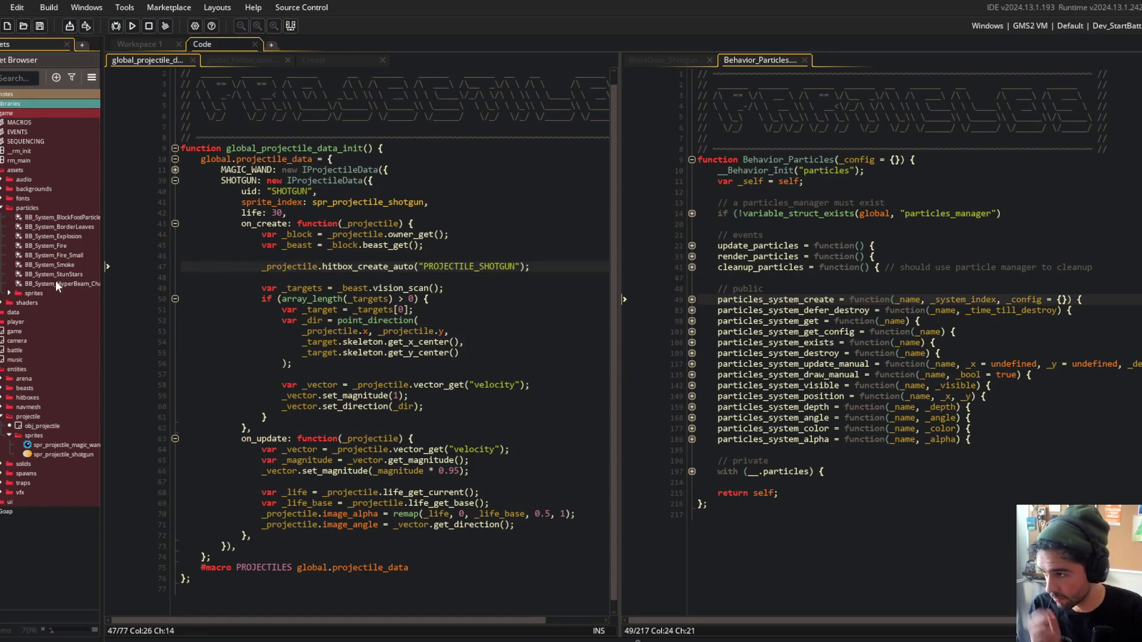
{"action": "left_click_drag", "start_coordinate": [66, 285], "coordinate": [66, 260]}
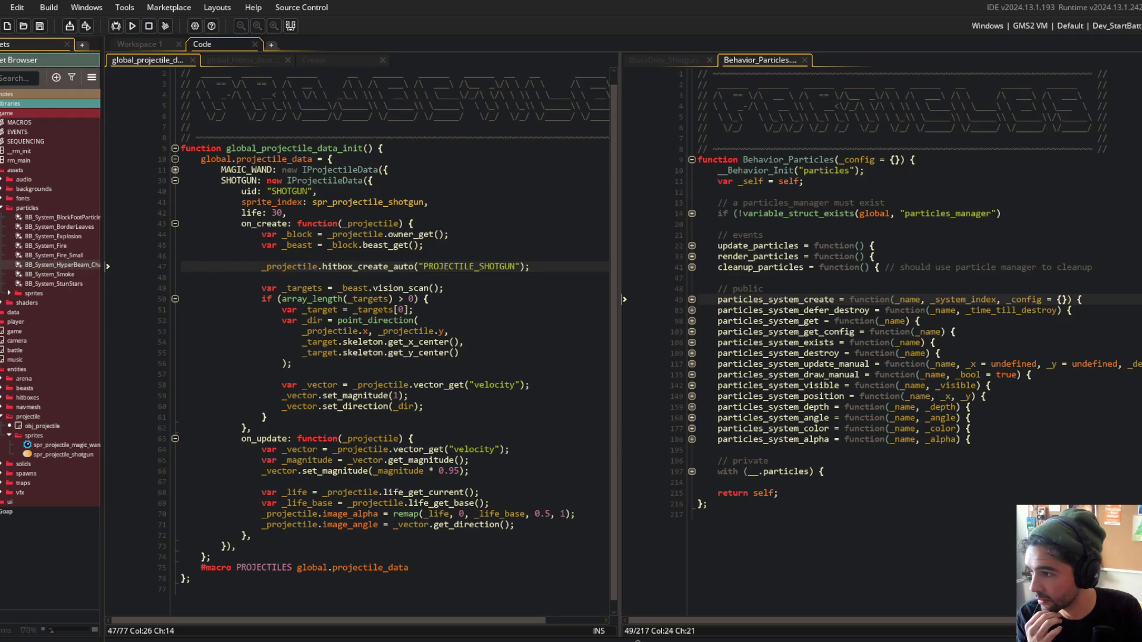
{"action": "left_click", "coordinate": [213, 266]}
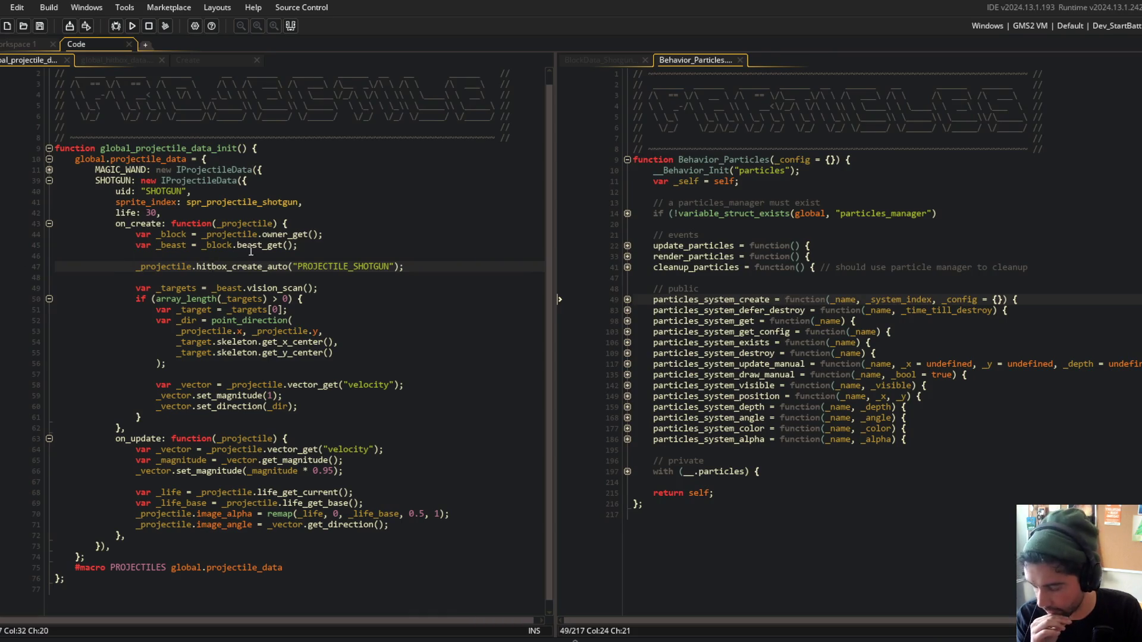
{"action": "scroll", "coordinate": [250, 251], "scroll_direction": "up", "scroll_amount": 1}
{"action": "left_click", "coordinate": [308, 245]}
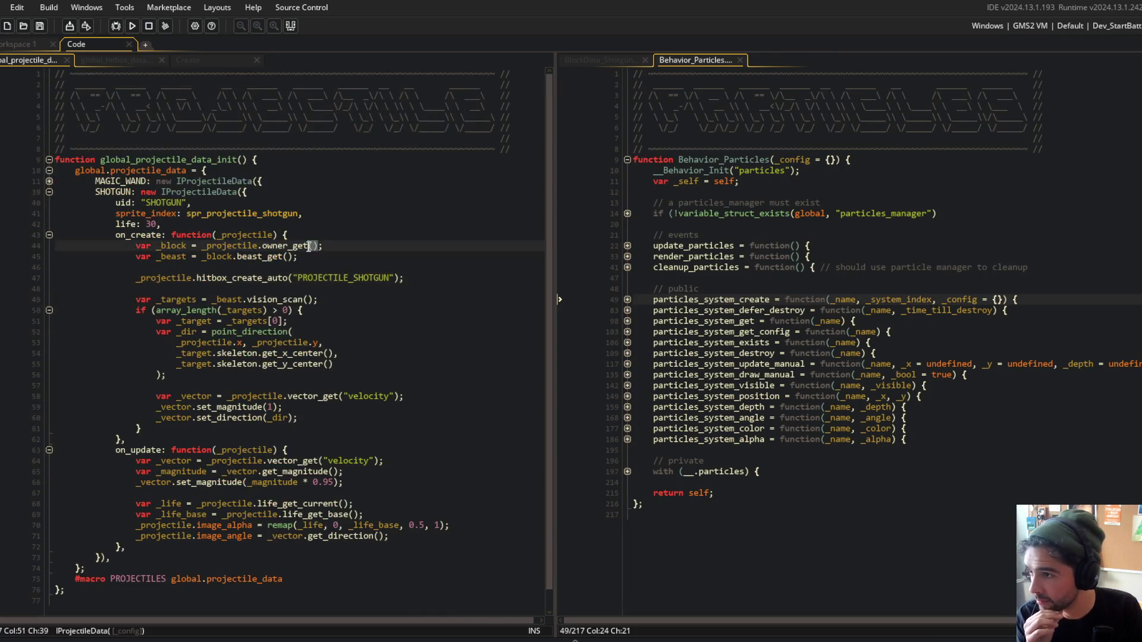
Close global_projectile_data and open Behavior_Iterators from the Create event's iterator setup.
{"action": "middle_click", "coordinate": [36, 58]}
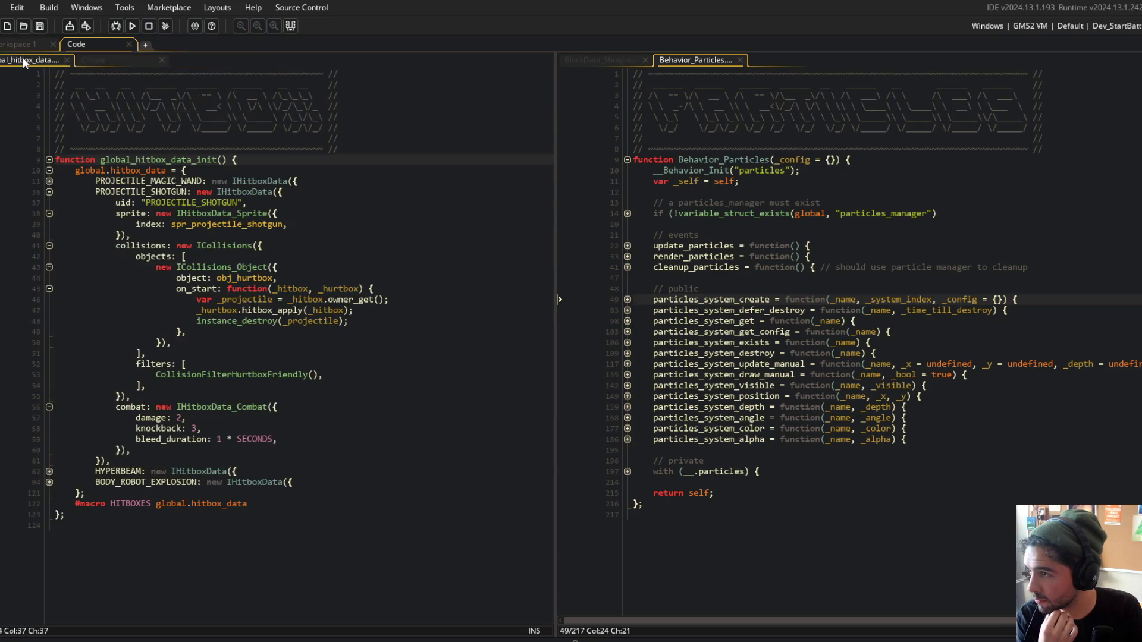
{"action": "left_click", "coordinate": [119, 61]}
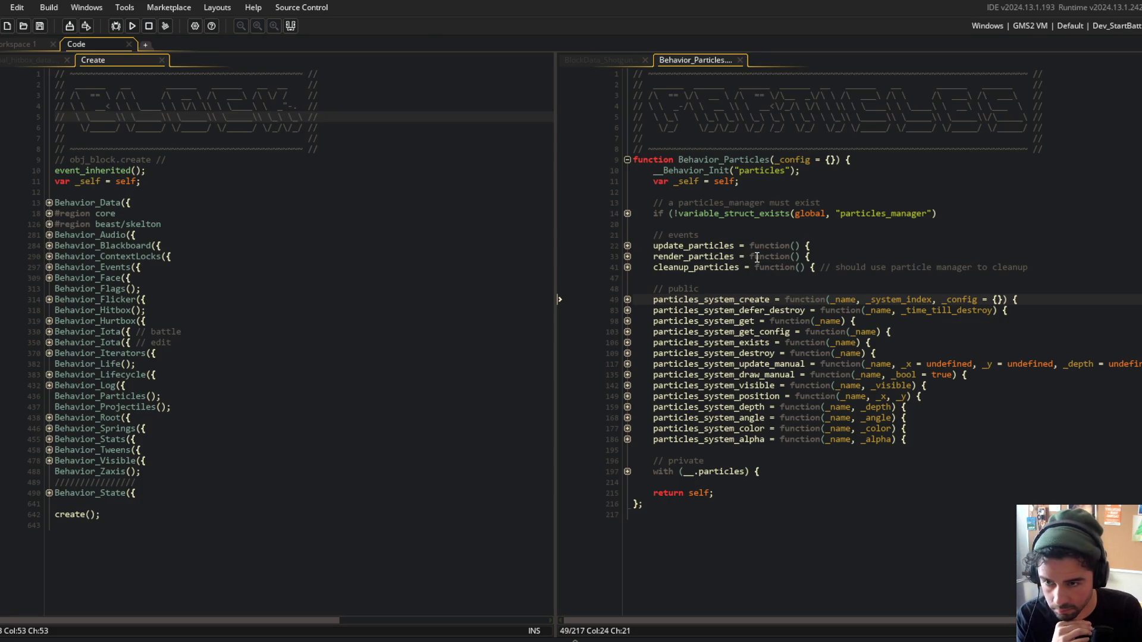
{"action": "left_click", "coordinate": [48, 354]}
{"action": "left_click", "coordinate": [49, 363]}
{"action": "left_click", "coordinate": [49, 385]}
{"action": "middle_click", "coordinate": [89, 353]}
Expand every fold inside iterator_reset, including its else branch and log check.
{"action": "left_click", "coordinate": [125, 214]}
{"action": "left_click", "coordinate": [94, 278]}
{"action": "left_click", "coordinate": [49, 278]}
{"action": "left_click", "coordinate": [49, 289]}
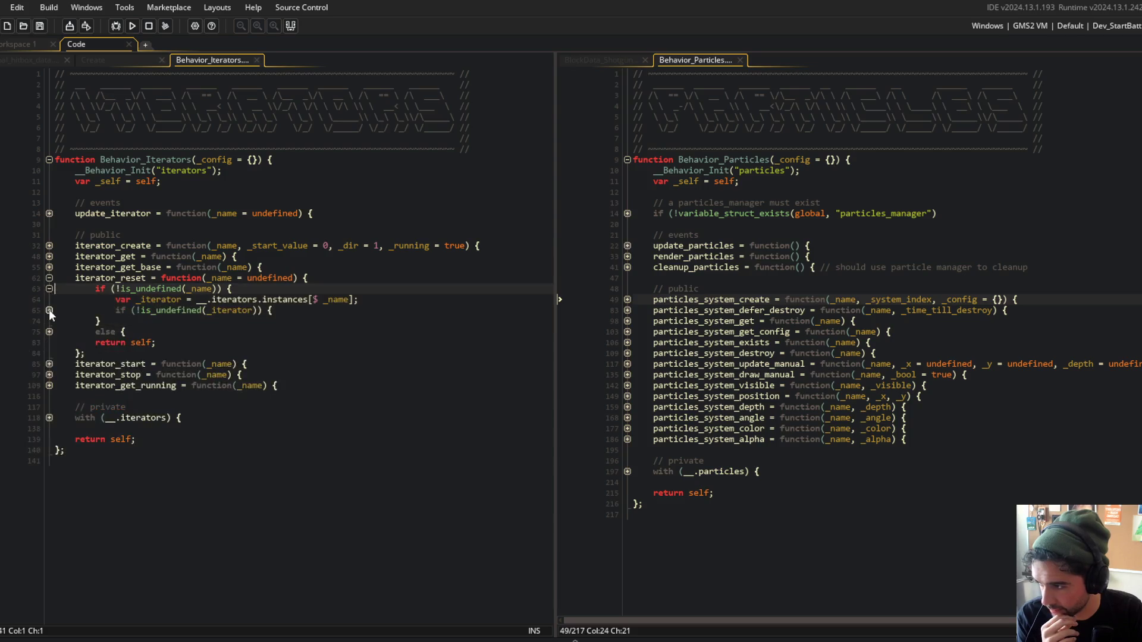
{"action": "left_click", "coordinate": [49, 309]}
{"action": "left_click", "coordinate": [45, 362]}
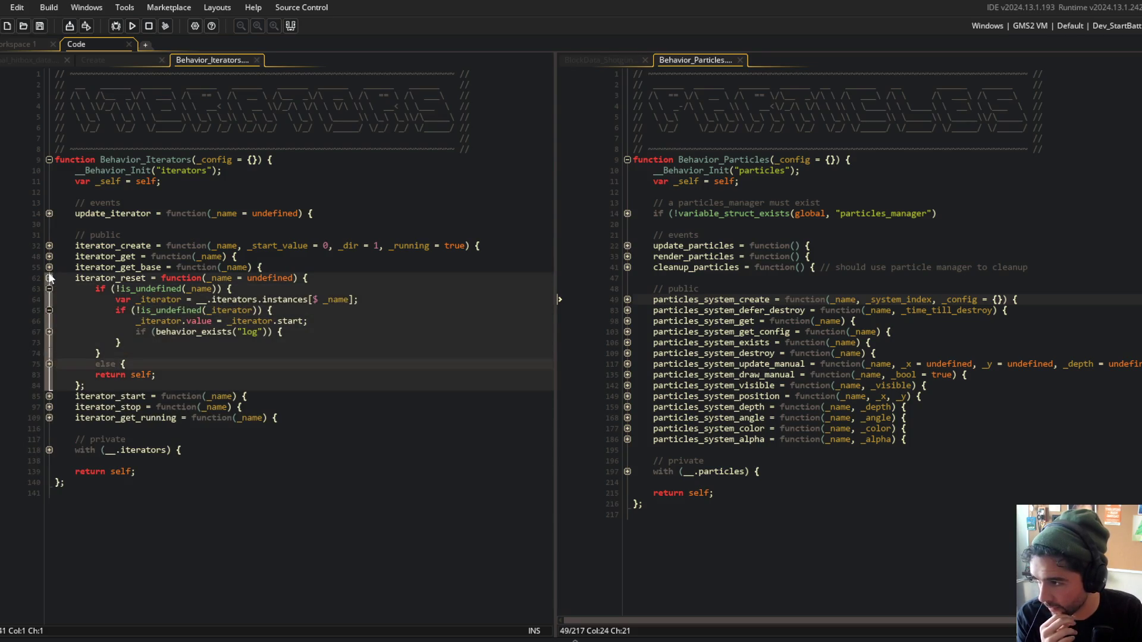
{"action": "left_click", "coordinate": [49, 363]}
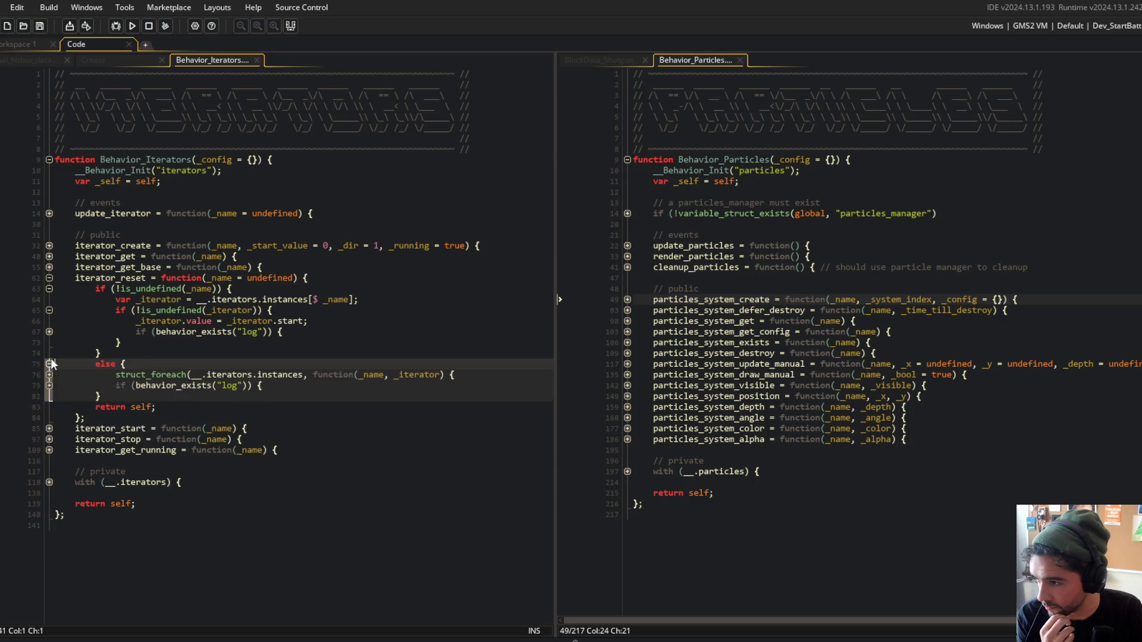
{"action": "left_click", "coordinate": [49, 310]}
{"action": "left_click", "coordinate": [49, 310]}
{"action": "left_click", "coordinate": [49, 332]}
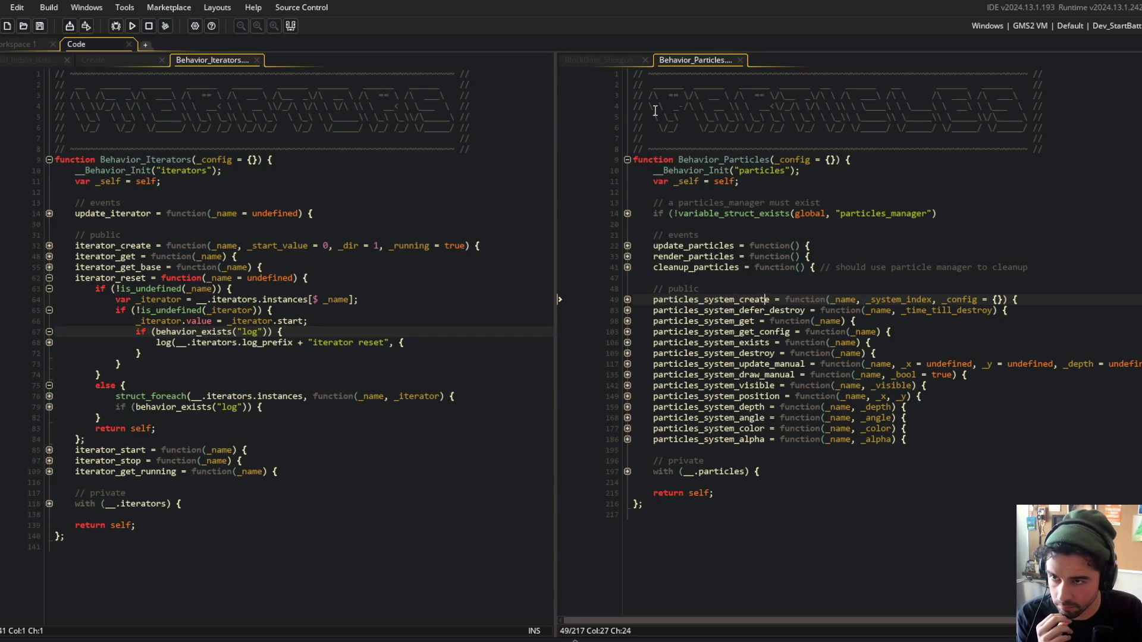
Show the BlockData_Shotgun code on the right and give it more room.
{"action": "left_click", "coordinate": [619, 59]}
{"action": "scroll", "coordinate": [873, 287], "scroll_direction": "down", "scroll_amount": 5}
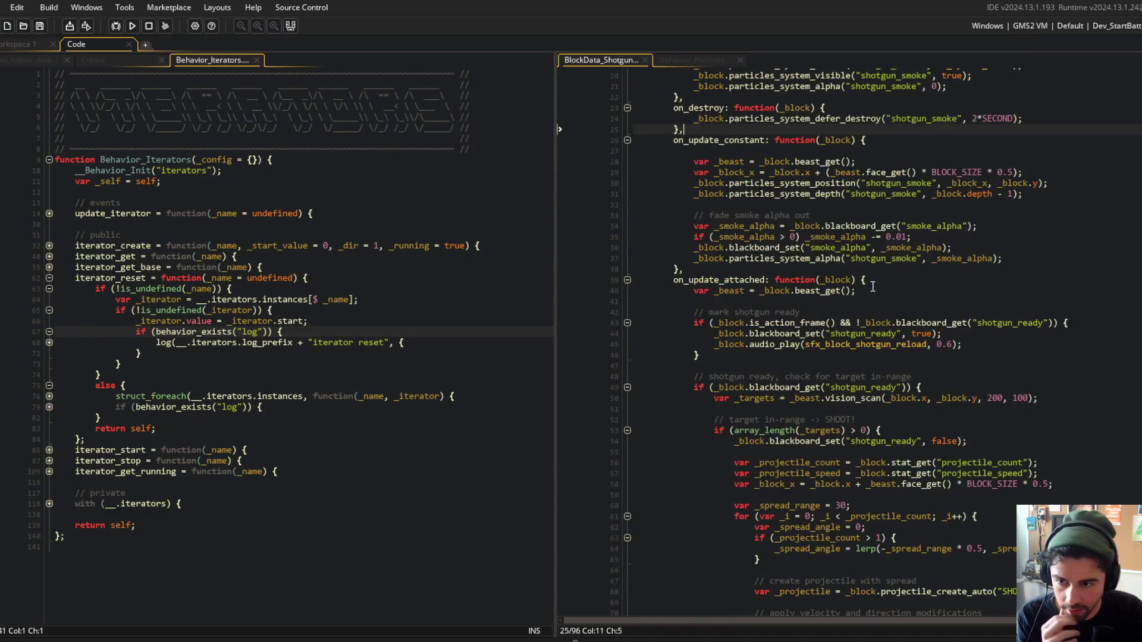
{"action": "scroll", "coordinate": [872, 288], "scroll_direction": "up", "scroll_amount": 3}
{"action": "left_click", "coordinate": [553, 172]}
{"action": "left_click", "coordinate": [738, 338]}
{"action": "scroll", "coordinate": [737, 338], "scroll_direction": "down", "scroll_amount": 8}
Add _block.iterator_reset("action"); on a new line after the shotgun_ready false line.
{"action": "left_click", "coordinate": [896, 268]}
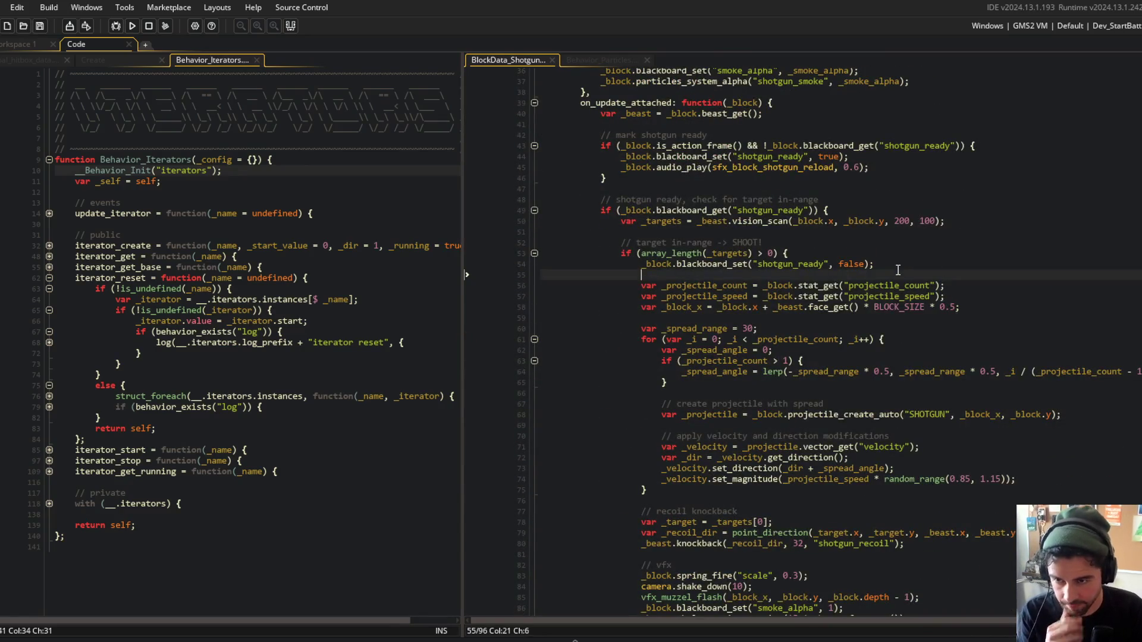
{"action": "key", "text": "Return"}
{"action": "type", "text": "_block."}
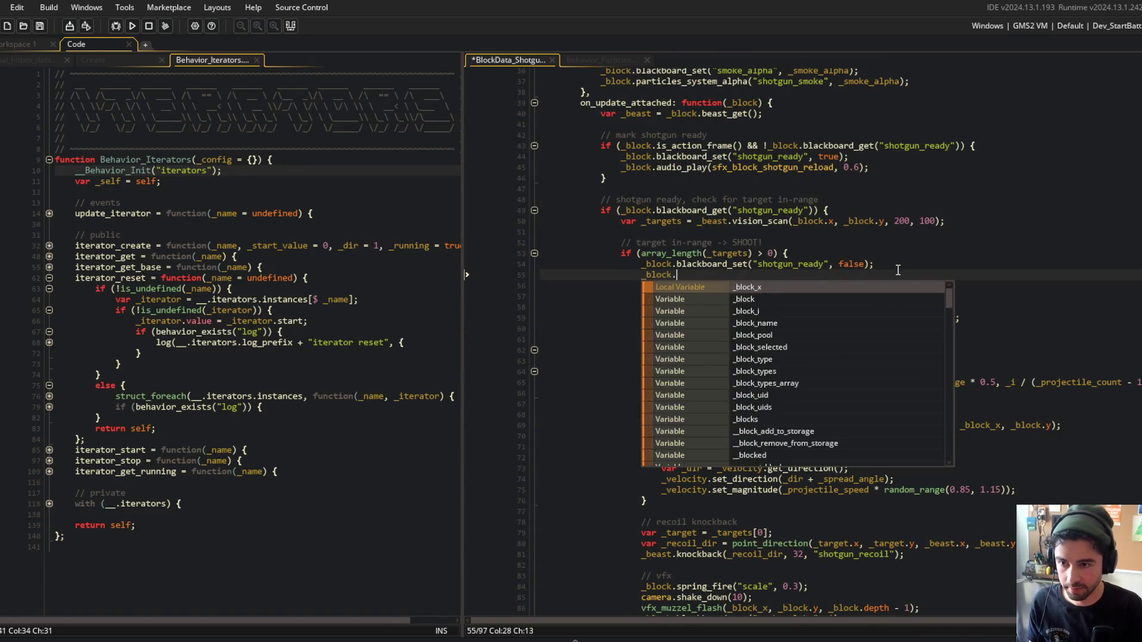
{"action": "type", "text": "iterator_reset(\"action\");"}
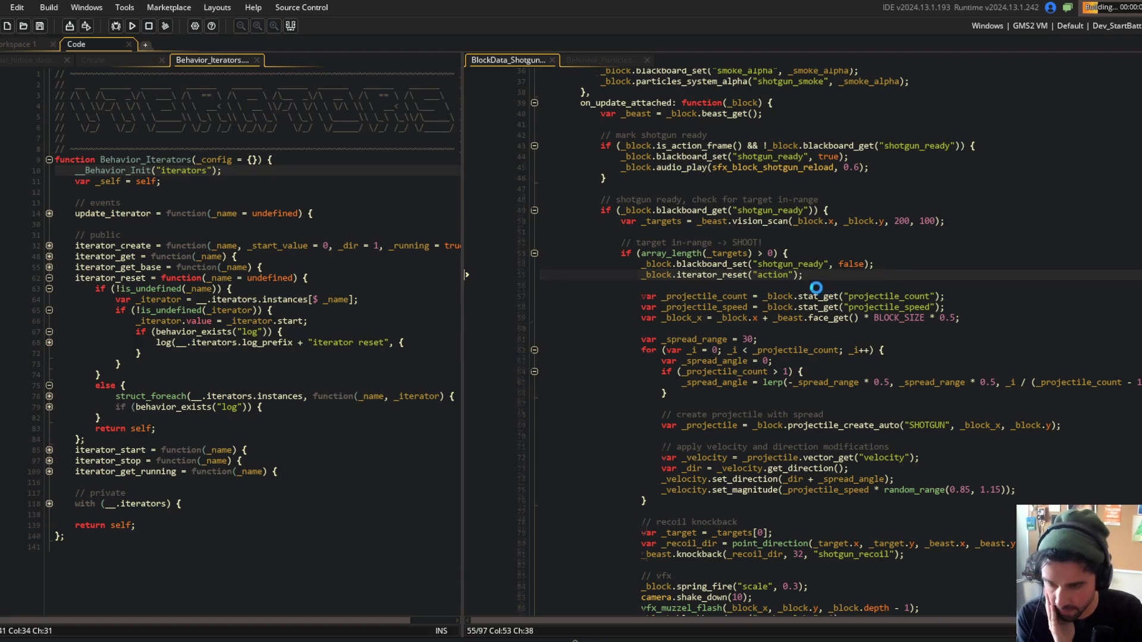
{"action": "scroll", "coordinate": [832, 267], "scroll_direction": "down", "scroll_amount": 3}
{"action": "scroll", "coordinate": [892, 213], "scroll_direction": "up", "scroll_amount": 3}
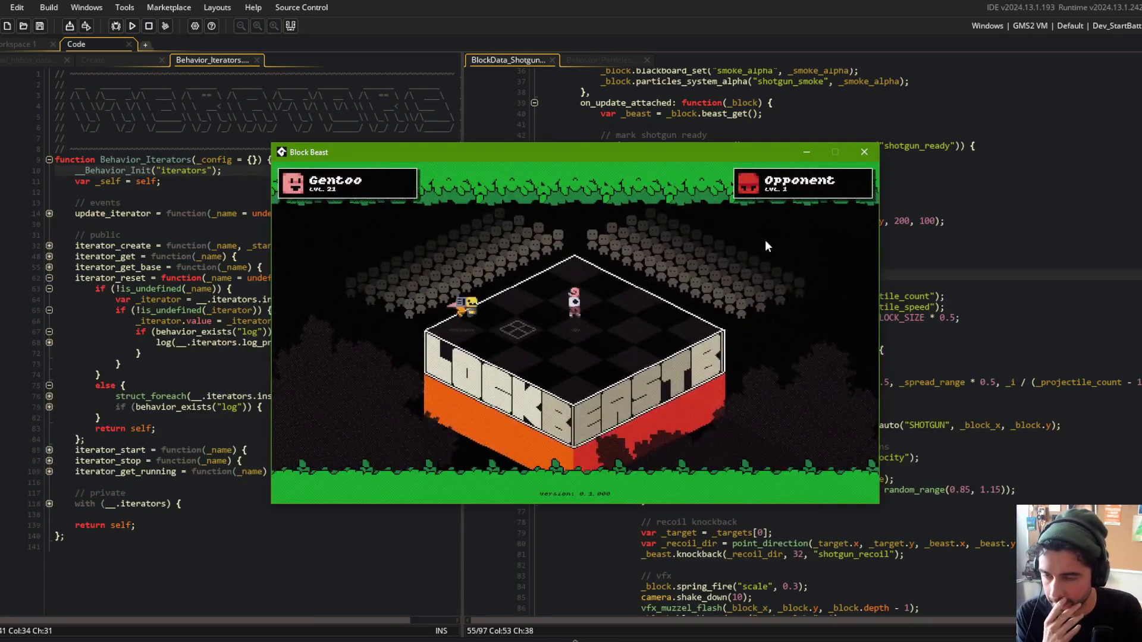
Watch the shotgun fight with the game moved left, then close it and return to the reload volume.
{"action": "left_click_drag", "start_coordinate": [707, 155], "coordinate": [573, 165]}
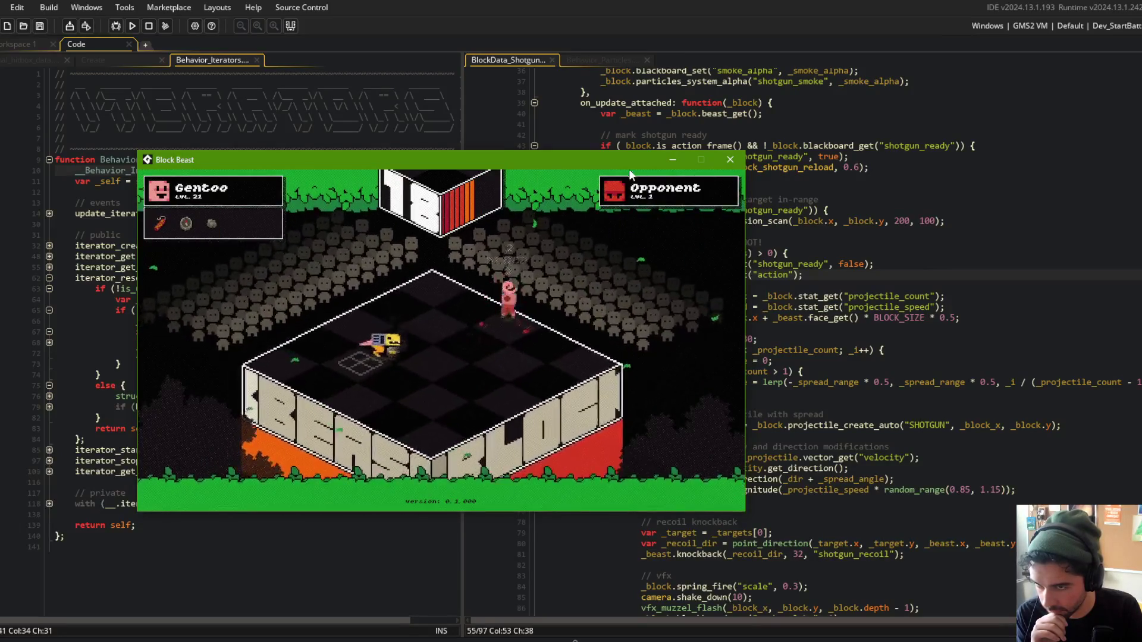
{"action": "left_click", "coordinate": [731, 159]}
{"action": "scroll", "coordinate": [862, 222], "scroll_direction": "up", "scroll_amount": 2}
{"action": "left_click", "coordinate": [862, 219]}
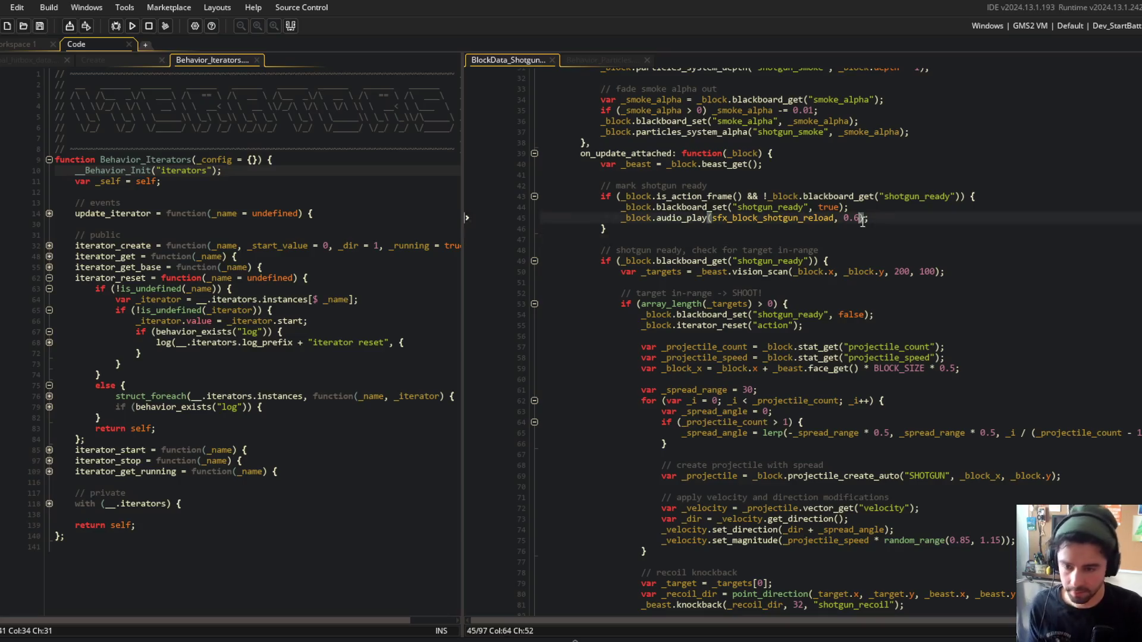
{"action": "type", "text": "5"}
{"action": "left_click", "coordinate": [868, 195]}
{"action": "key", "text": "alt+Tab"}
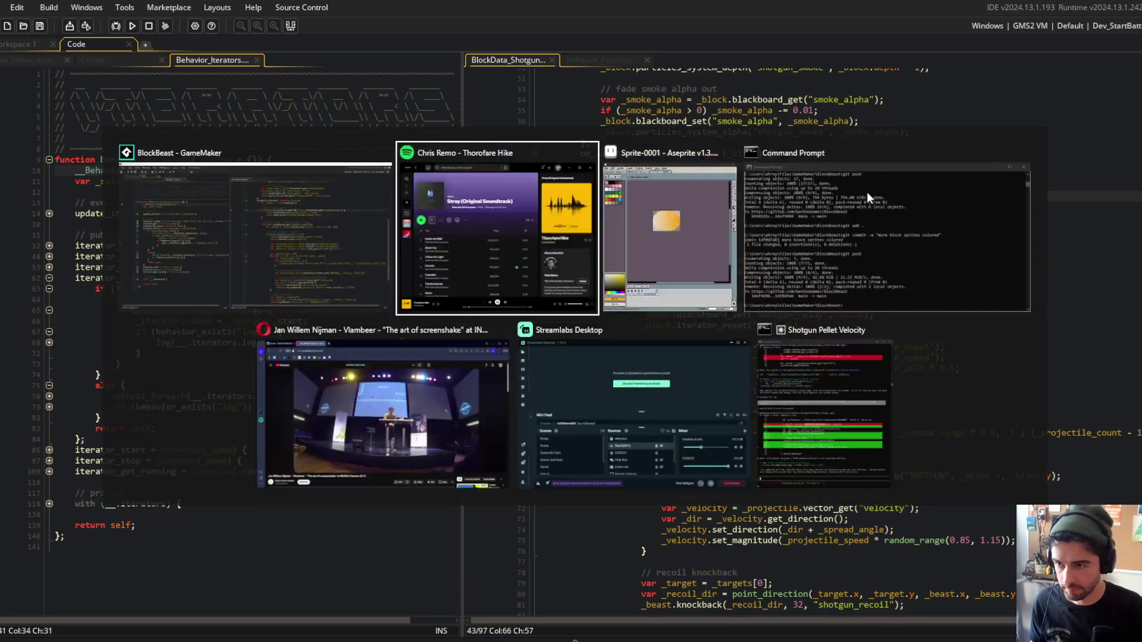
Stage all changes, commit as "adjustments to shotgun visuals, timing, etc" and git push.
{"action": "type", "text": "git add ."}
{"action": "key", "text": "Return"}
{"action": "type", "text": "g"}
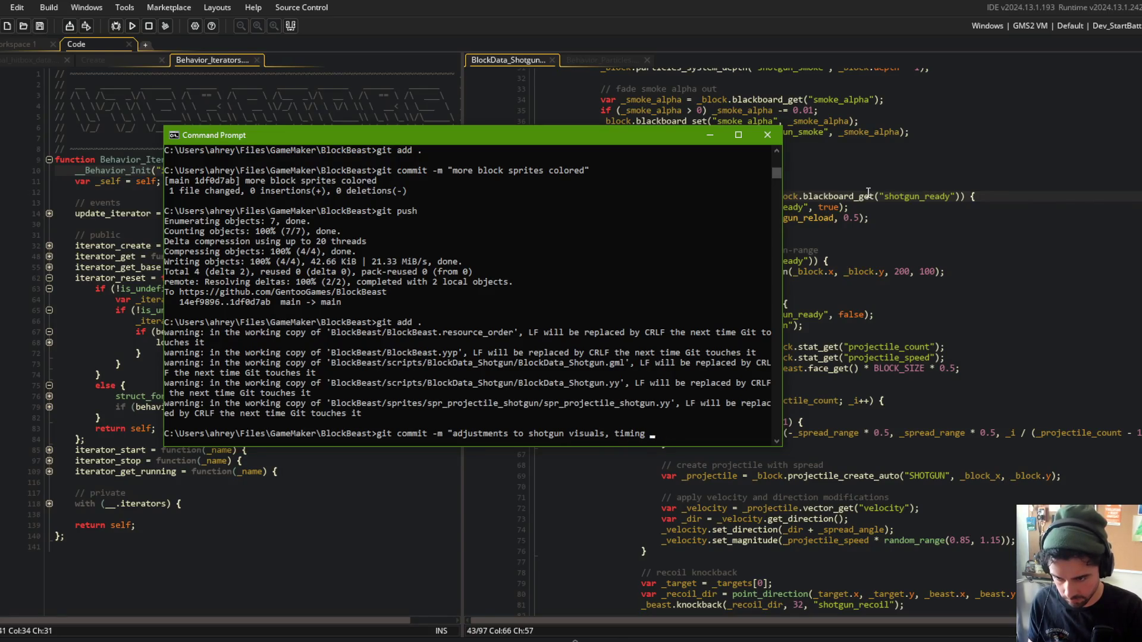
{"action": "type", "text": "c\""}
{"action": "key", "text": "Return"}
{"action": "type", "text": "git push"}
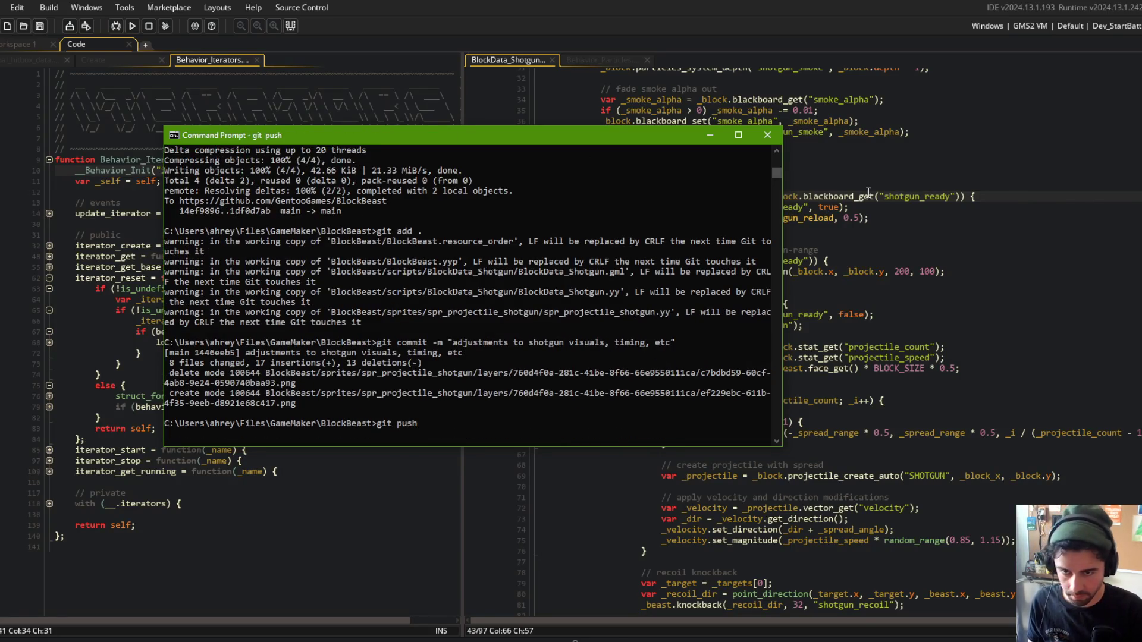
Return to GameMaker and rebuild and run Block Beast.
{"action": "left_click", "coordinate": [921, 262]}
{"action": "left_click", "coordinate": [807, 433]}
{"action": "left_click", "coordinate": [132, 26]}
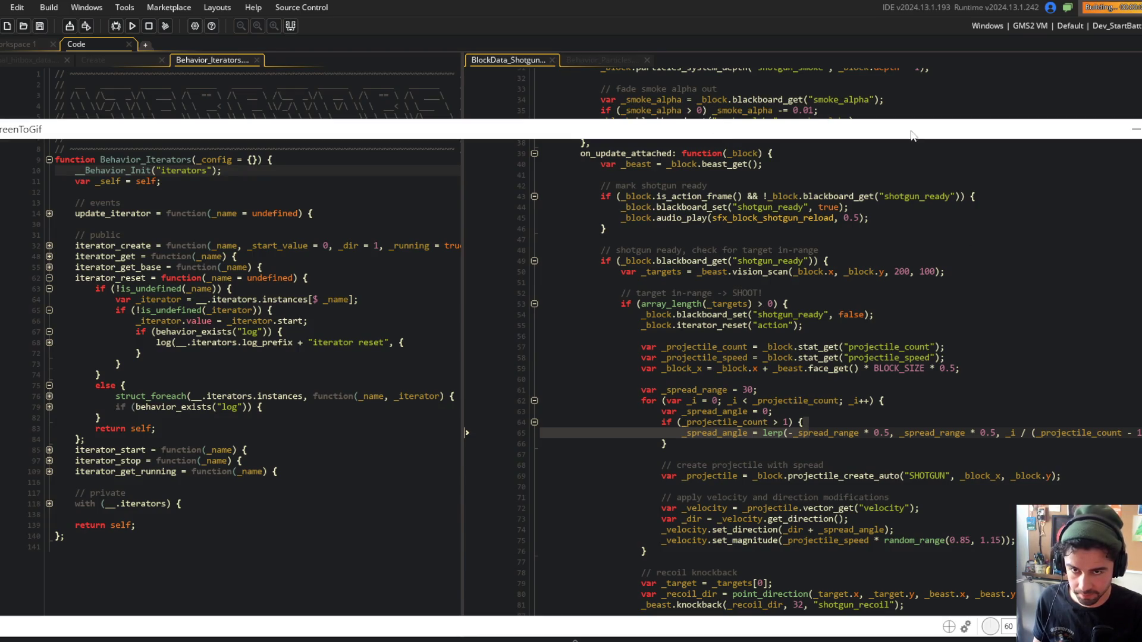
Fit the ScreenToGif capture frame tightly around the game window on every side.
{"action": "mouse_move", "coordinate": [773, 138]}
{"action": "left_mouse_down"}
{"action": "mouse_move", "coordinate": [739, 147]}
{"action": "mouse_move", "coordinate": [739, 159]}
{"action": "left_mouse_up"}
{"action": "left_click_drag", "start_coordinate": [696, 640], "coordinate": [696, 522]}
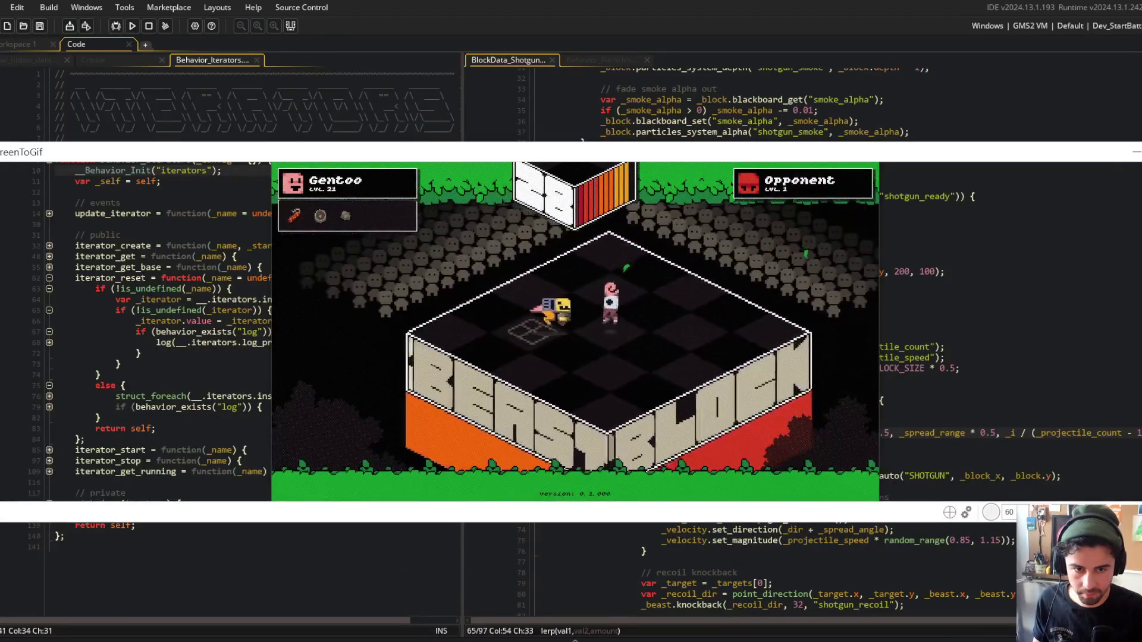
{"action": "left_click_drag", "start_coordinate": [1139, 279], "coordinate": [880, 291]}
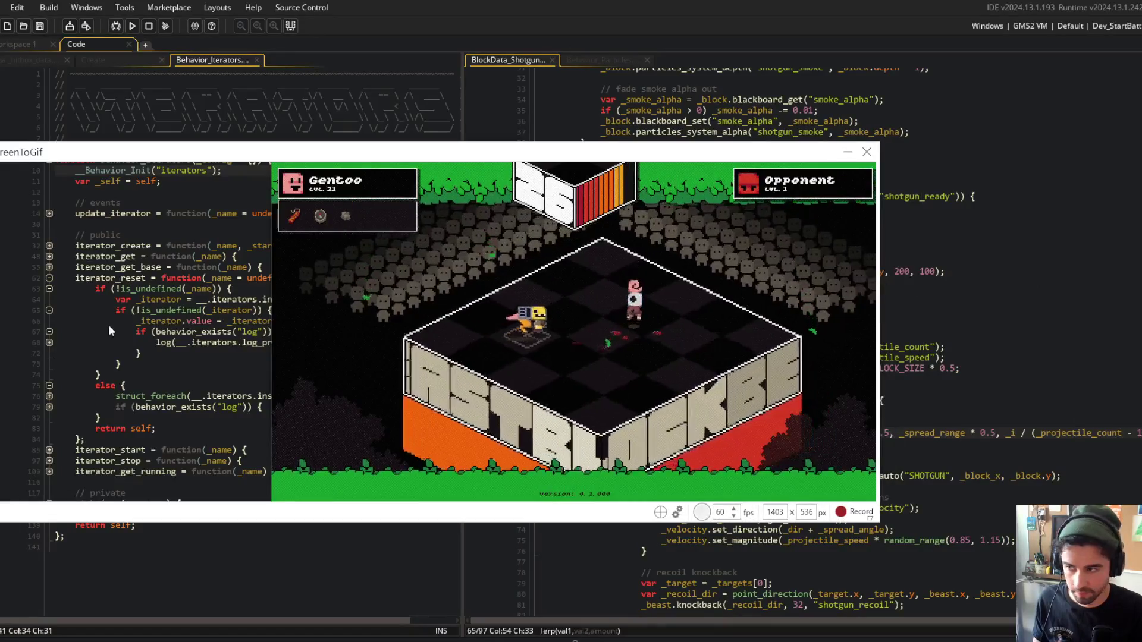
{"action": "left_click_drag", "start_coordinate": [1, 291], "coordinate": [268, 291]}
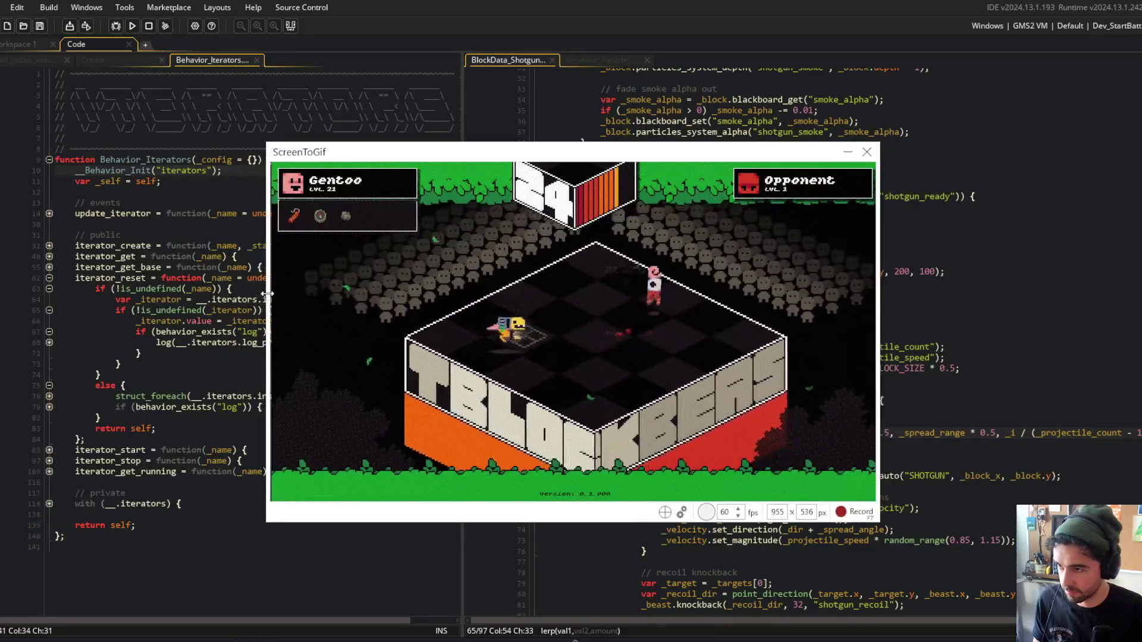
Record the shotgun gameplay, then close the game and return to the shotgun code.
{"action": "left_click", "coordinate": [850, 515]}
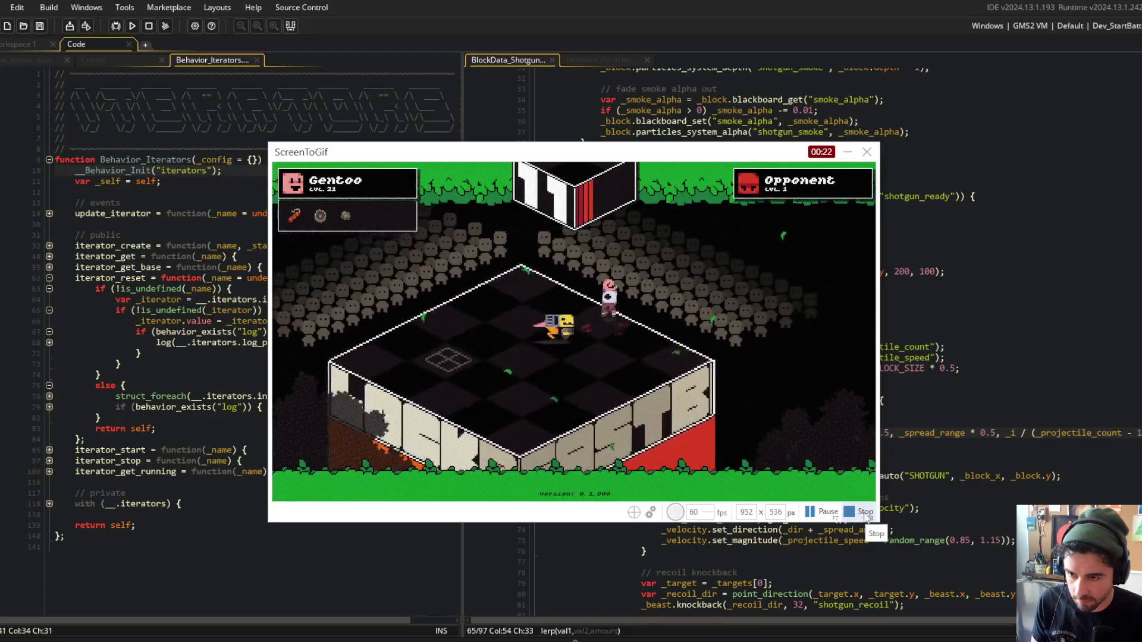
{"action": "key", "text": "Escape"}
{"action": "left_click", "coordinate": [991, 400]}
{"action": "left_click", "coordinate": [991, 540]}
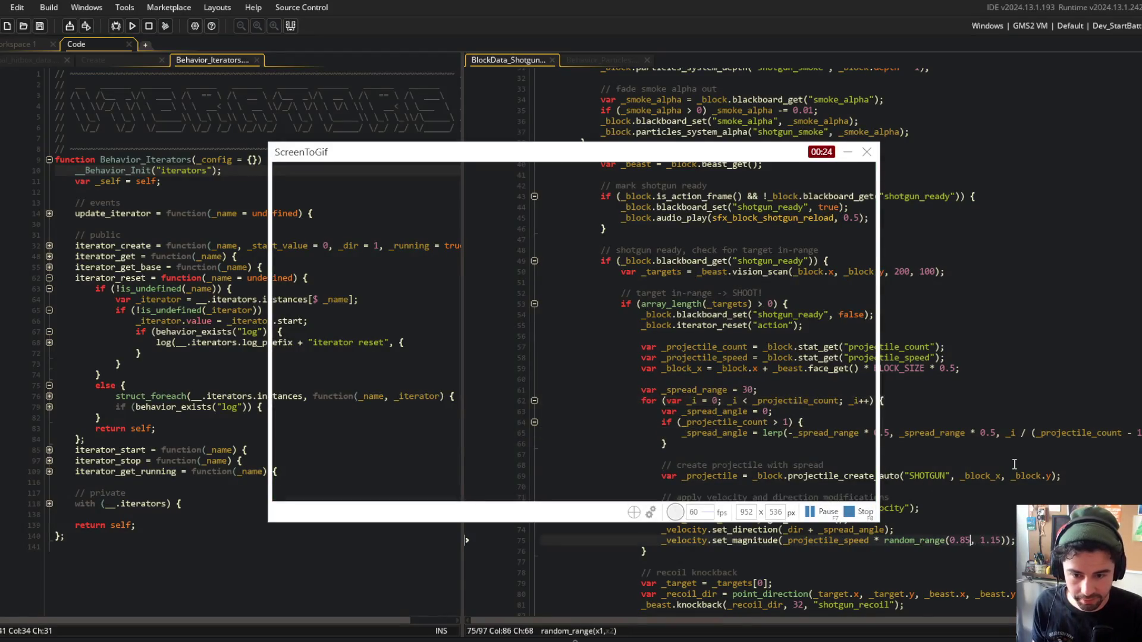
Change the vision_scan range on line 50 from 200, 100 to 160, 80 and save.
{"action": "scroll", "coordinate": [847, 348], "scroll_direction": "up", "scroll_amount": 5}
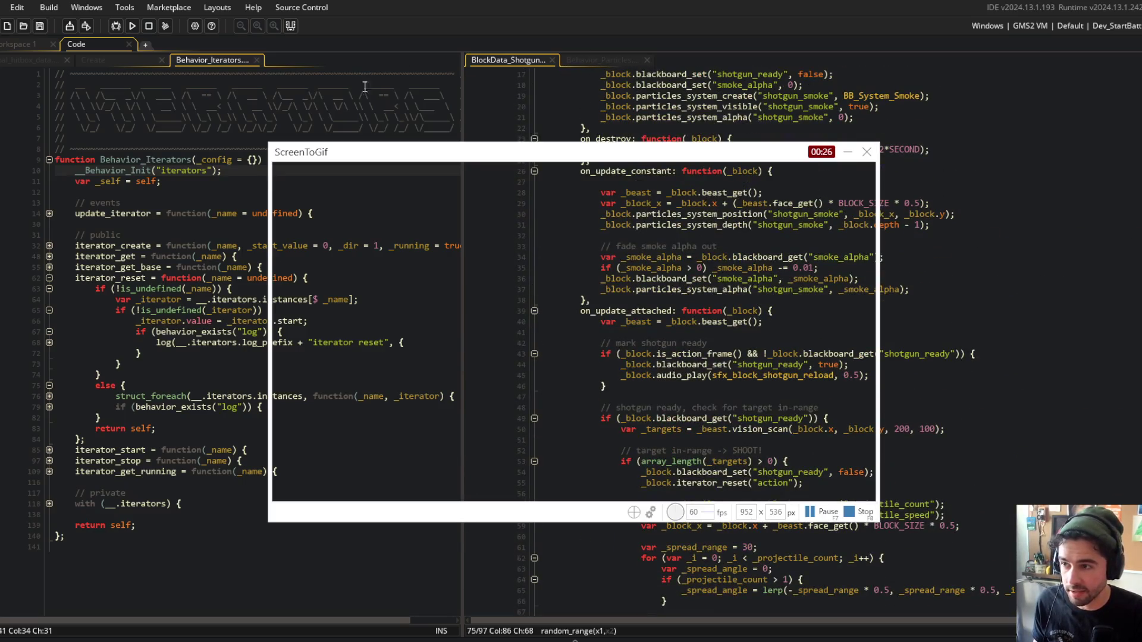
{"action": "scroll", "coordinate": [892, 268], "scroll_direction": "up", "scroll_amount": 3}
{"action": "scroll", "coordinate": [892, 357], "scroll_direction": "down", "scroll_amount": 3}
{"action": "left_click", "coordinate": [914, 429]}
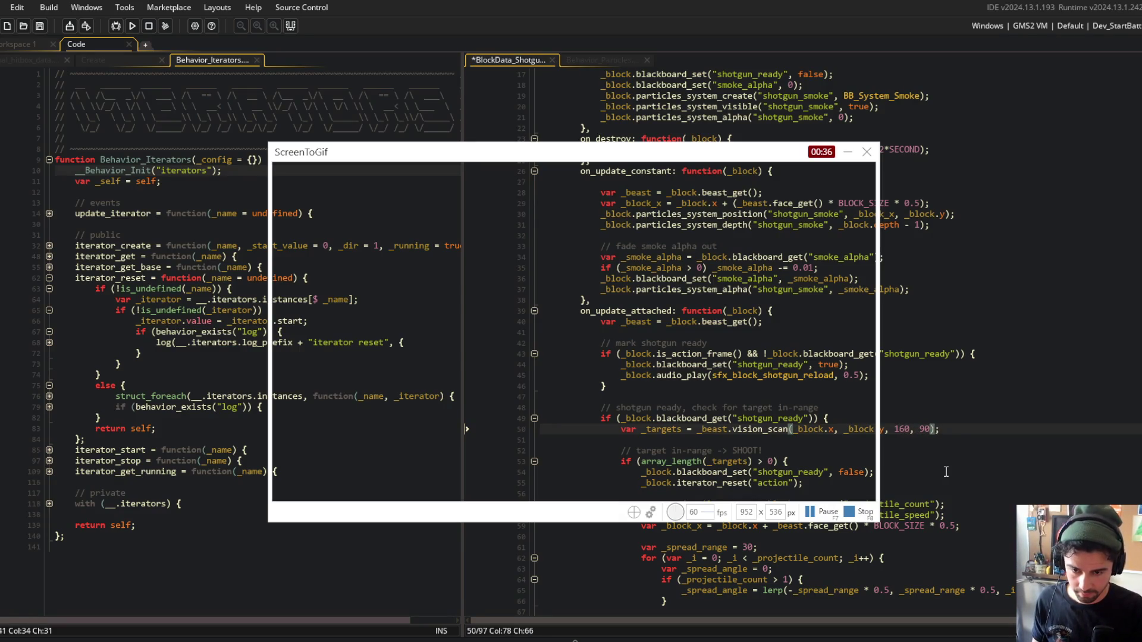
{"action": "key", "text": "ctrl+s"}
{"action": "key", "text": "Down"}
{"action": "key", "text": "Down"}
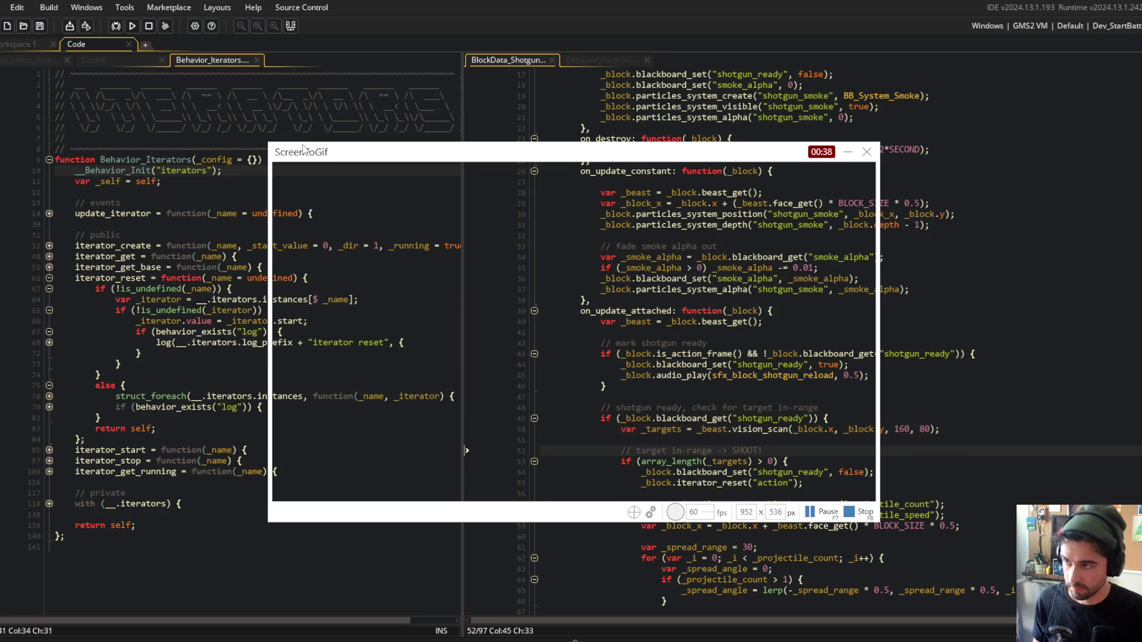
Review the recent shotgun edits with undo and redo, then run the game again.
{"action": "key", "text": "ctrl+z"}
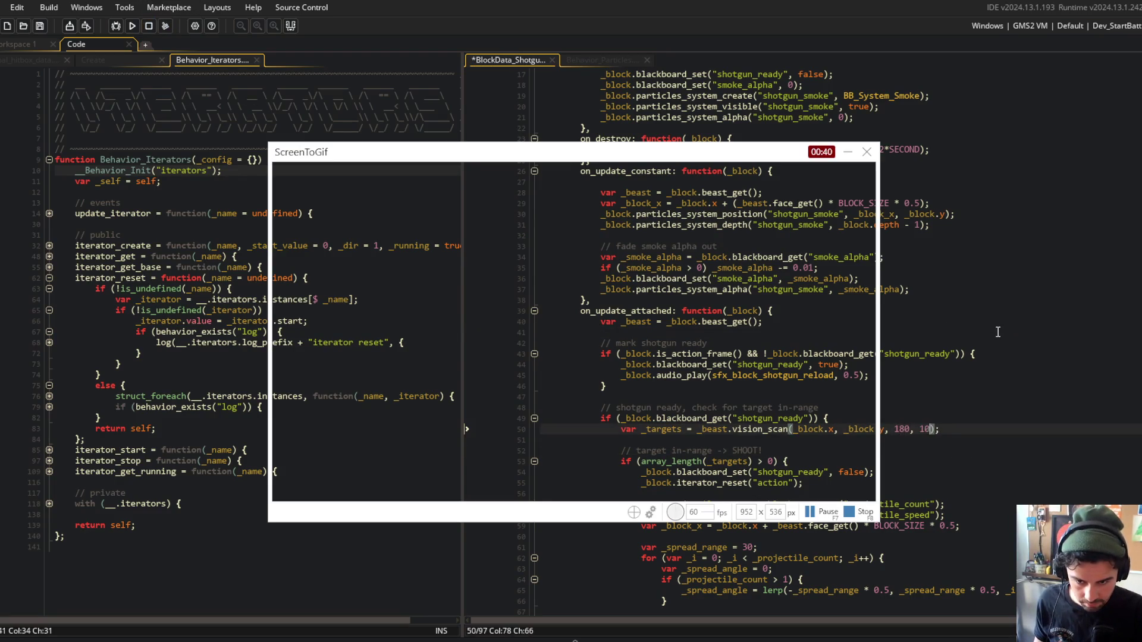
{"action": "key", "text": "ctrl+z"}
{"action": "key", "text": "ctrl+z"}
{"action": "key", "text": "ctrl+z"}
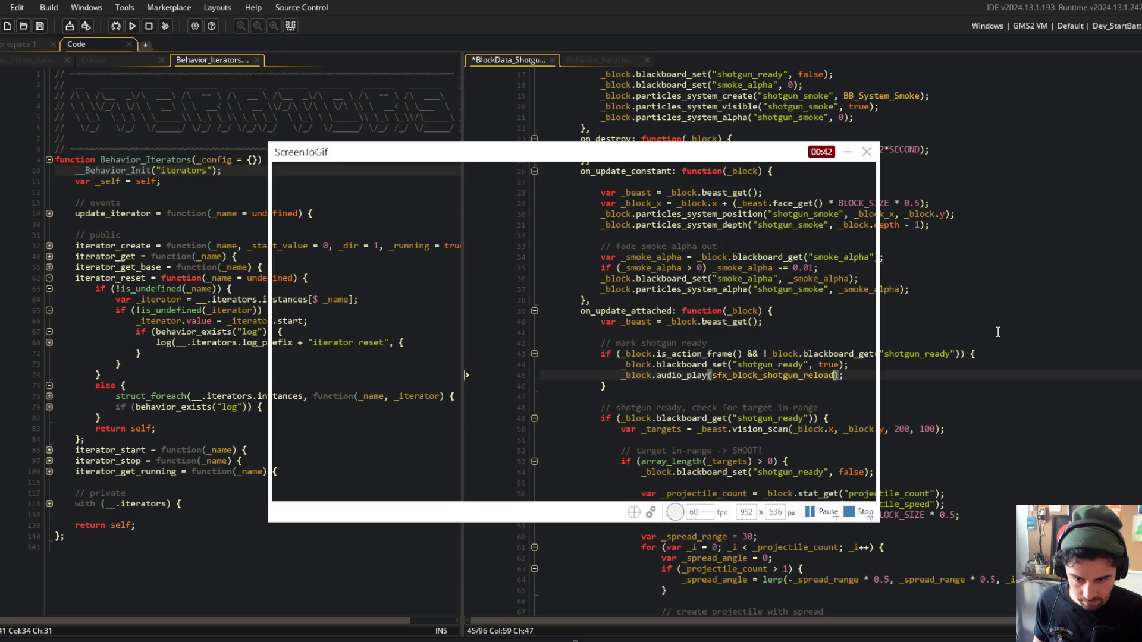
{"action": "key", "text": "ctrl+z"}
{"action": "key", "text": "ctrl+z"}
{"action": "key", "text": "ctrl+z"}
{"action": "key", "text": "ctrl+y"}
{"action": "key", "text": "ctrl+y"}
{"action": "key", "text": "ctrl+y"}
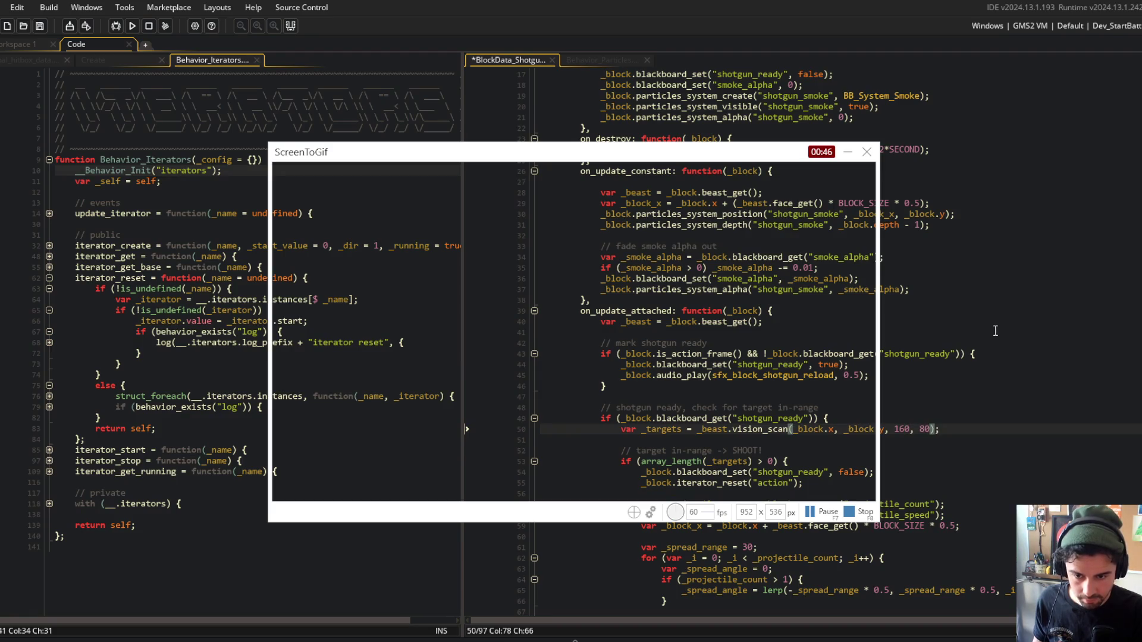
{"action": "left_click", "coordinate": [134, 27]}
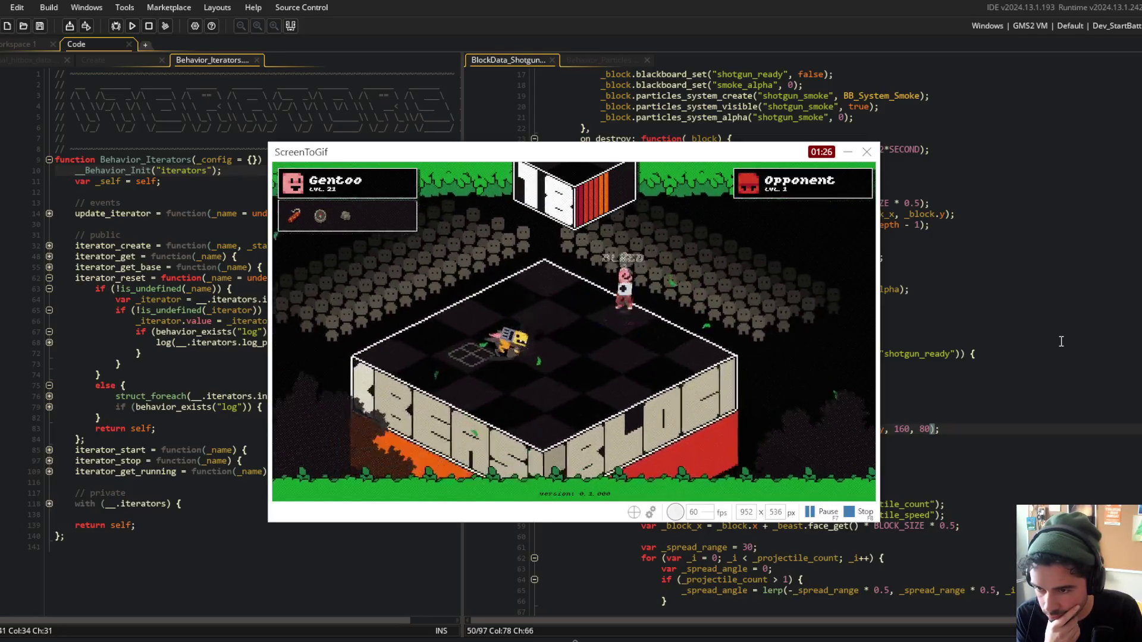
Stop the Block Beast recording and bring up the frame editing commands once the editor loads.
{"action": "left_click", "coordinate": [864, 513]}
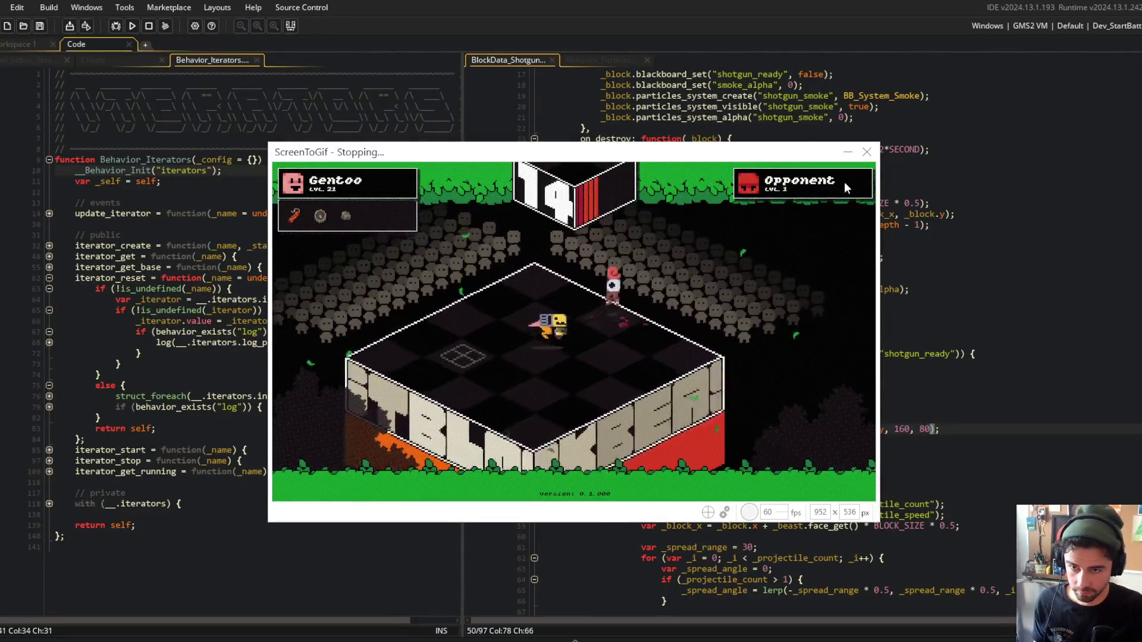
{"action": "key", "text": "alt+Tab"}
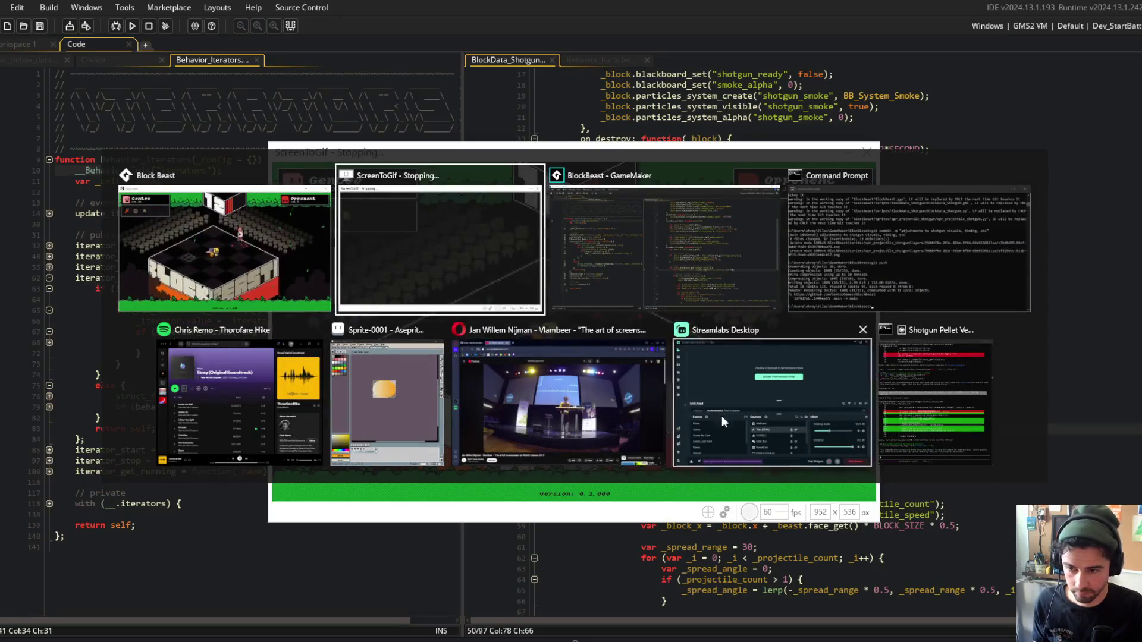
{"action": "left_click", "coordinate": [559, 411]}
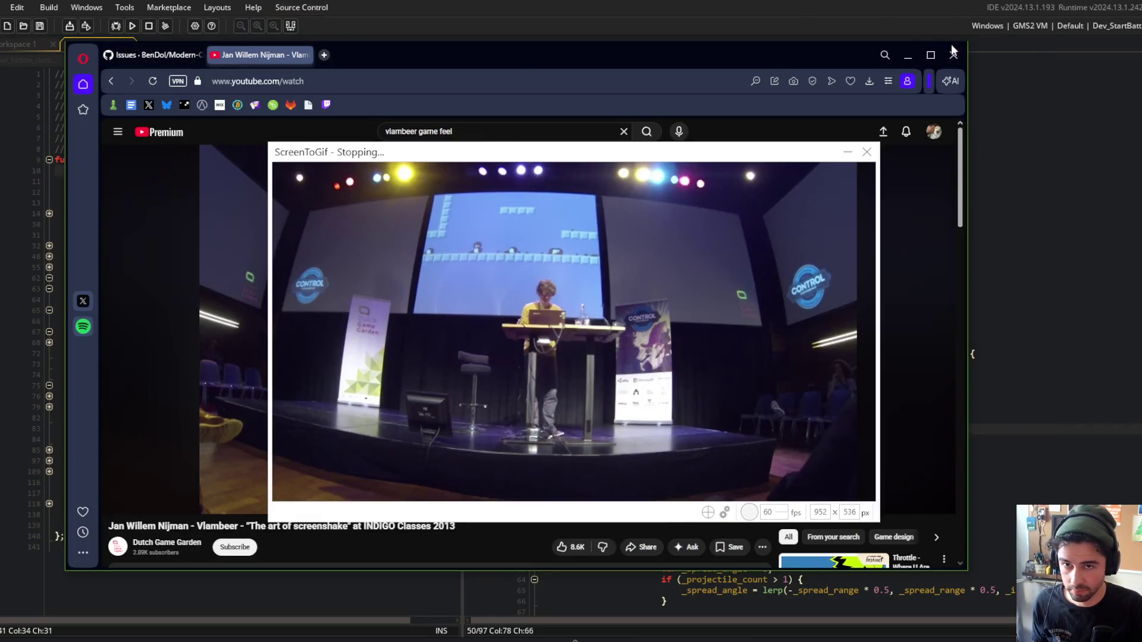
{"action": "key", "text": "alt+Tab"}
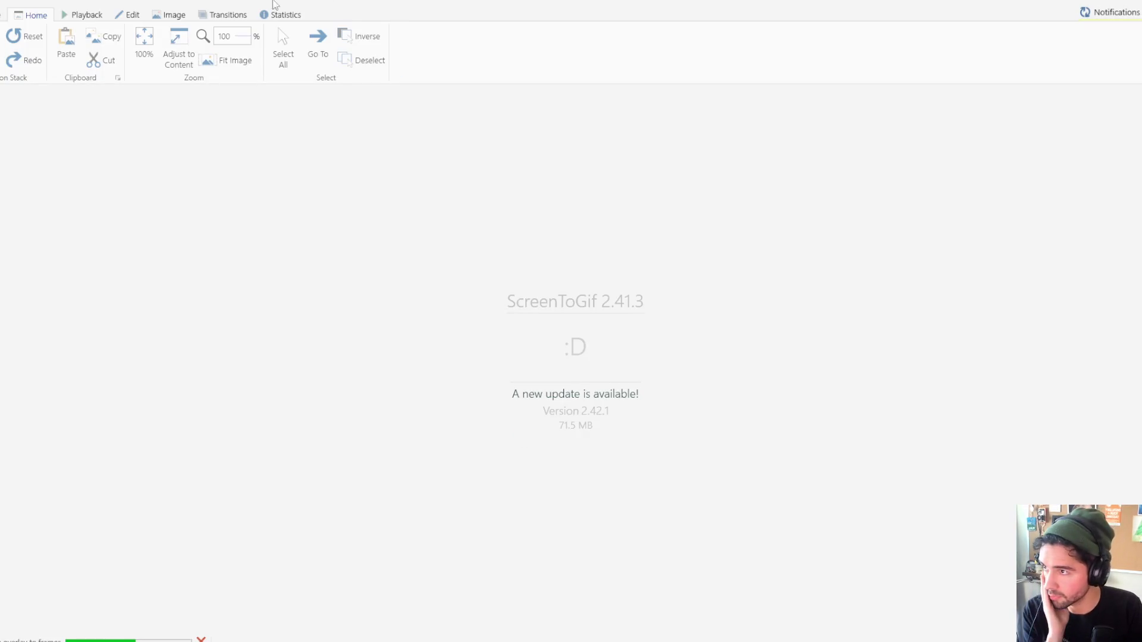
{"action": "left_click", "coordinate": [121, 17]}
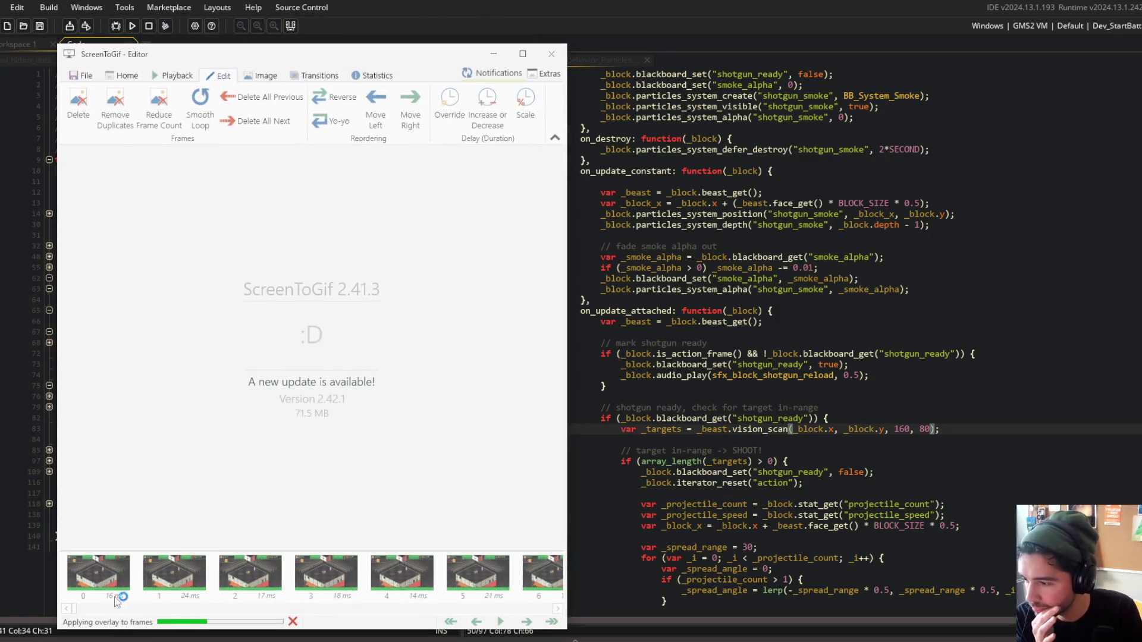
Make frame 3726 the new start by deleting all 3,726 earlier frames.
{"action": "left_click_drag", "start_coordinate": [74, 609], "coordinate": [463, 609]}
{"action": "scroll", "coordinate": [470, 604], "scroll_direction": "down", "scroll_amount": 4}
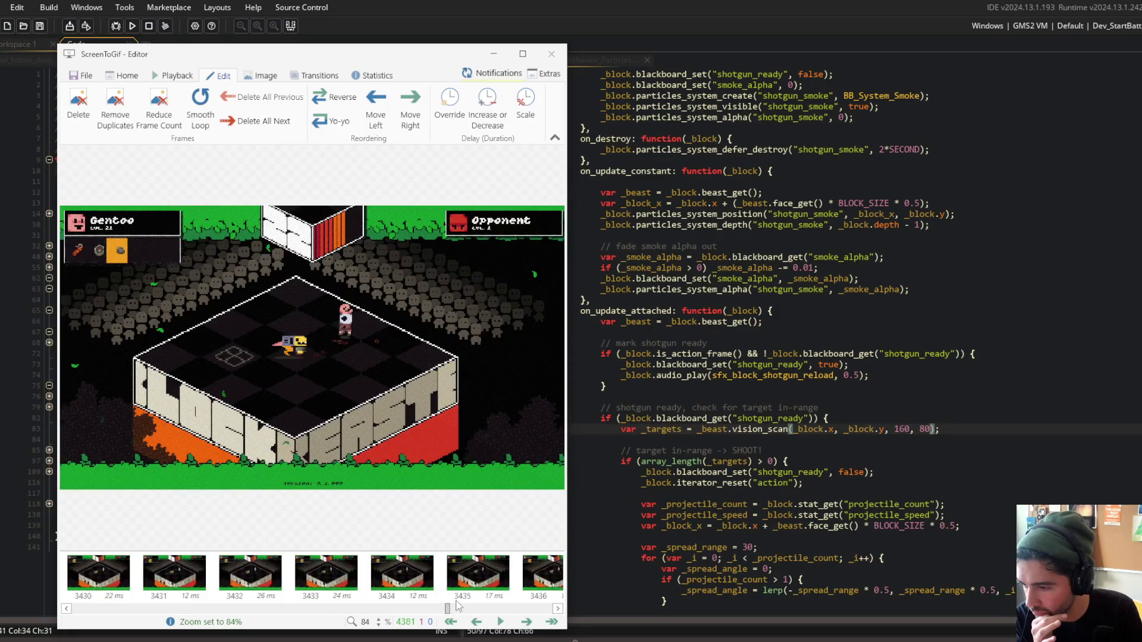
{"action": "left_click_drag", "start_coordinate": [466, 606], "coordinate": [480, 605]}
{"action": "left_click", "coordinate": [325, 574]}
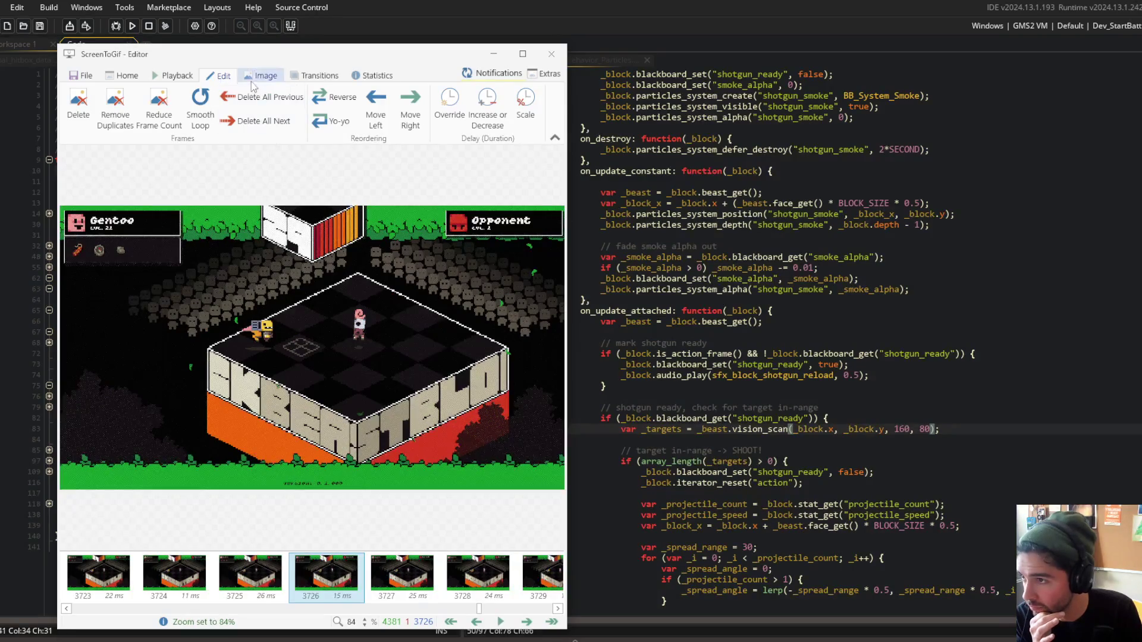
{"action": "left_click", "coordinate": [261, 97]}
{"action": "left_click", "coordinate": [619, 367]}
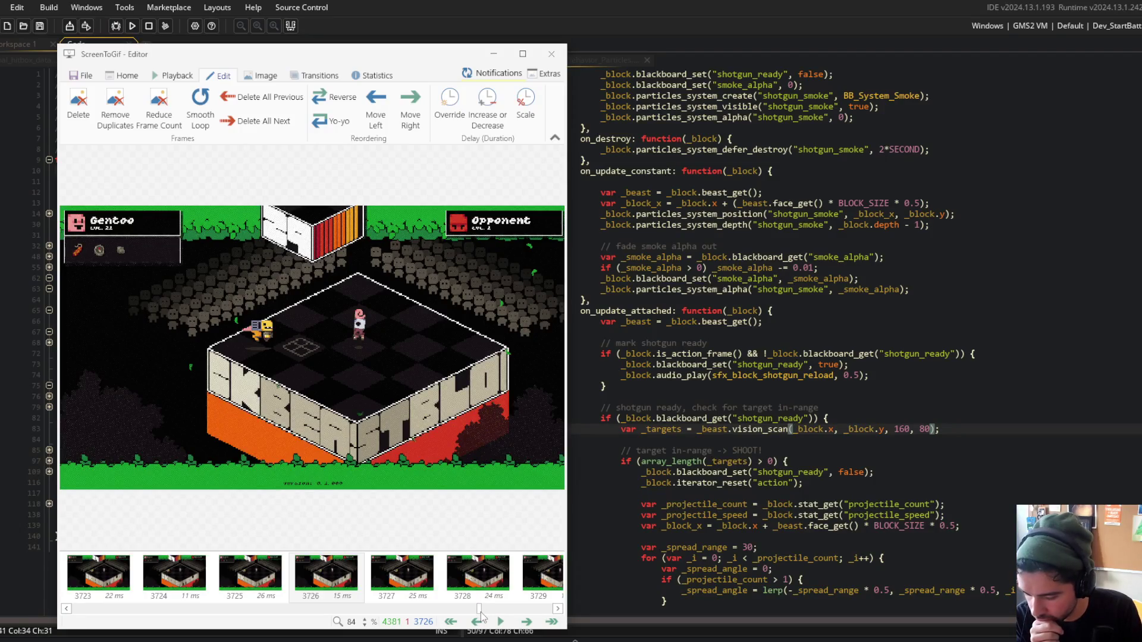
{"action": "key", "text": "ctrl+Page_Up"}
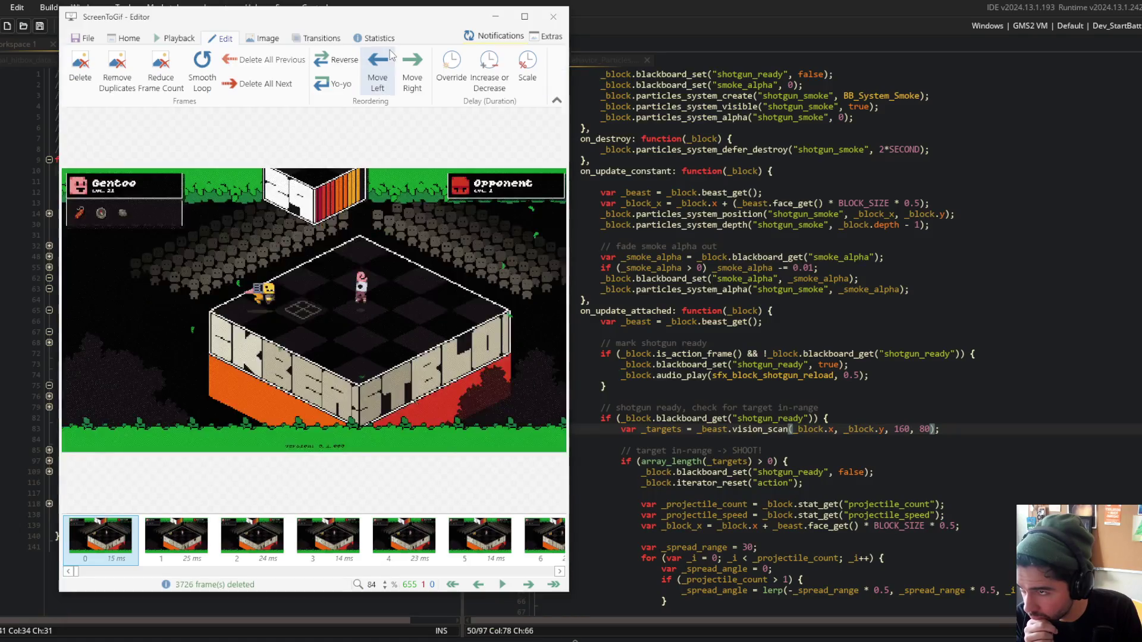
Select frame 467 and delete the 187 frames after it.
{"action": "left_click_drag", "start_coordinate": [437, 54], "coordinate": [438, 16]}
{"action": "left_click_drag", "start_coordinate": [82, 574], "coordinate": [409, 571]}
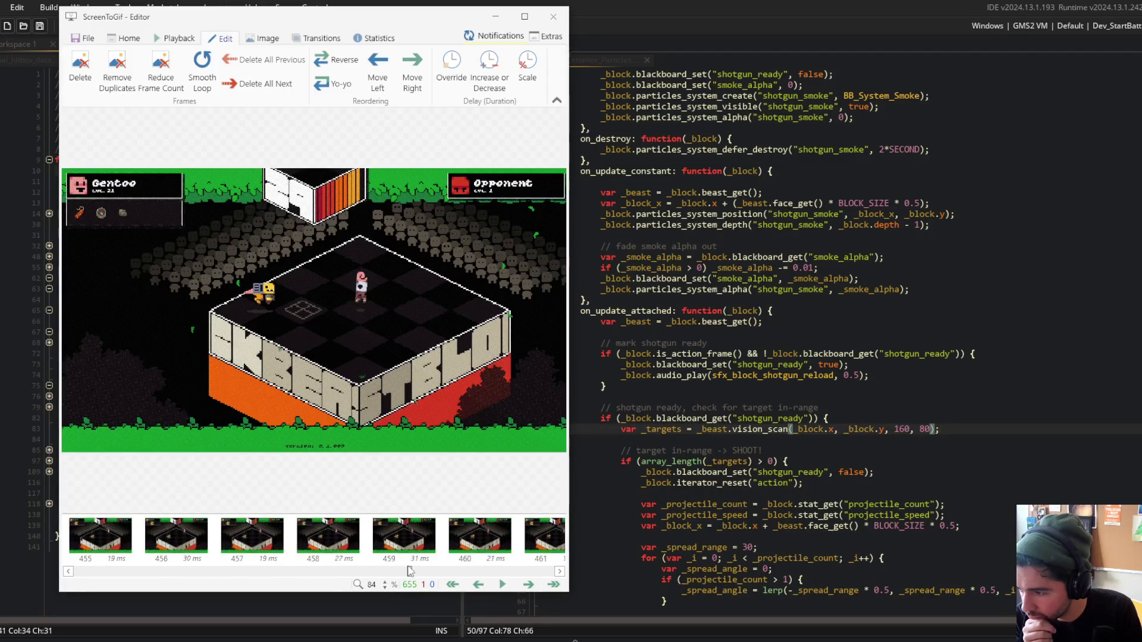
{"action": "left_click", "coordinate": [199, 521]}
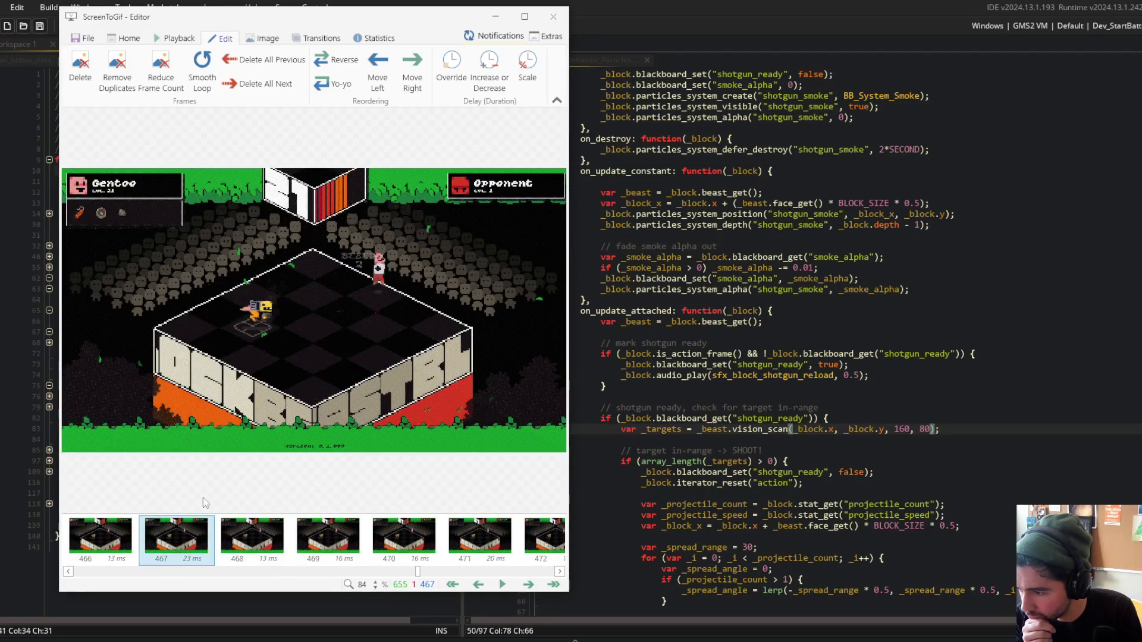
{"action": "left_click", "coordinate": [265, 84]}
{"action": "left_click", "coordinate": [648, 365]}
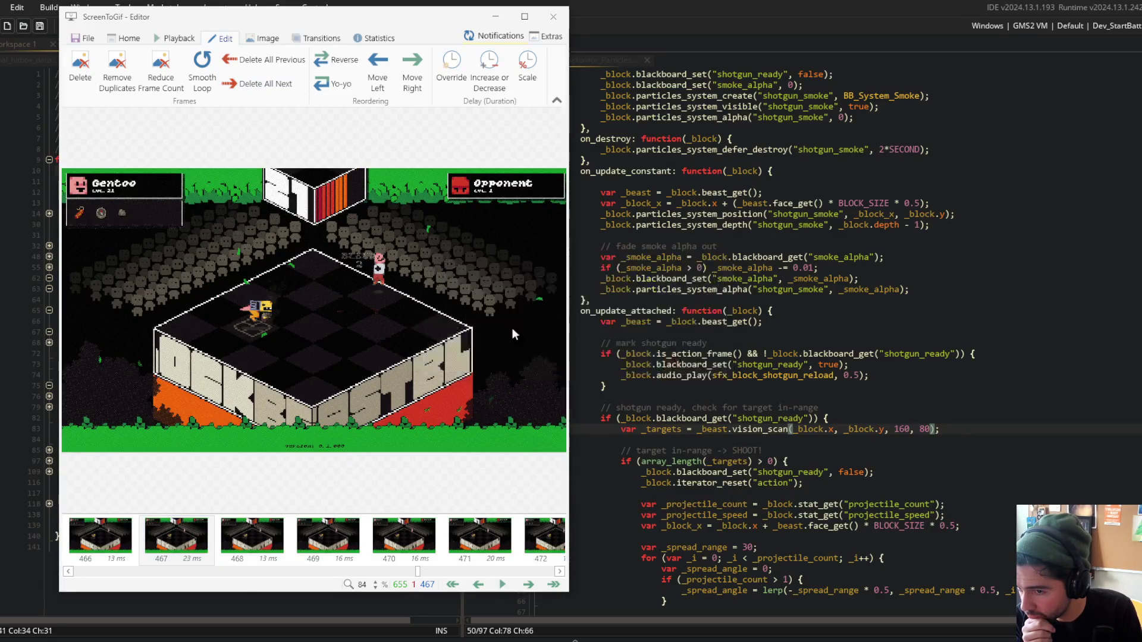
Save the 468-frame clip to the Desktop as shotgun-block.gif.
{"action": "left_click", "coordinate": [86, 39]}
{"action": "left_click", "coordinate": [387, 67]}
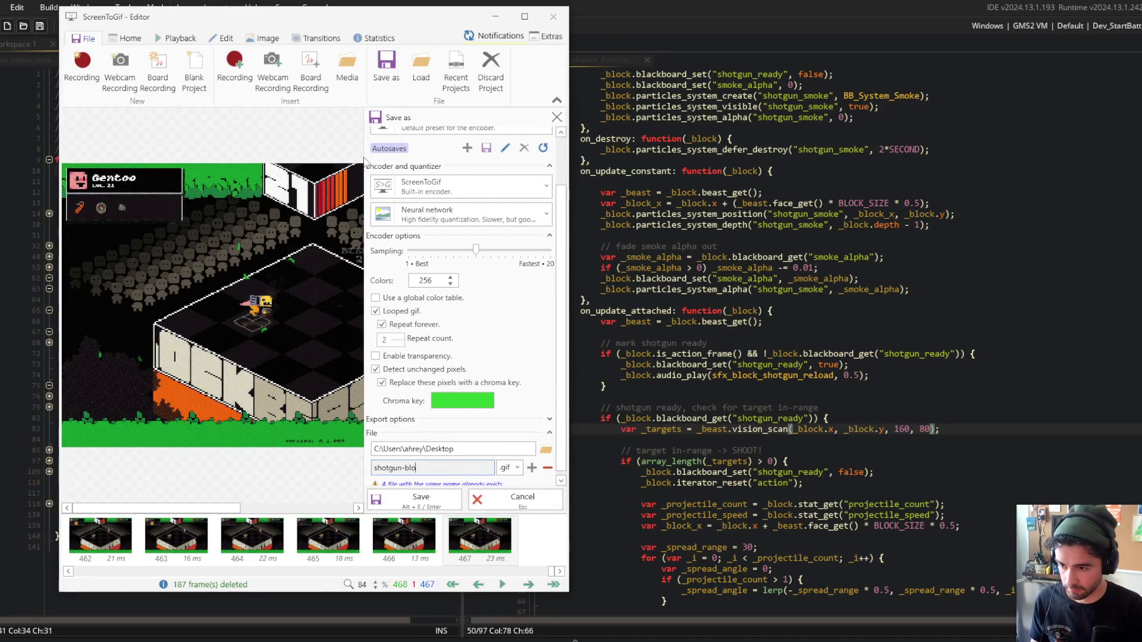
{"action": "type", "text": "ck"}
{"action": "key", "text": "Return"}
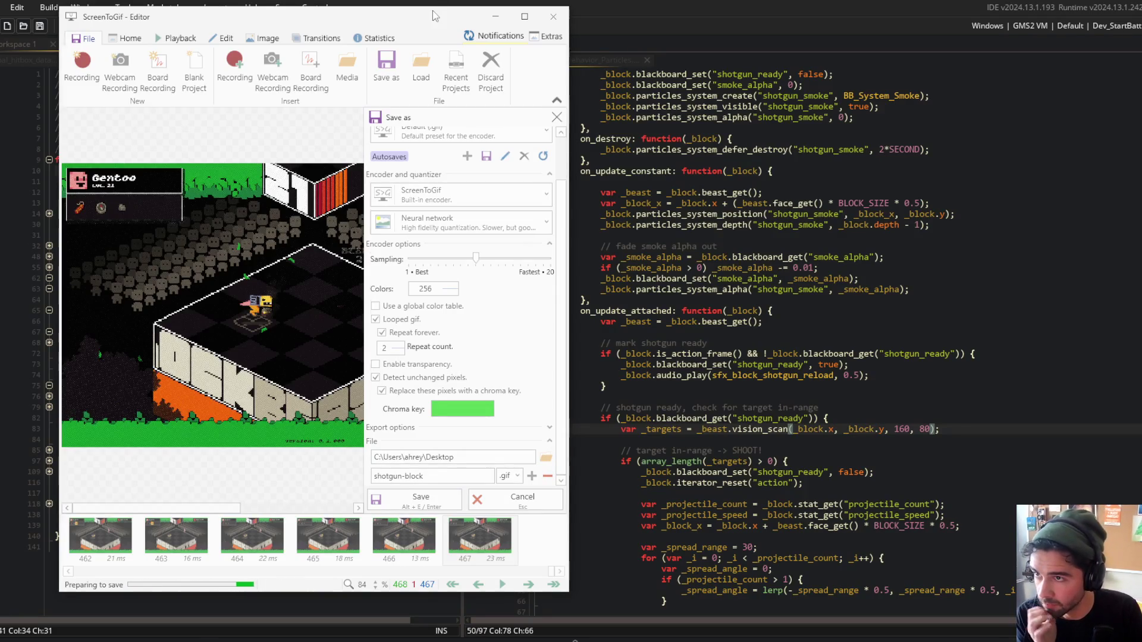
{"action": "left_click", "coordinate": [435, 6]}
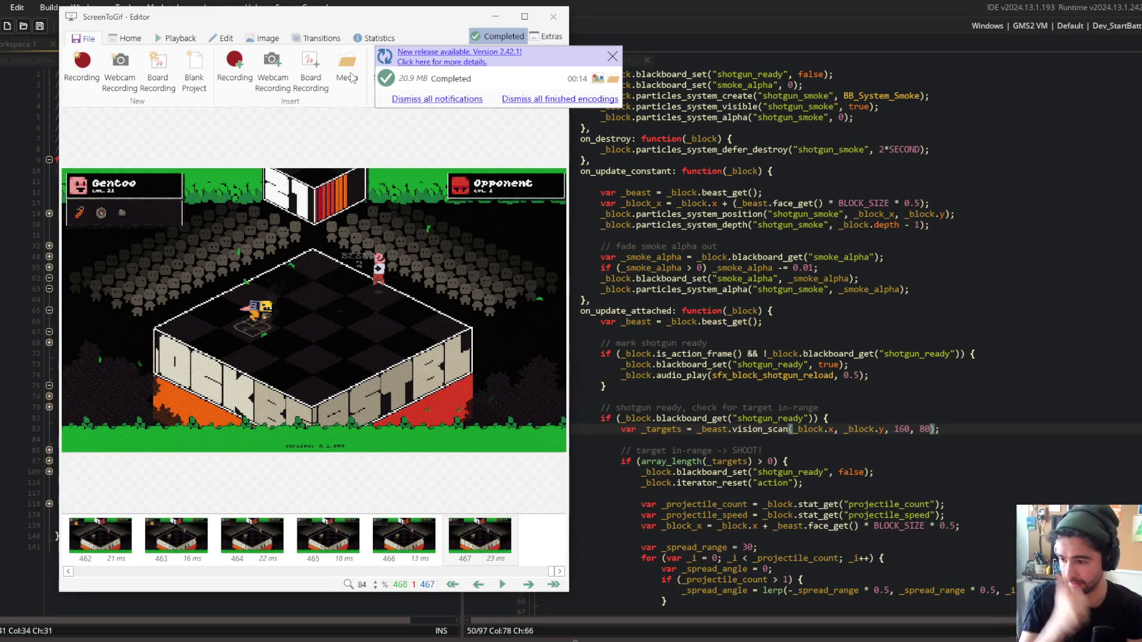
Open shotgun-block.gif from the Desktop in Photos and reposition the viewer.
{"action": "left_click", "coordinate": [612, 79]}
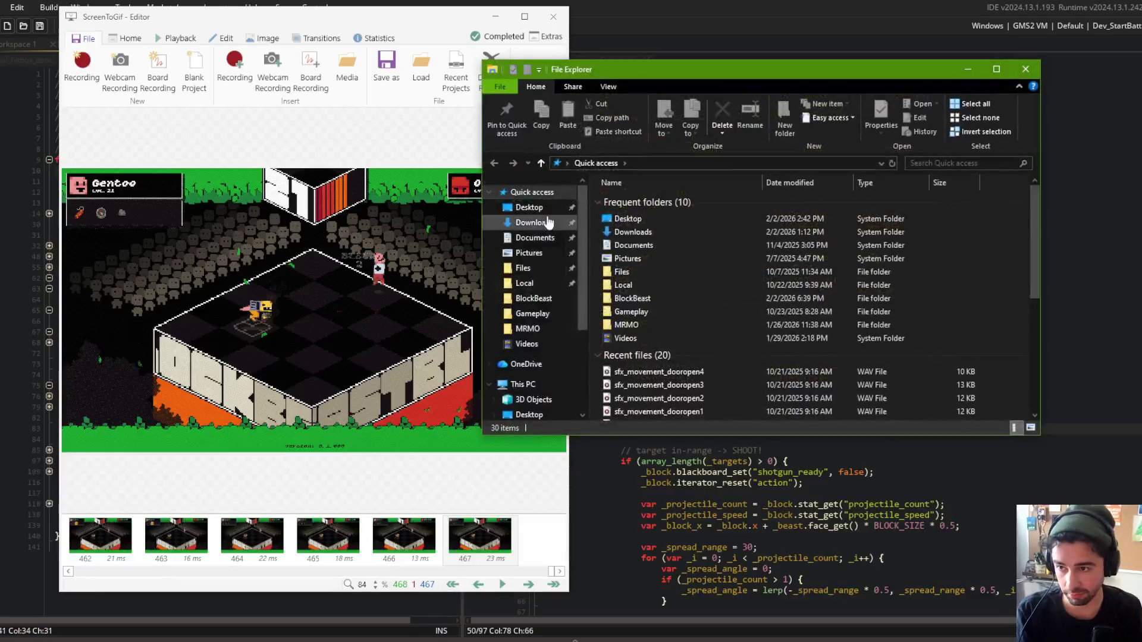
{"action": "left_click", "coordinate": [634, 294]}
{"action": "key", "text": "Return"}
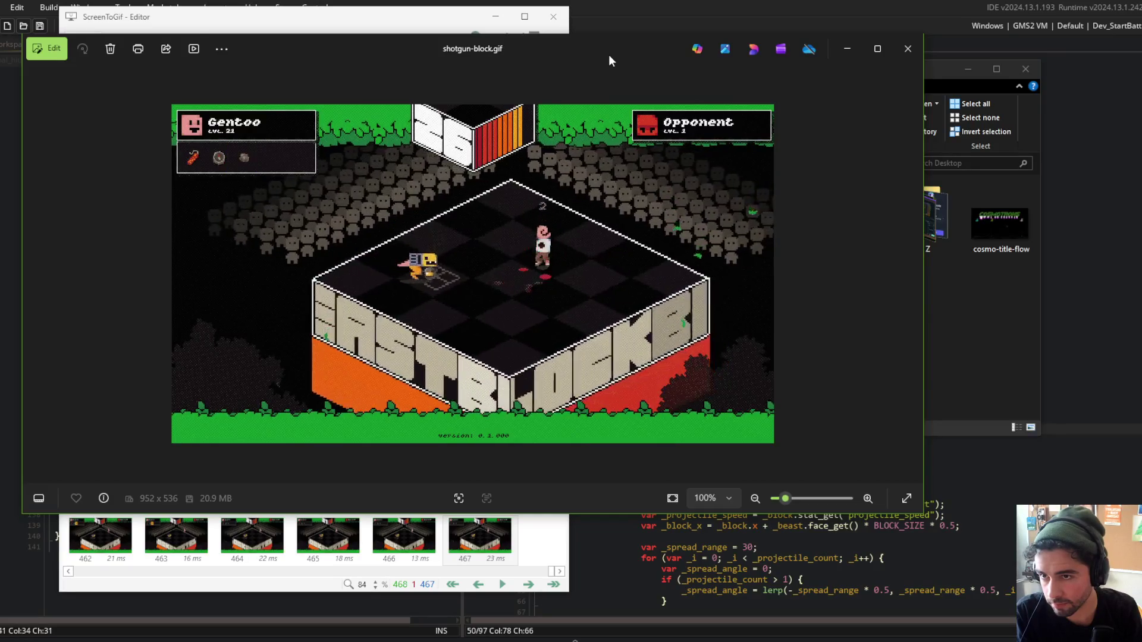
{"action": "left_click_drag", "start_coordinate": [608, 55], "coordinate": [767, 93]}
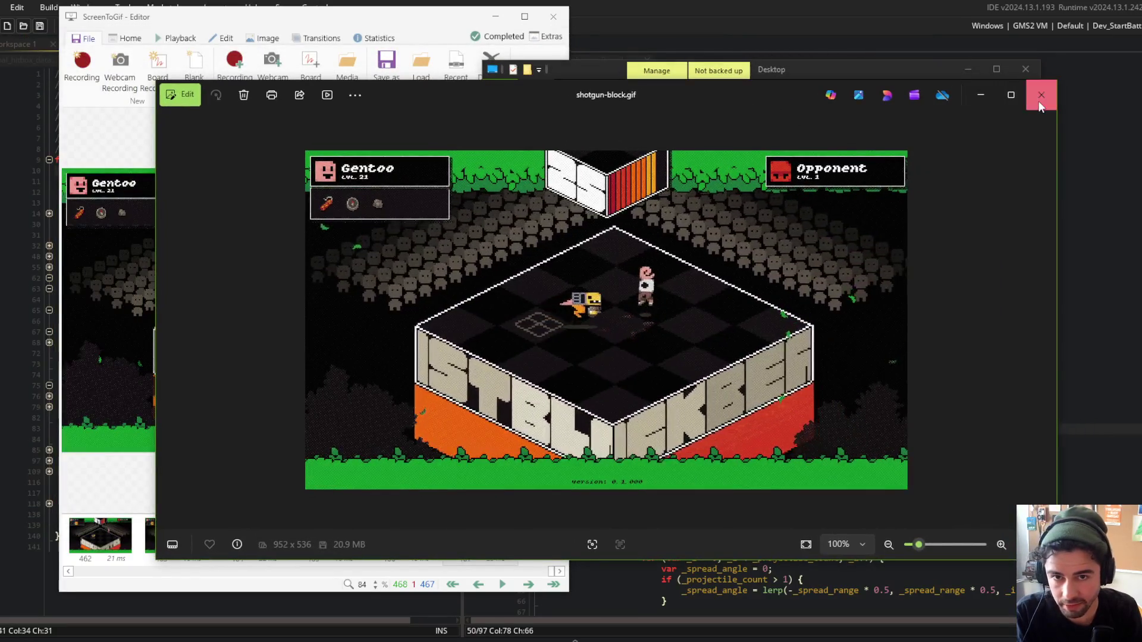
{"action": "left_click", "coordinate": [1067, 93]}
Review the 952×536 GIF again, then close Photos, File Explorer and the GIF editor.
{"action": "double_click", "coordinate": [664, 281]}
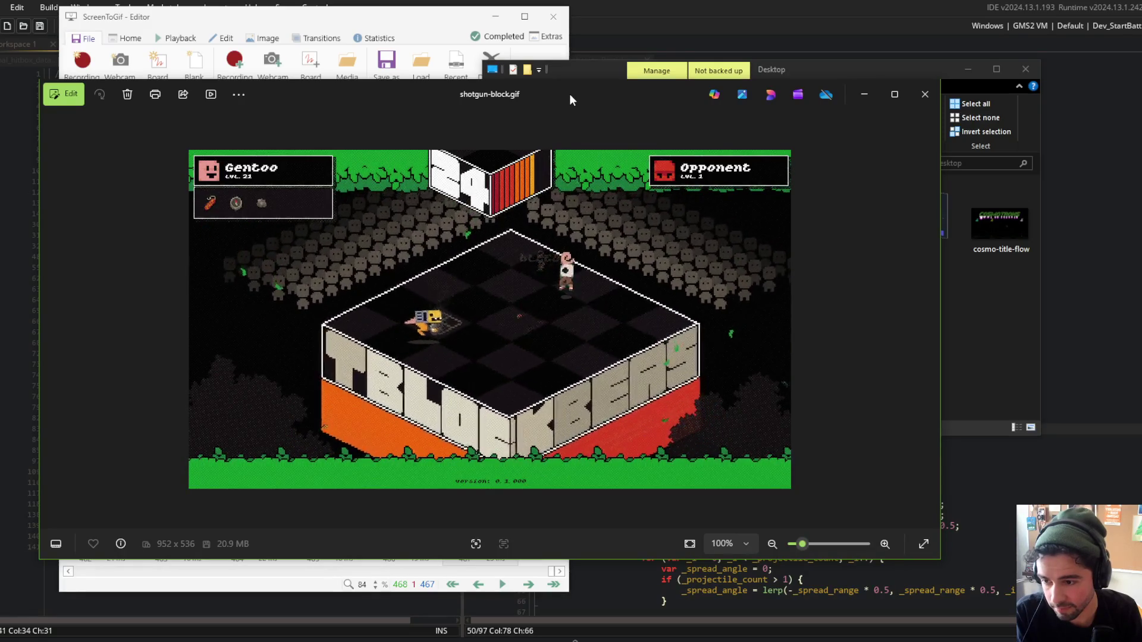
{"action": "mouse_move", "coordinate": [939, 124]}
{"action": "left_mouse_down"}
{"action": "mouse_move", "coordinate": [485, 125]}
{"action": "mouse_move", "coordinate": [938, 124]}
{"action": "left_mouse_up"}
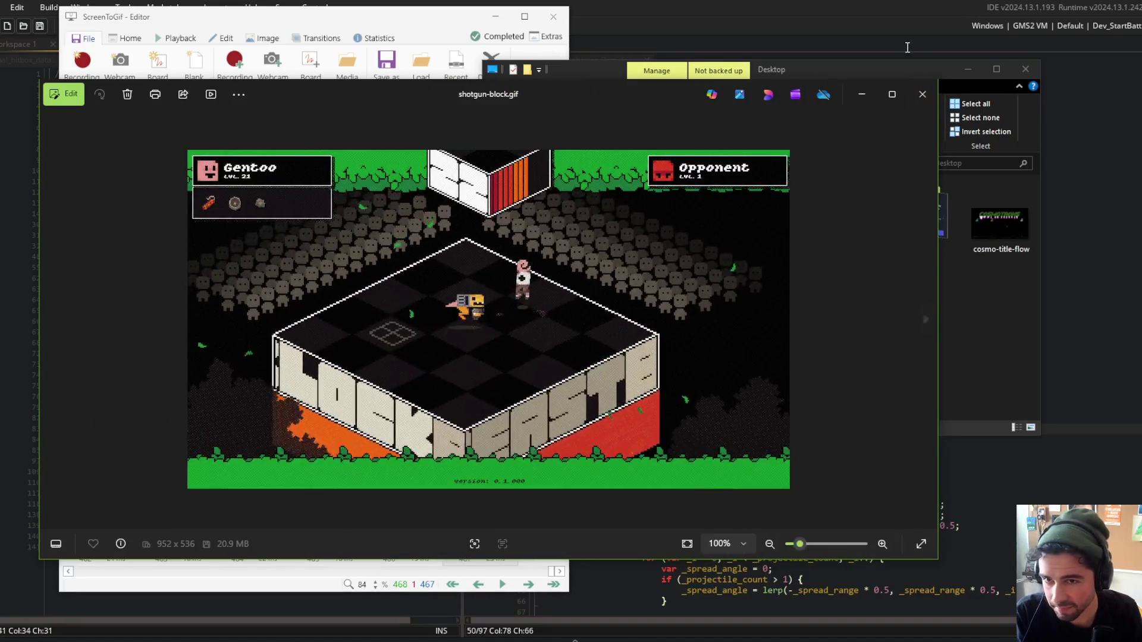
{"action": "left_click", "coordinate": [923, 94]}
{"action": "double_click", "coordinate": [622, 319]}
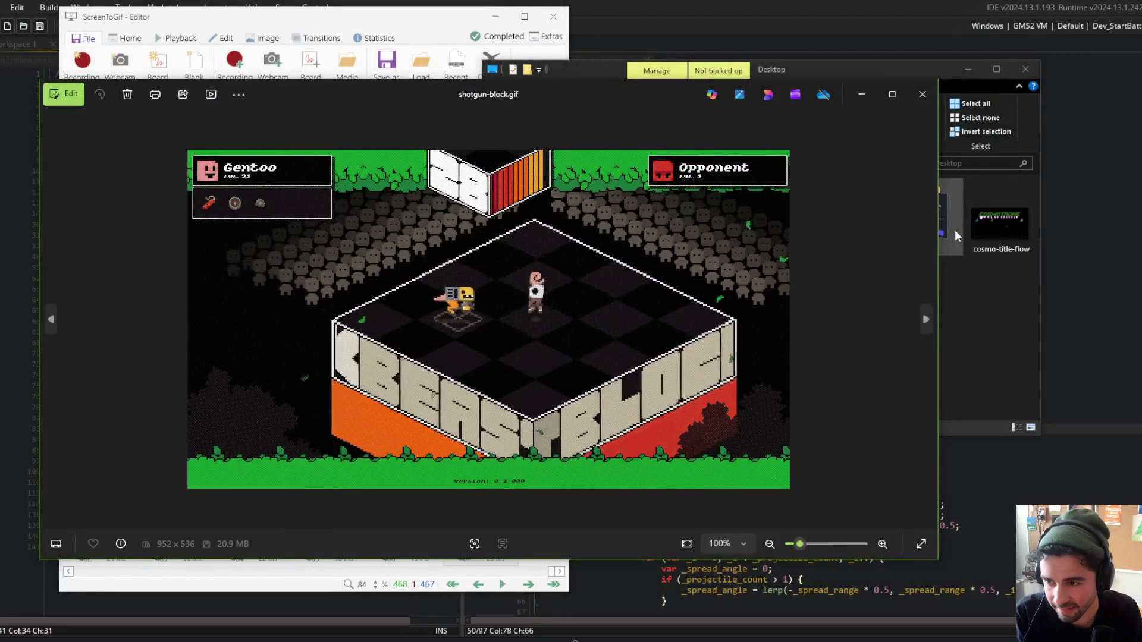
{"action": "left_click", "coordinate": [922, 94]}
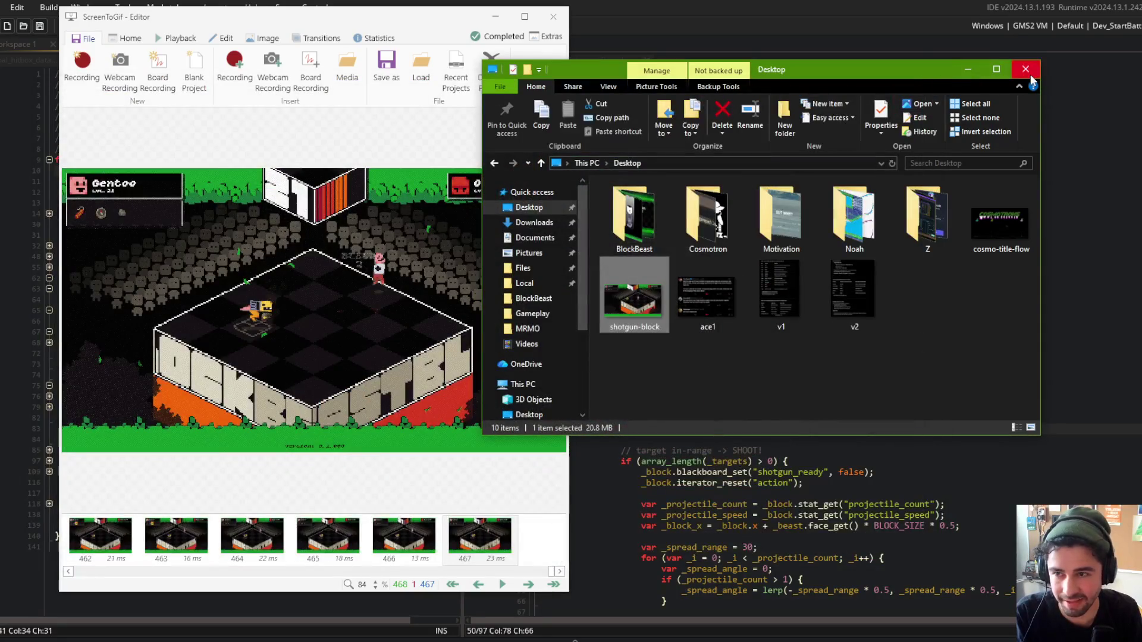
{"action": "left_click", "coordinate": [1025, 69]}
{"action": "left_click", "coordinate": [553, 16]}
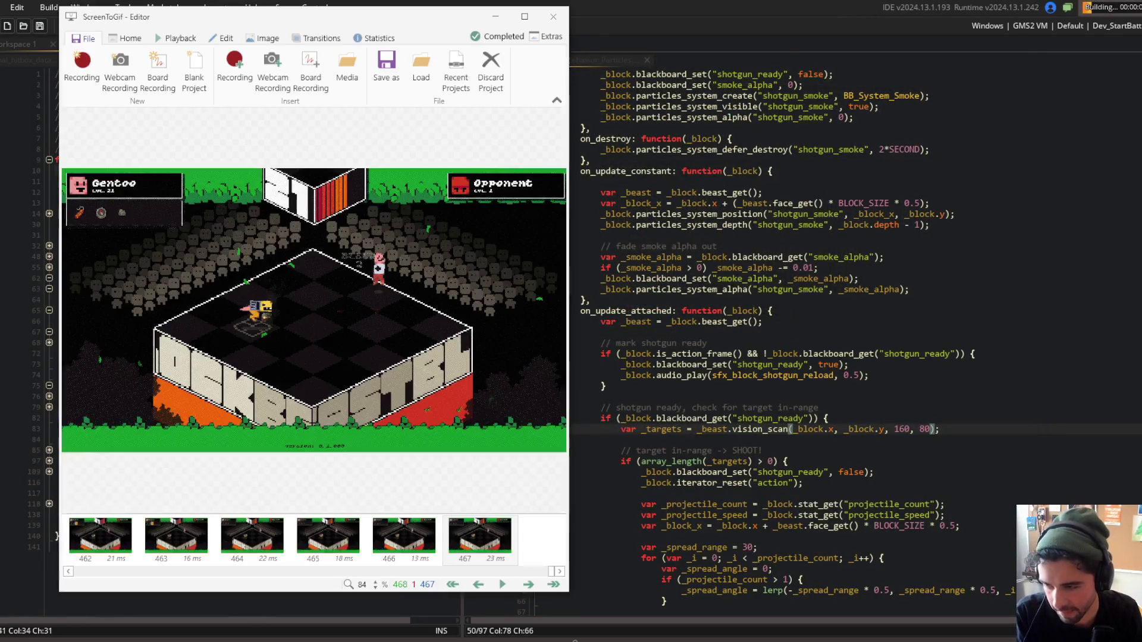
Frame the Block Beast game in a new recorder and capture 8 seconds of shotgun gameplay.
{"action": "left_click", "coordinate": [76, 72]}
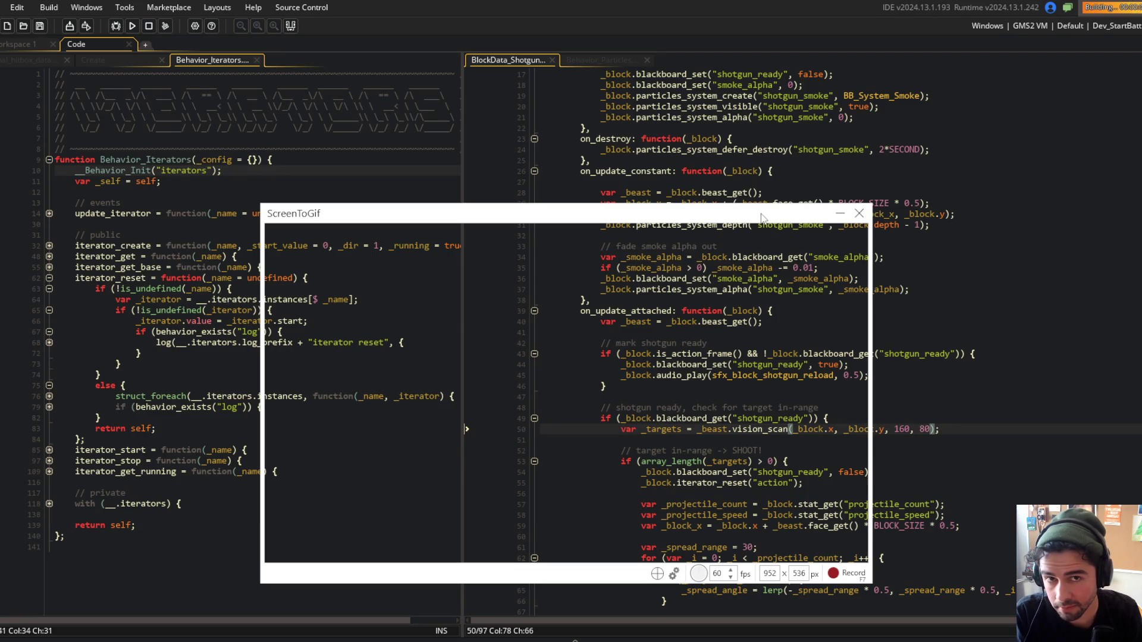
{"action": "left_click_drag", "start_coordinate": [761, 218], "coordinate": [767, 156]}
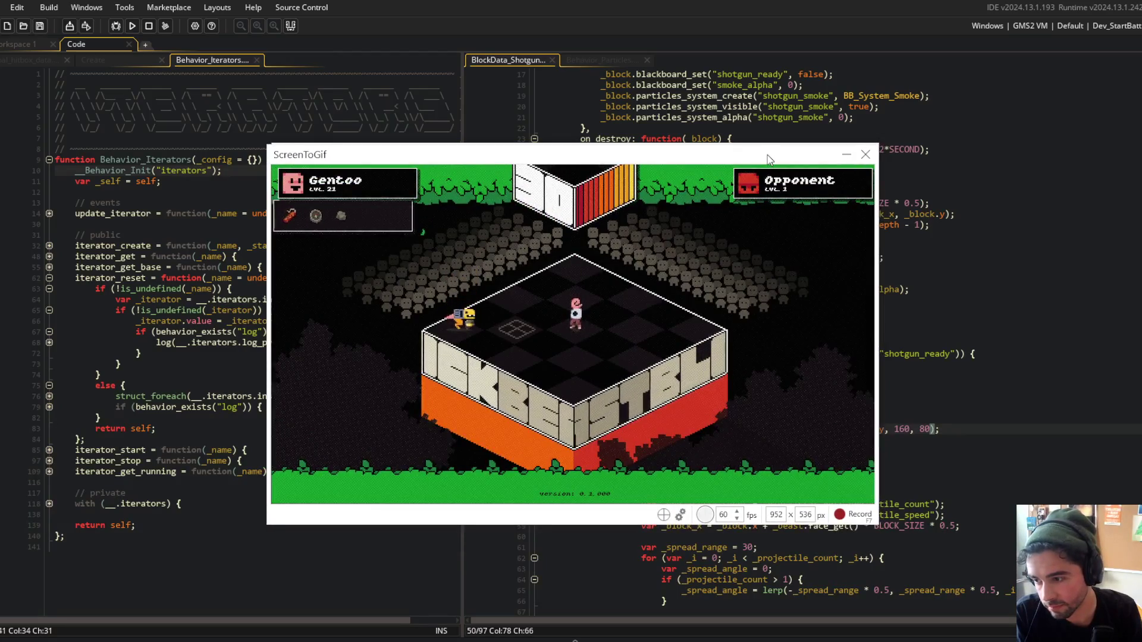
{"action": "left_click", "coordinate": [854, 515]}
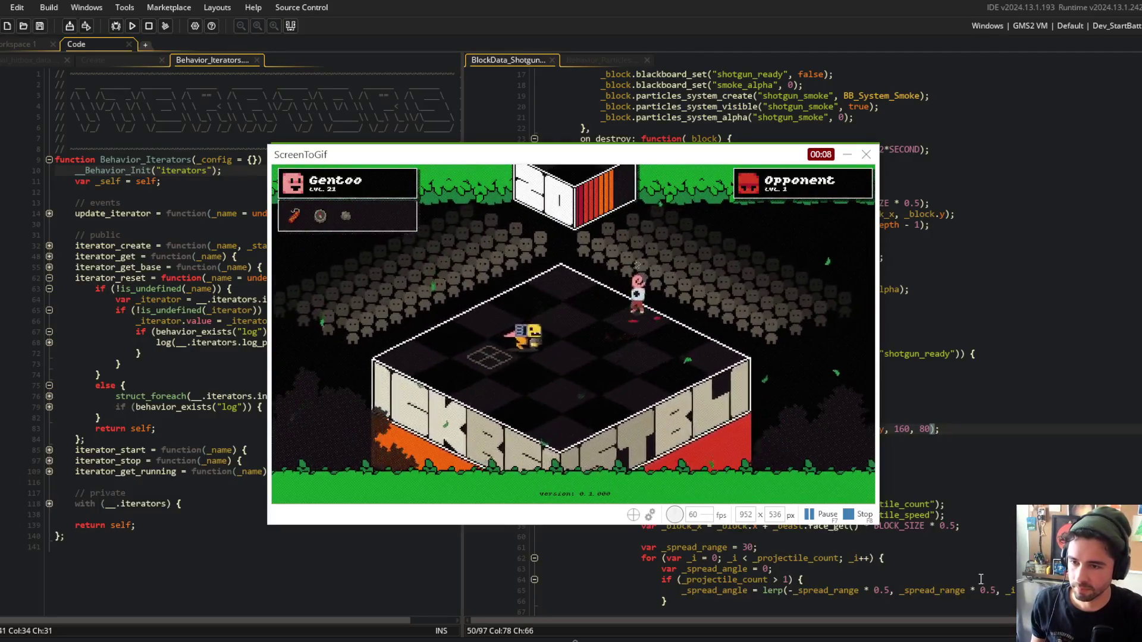
{"action": "key", "text": "F8"}
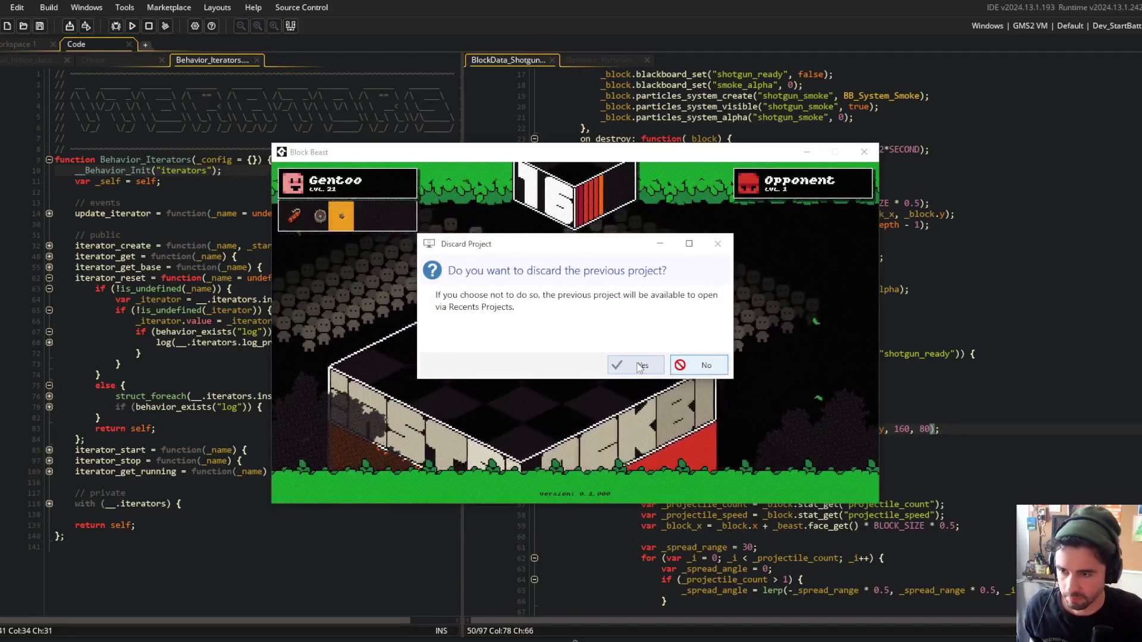
Discard the previous project and inspect the new 535-frame recording's frames.
{"action": "left_click", "coordinate": [639, 366]}
{"action": "key", "text": "alt+Tab"}
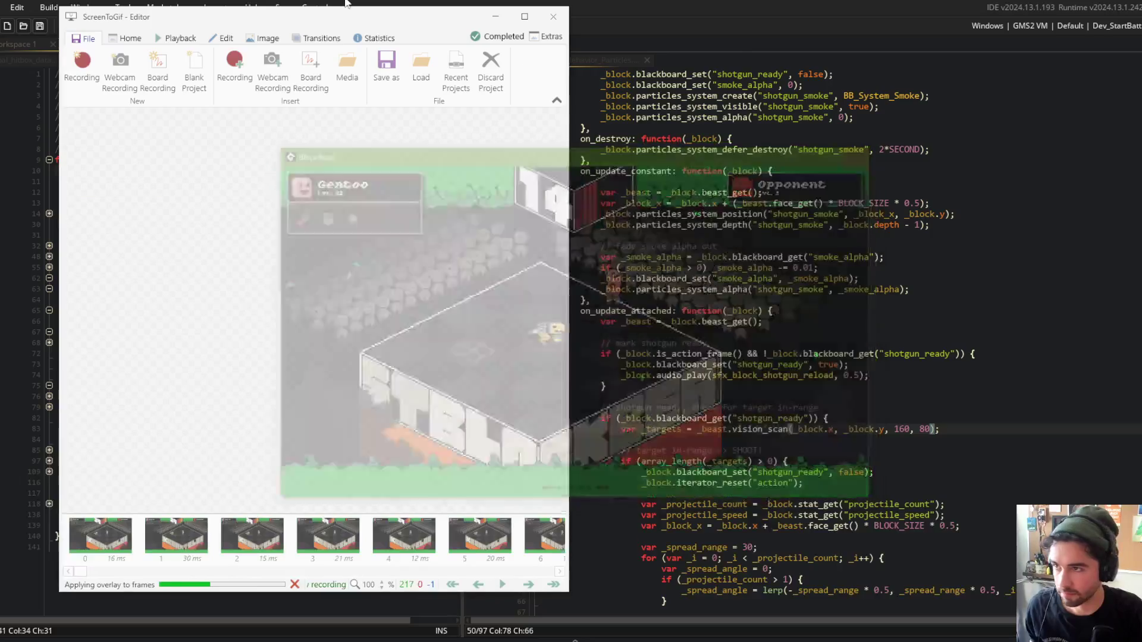
{"action": "left_click", "coordinate": [221, 38]}
{"action": "left_click", "coordinate": [146, 550]}
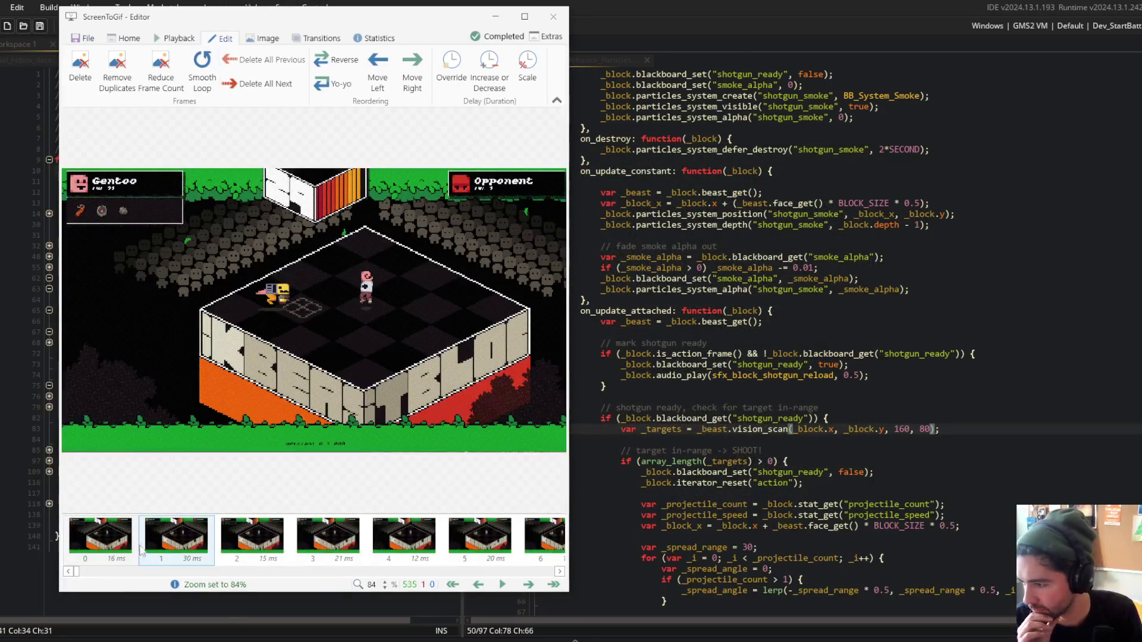
{"action": "mouse_move", "coordinate": [77, 571]}
{"action": "left_mouse_down"}
{"action": "mouse_move", "coordinate": [127, 573]}
{"action": "mouse_move", "coordinate": [76, 572]}
{"action": "left_mouse_up"}
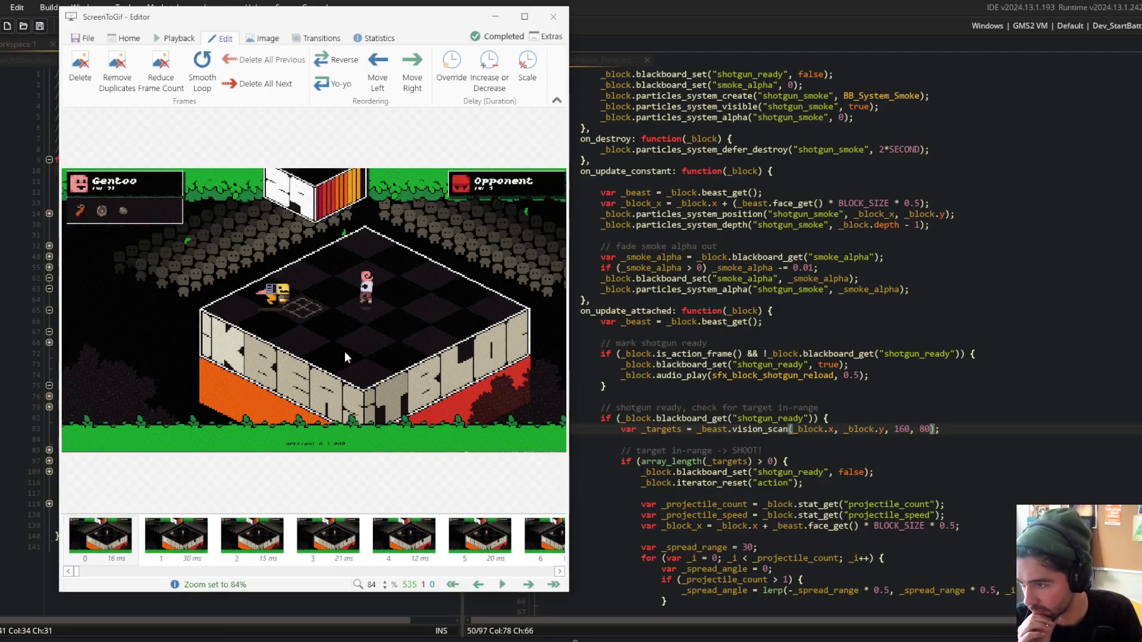
Open the Save as settings targeting shotgun-block.gif on the Desktop.
{"action": "left_click", "coordinate": [84, 38]}
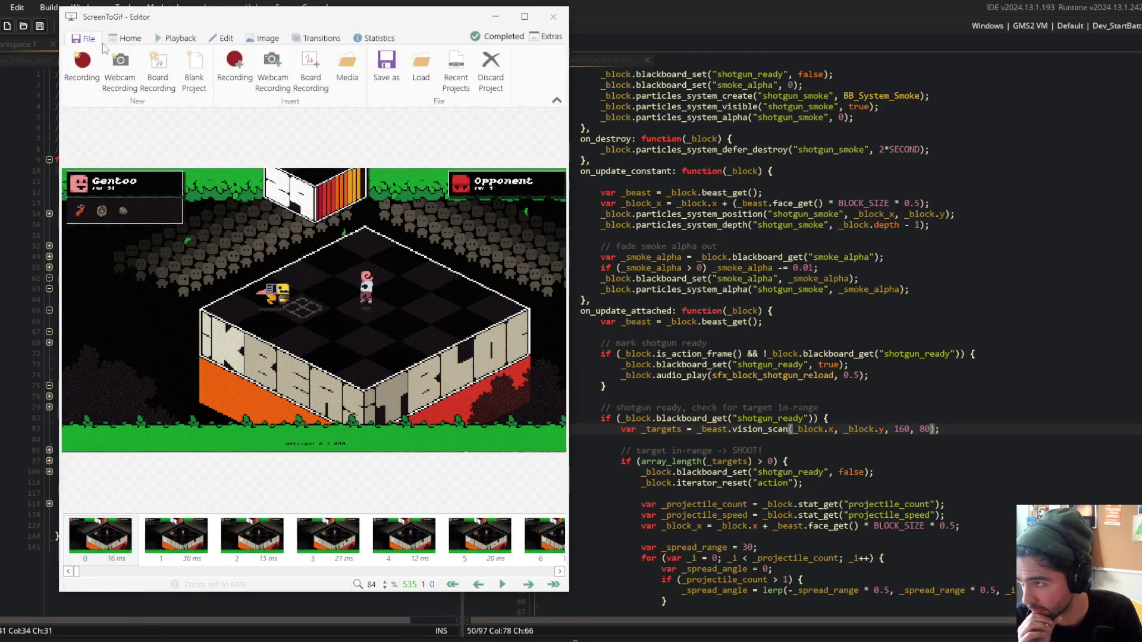
{"action": "left_click", "coordinate": [383, 74]}
{"action": "scroll", "coordinate": [426, 333], "scroll_direction": "down", "scroll_amount": 3}
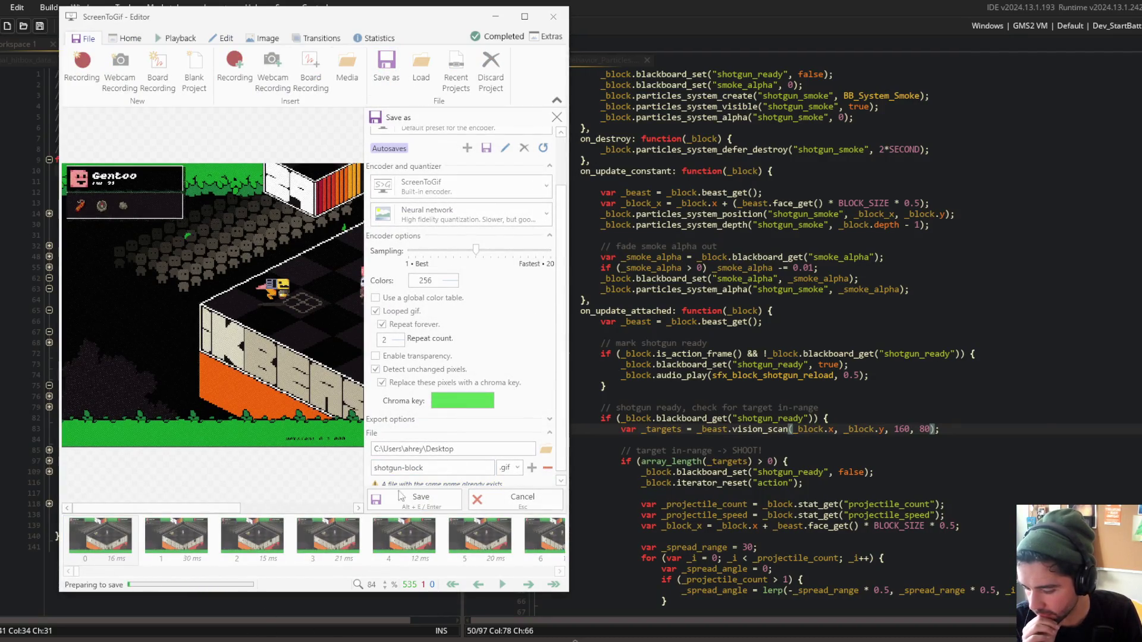
Dismiss the encoding notices and open the 23.3 MB shotgun-block.gif from the Desktop in Photos.
{"action": "key", "text": "super+e"}
{"action": "left_click", "coordinate": [529, 209]}
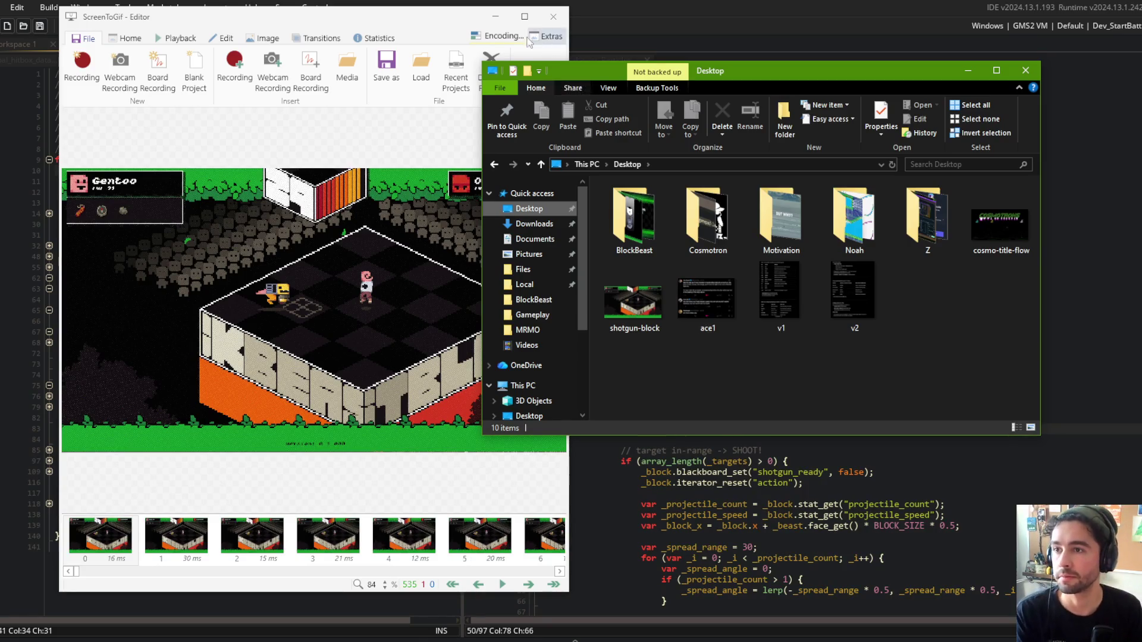
{"action": "left_click", "coordinate": [496, 36]}
{"action": "left_click", "coordinate": [497, 35]}
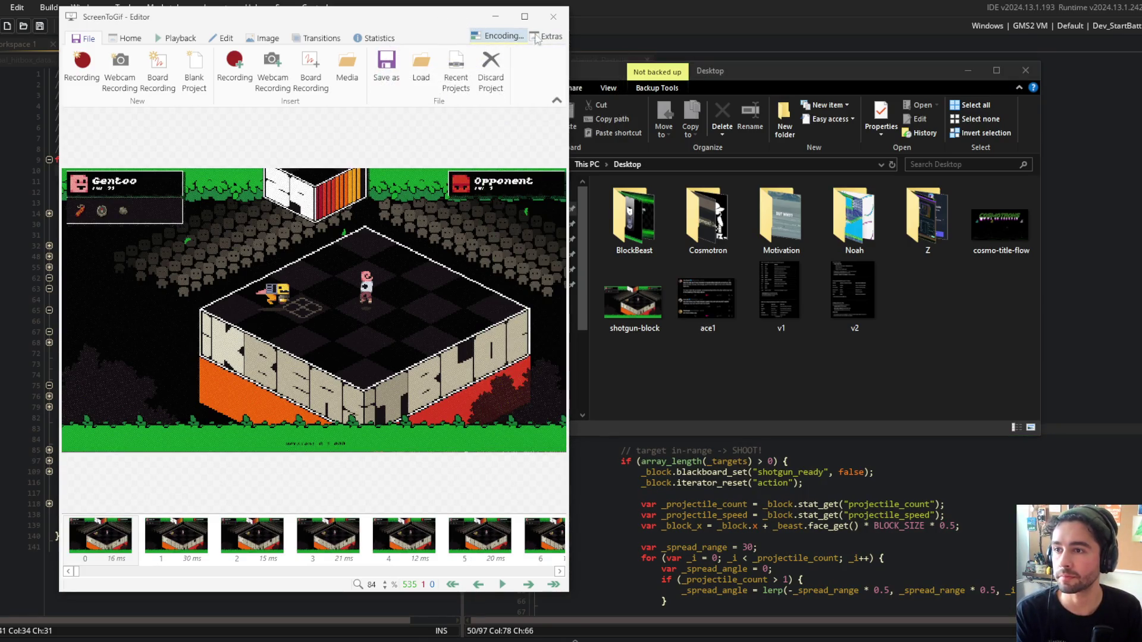
{"action": "left_click", "coordinate": [497, 36]}
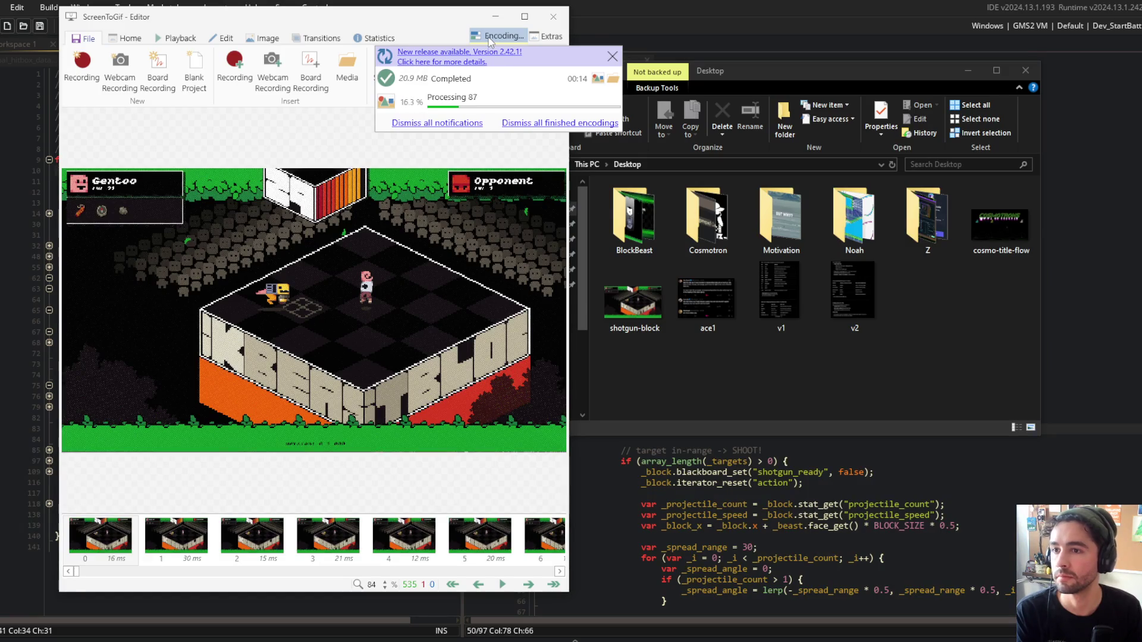
{"action": "left_click", "coordinate": [489, 37]}
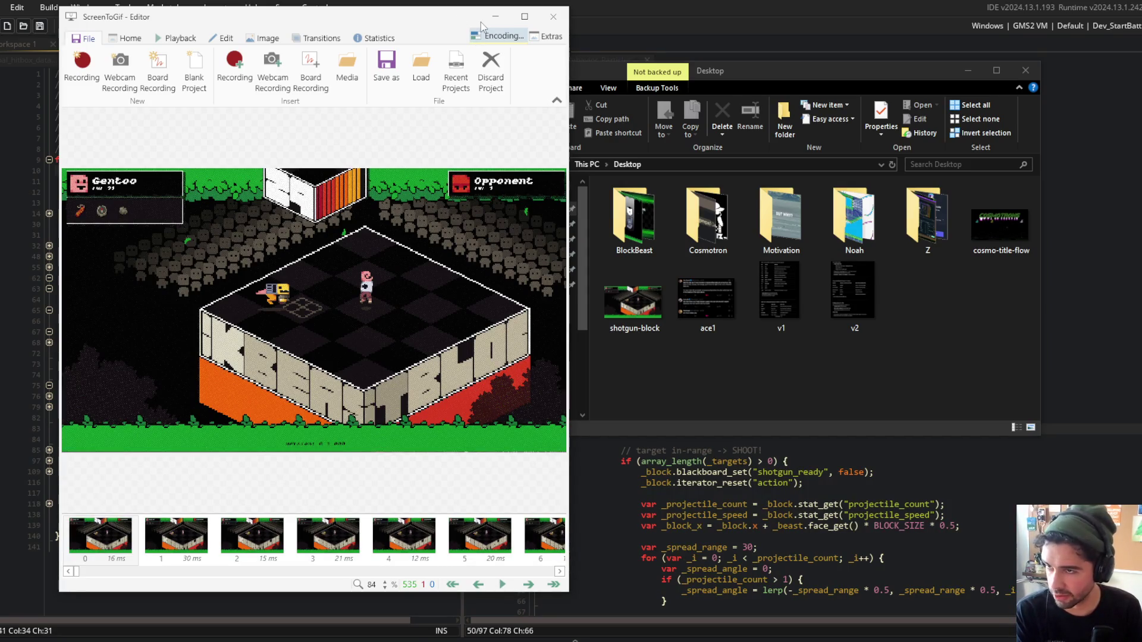
{"action": "left_click", "coordinate": [778, 75]}
{"action": "double_click", "coordinate": [632, 301]}
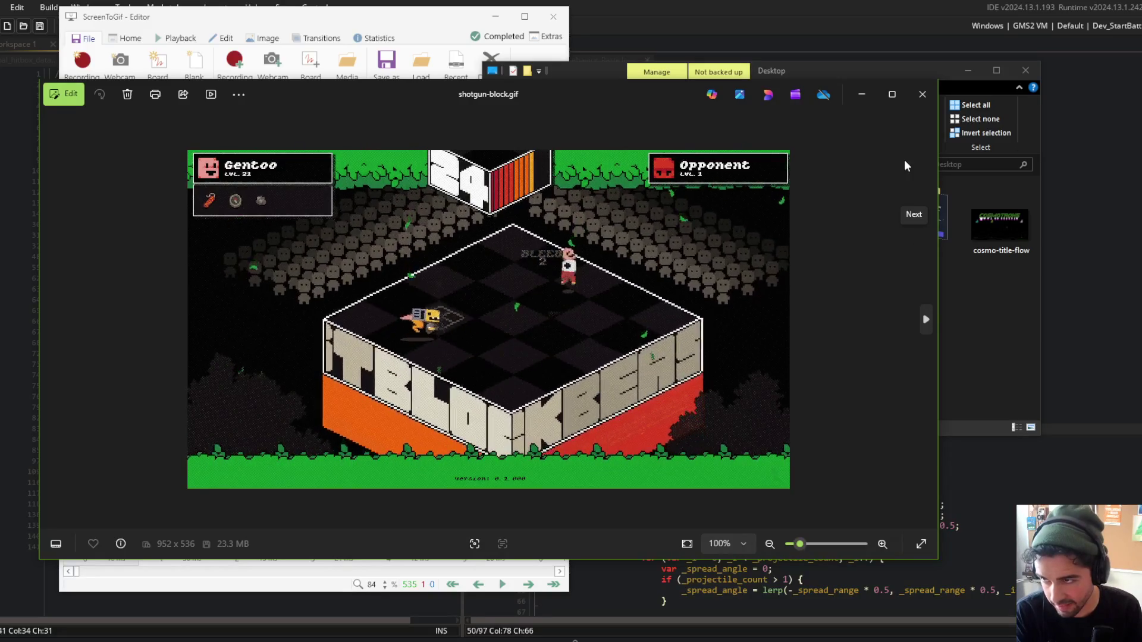
Close Photos and play the recording preview.
{"action": "left_click", "coordinate": [923, 93]}
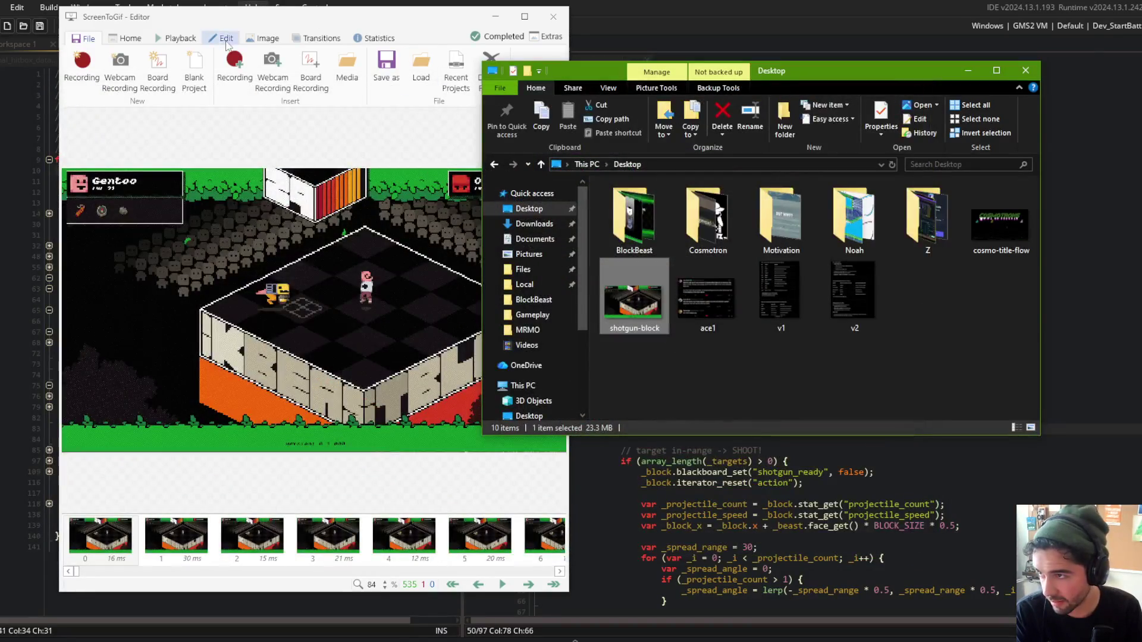
{"action": "left_click", "coordinate": [151, 39]}
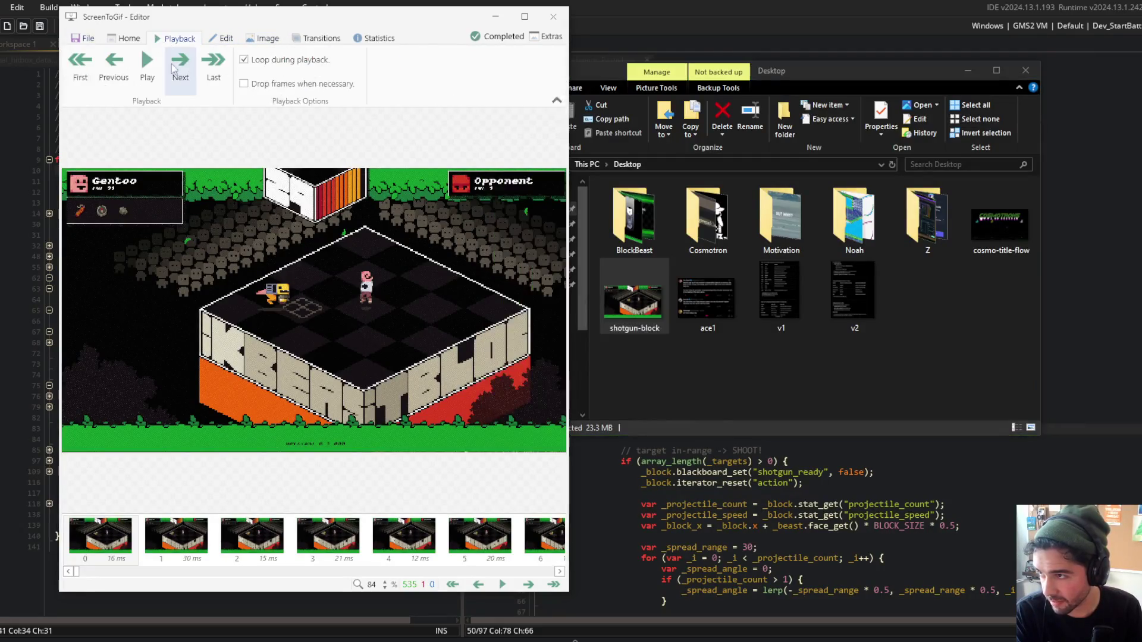
{"action": "left_click", "coordinate": [149, 65]}
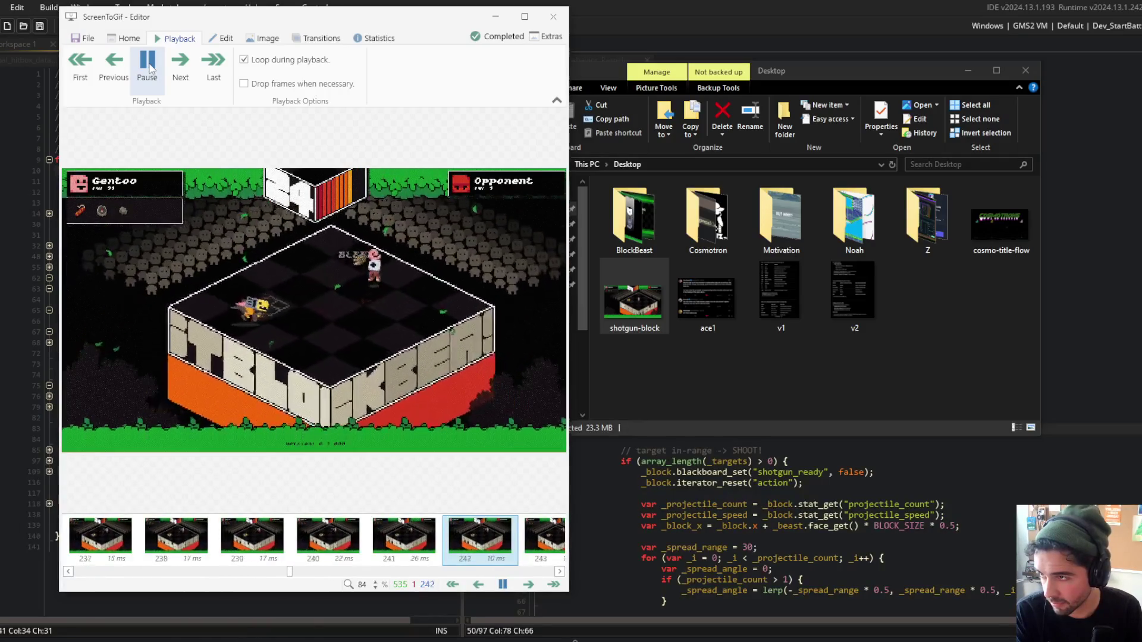
Toggle 'Drop frames when necessary' off and bring up the save options.
{"action": "left_click", "coordinate": [245, 84]}
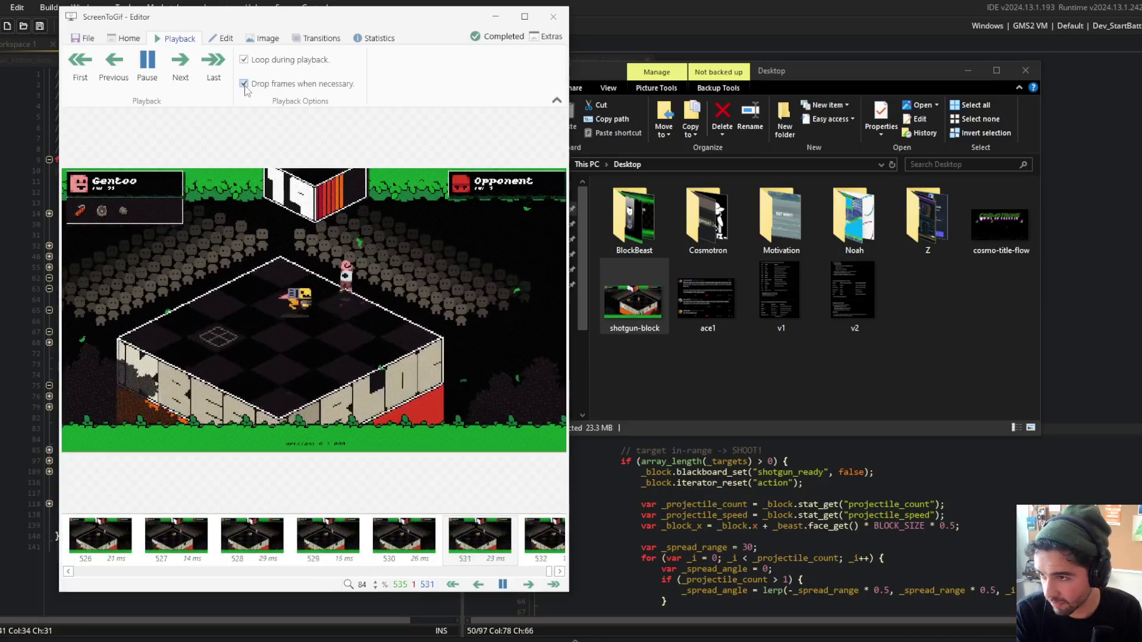
{"action": "left_click", "coordinate": [245, 84]}
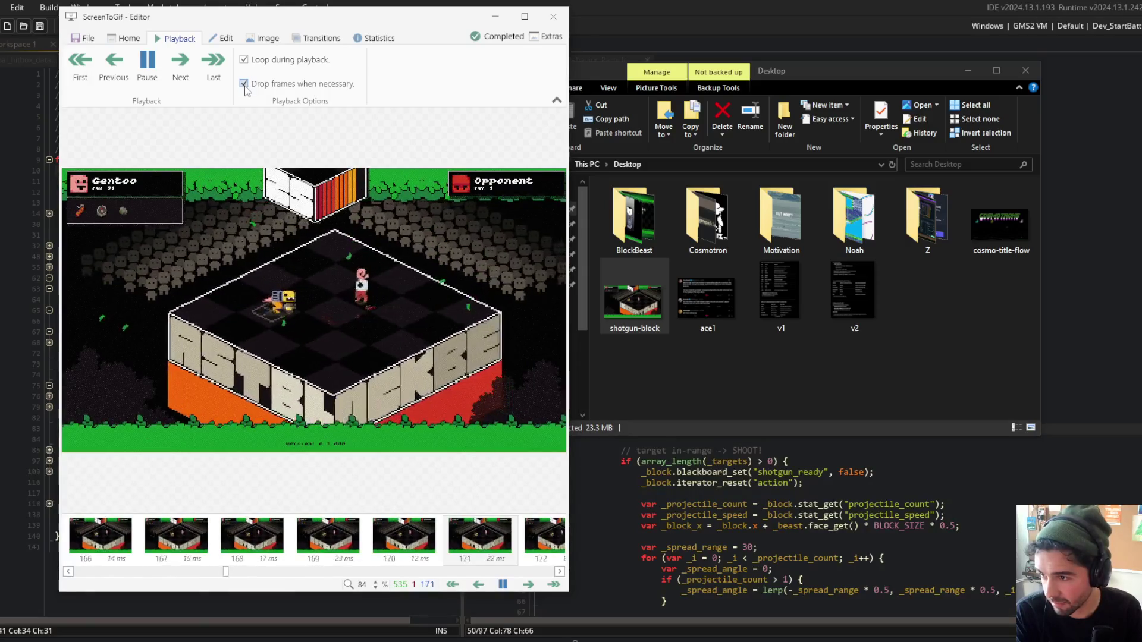
{"action": "left_click", "coordinate": [244, 84]}
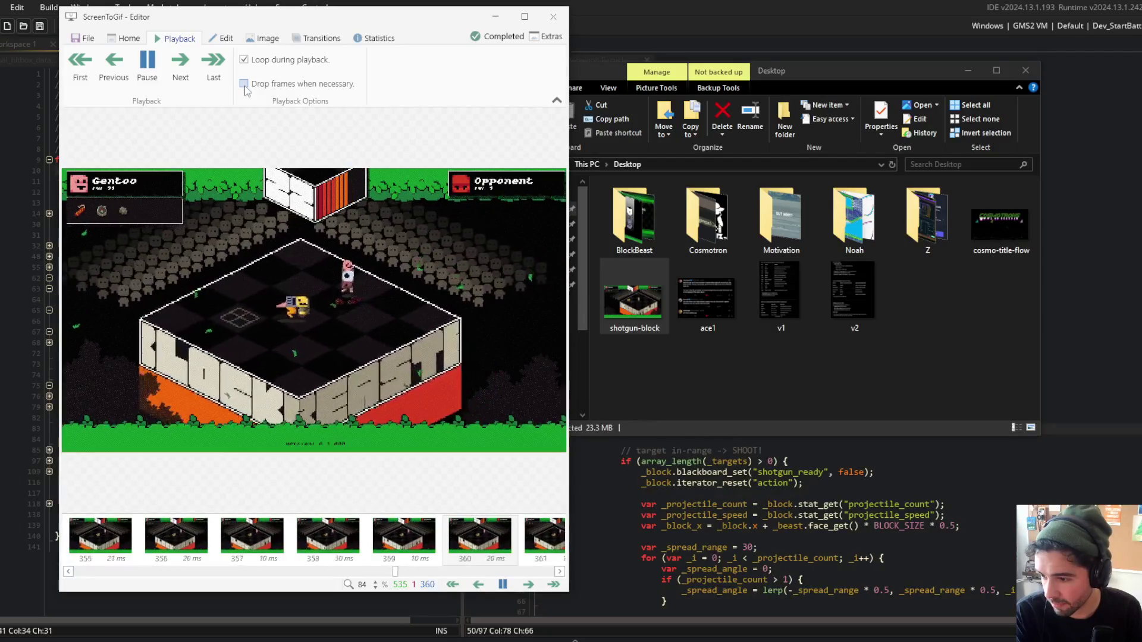
{"action": "scroll", "coordinate": [431, 67], "scroll_direction": "up", "scroll_amount": 2}
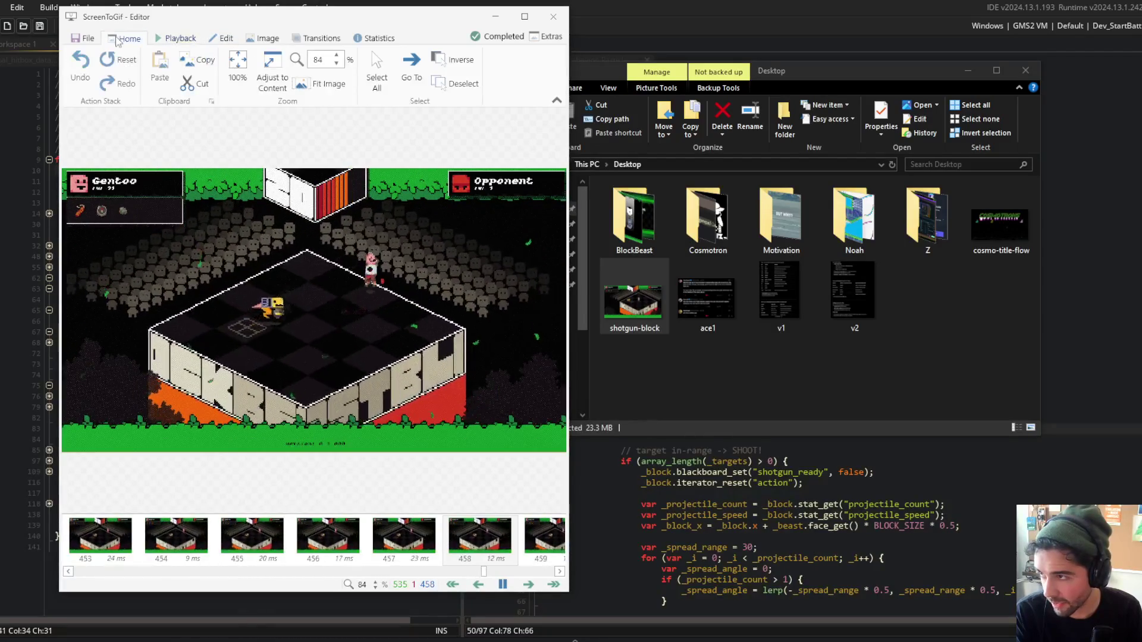
{"action": "key", "text": "ctrl+s"}
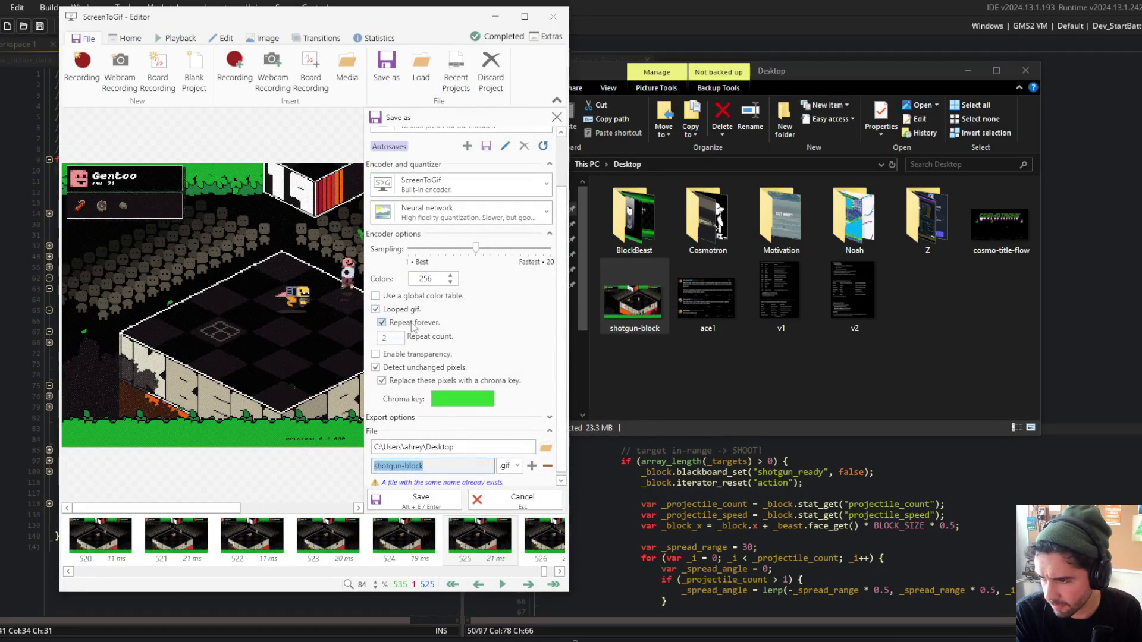
Turn off chroma-key pixel replacement, raise sampling to about 15, and save over shotgun-block.gif.
{"action": "left_click", "coordinate": [383, 381]}
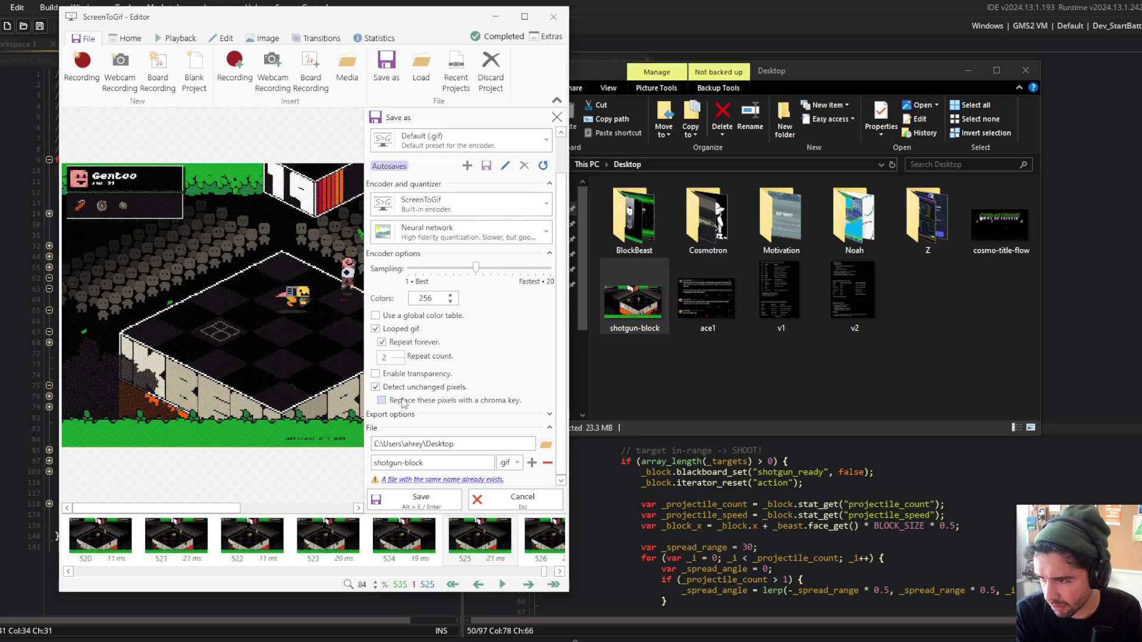
{"action": "scroll", "coordinate": [481, 381], "scroll_direction": "up", "scroll_amount": 2}
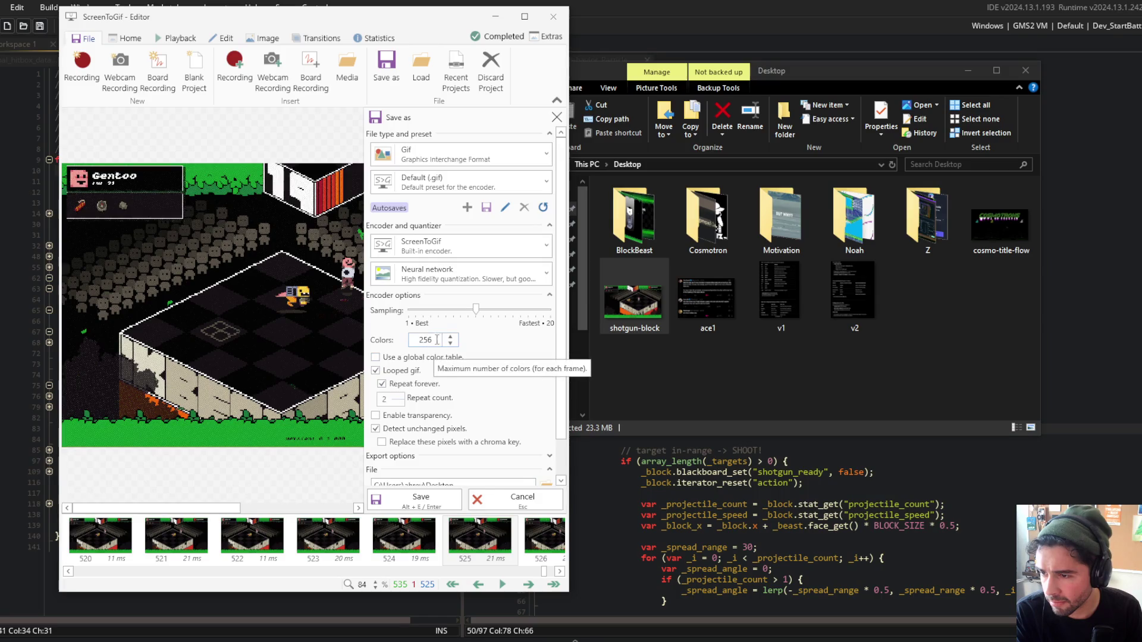
{"action": "mouse_move", "coordinate": [482, 310]}
{"action": "left_mouse_down"}
{"action": "mouse_move", "coordinate": [551, 316]}
{"action": "mouse_move", "coordinate": [513, 324]}
{"action": "left_mouse_up"}
{"action": "scroll", "coordinate": [485, 350], "scroll_direction": "down", "scroll_amount": 2}
{"action": "left_click", "coordinate": [423, 496]}
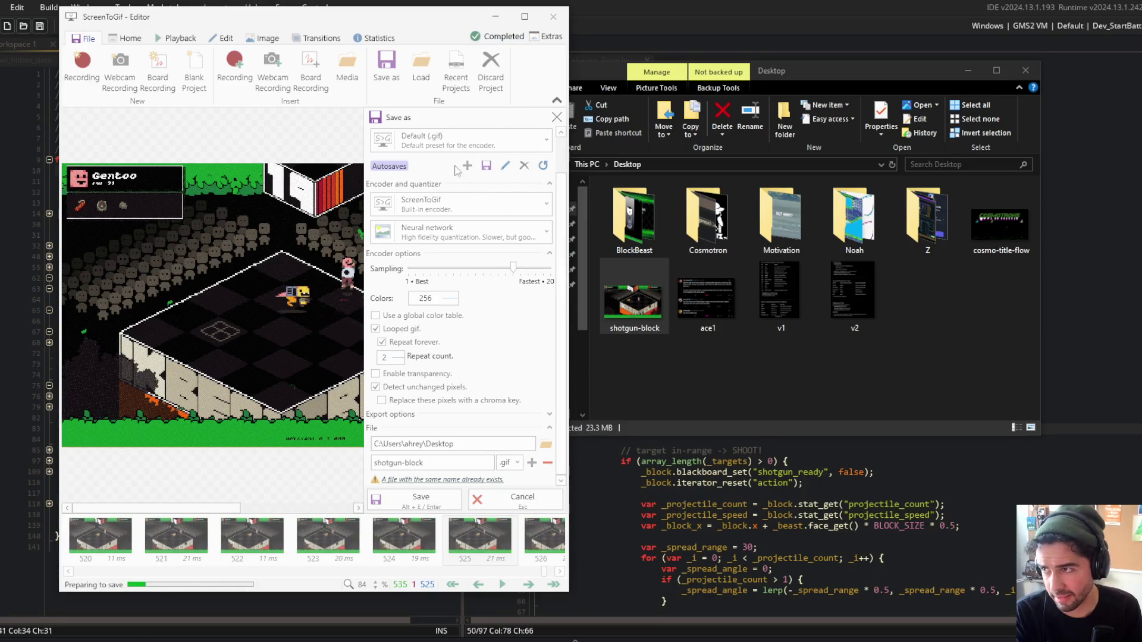
Follow the encoding progress, then open the 105.4 MB re-exported GIF in Photos.
{"action": "left_click", "coordinate": [177, 38]}
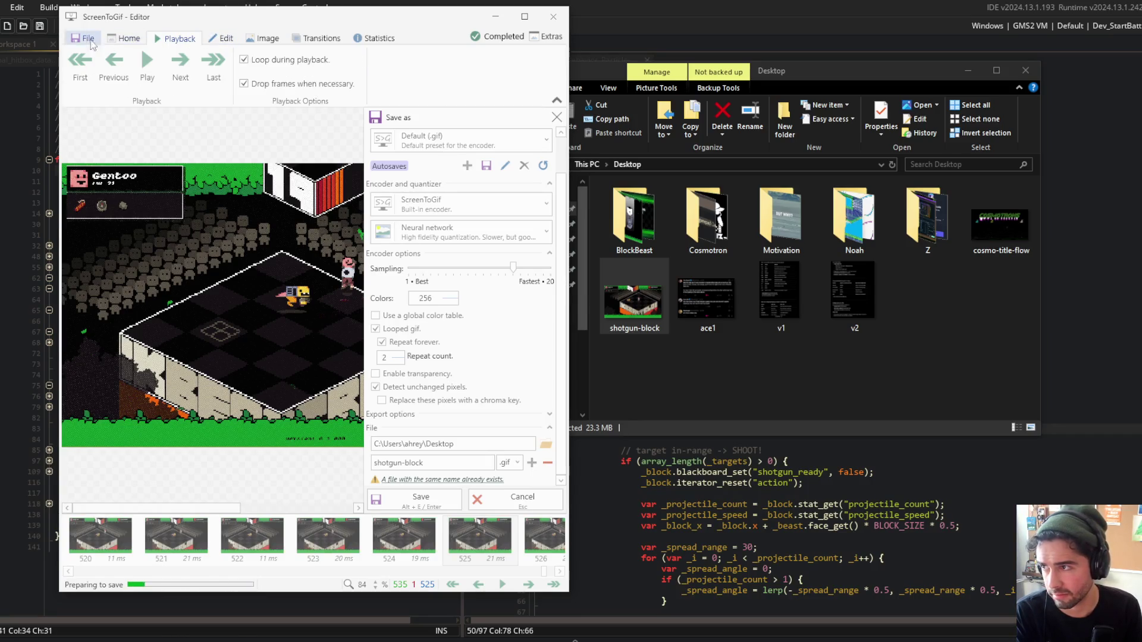
{"action": "left_click", "coordinate": [90, 38]}
{"action": "left_click", "coordinate": [708, 384]}
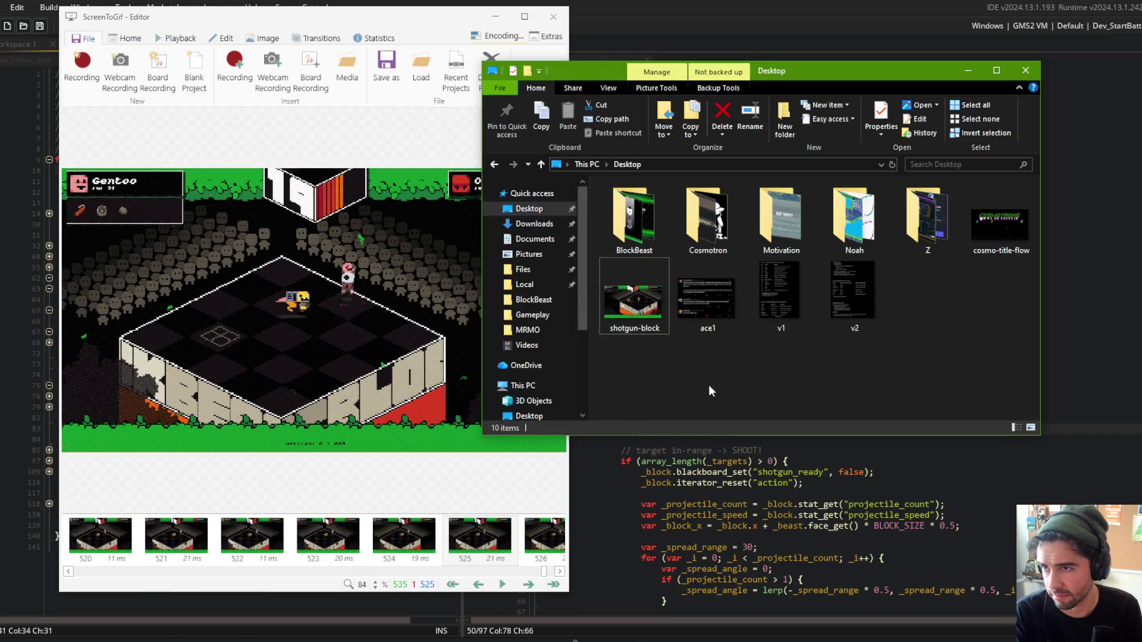
{"action": "left_click", "coordinate": [503, 33]}
{"action": "left_click_drag", "start_coordinate": [729, 76], "coordinate": [850, 80]}
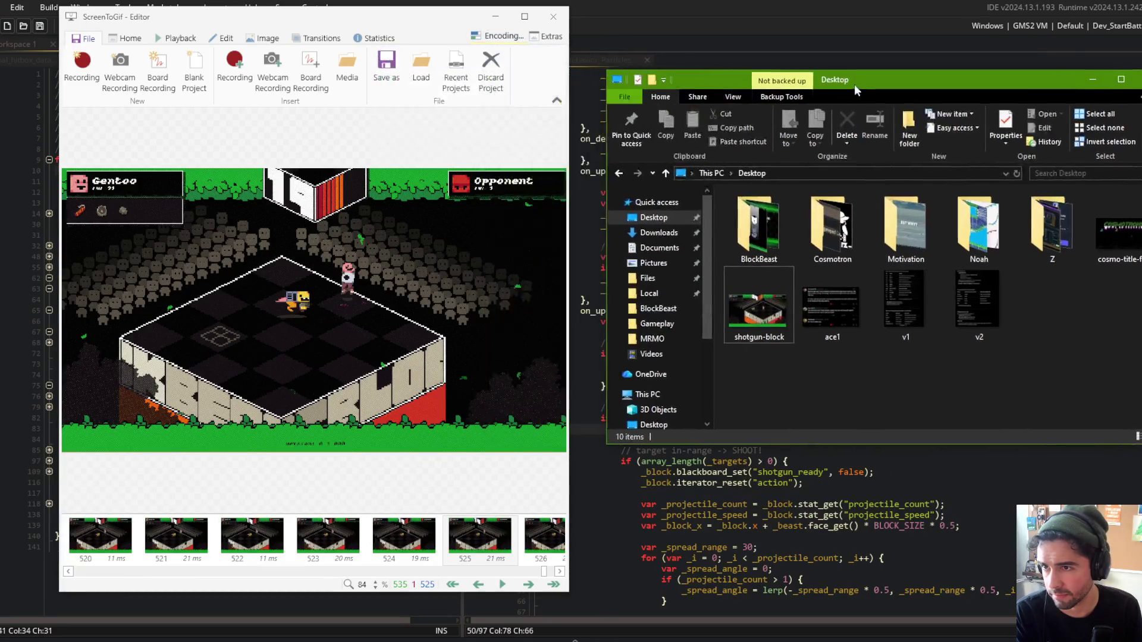
{"action": "left_click", "coordinate": [497, 35]}
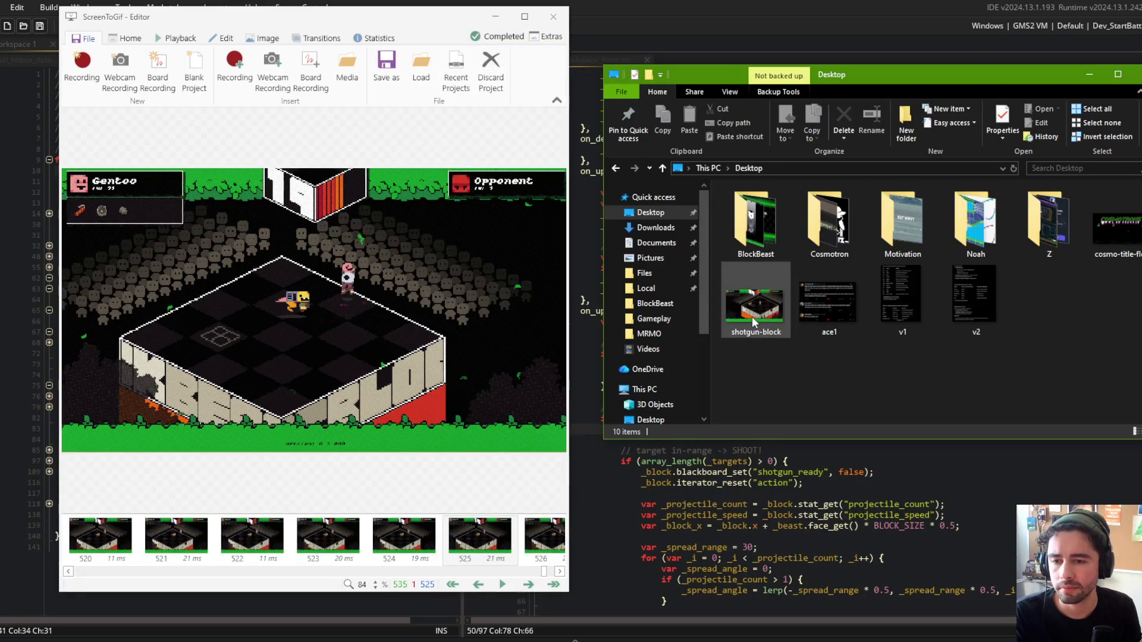
{"action": "mouse_move", "coordinate": [757, 315]}
{"action": "double_click", "coordinate": [766, 309]}
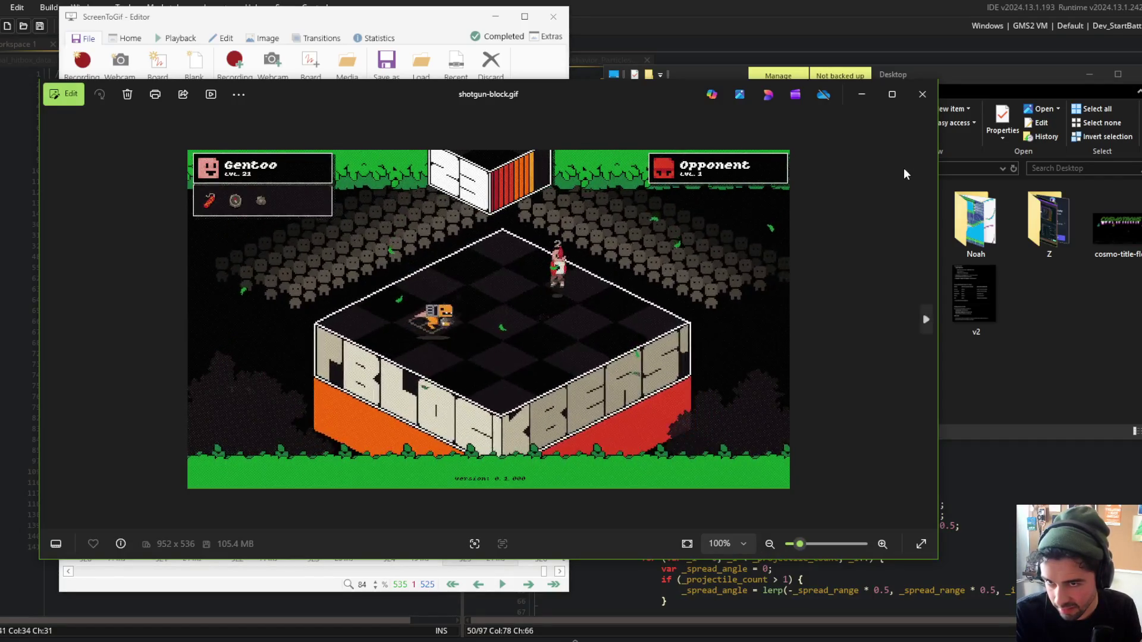
Close the viewer, play and pause the preview, and reopen the Save as settings.
{"action": "left_click", "coordinate": [913, 105]}
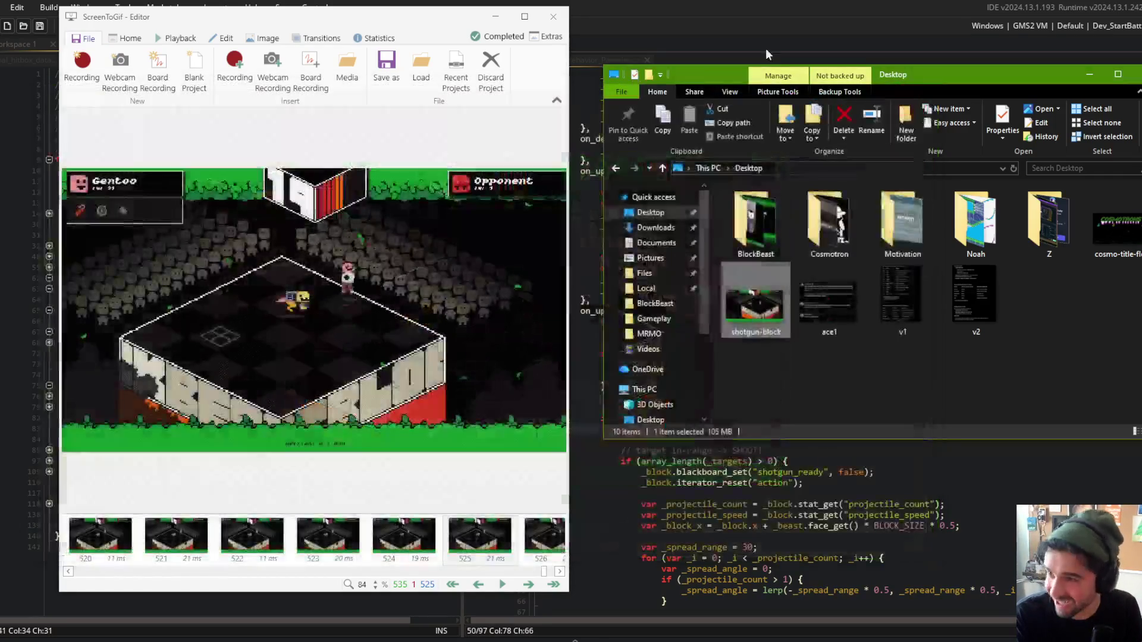
{"action": "left_click", "coordinate": [175, 38]}
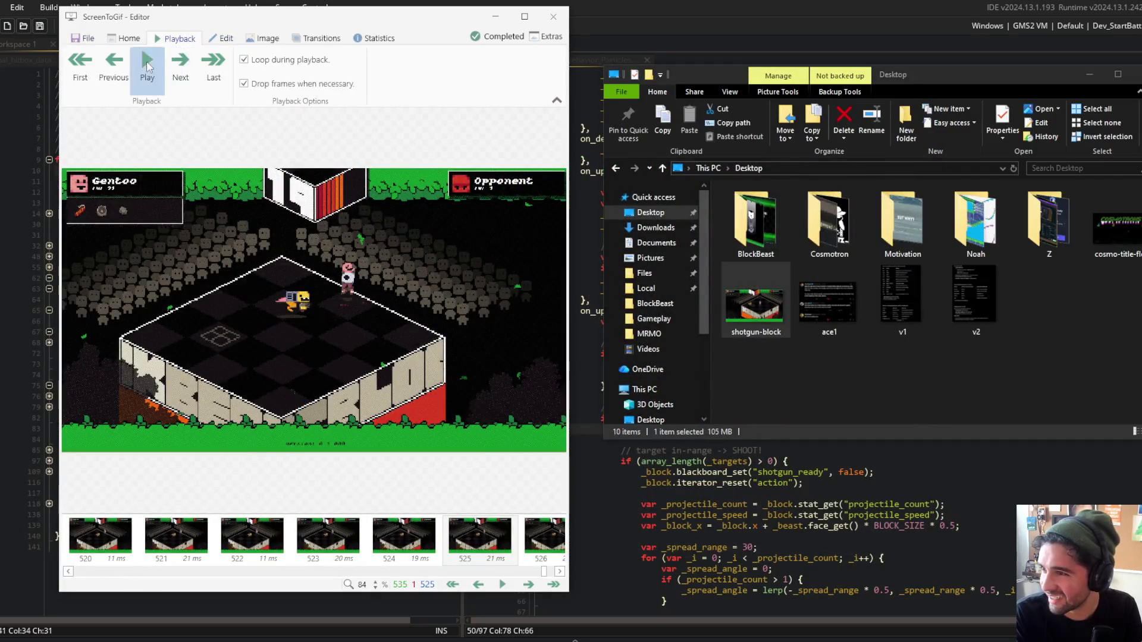
{"action": "left_click", "coordinate": [147, 63]}
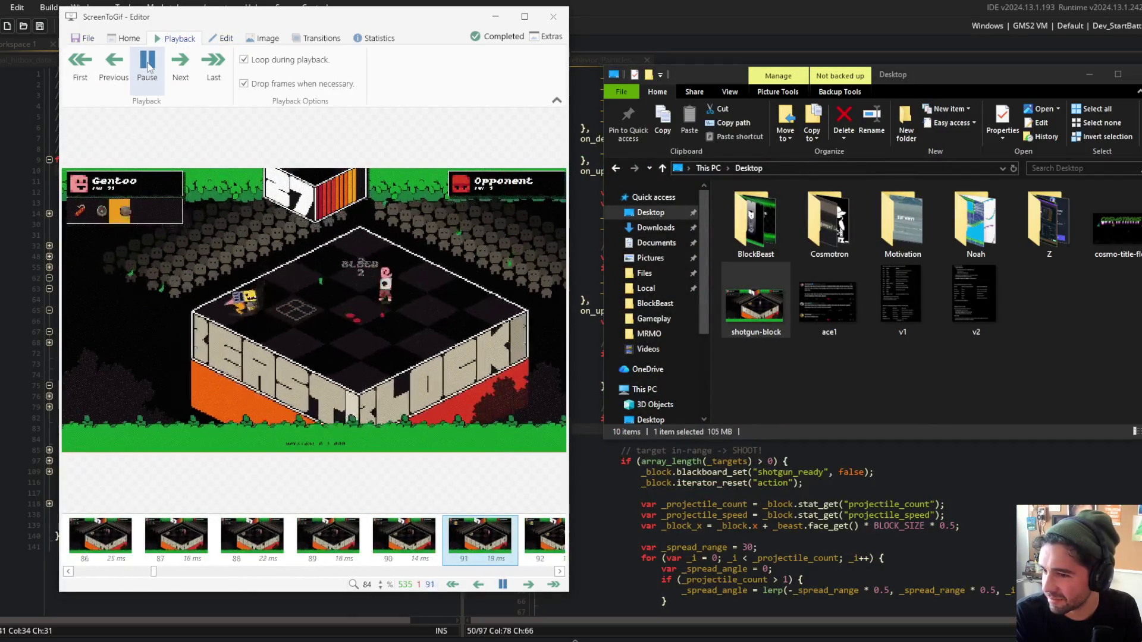
{"action": "left_click", "coordinate": [148, 64]}
{"action": "left_click", "coordinate": [89, 39]}
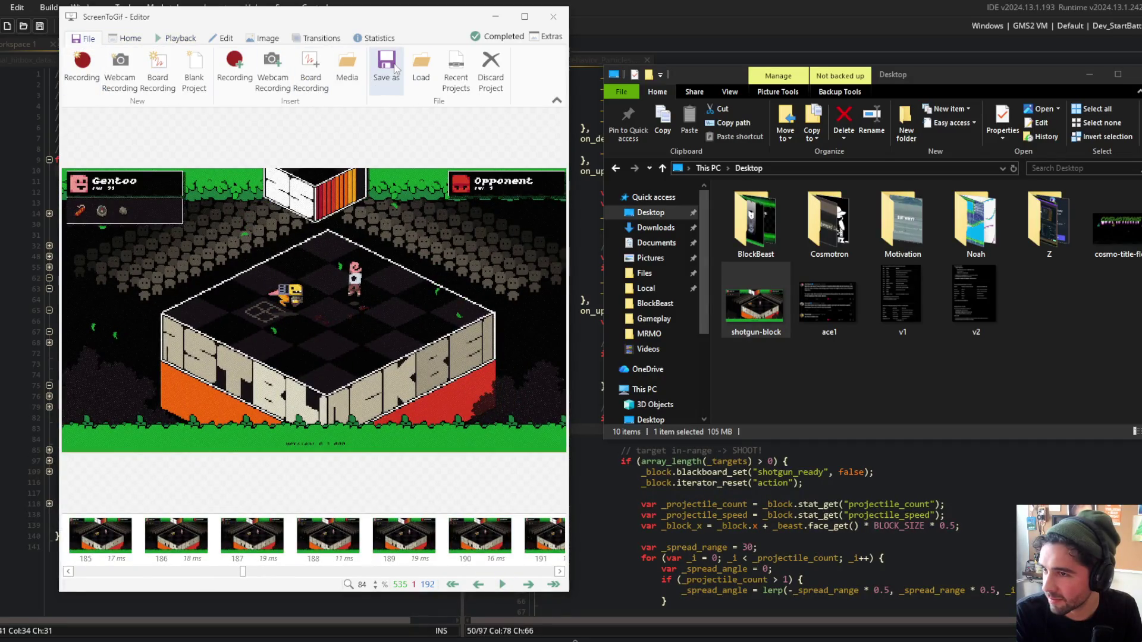
{"action": "left_click", "coordinate": [395, 67]}
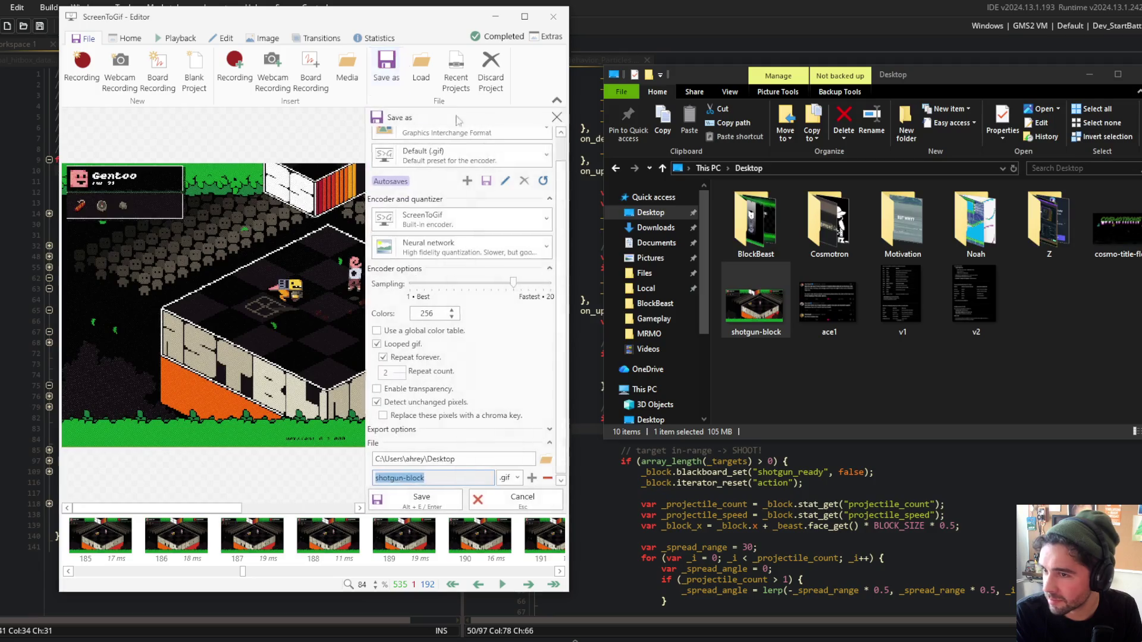
Keep Gif as the output type and list the alternatives to Neural network quantization.
{"action": "left_click", "coordinate": [443, 162]}
{"action": "left_click", "coordinate": [443, 162]}
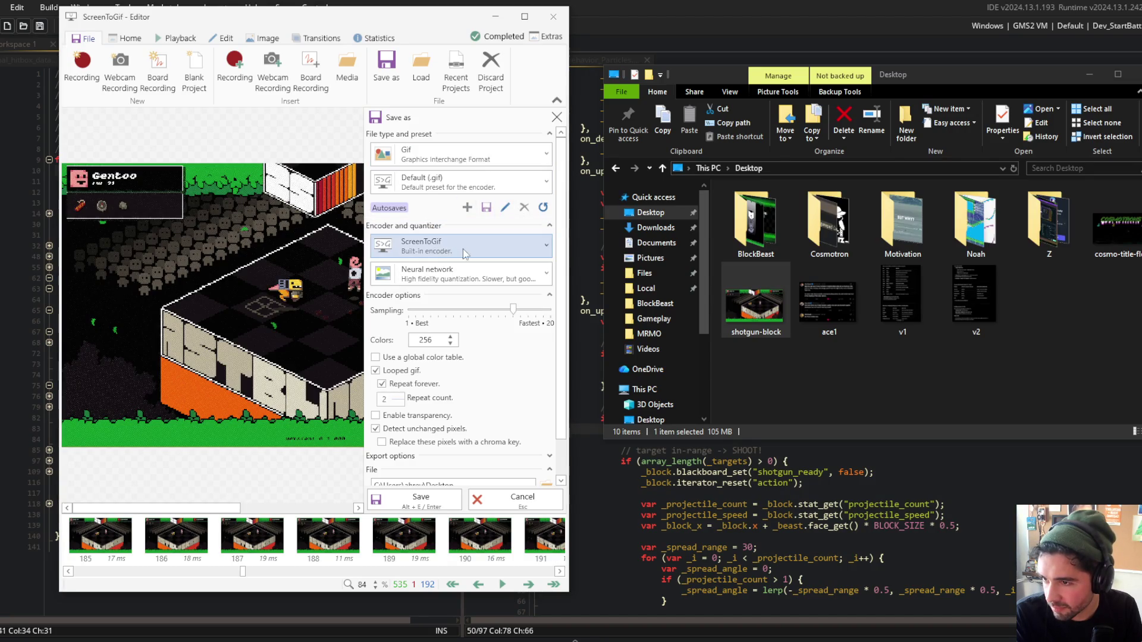
{"action": "left_click", "coordinate": [478, 282]}
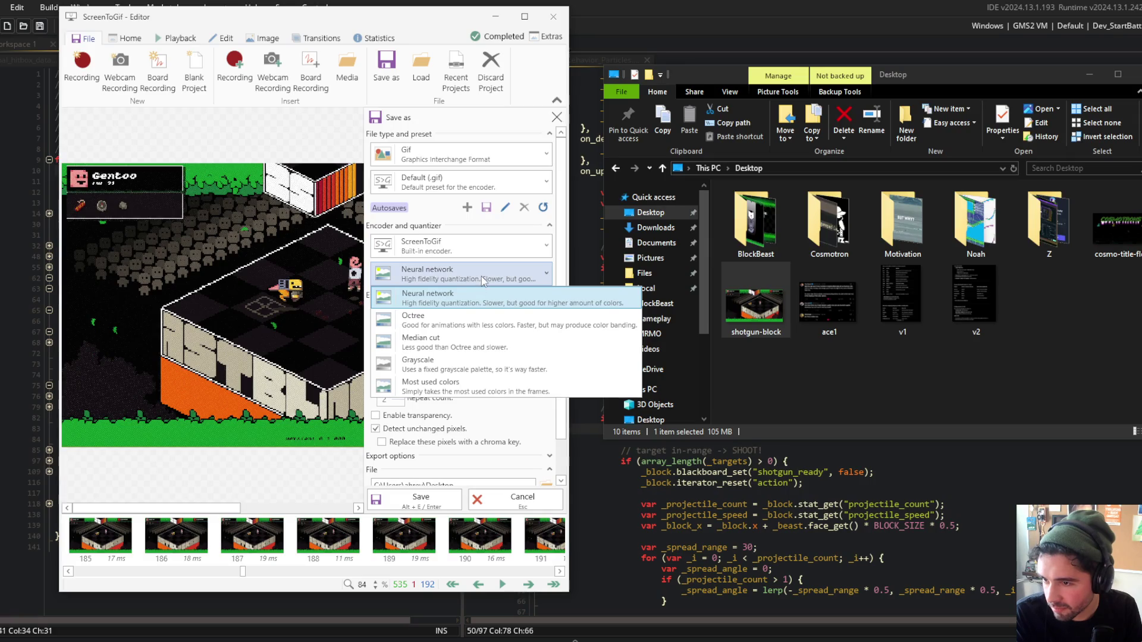